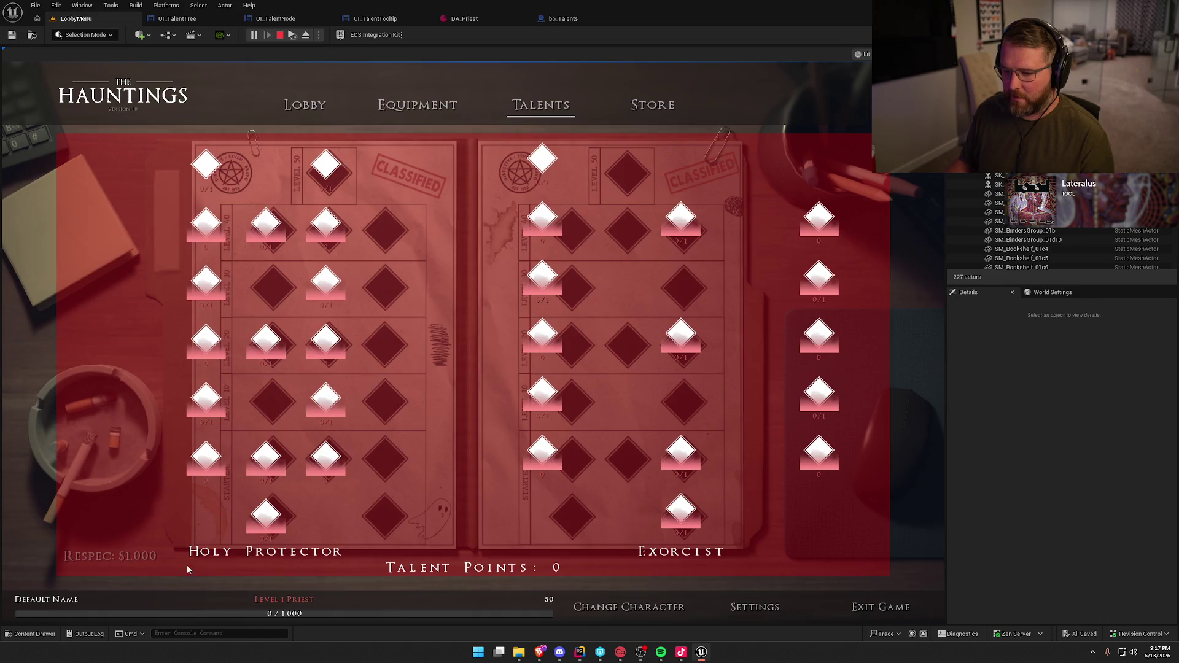
Inspect three talent node tooltips in-game, stop Play-in-Editor, and bring up the DA_Priest asset
mouse_move(694, 228)
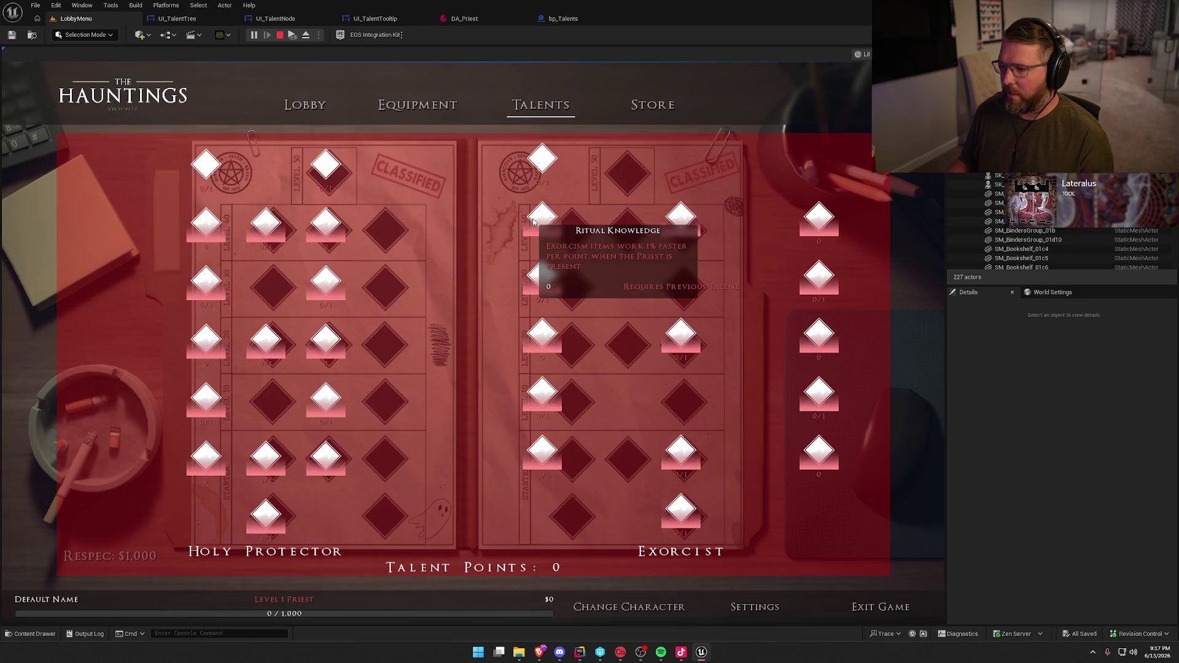
mouse_move(326, 282)
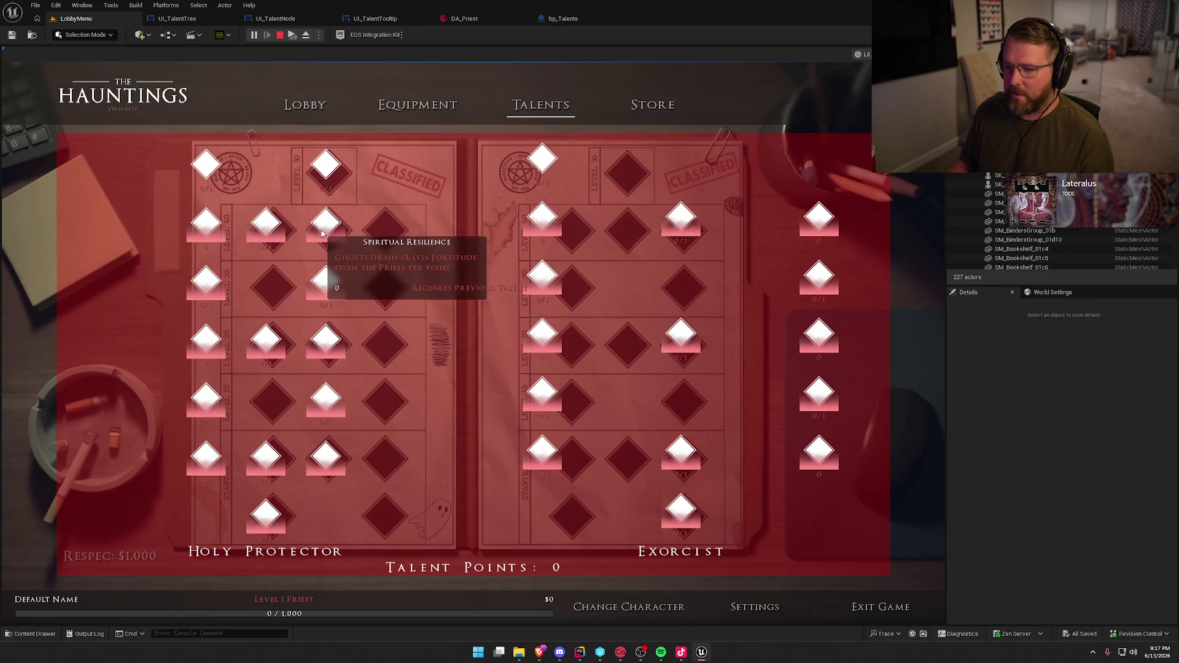
mouse_move(217, 231)
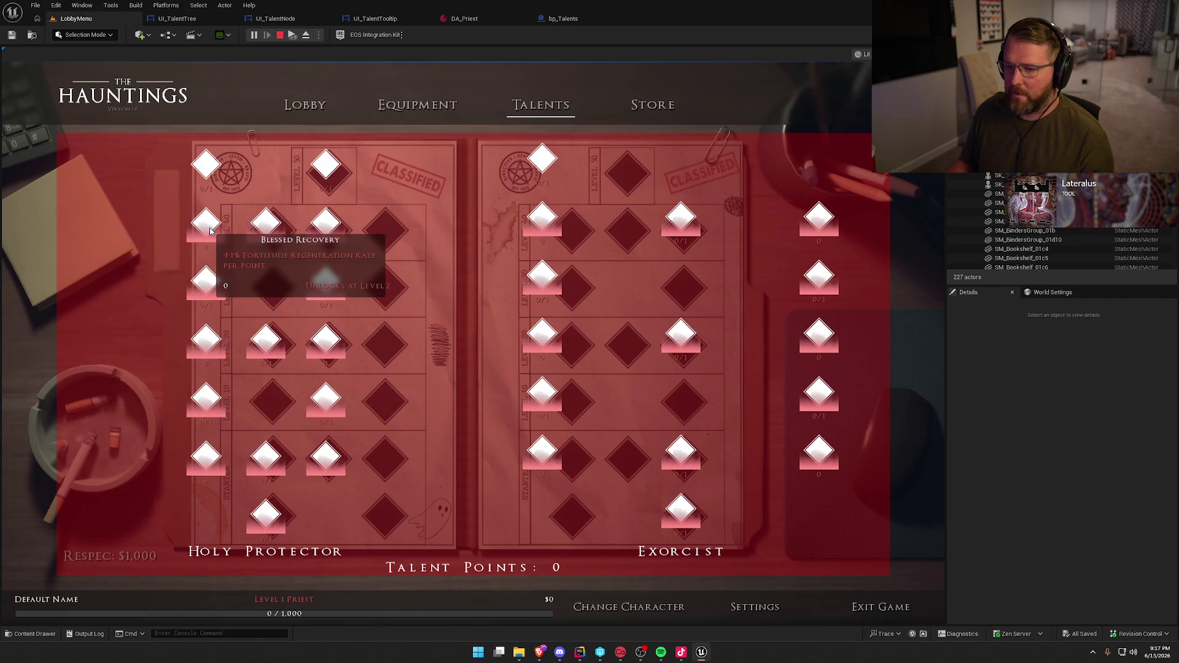
key(Escape)
click(464, 18)
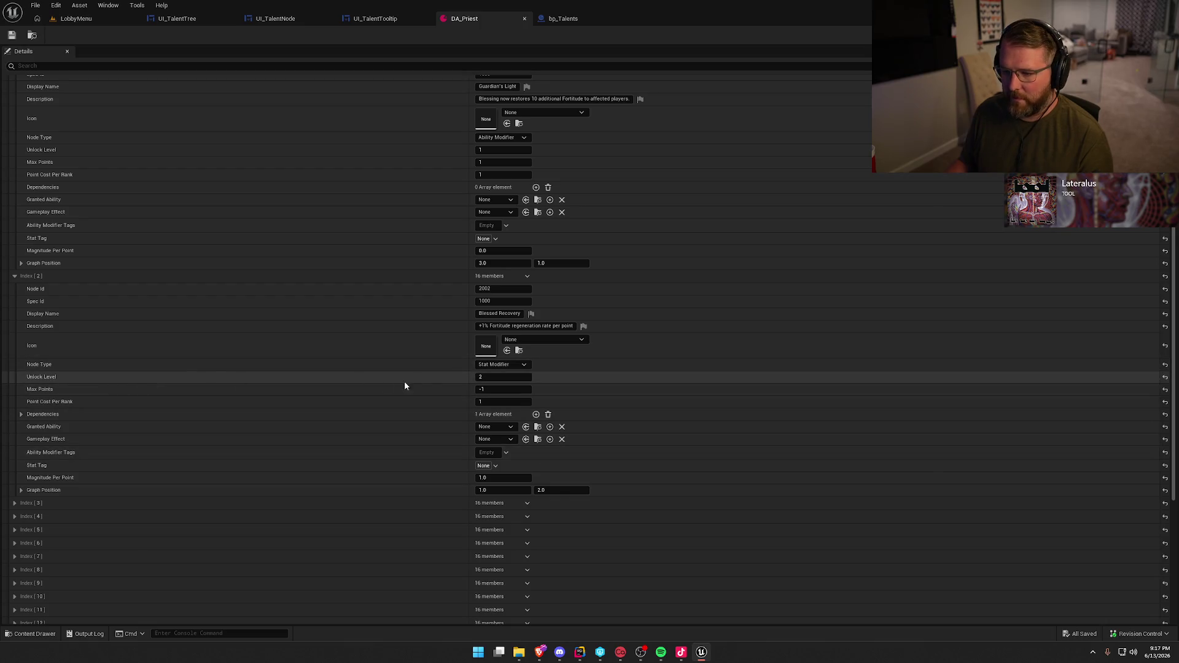
Lower Blessed Recovery's (Index 2) unlock level to 1 and save DA_Priest
drag(481, 379, 428, 377)
click(11, 34)
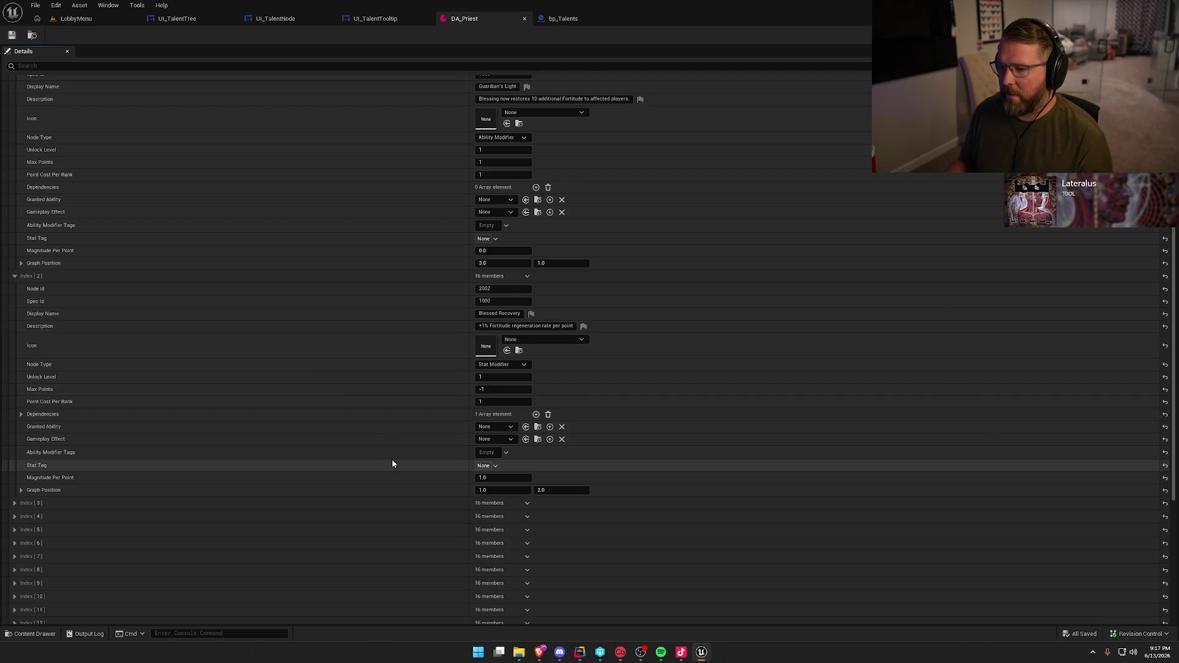
scroll(393, 465, up, 10)
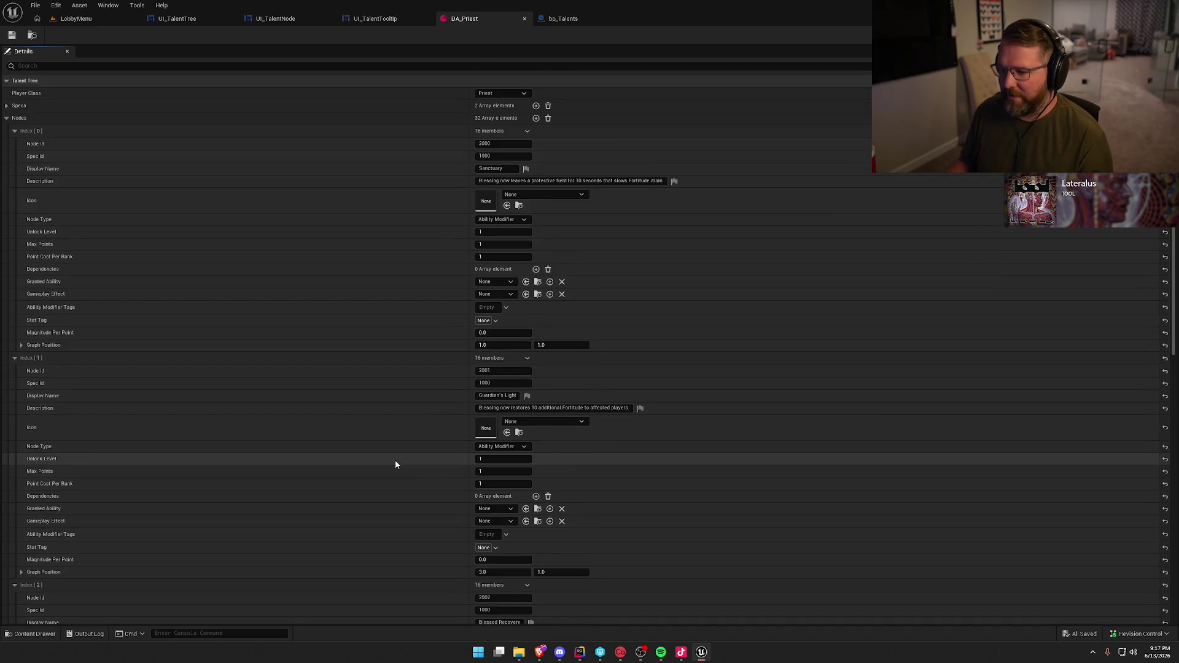
Filter the node details by 'graph' to list every Graph Position value
click(130, 65)
text(graph)
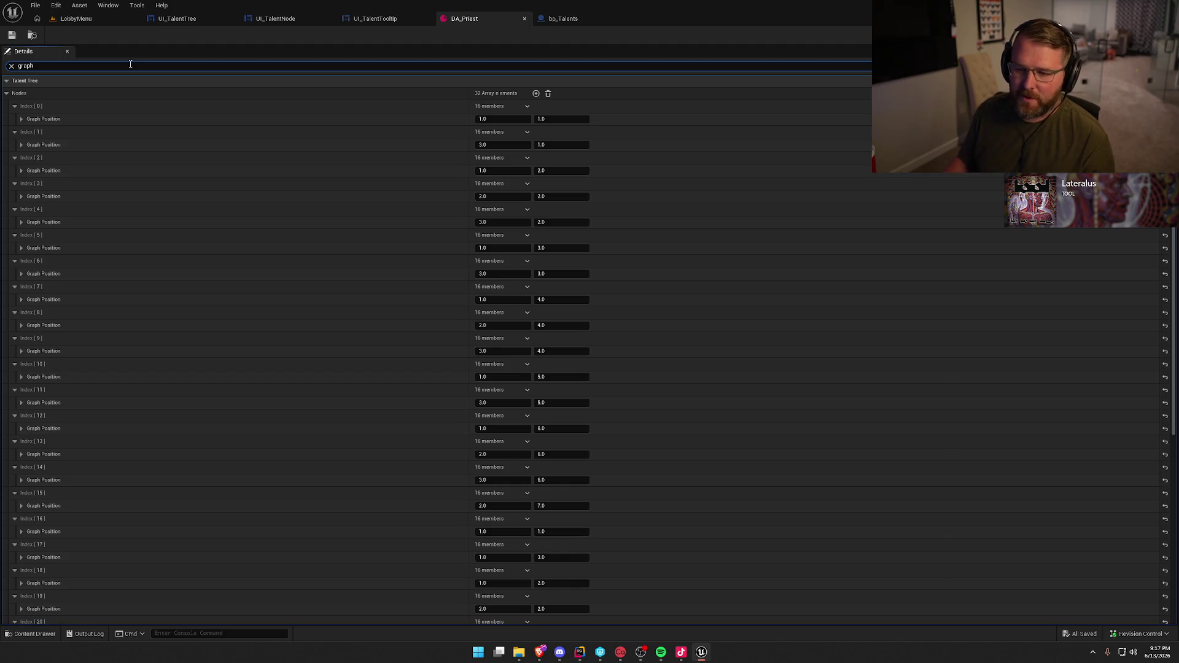
scroll(252, 336, down, 5)
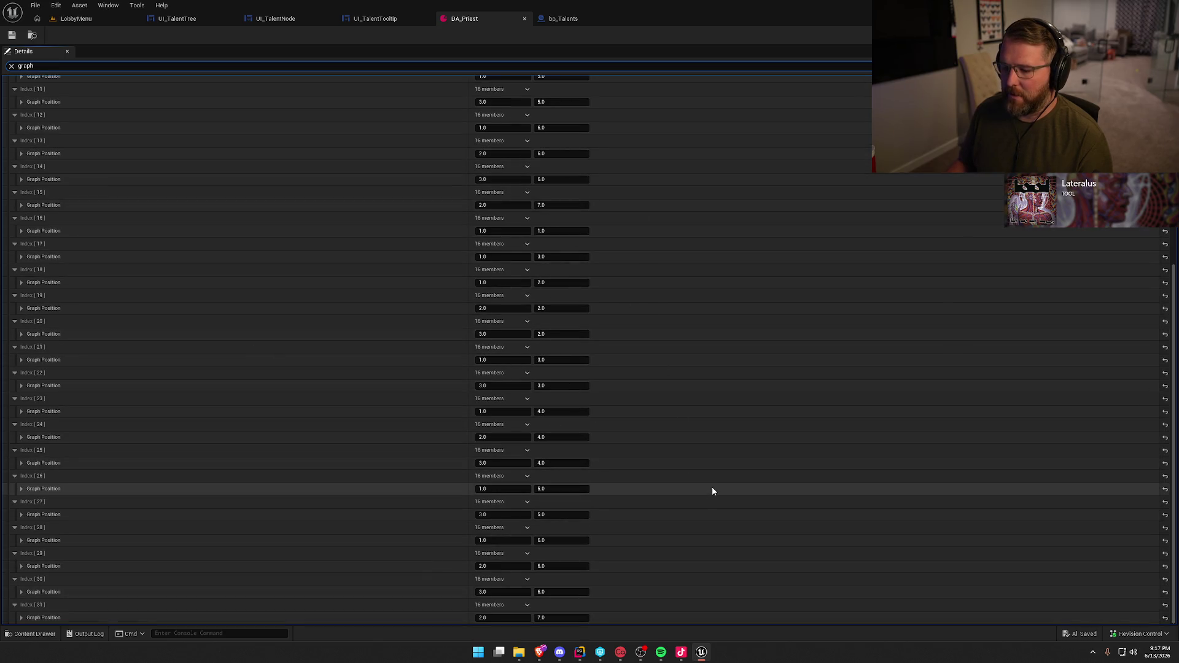
scroll(713, 489, up, 3)
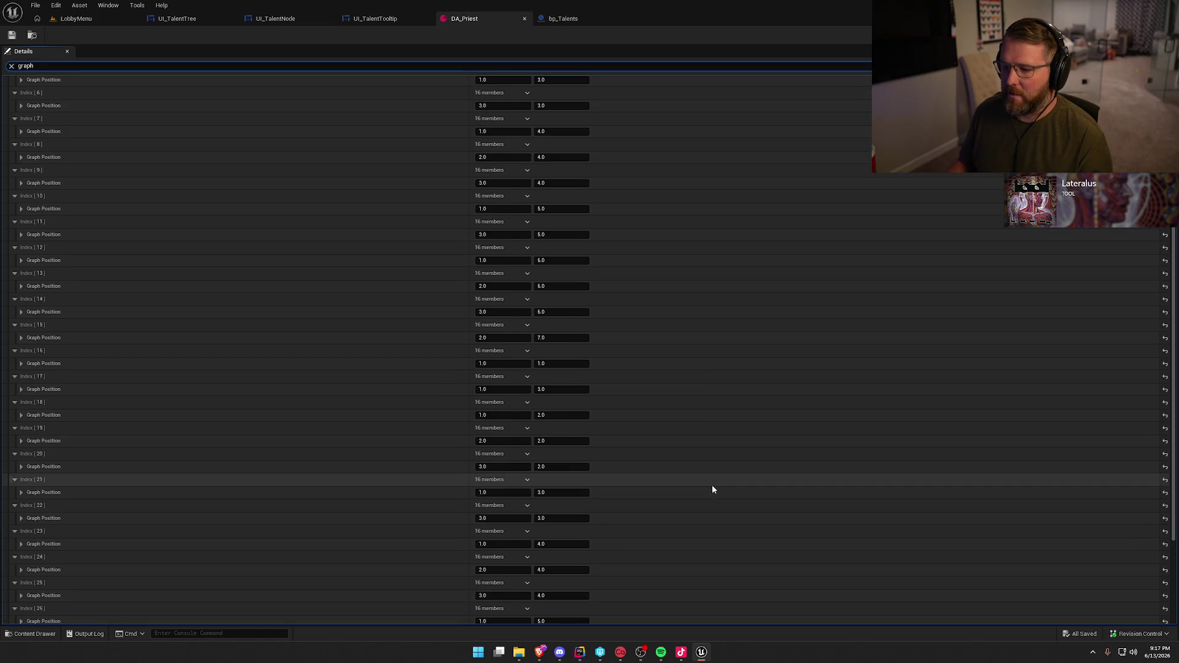
scroll(713, 489, up, 3)
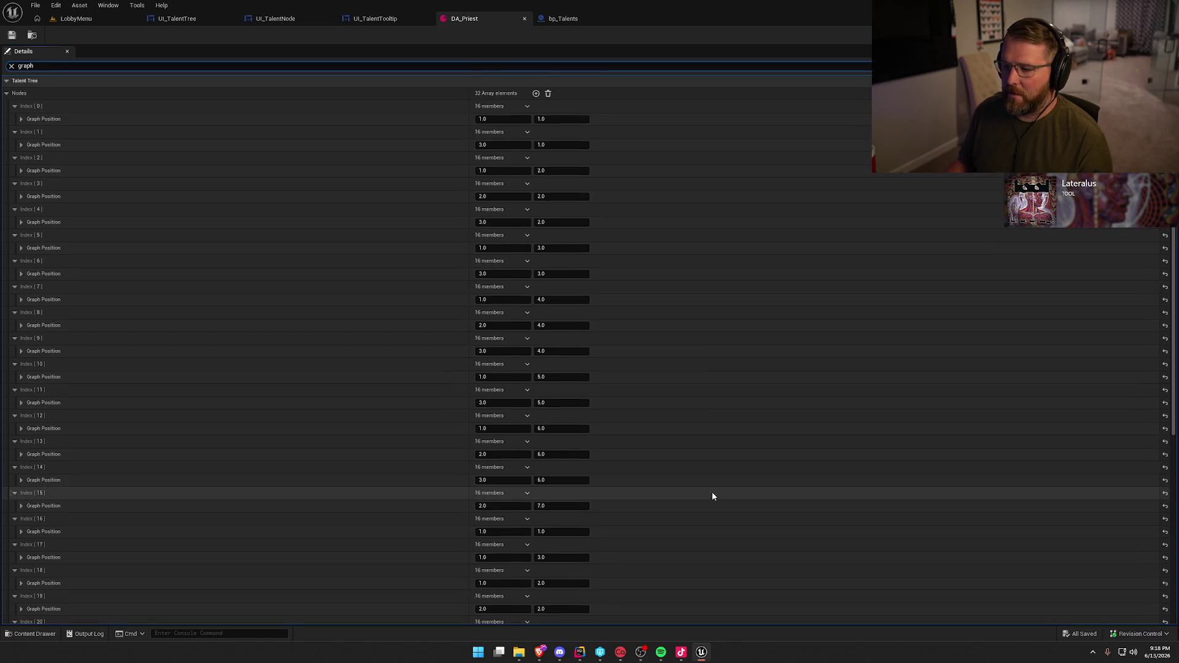
click(556, 119)
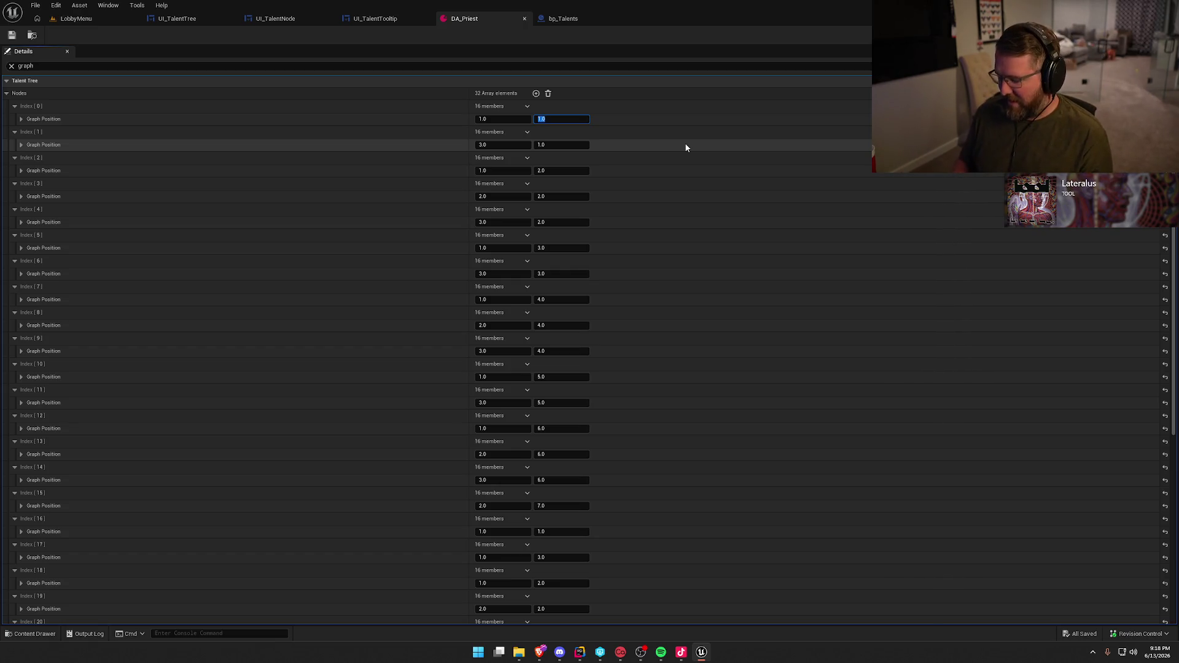
Set Graph Position Y to 7, 7, 6, 6, 6 for nodes Index 0–4
text(7)
key(Tab)
key(Tab)
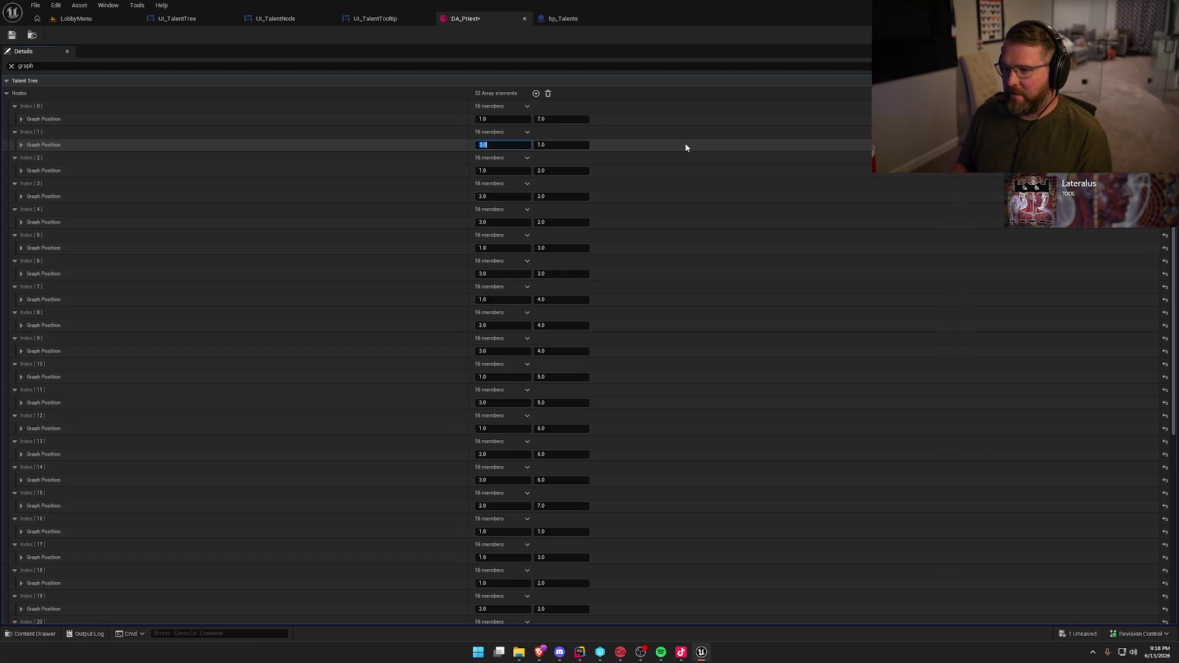
text(7)
key(Tab)
key(Tab)
text(6)
key(Tab)
key(Tab)
key(Tab)
text(6)
key(Tab)
key(Tab)
key(Tab)
text(6)
Continue with Y values 5, 5, 4, 4, 3 and onward through Index 12
key(Tab)
key(Tab)
key(Tab)
text(5)
key(Tab)
key(Tab)
key(Tab)
text(5)
key(Tab)
key(Tab)
key(Tab)
text(4)
key(Tab)
key(Tab)
key(Tab)
text(4)
key(Tab)
key(Tab)
key(Tab)
key(Tab)
key(Tab)
key(Tab)
text(3)
key(Tab)
key(Tab)
key(Tab)
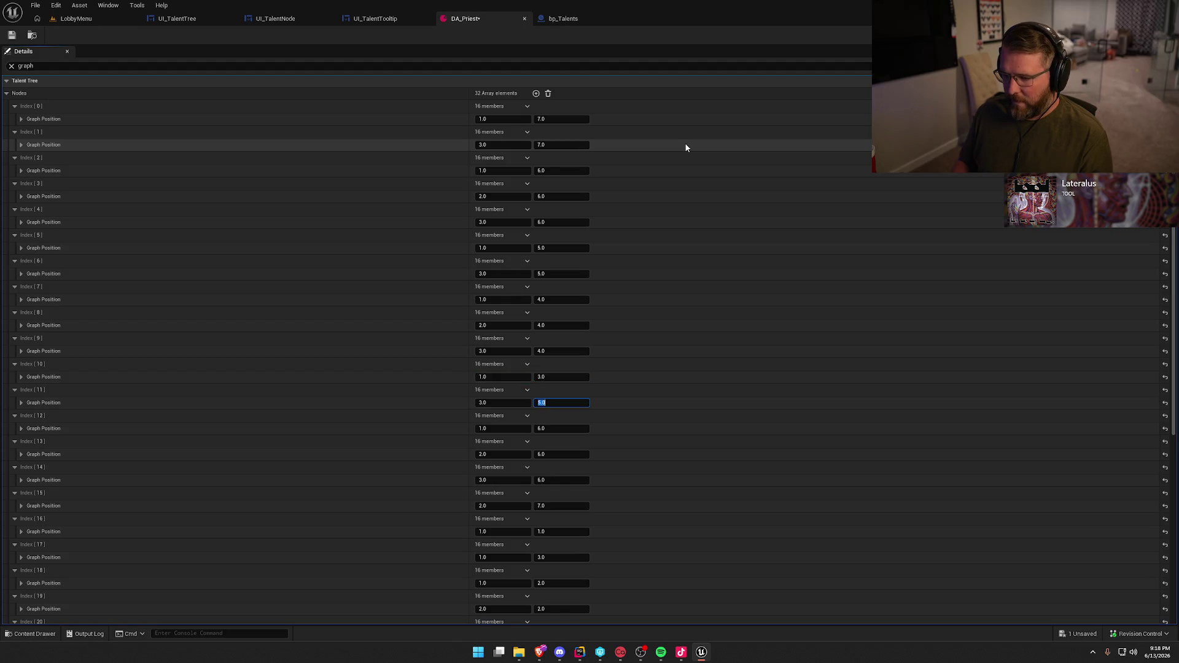
text(3)
key(Tab)
key(Tab)
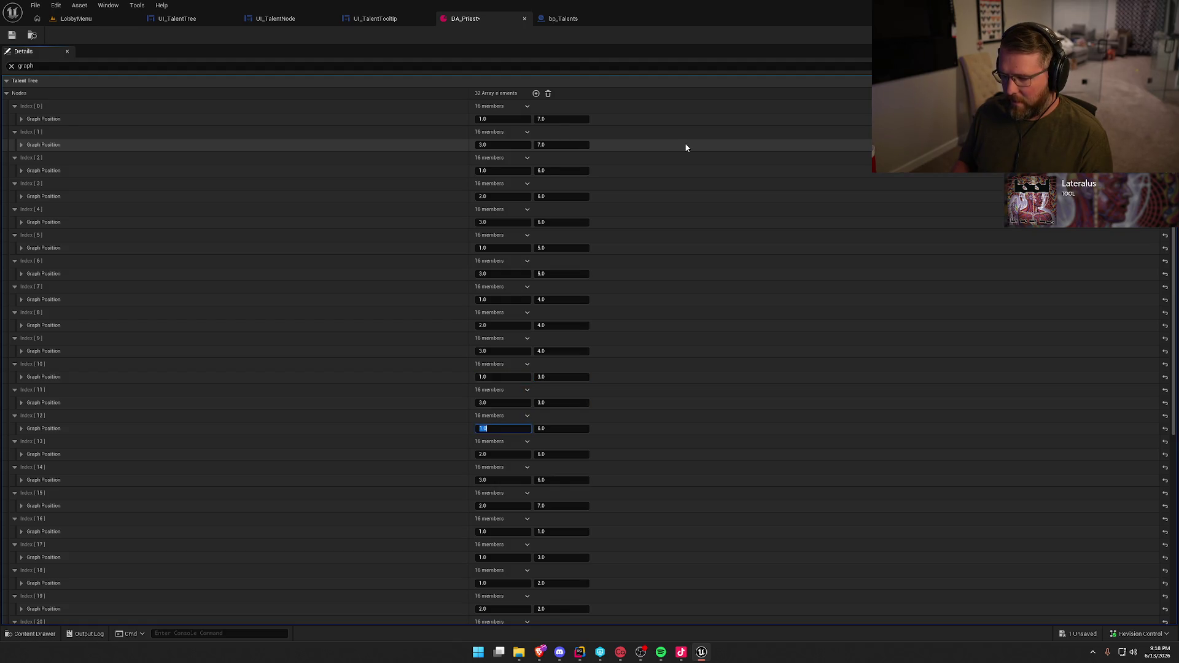
key(Tab)
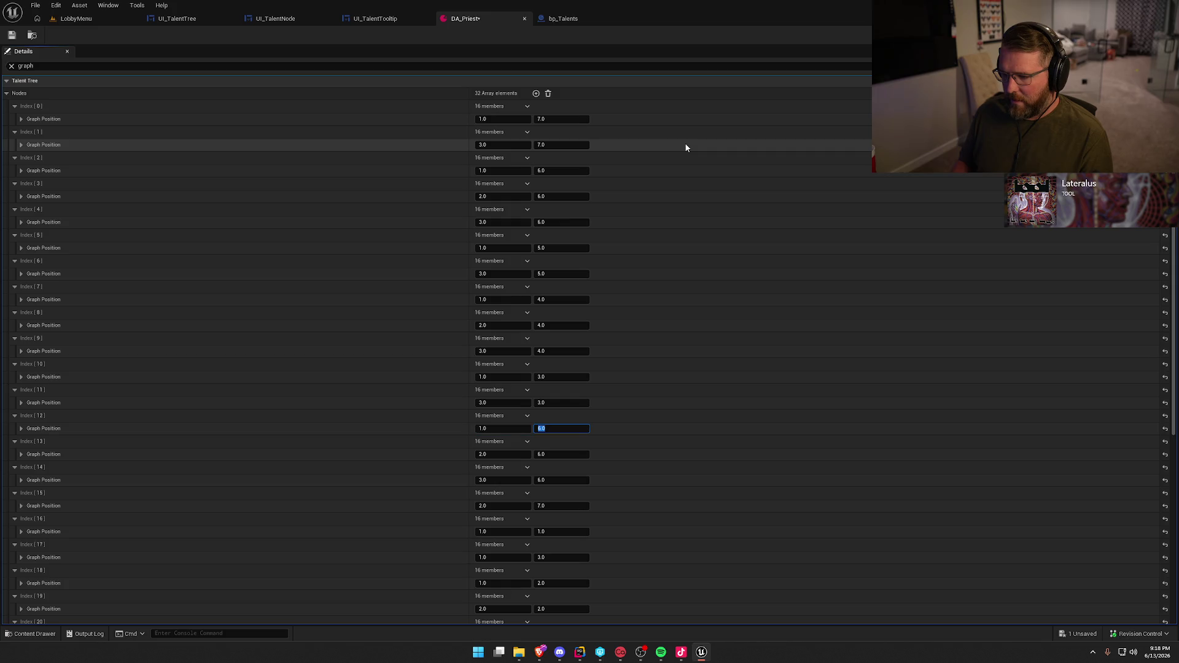
text(3)
key(Tab)
key(Tab)
text(2)
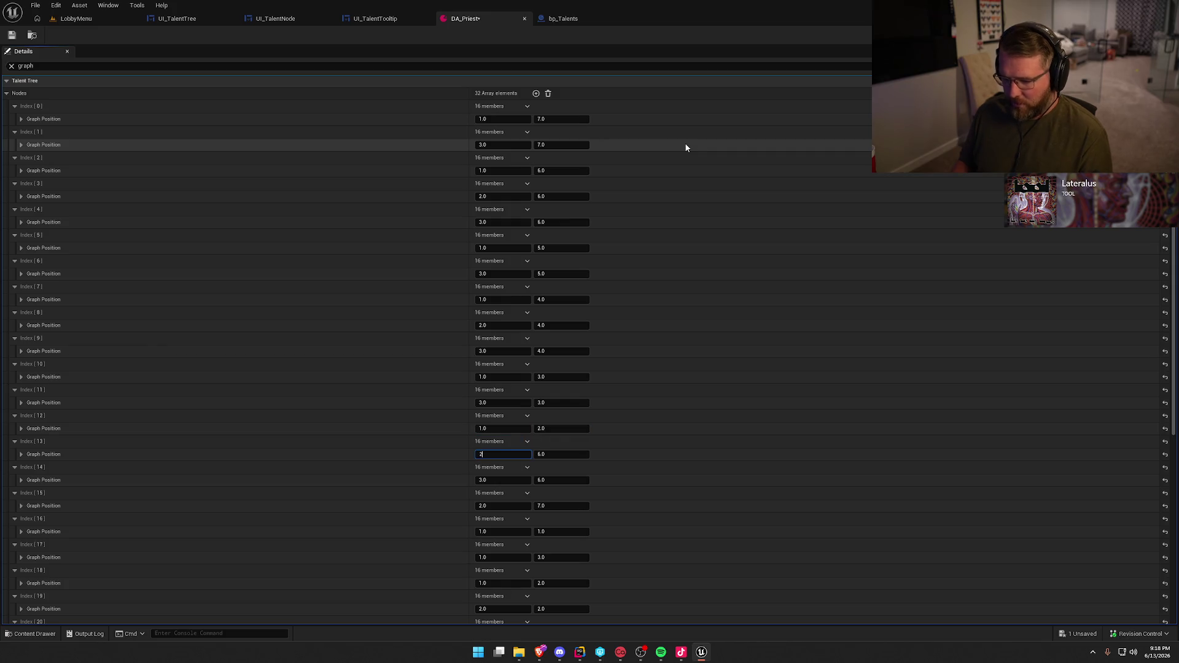
key(Return)
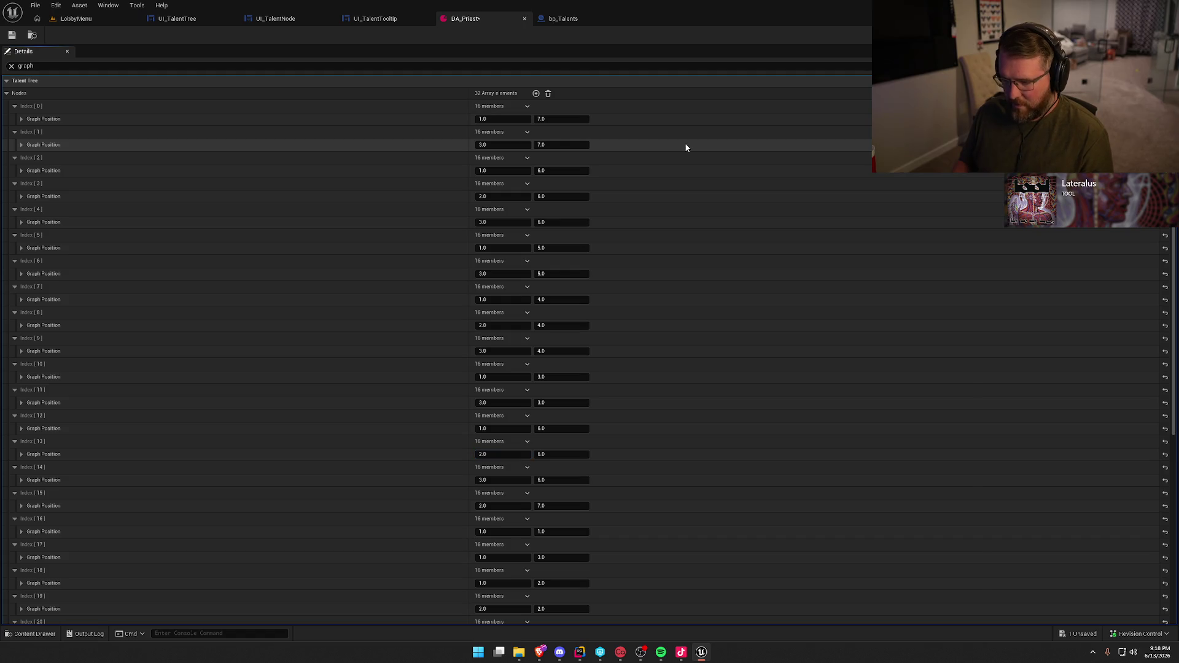
Undo two mistaken edits, re-enter Index 11–15 Y values as 3, 2, 2, 2, and save
key(ctrl+z)
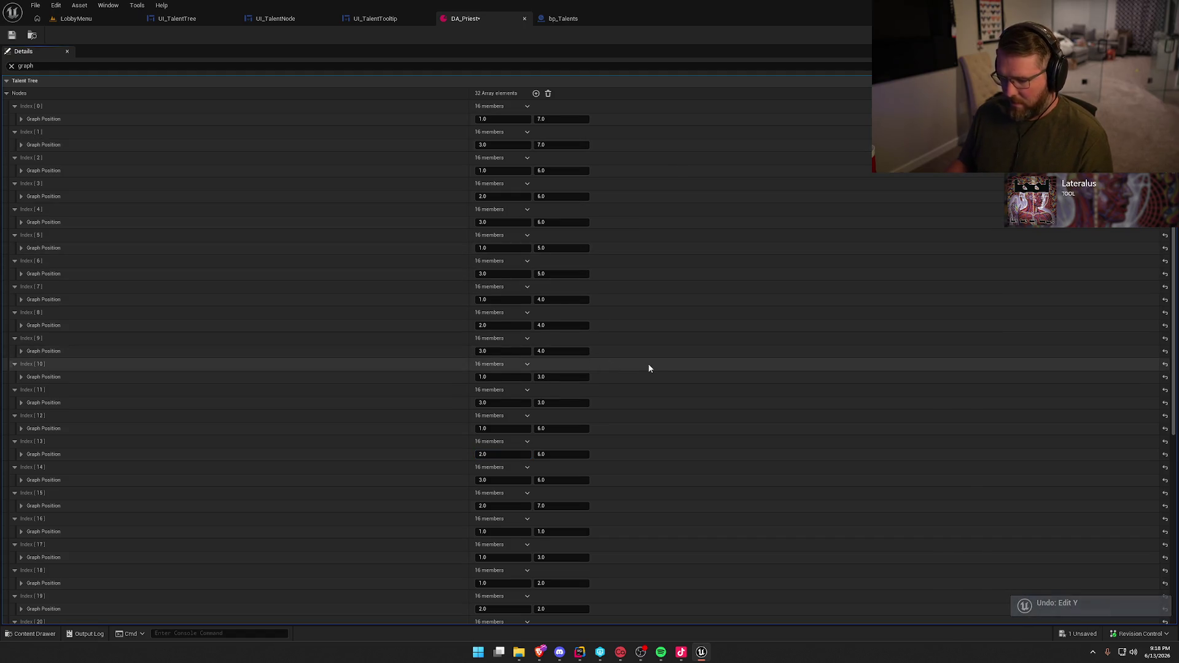
key(ctrl+z)
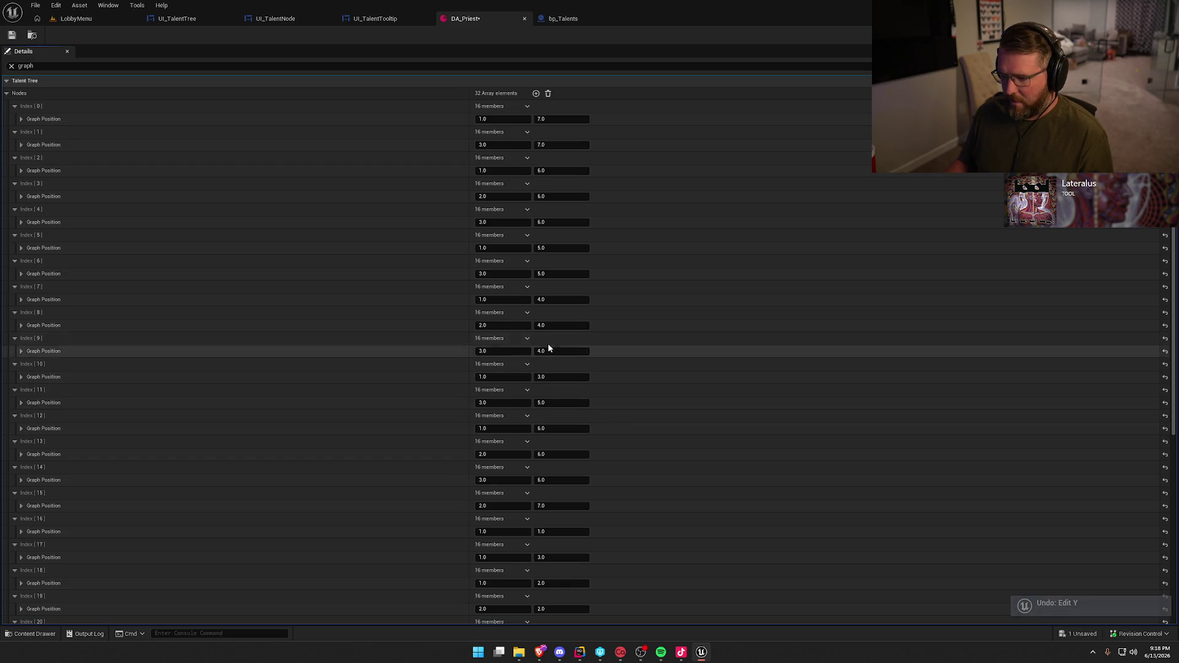
click(555, 403)
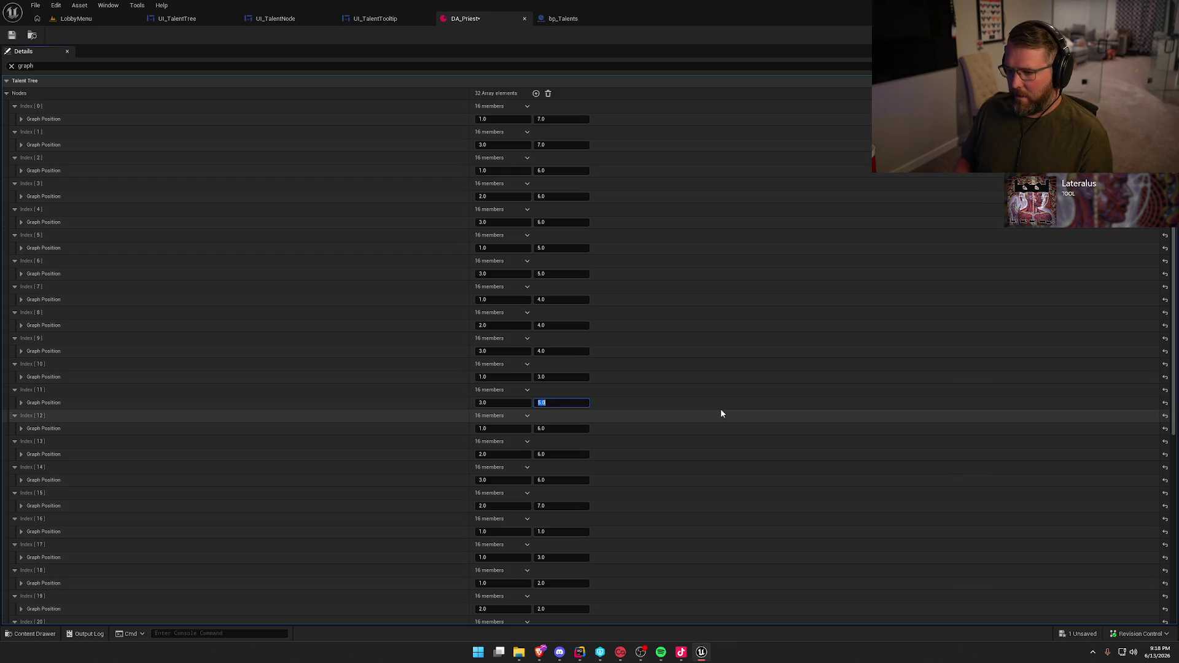
text(3)
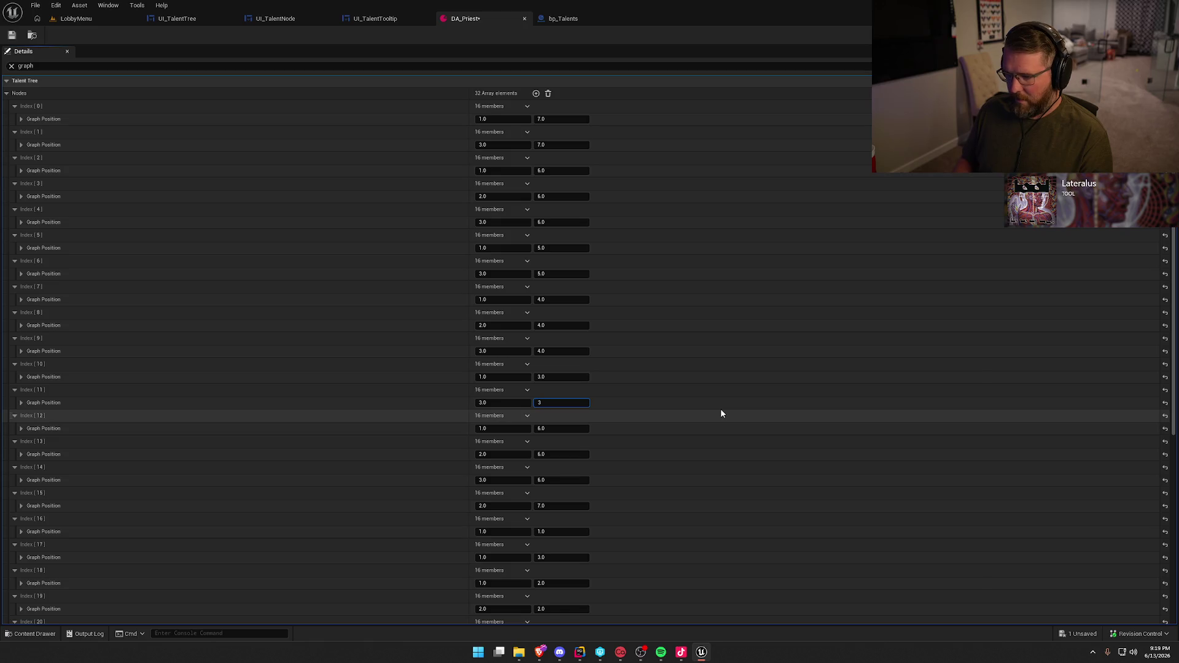
key(Tab)
key(Tab)
text(2)
key(Tab)
key(Tab)
text(2)
key(Tab)
key(Tab)
text(2)
key(Tab)
key(Tab)
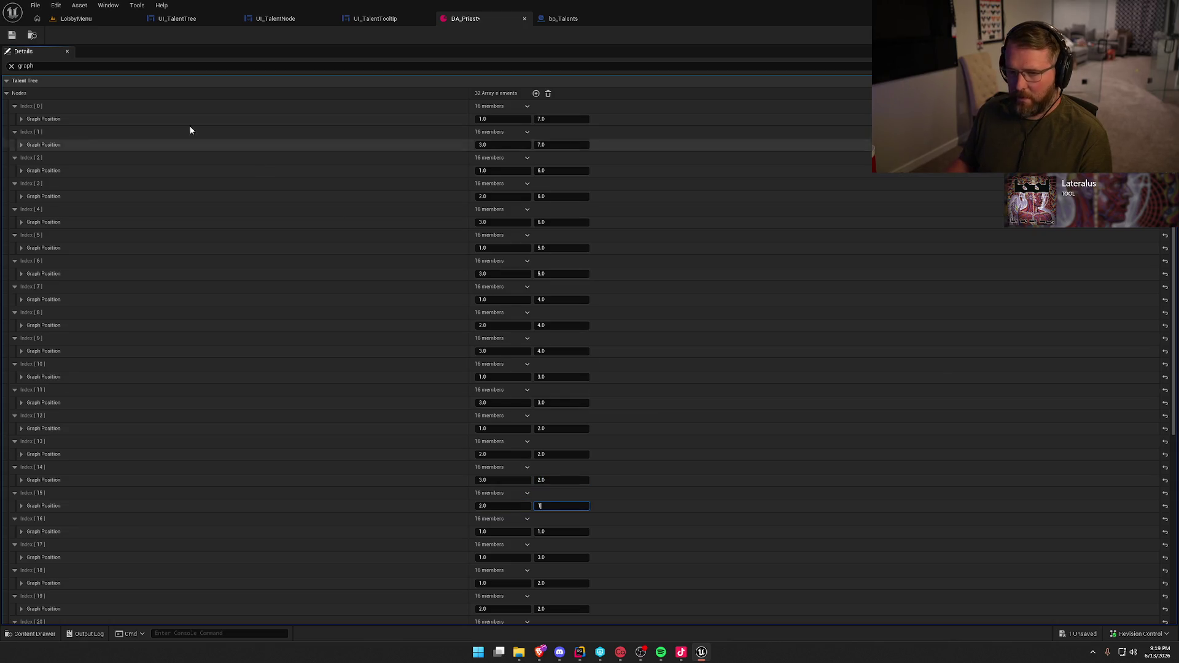
click(12, 35)
Play the LobbyMenu level and view the flipped Holy Protector column on the Talents screen
click(73, 19)
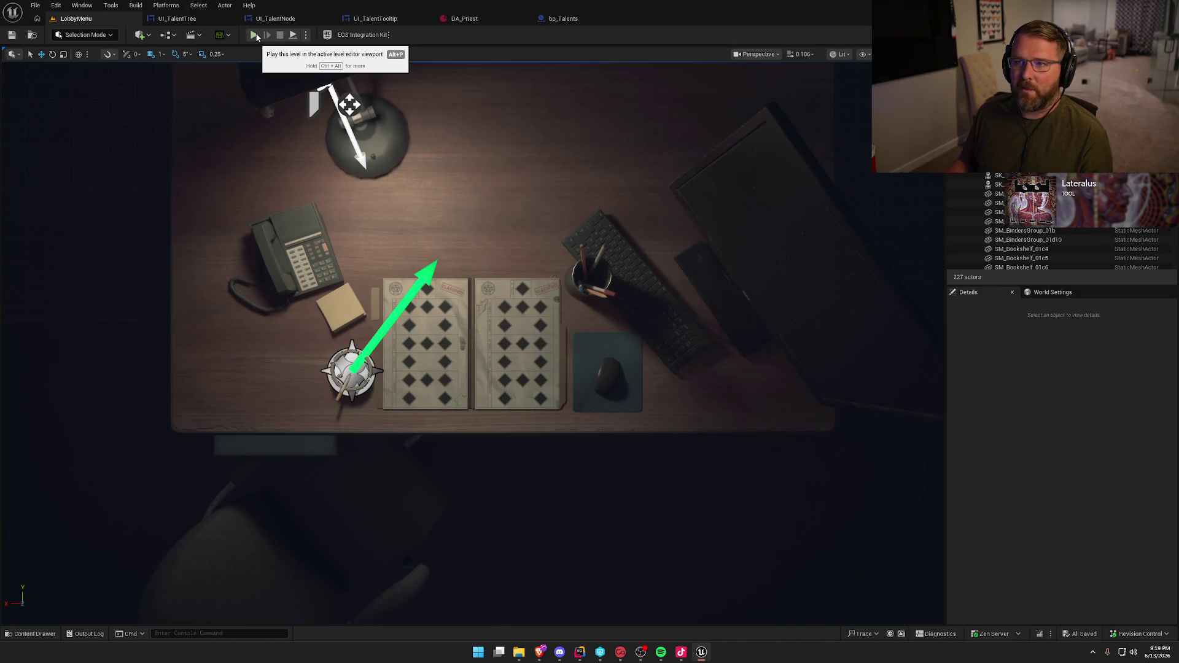
click(255, 35)
click(554, 114)
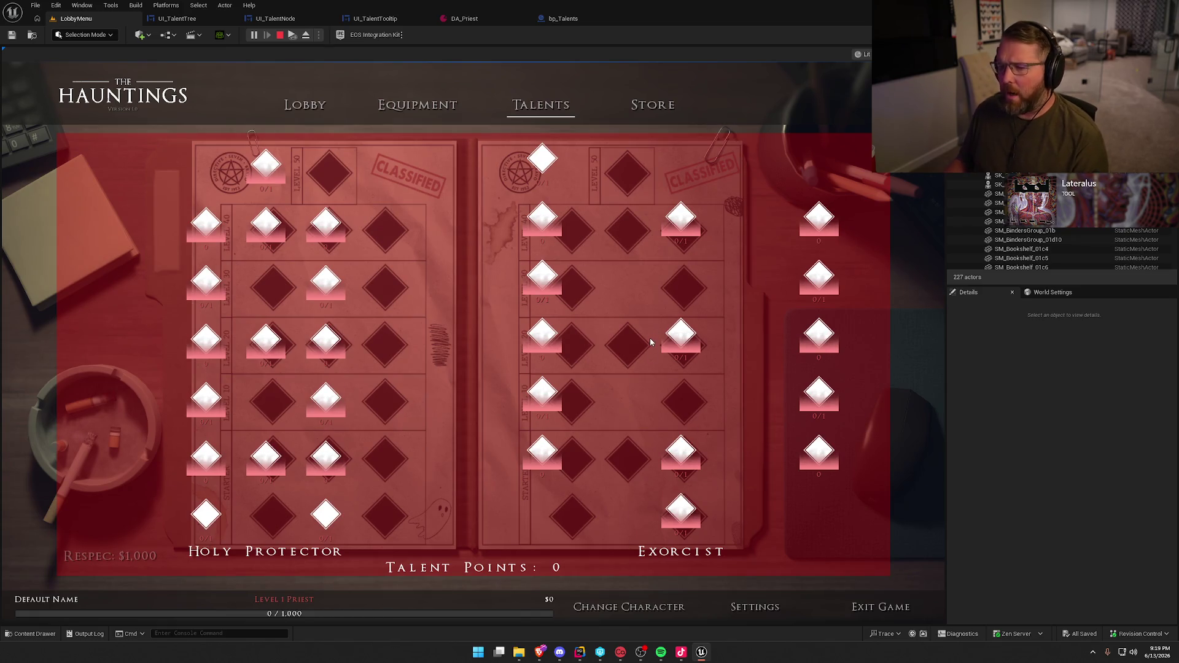
key(Escape)
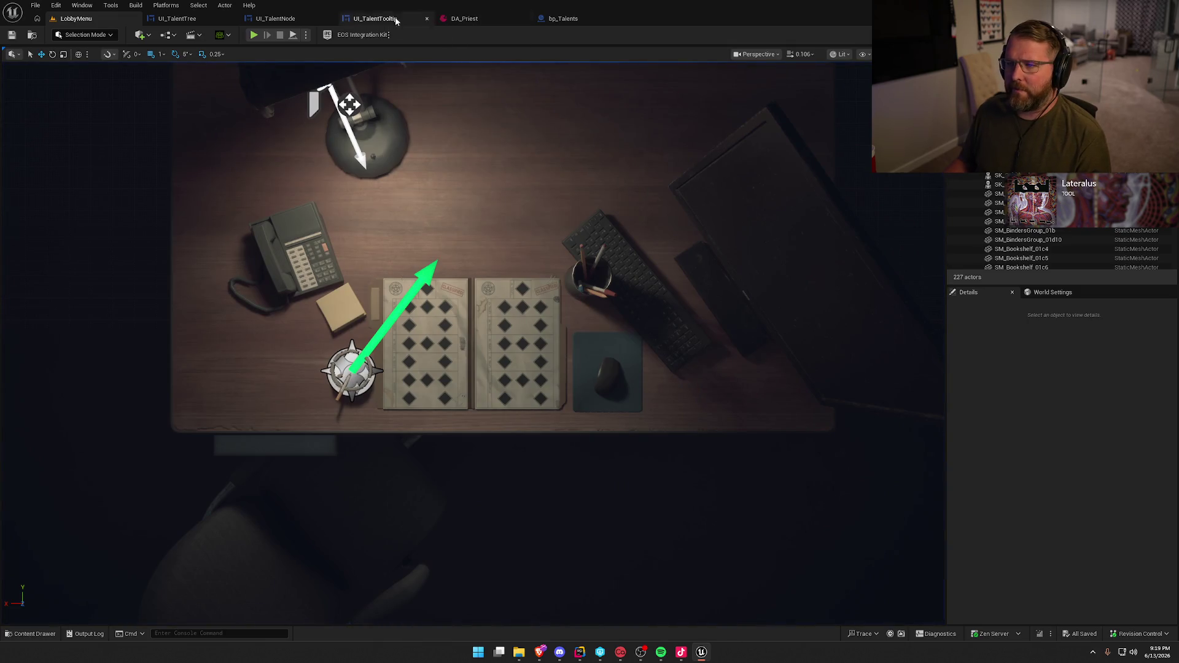
click(177, 18)
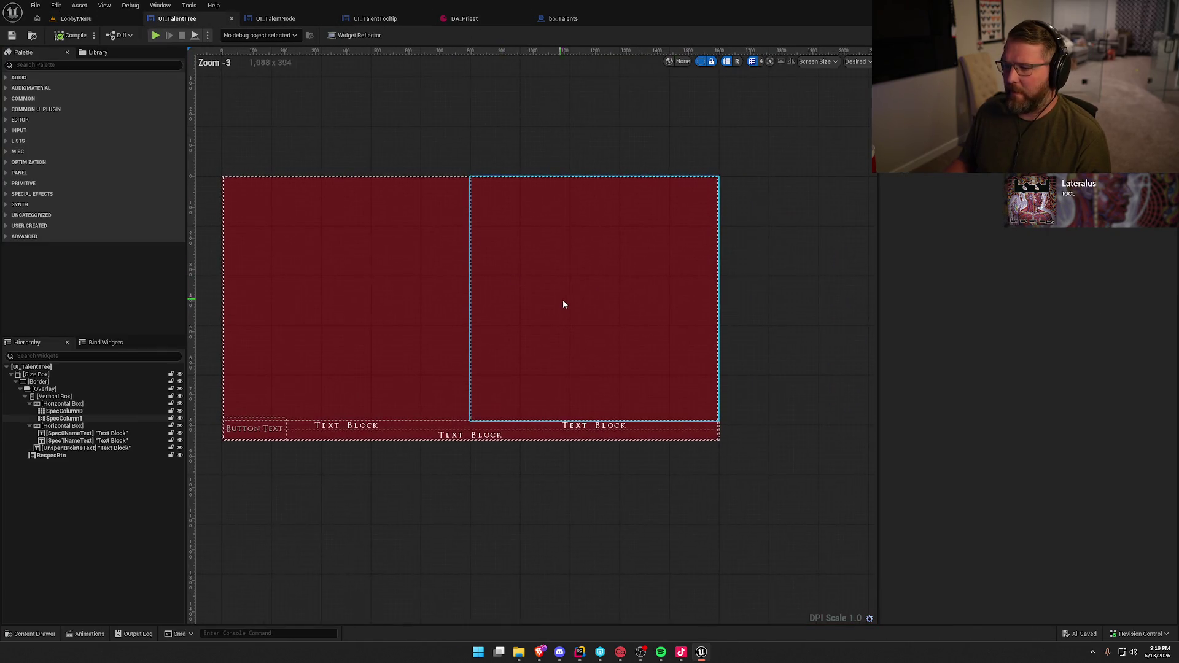
click(64, 418)
click(942, 274)
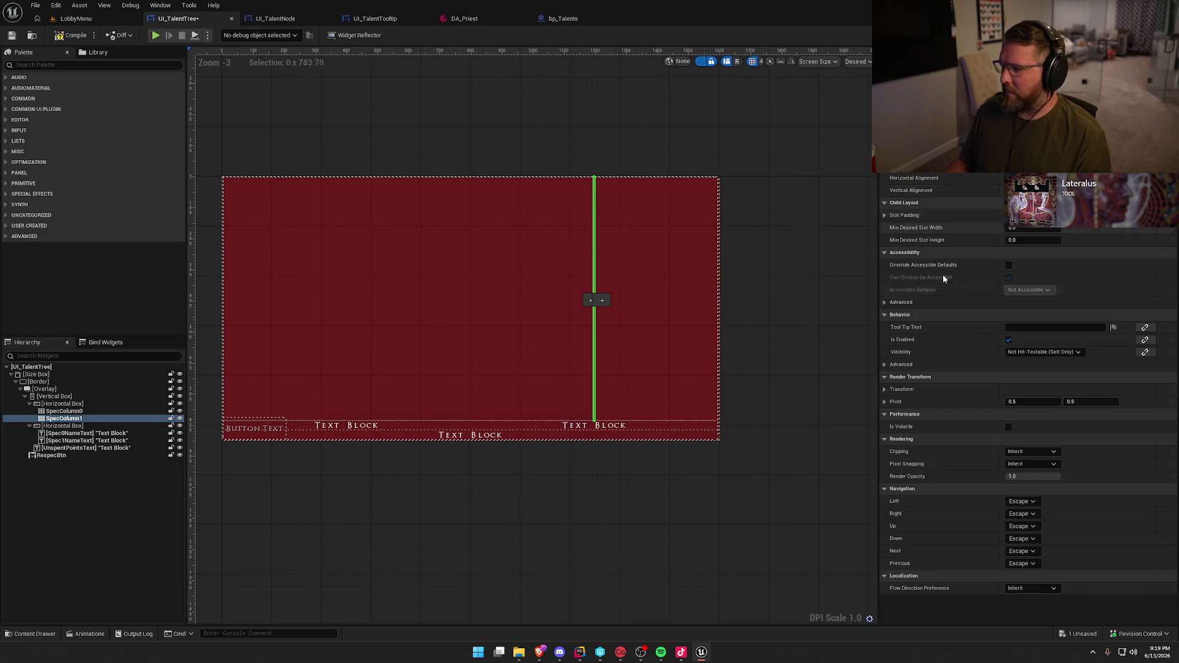
click(70, 38)
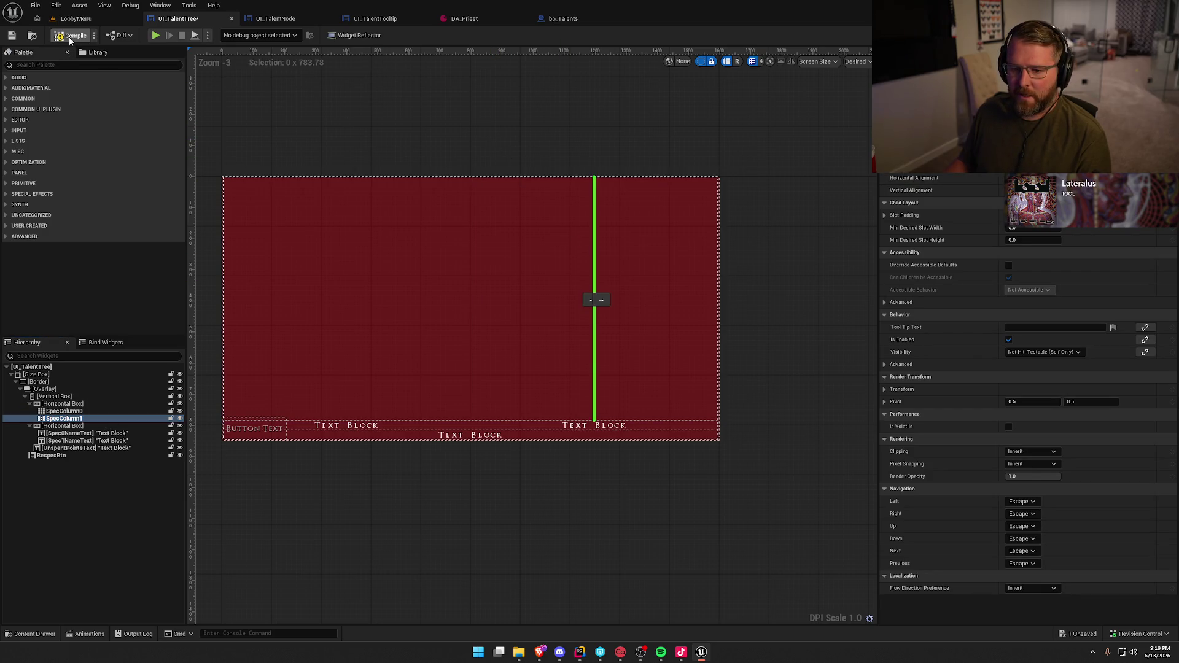
click(65, 411)
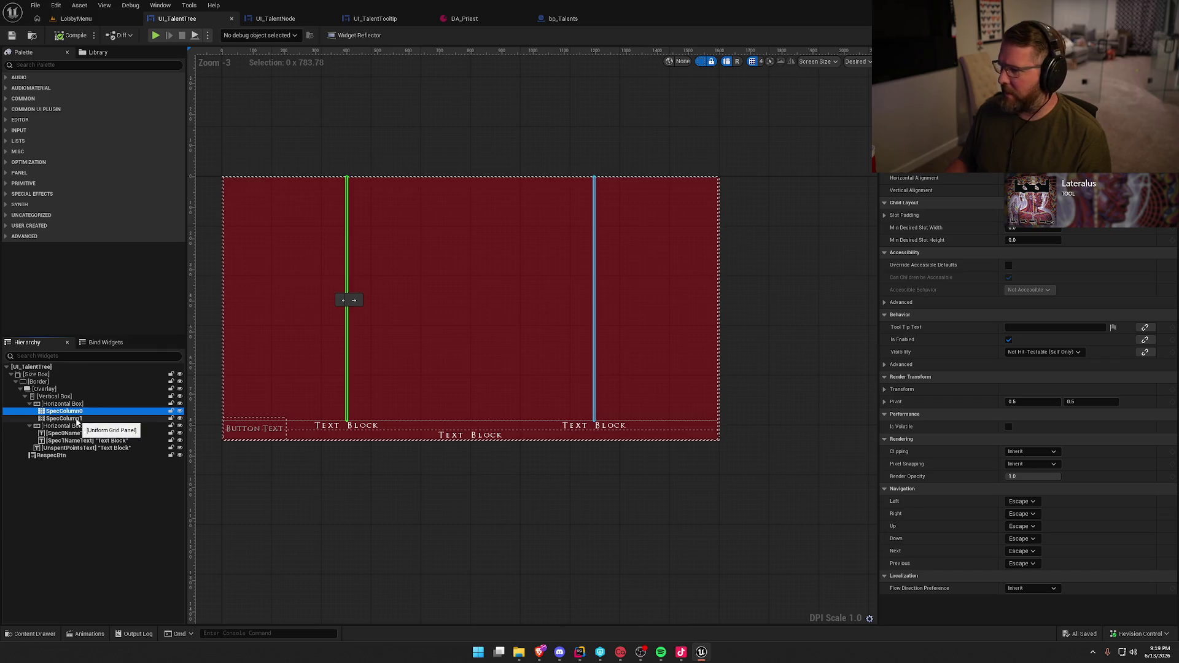
click(76, 419)
click(1053, 229)
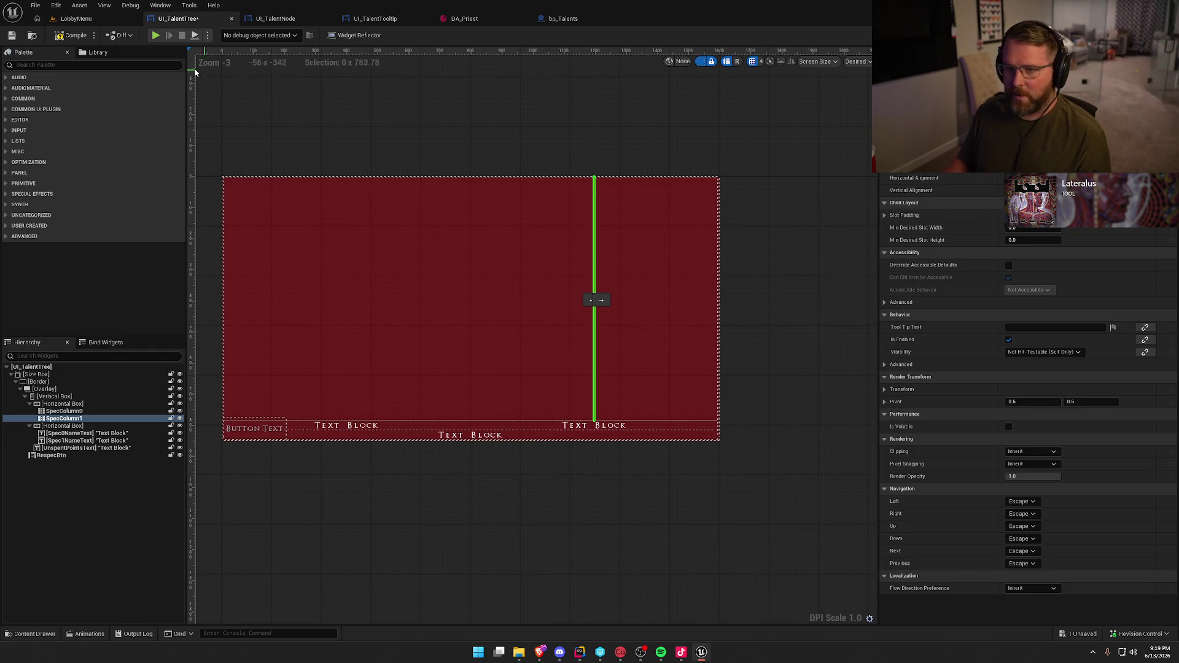
click(70, 35)
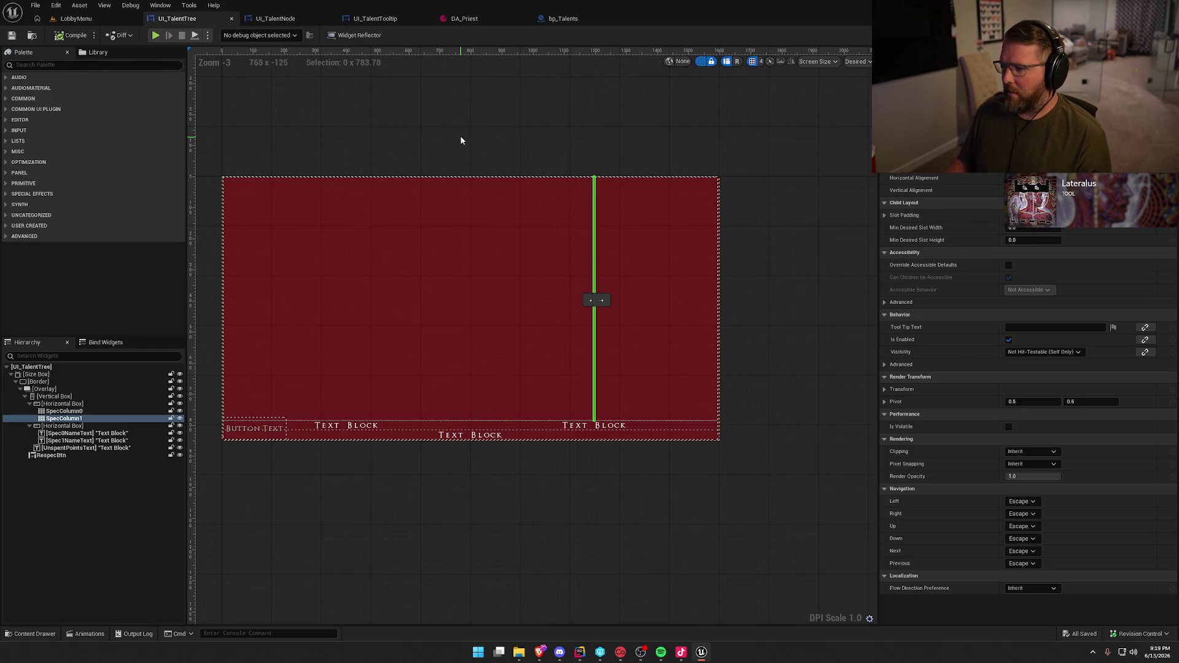
drag(460, 131, 506, 134)
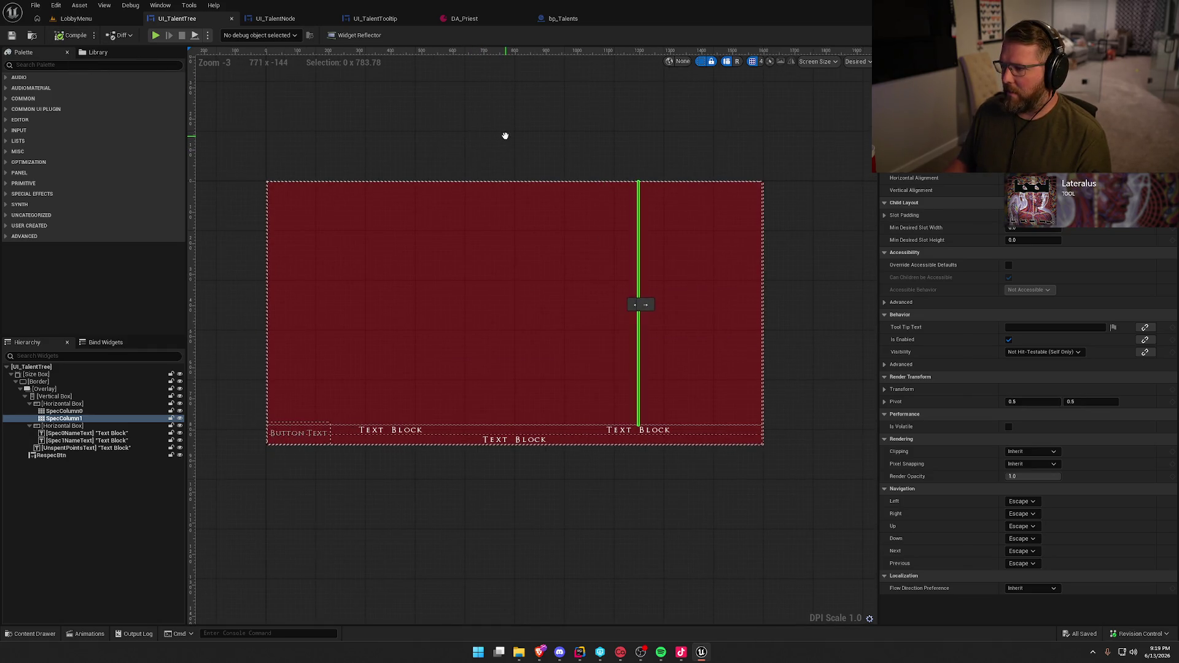
click(439, 114)
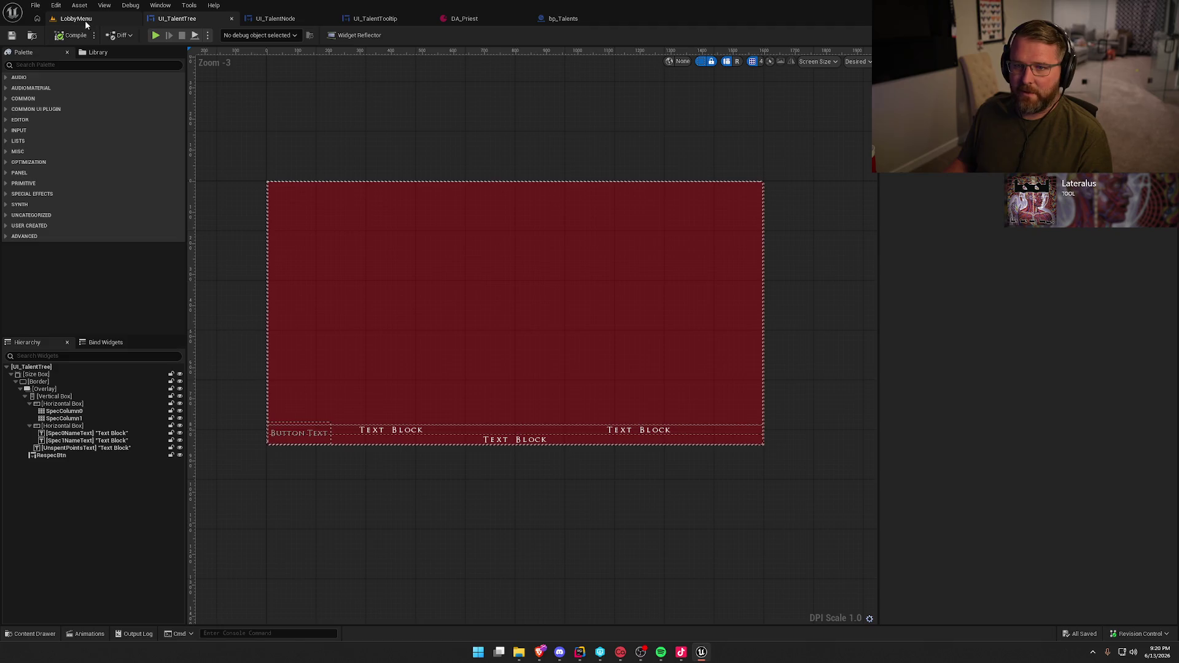
click(464, 18)
Locate nodes 16–31 in the filtered list and set node 31's Y position to 1
scroll(661, 413, down, 10)
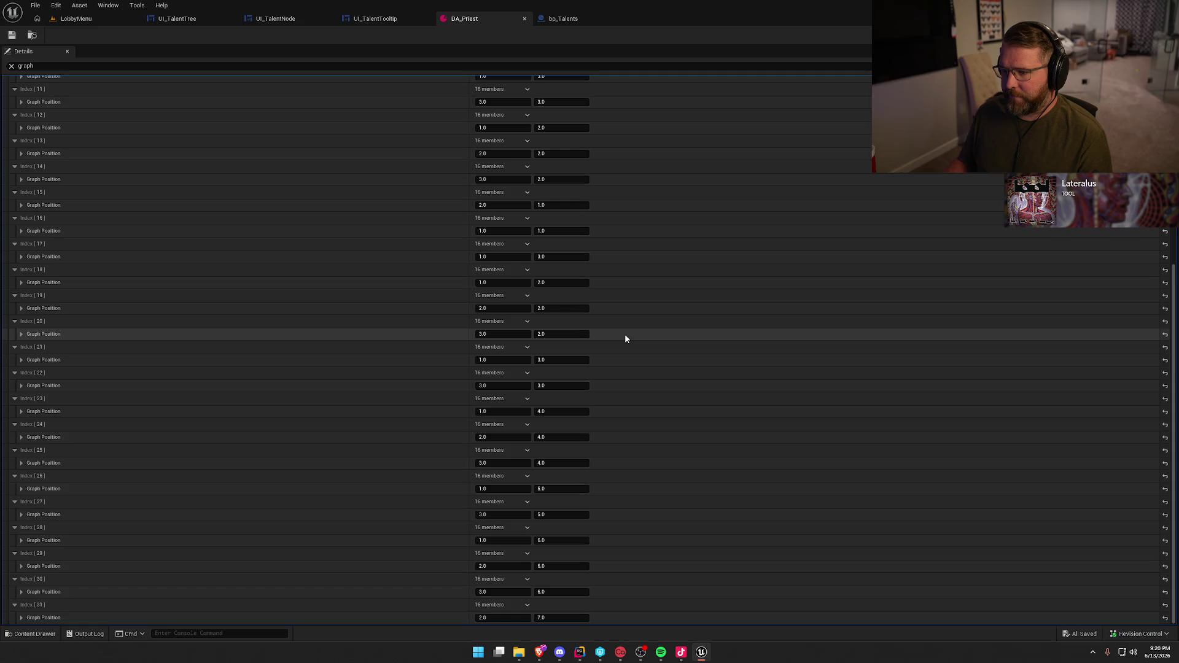
scroll(644, 378, up, 4)
scroll(657, 391, down, 1)
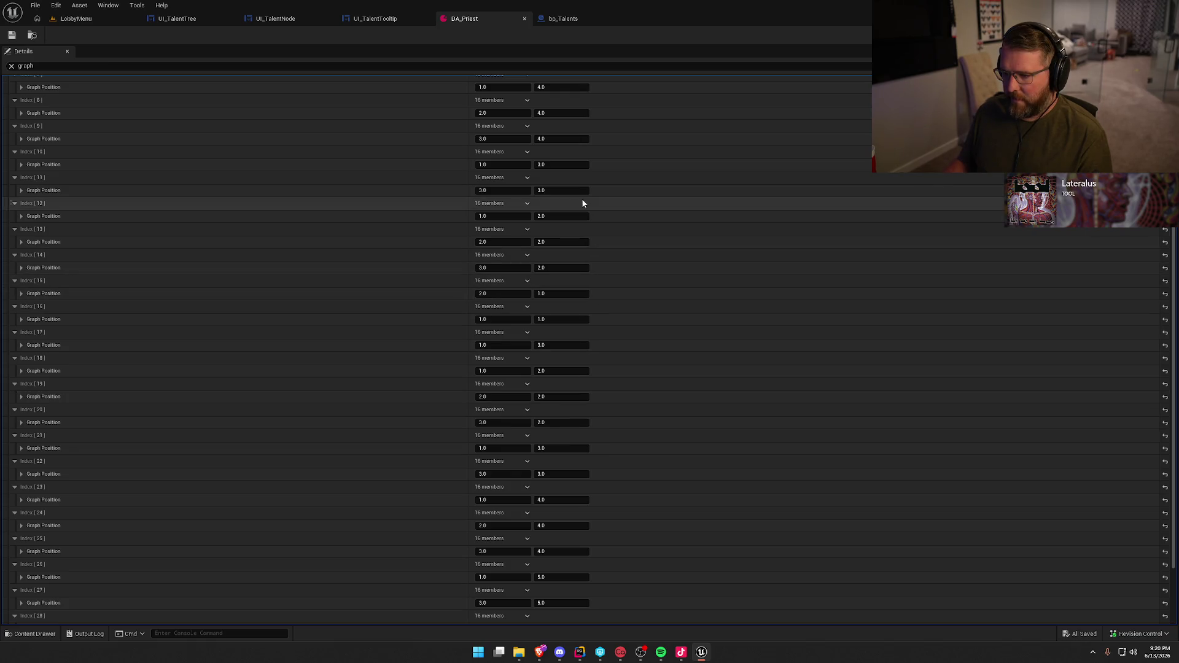
click(555, 319)
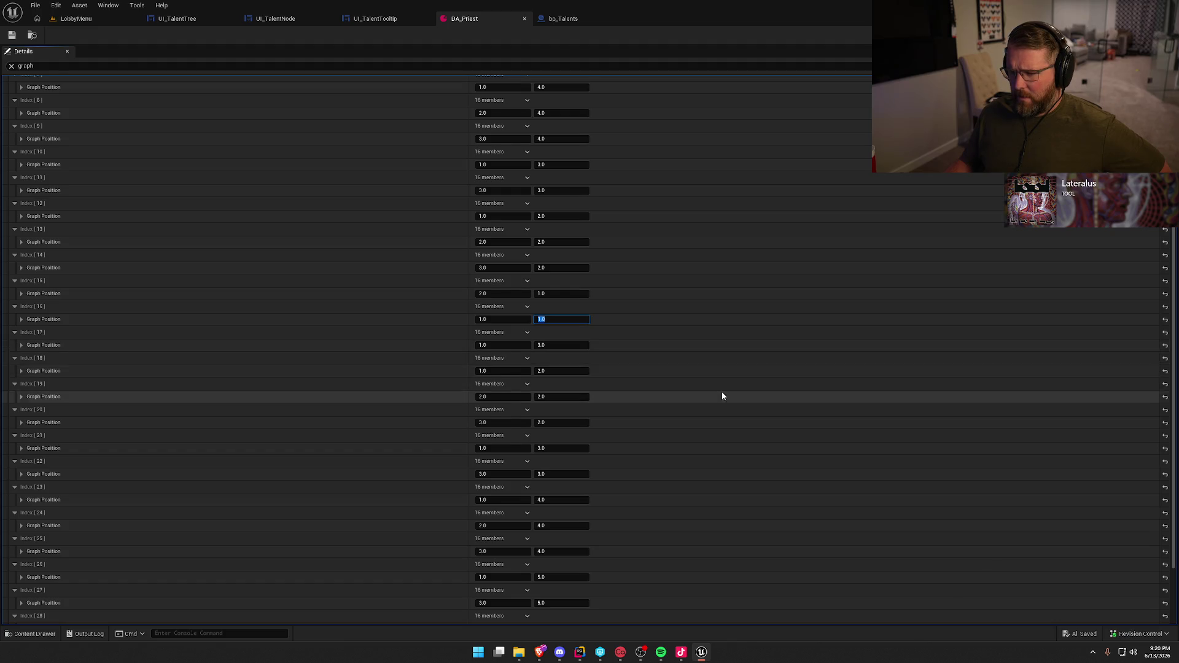
scroll(722, 397, up, 2)
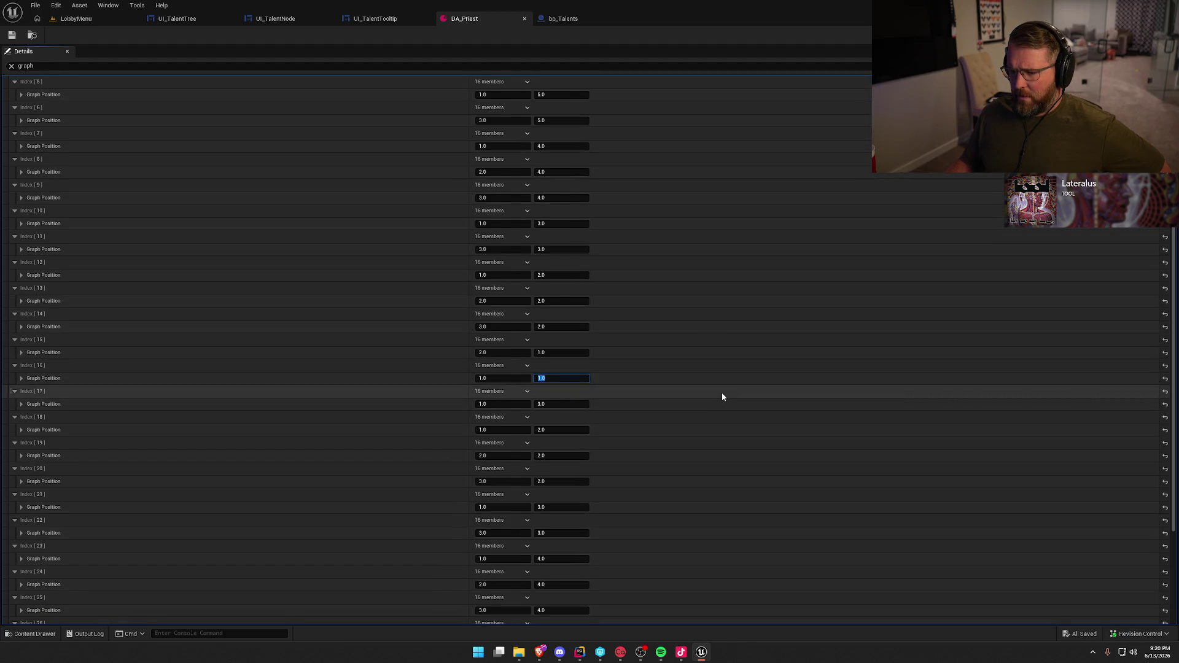
scroll(722, 396, down, 2)
scroll(722, 397, down, 4)
scroll(722, 397, down, 1)
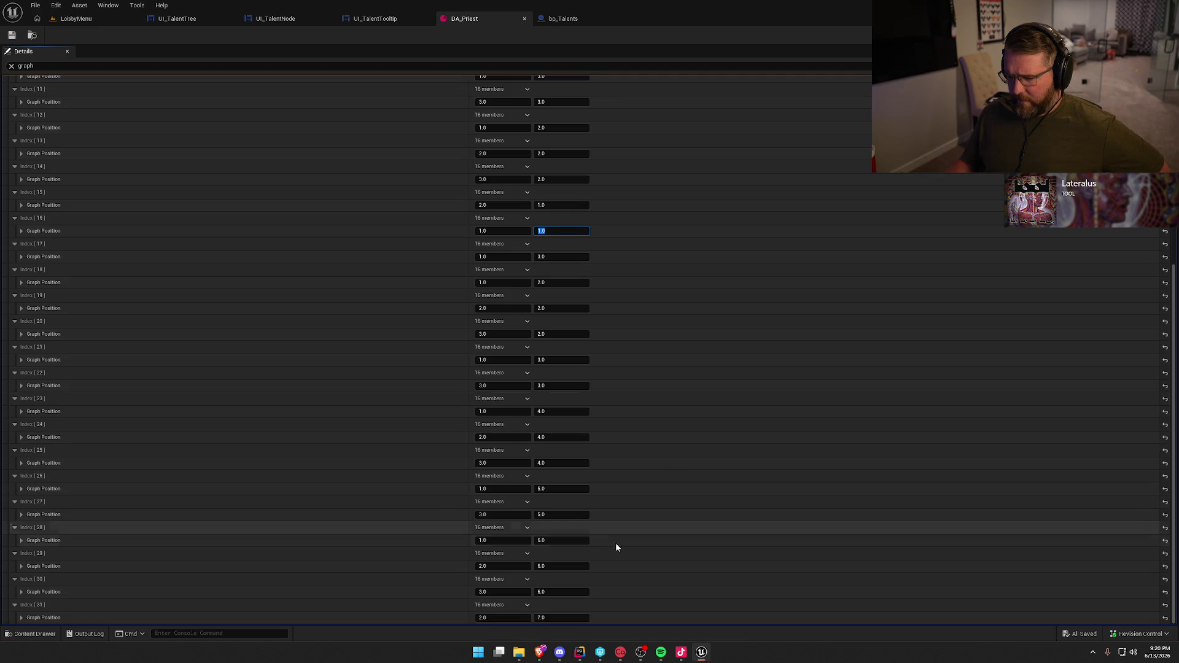
click(560, 617)
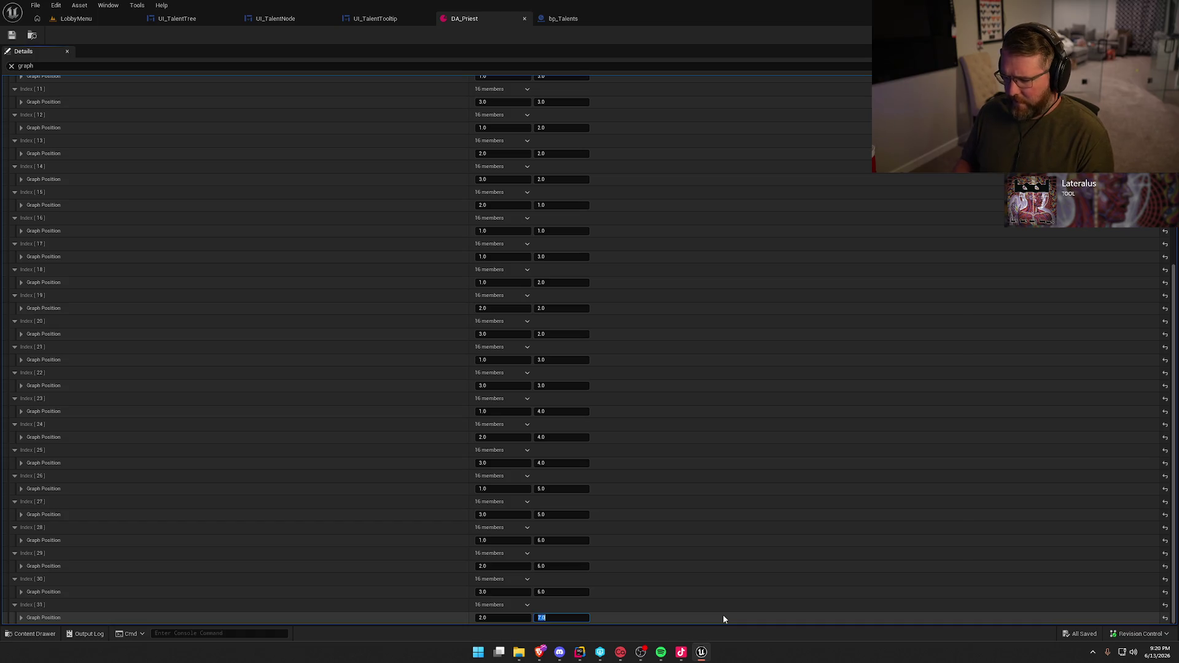
text(1)
key(shift+Tab)
key(shift+Tab)
key(shift+Tab)
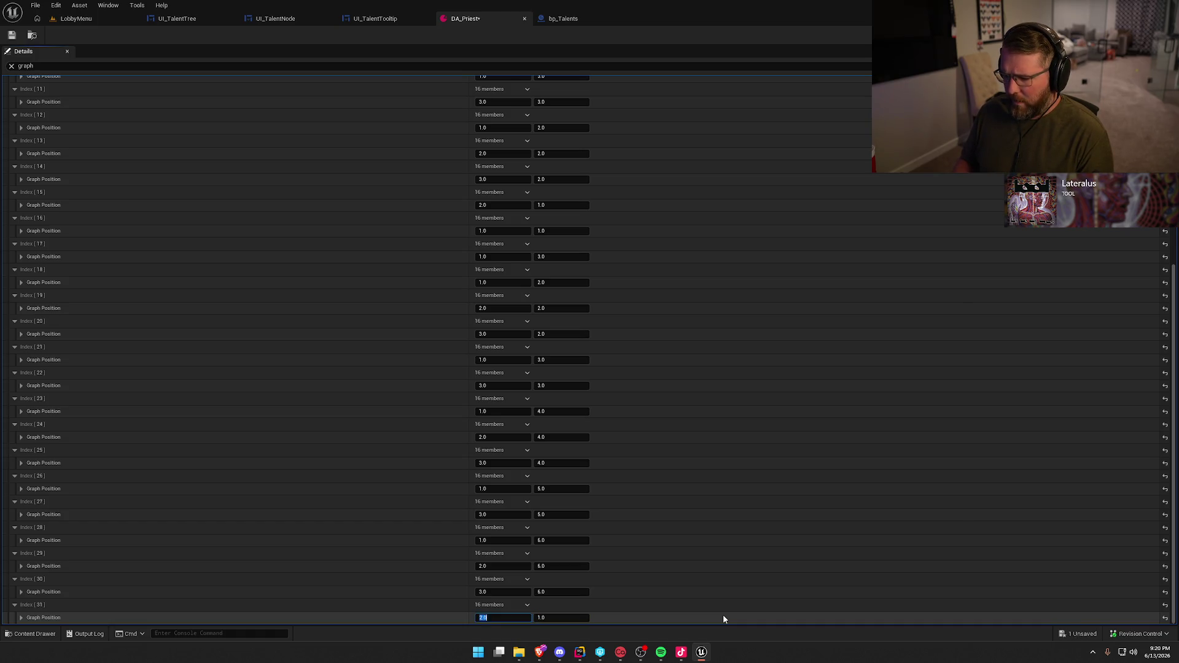
key(shift+Tab)
key(Tab)
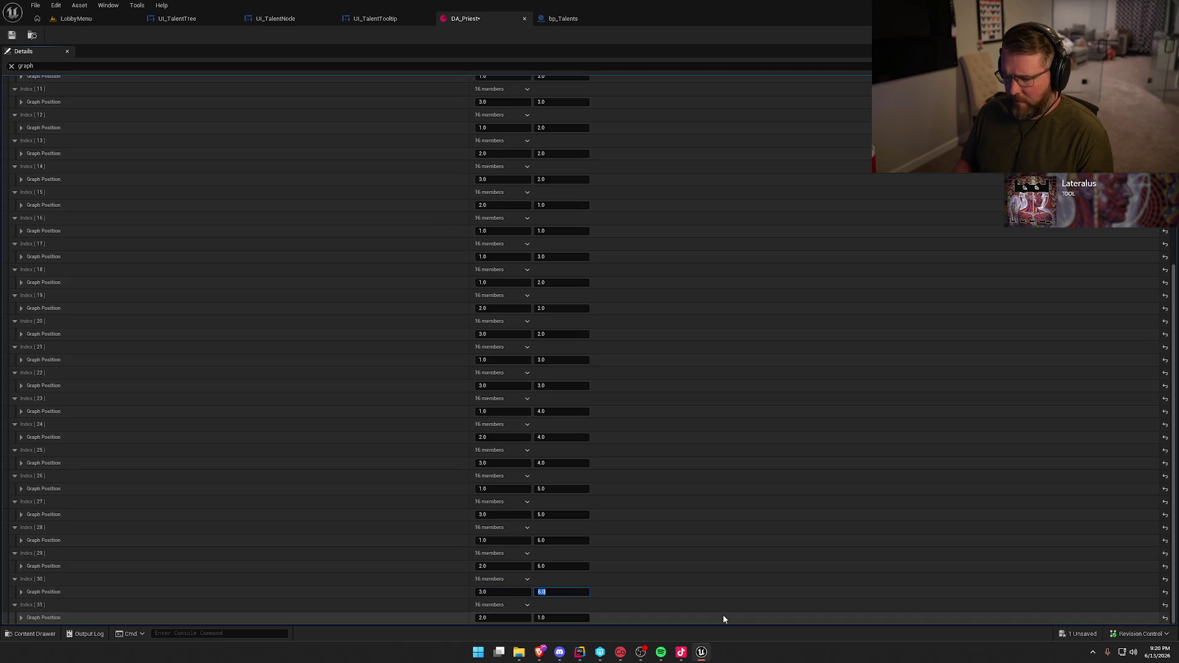
Set the Y positions of nodes 30 down to 26 to 2, 2, 3, 3
text(2)
key(shift+Tab)
key(shift+Tab)
key(shift+Tab)
text(2)
key(shift+Tab)
key(shift+Tab)
key(shift+Tab)
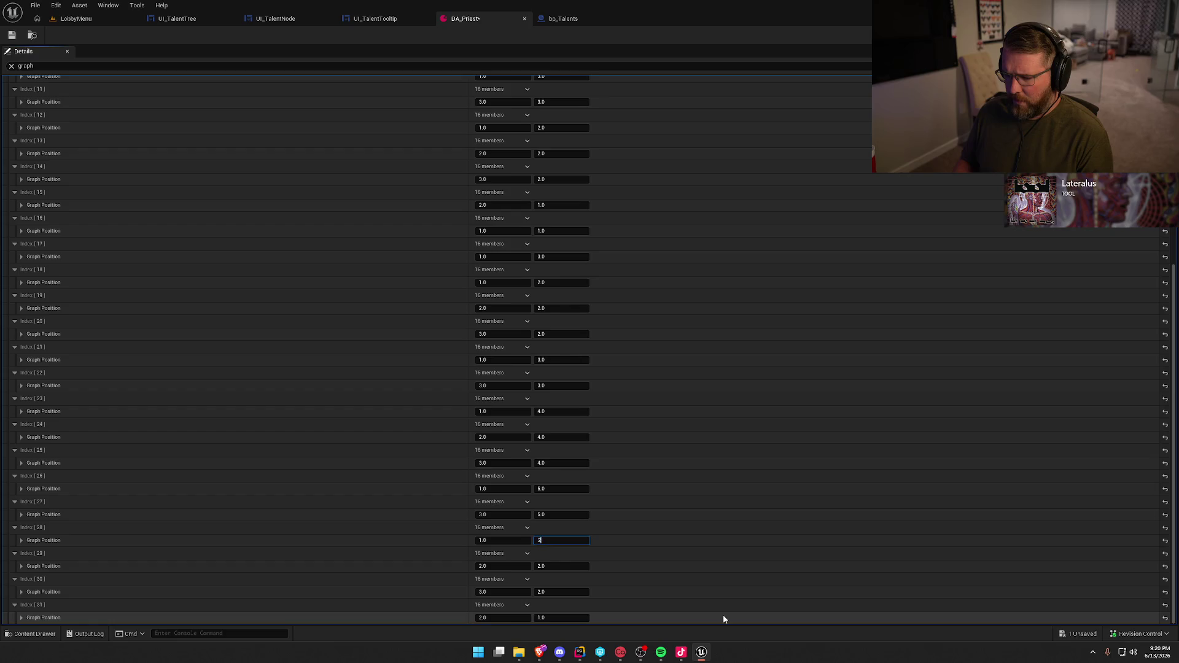
key(shift+Tab)
key(shift+Tab)
key(shift+Tab)
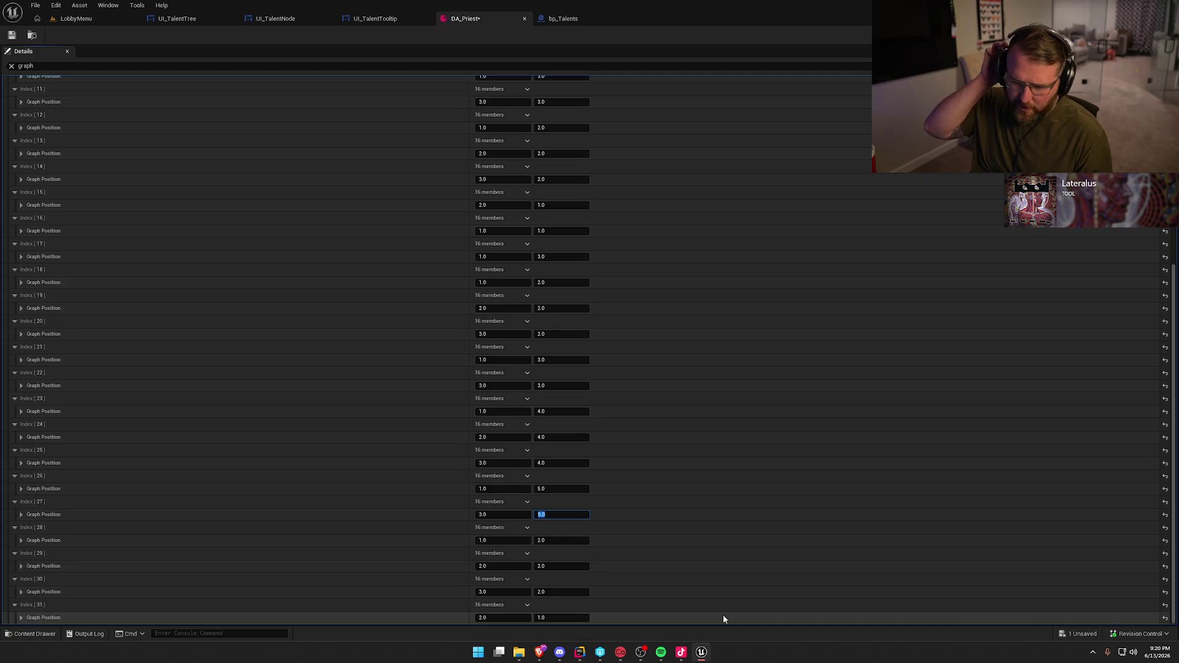
text(2)
key(shift+Tab)
key(shift+Tab)
key(shift+Tab)
text(3)
key(shift+Tab)
key(shift+Tab)
key(shift+Tab)
key(shift+Tab)
key(shift+Tab)
key(shift+Tab)
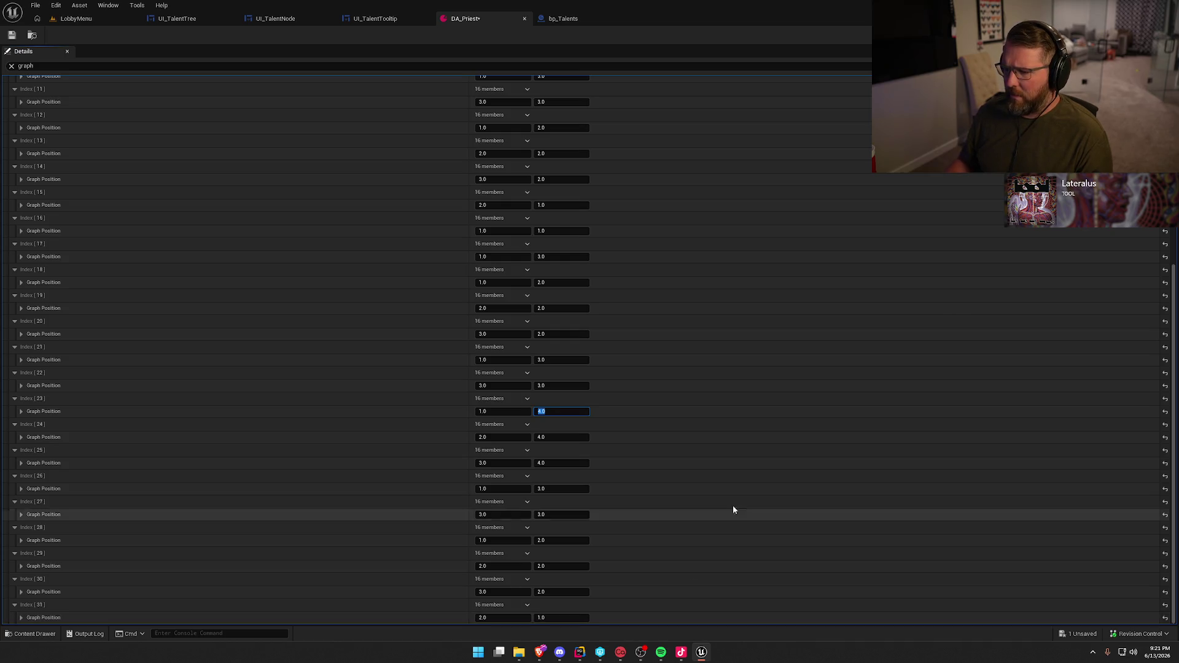
scroll(758, 455, up, 4)
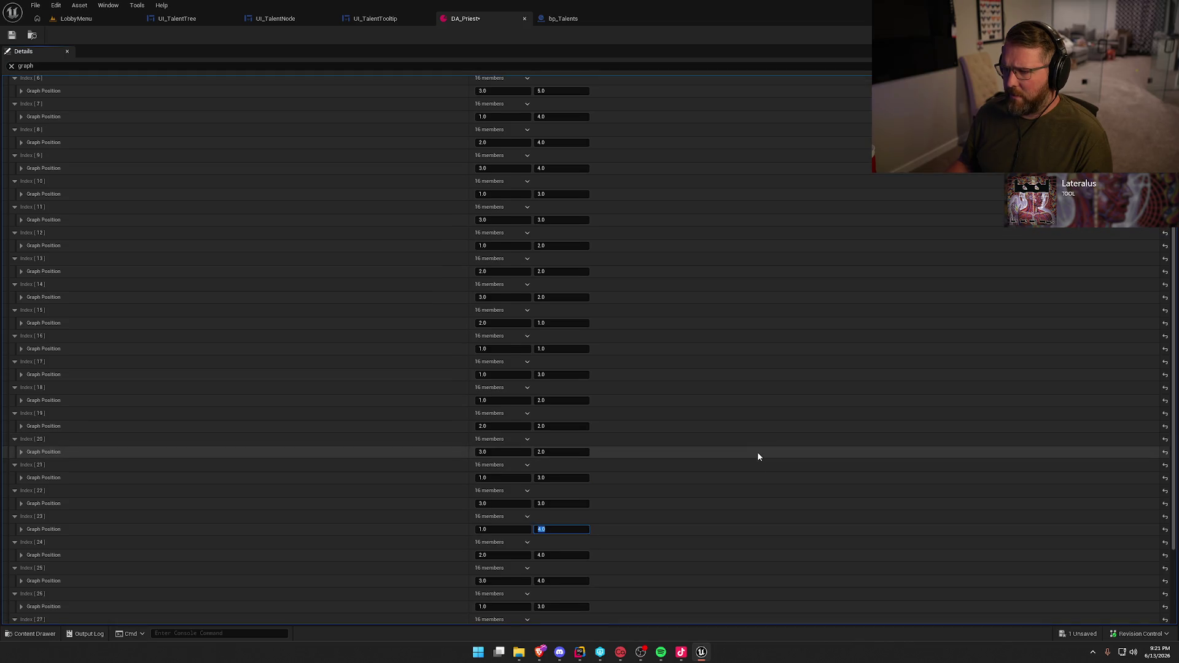
scroll(758, 456, down, 4)
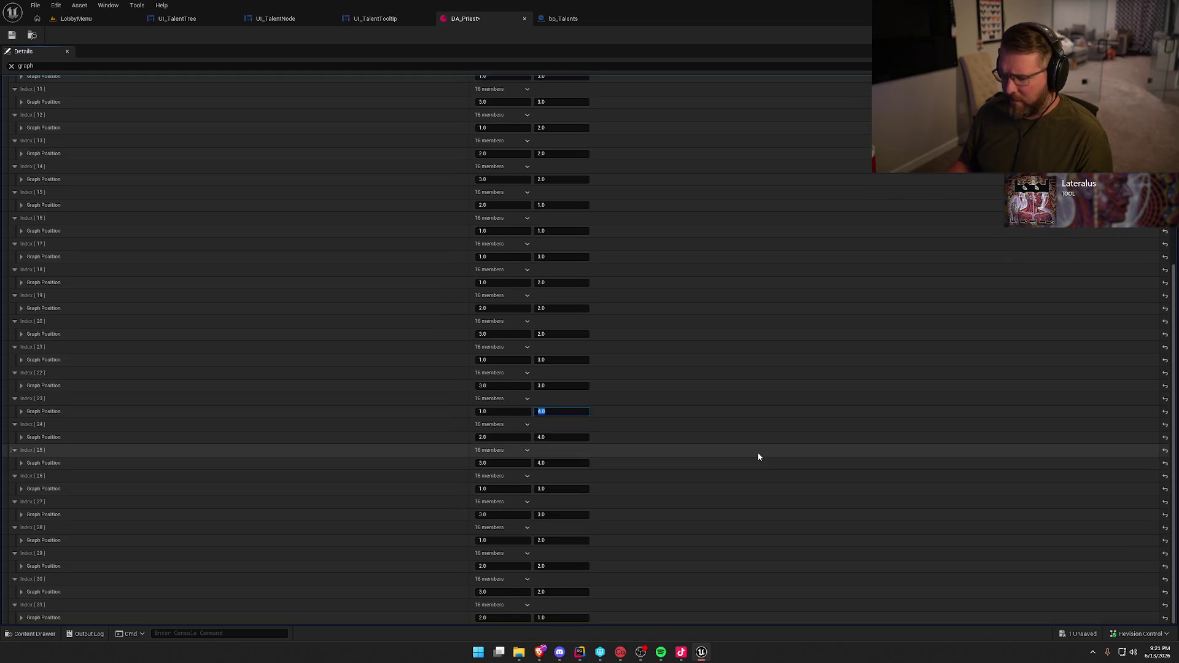
Set nodes 22 through 17 to Y 5, 5, 6, 7, finishing up at node 16
key(shift+Tab)
key(shift+Tab)
key(shift+Tab)
text(5)
key(shift+Tab)
key(shift+Tab)
key(shift+Tab)
text(5)
key(shift+Tab)
key(shift+Tab)
key(shift+Tab)
key(shift+Tab)
key(shift+Tab)
text(6)
key(shift+Tab)
key(shift+Tab)
key(shift+Tab)
key(shift+Tab)
key(shift+Tab)
key(shift+Tab)
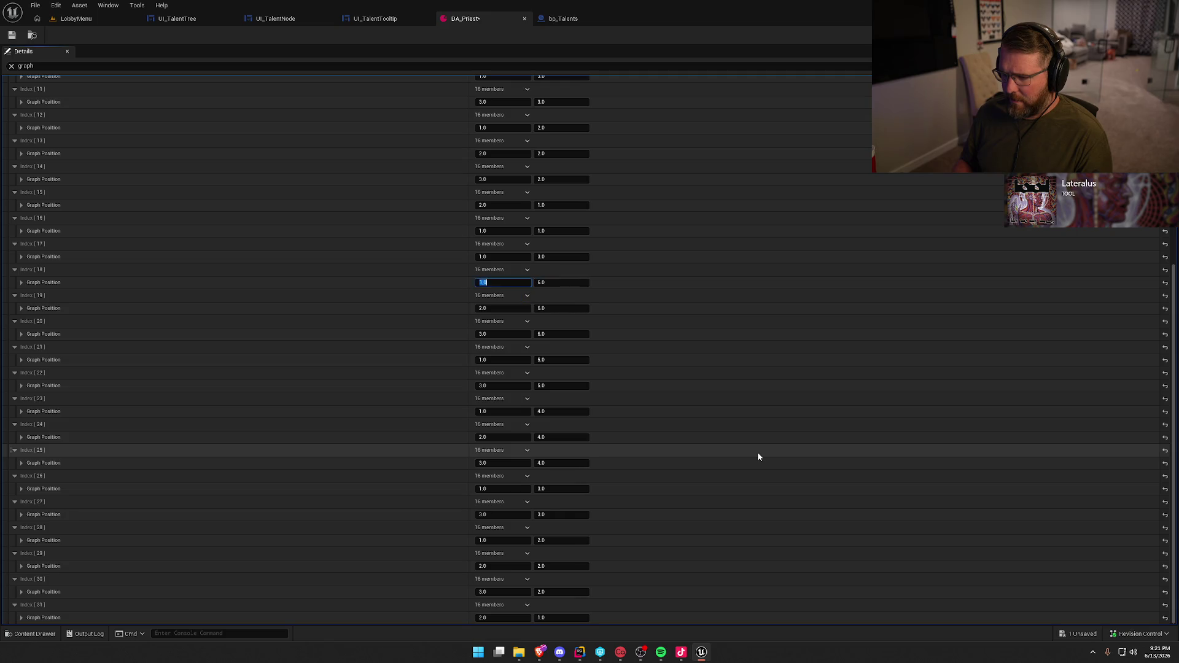
text(7)
key(Return)
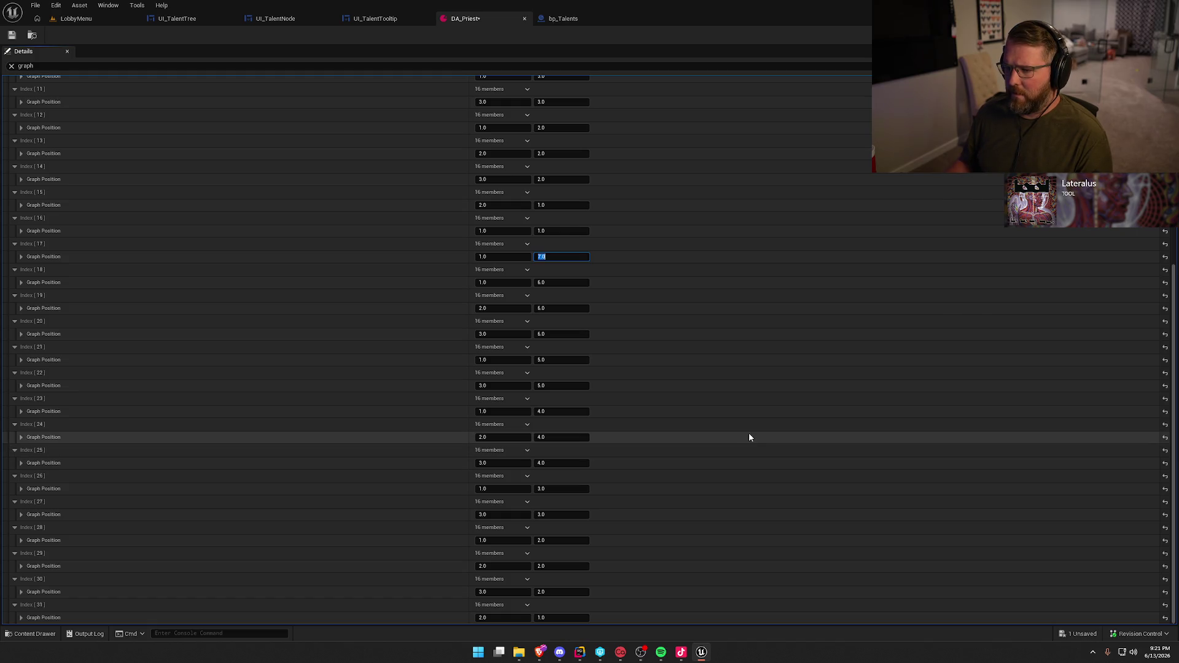
scroll(749, 433, up, 1)
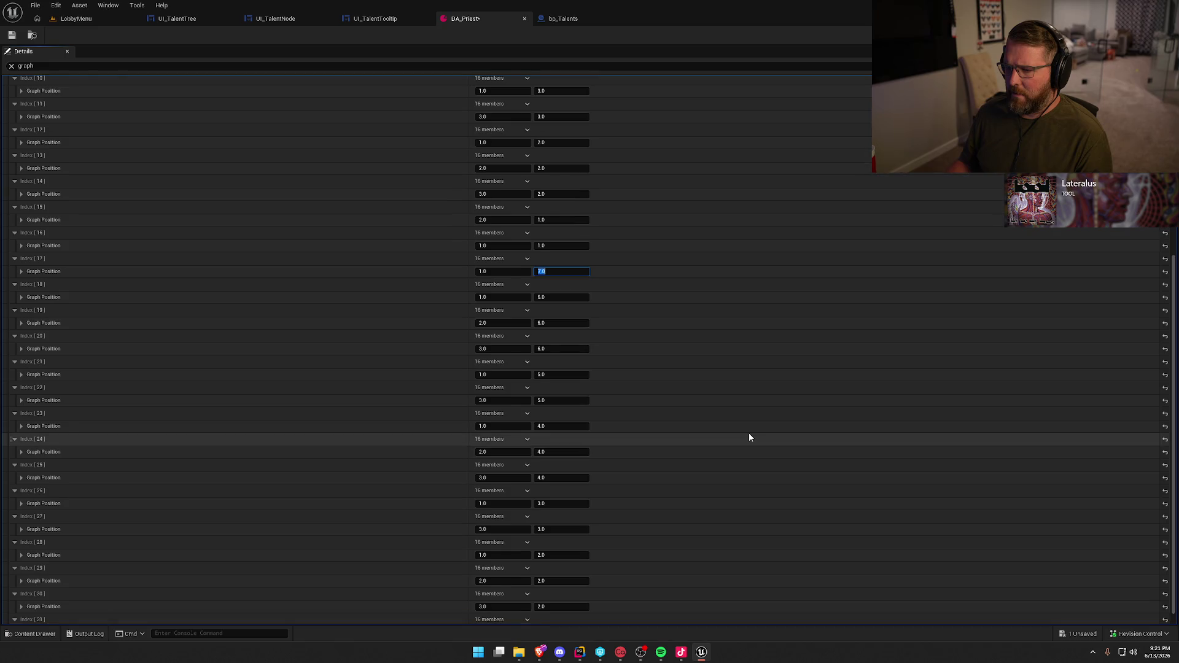
scroll(750, 437, up, 1)
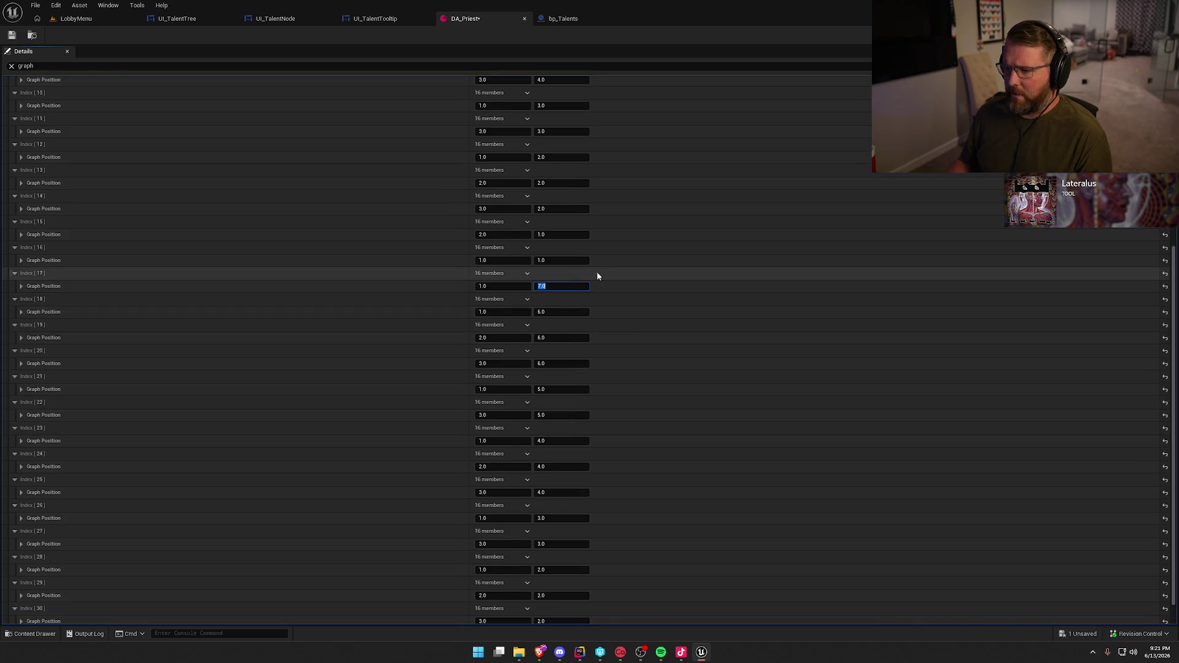
key(shift+Tab)
key(shift+Tab)
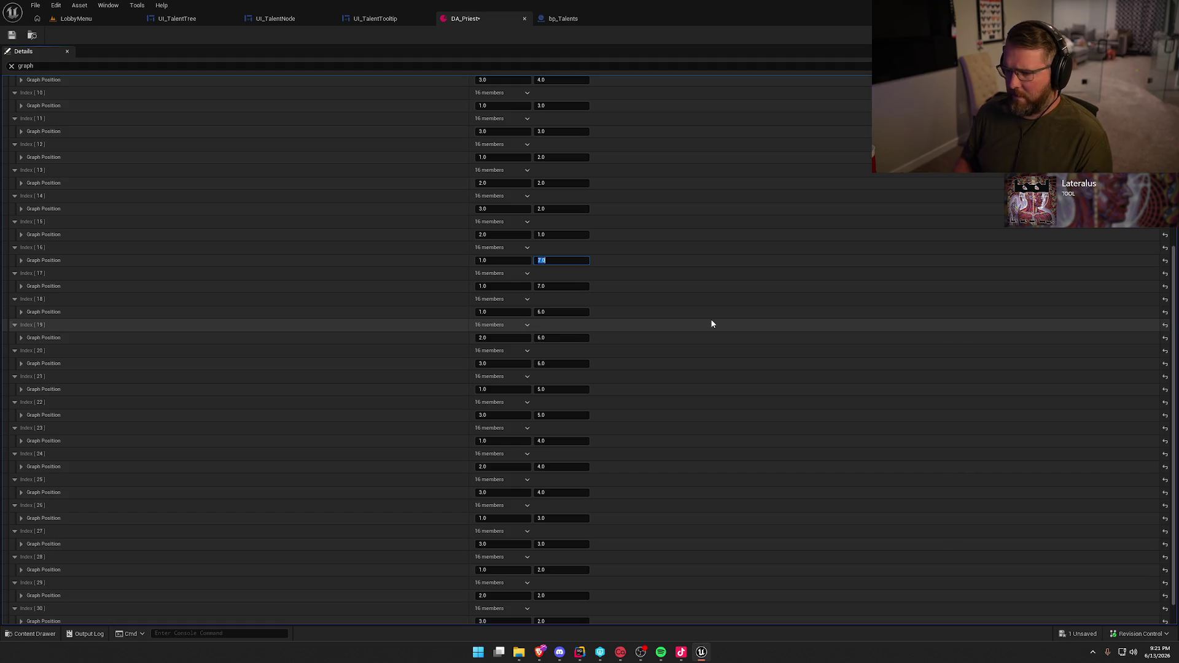
scroll(759, 385, up, 10)
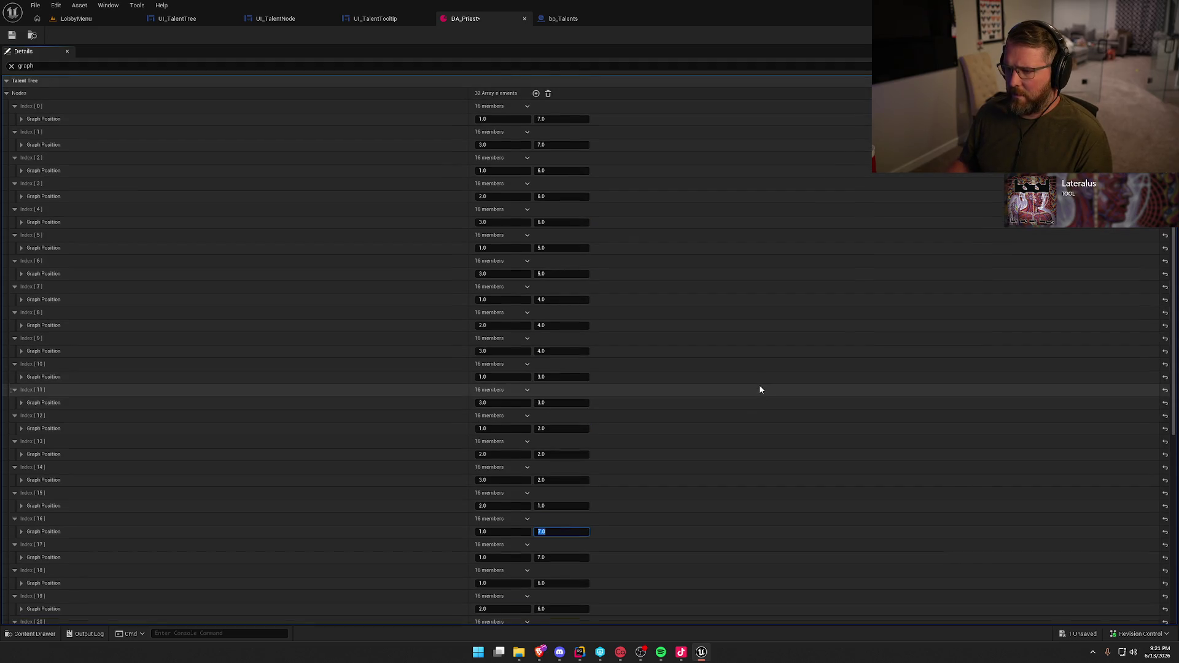
scroll(759, 390, down, 6)
click(69, 21)
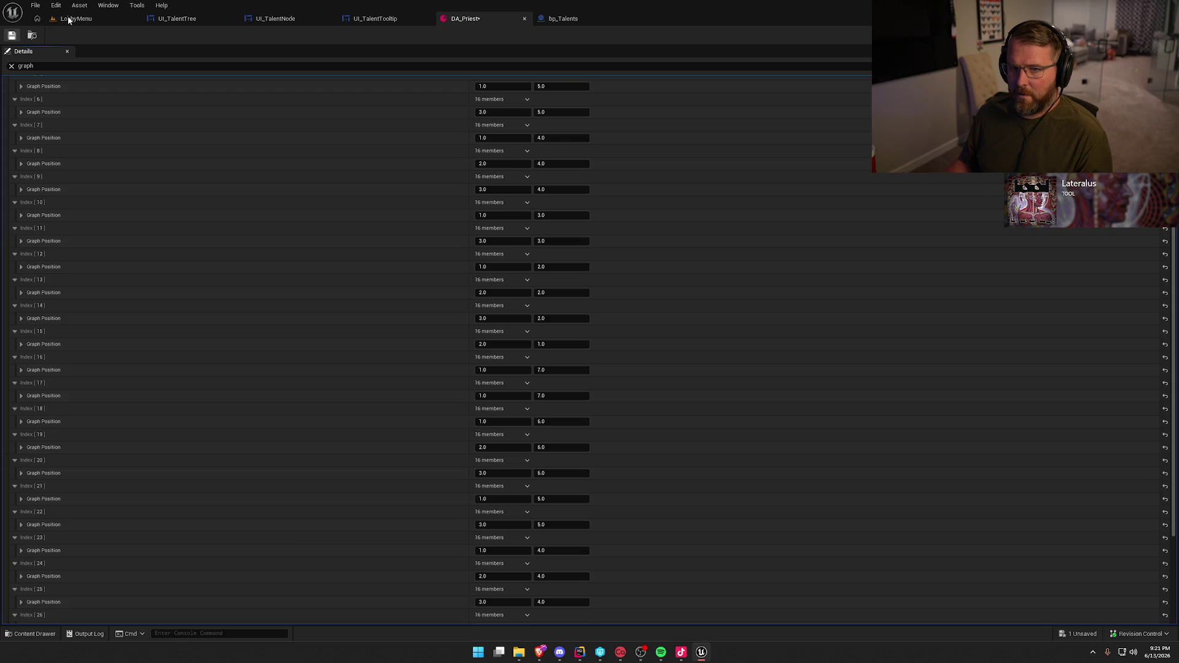
Play the lobby and open Talents to view both flipped Holy Protector and Exorcist columns
click(253, 35)
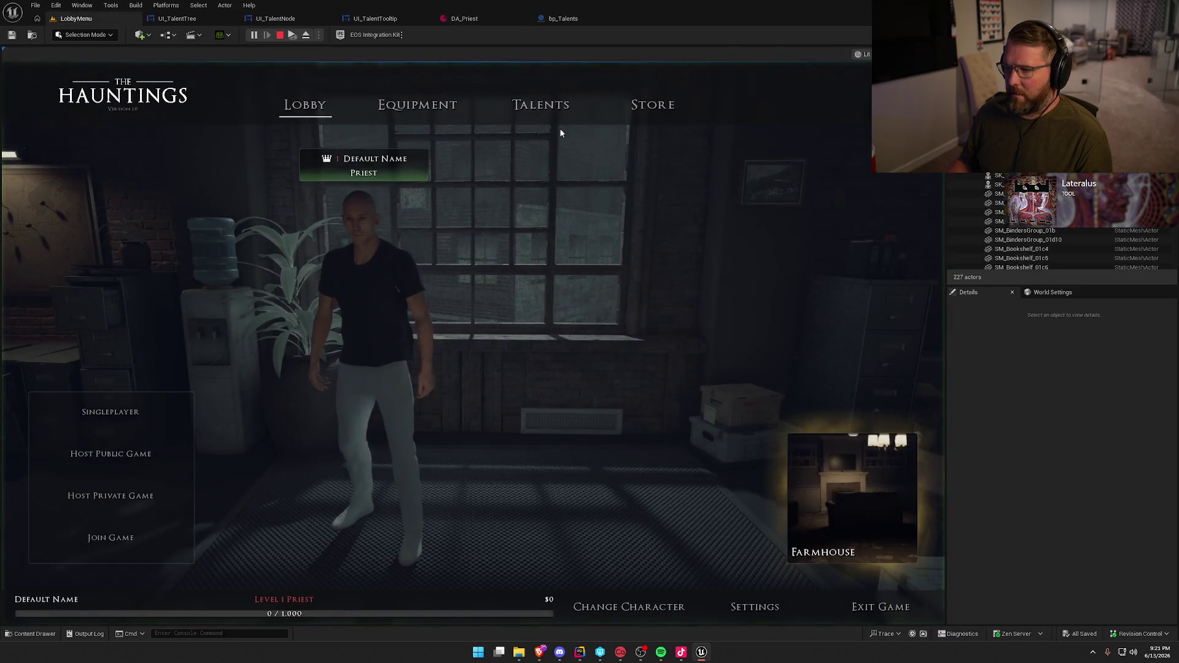
click(533, 101)
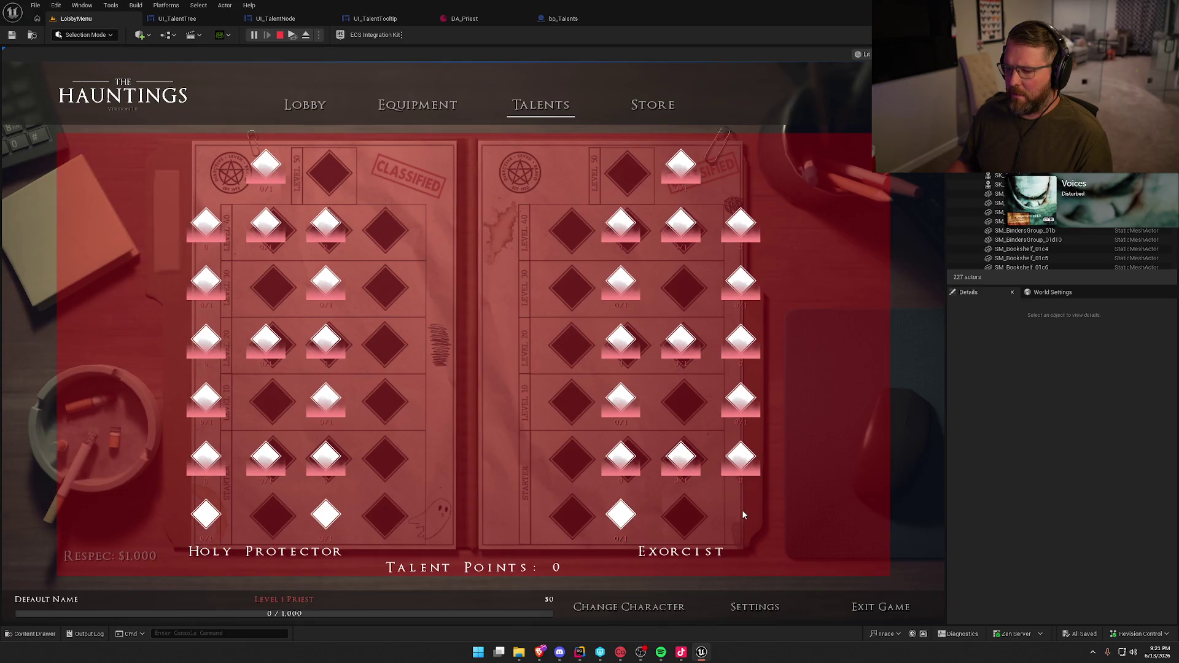
key(Escape)
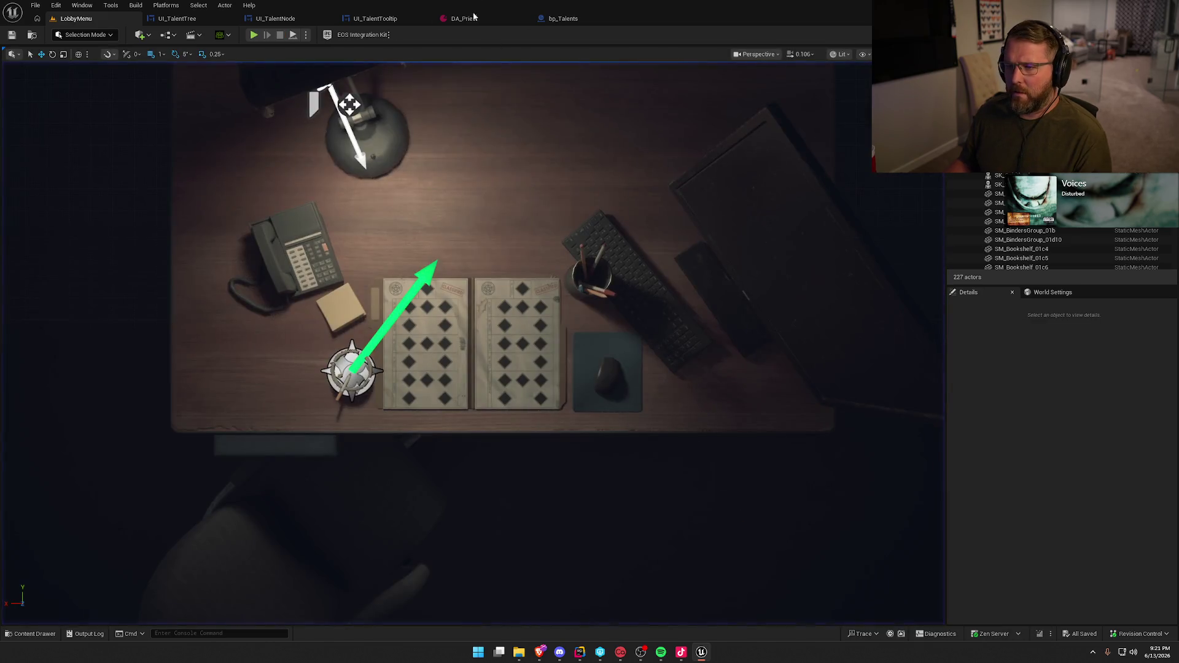
Set node 17's Graph Position X to 3.0 in DA_Priest and save
click(474, 18)
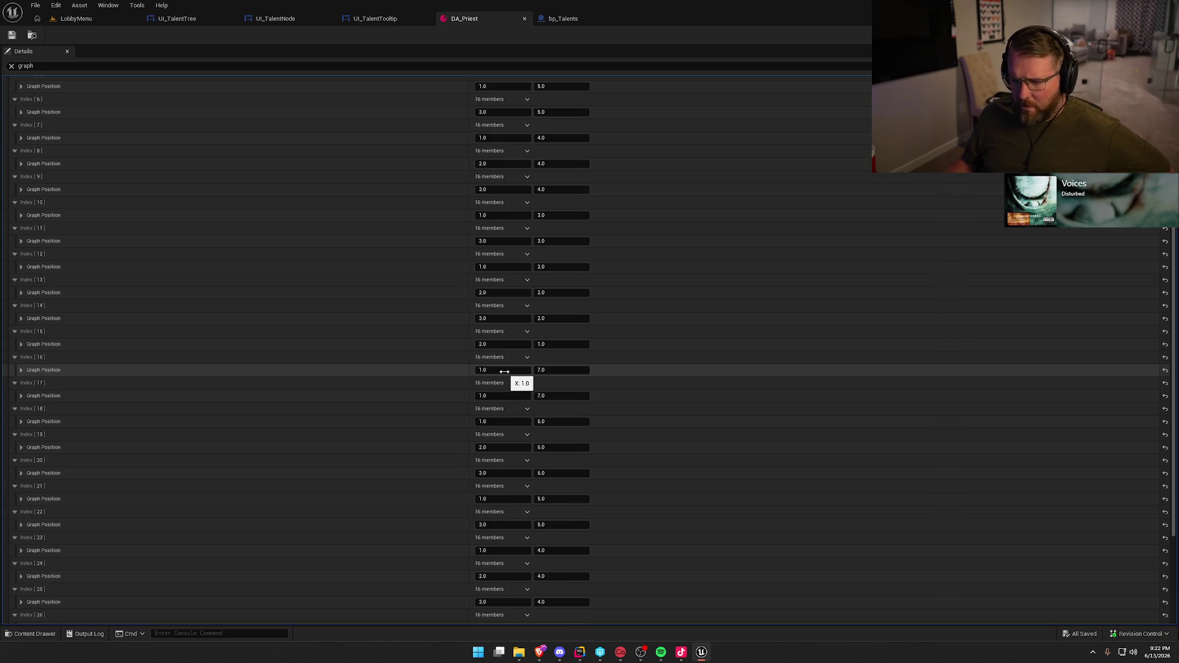
scroll(791, 393, up, 5)
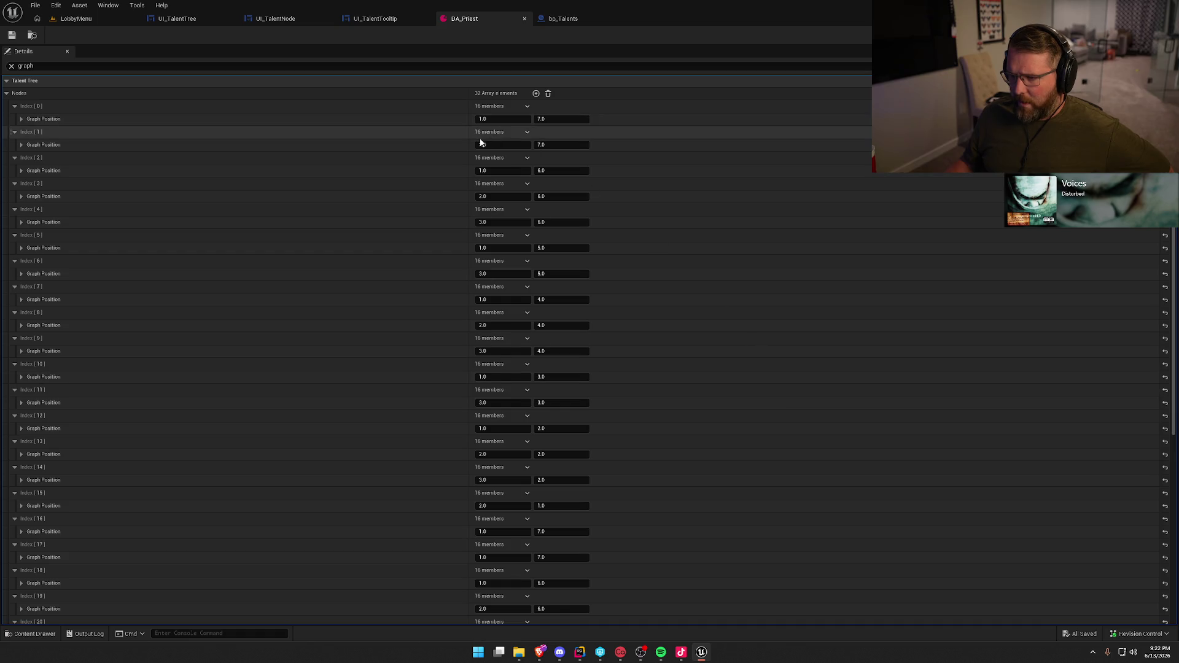
scroll(707, 399, down, 4)
scroll(716, 441, down, 5)
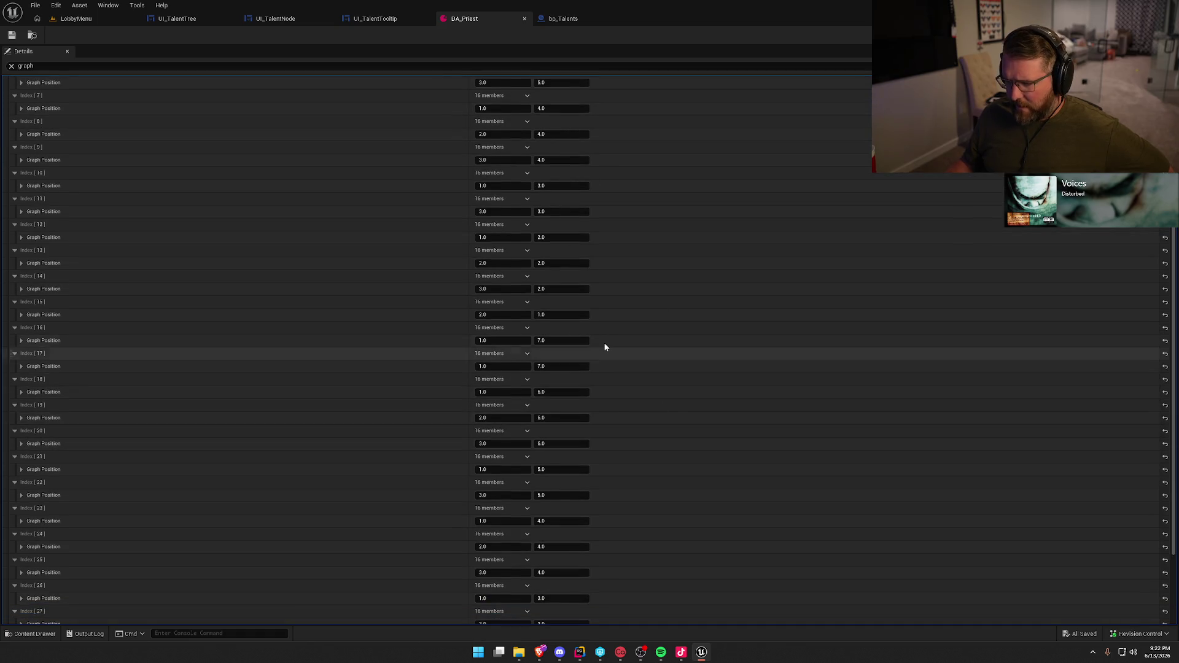
scroll(698, 514, up, 2)
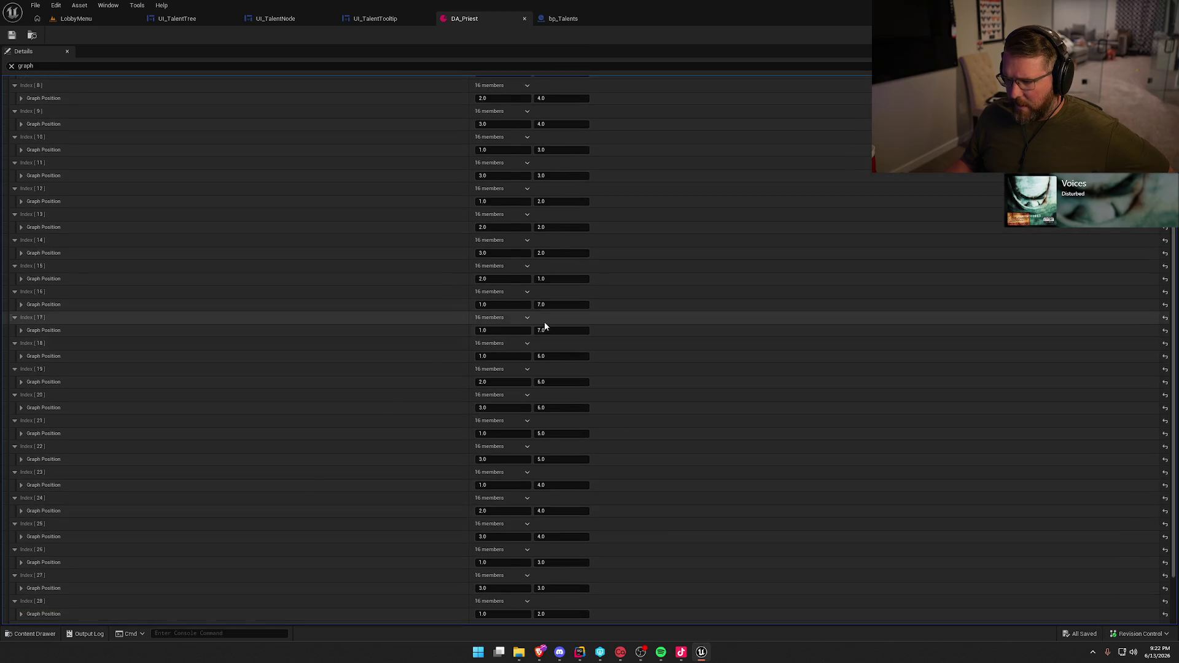
click(496, 330)
text(3)
key(Return)
click(12, 35)
Play the lobby, open Talents, and check the Miracle Touch tooltip
click(67, 19)
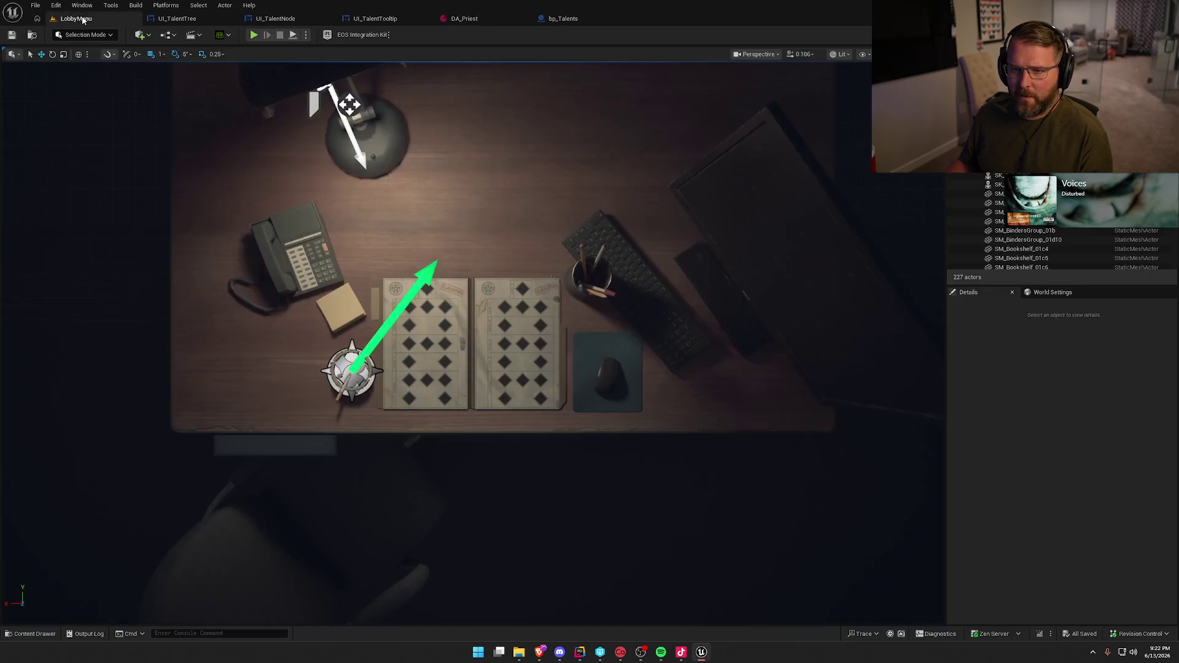
click(254, 35)
click(541, 105)
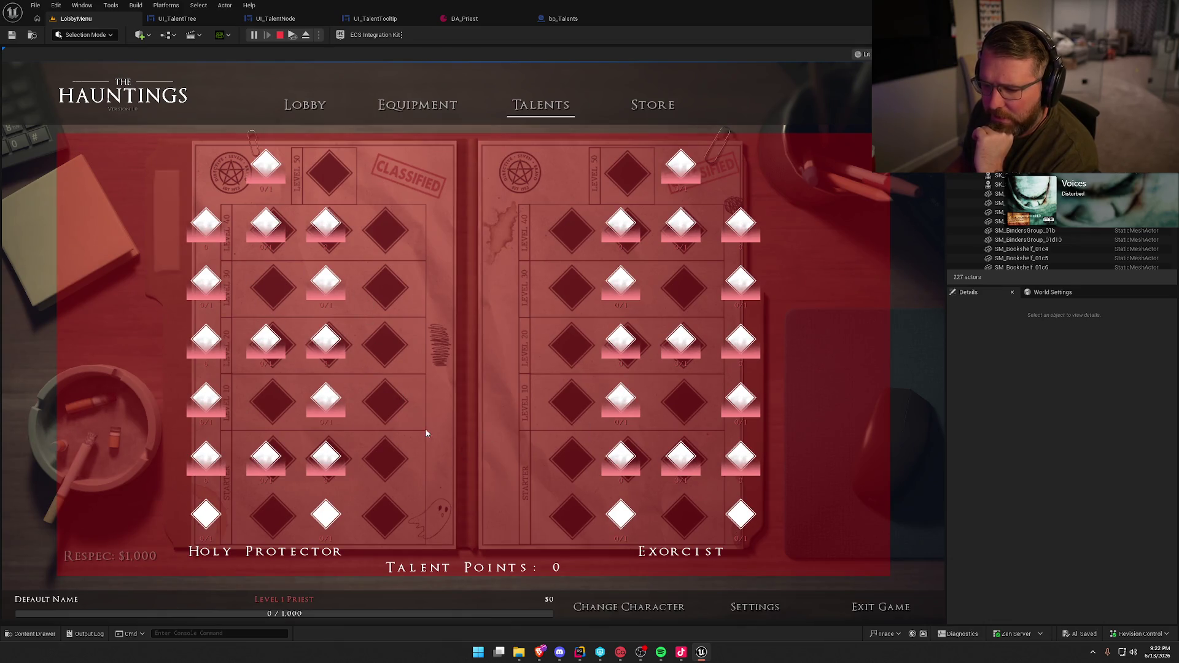
mouse_move(261, 169)
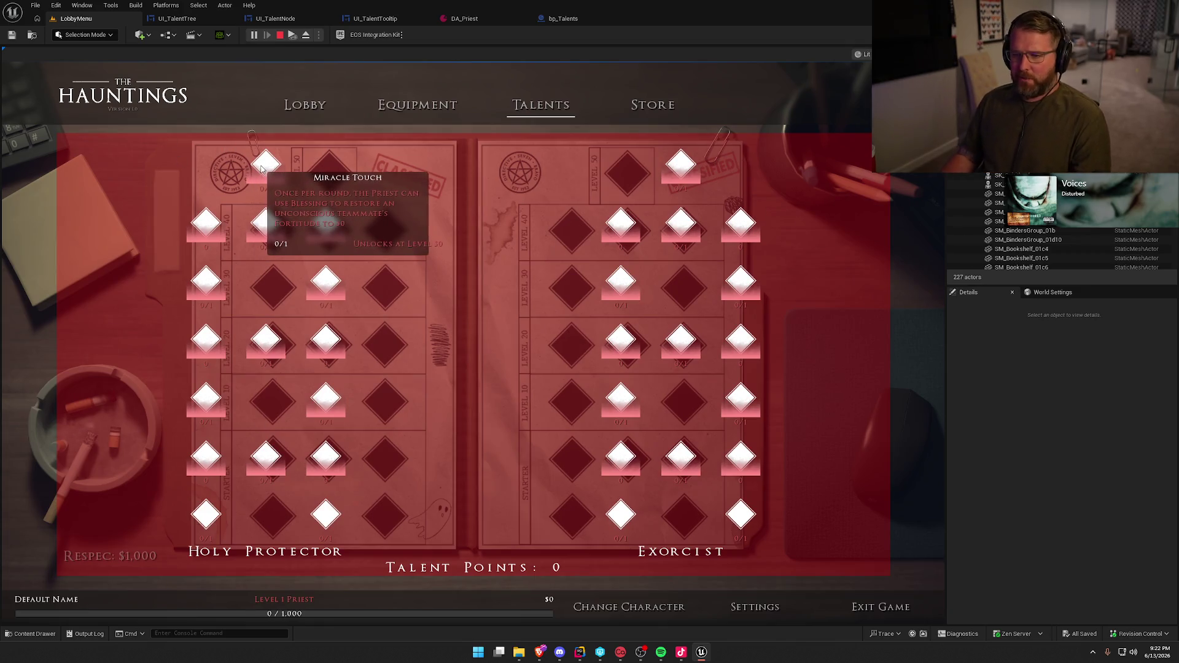
key(Escape)
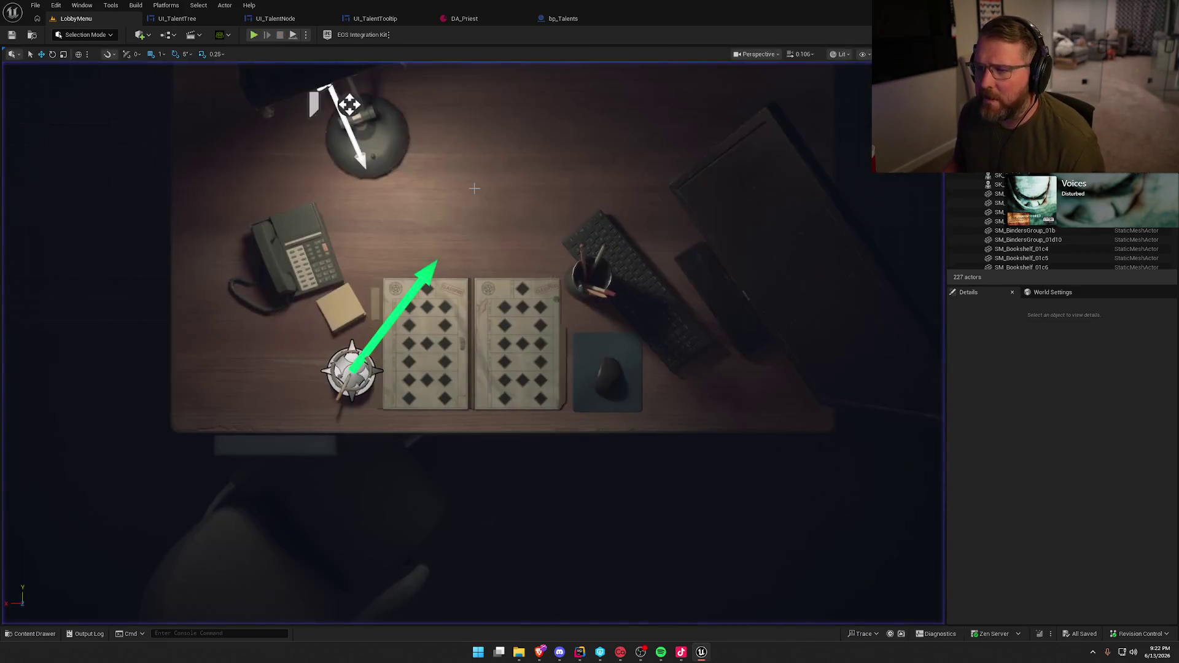
Open the UI_TalentNode widget and select its NodeIcon image layer
click(276, 19)
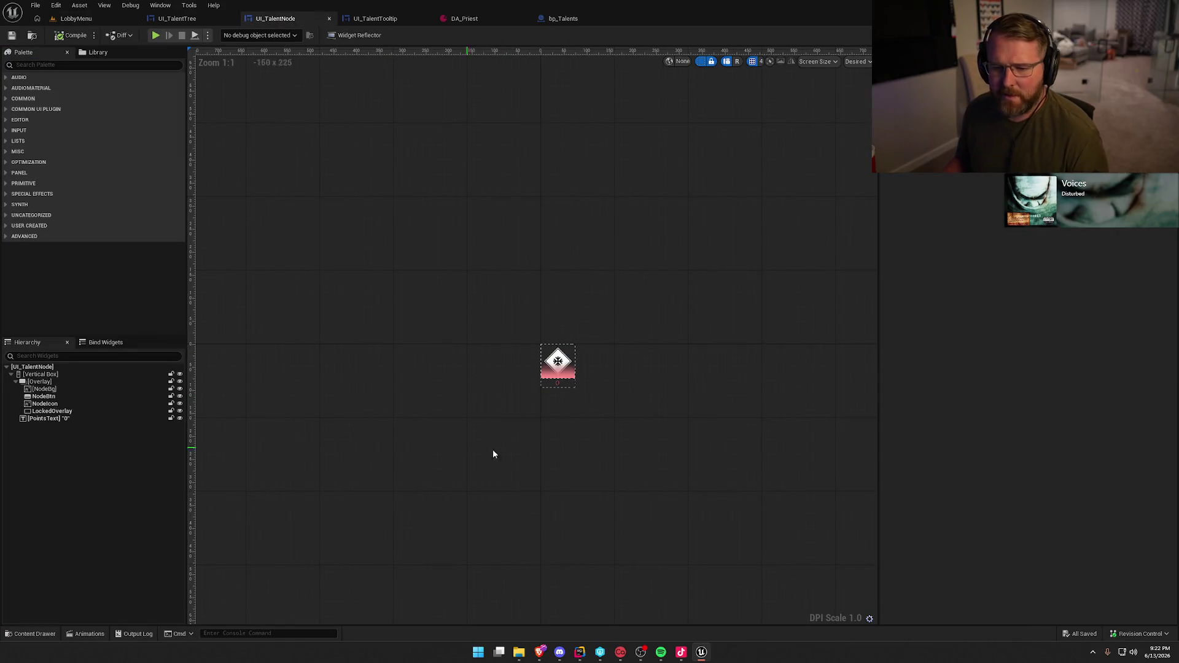
key(Home)
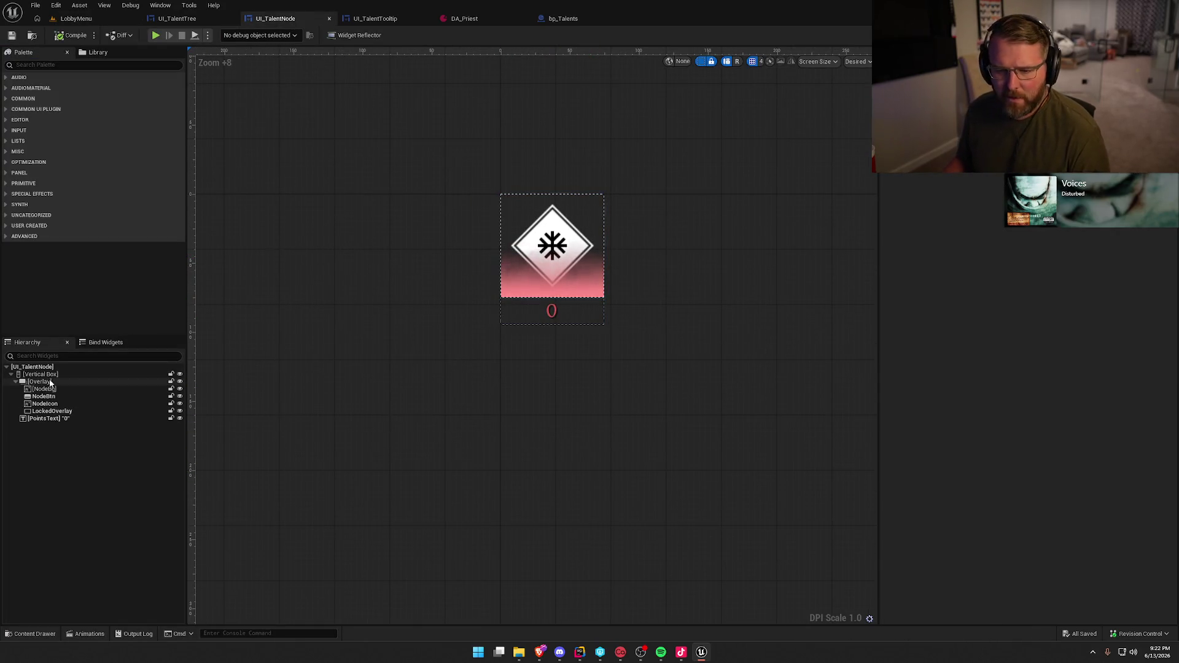
click(61, 390)
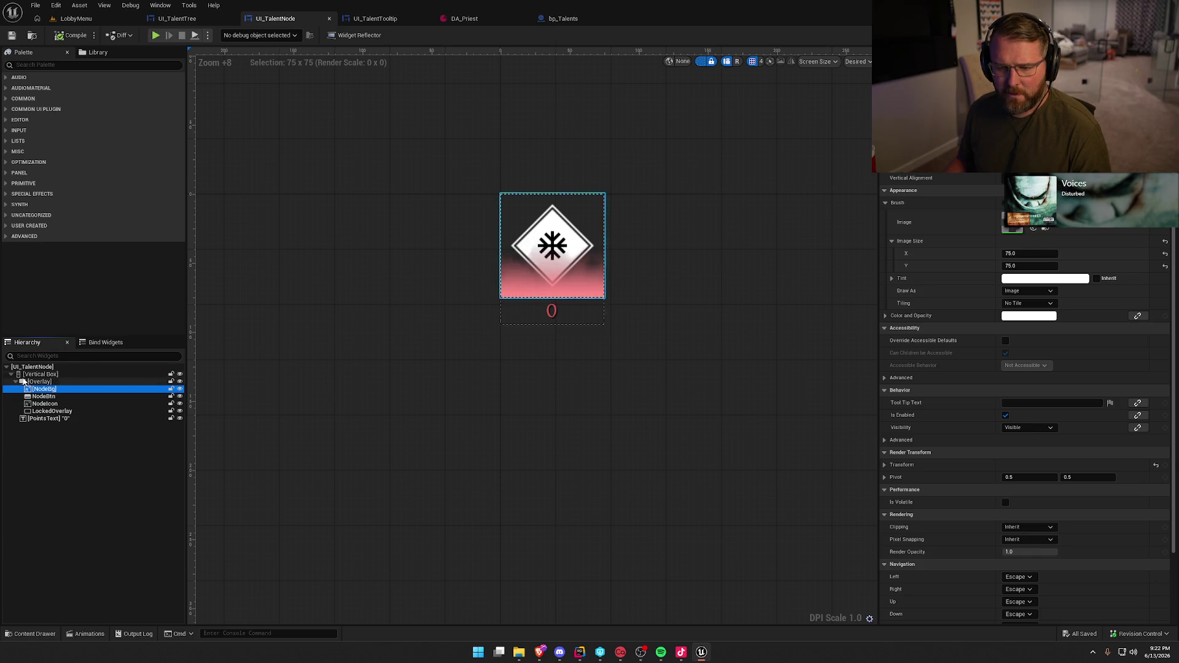
click(16, 382)
click(16, 382)
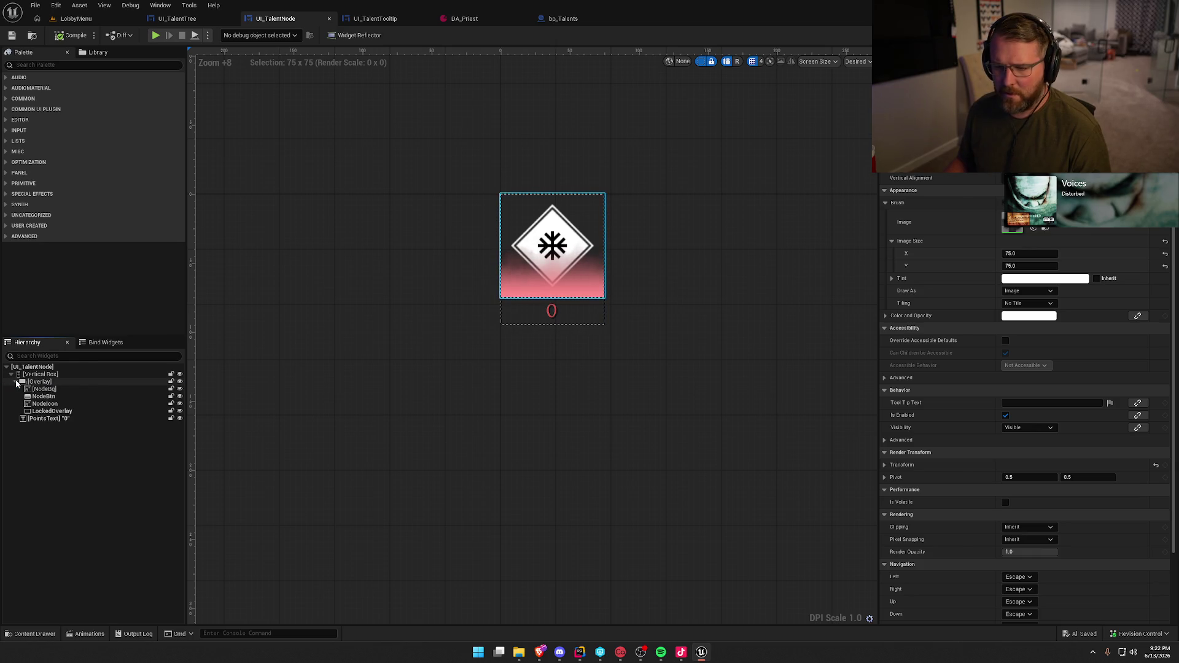
click(66, 398)
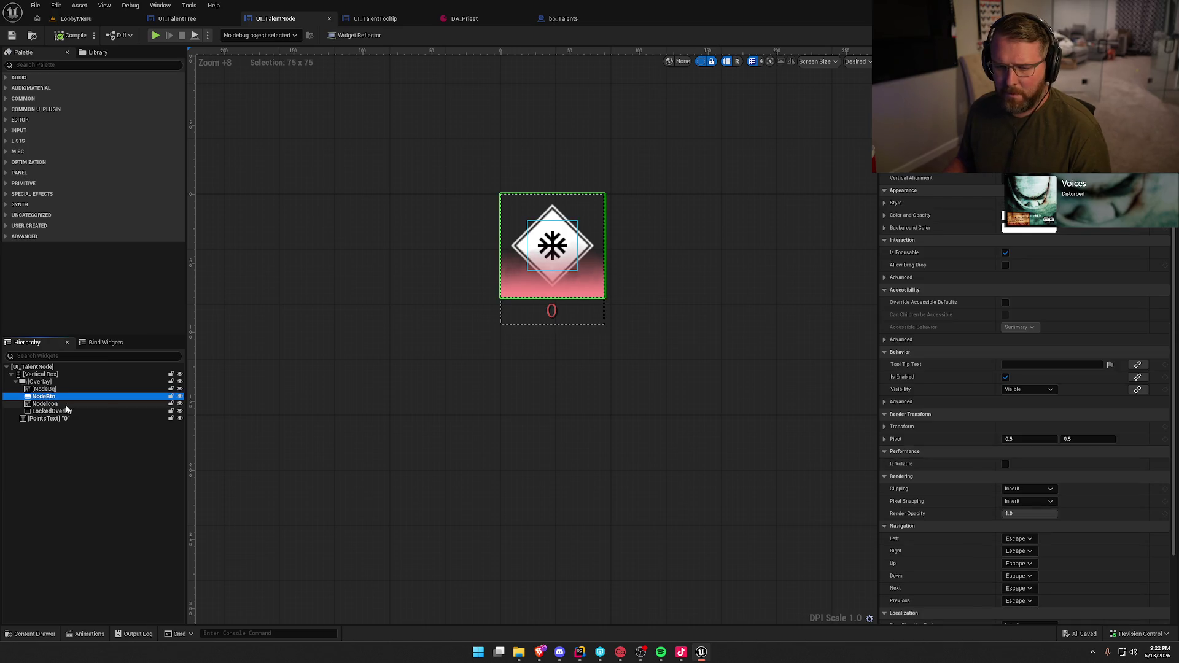
click(66, 406)
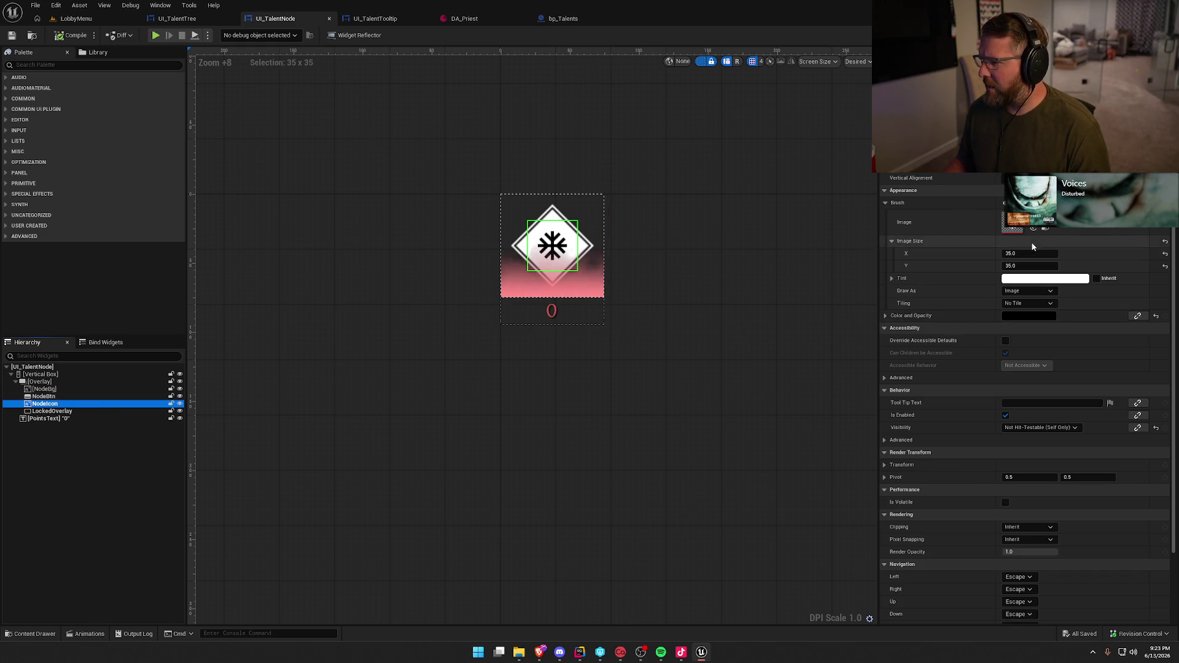
Set the NodeIcon brush image size to 45 × 45
click(1020, 253)
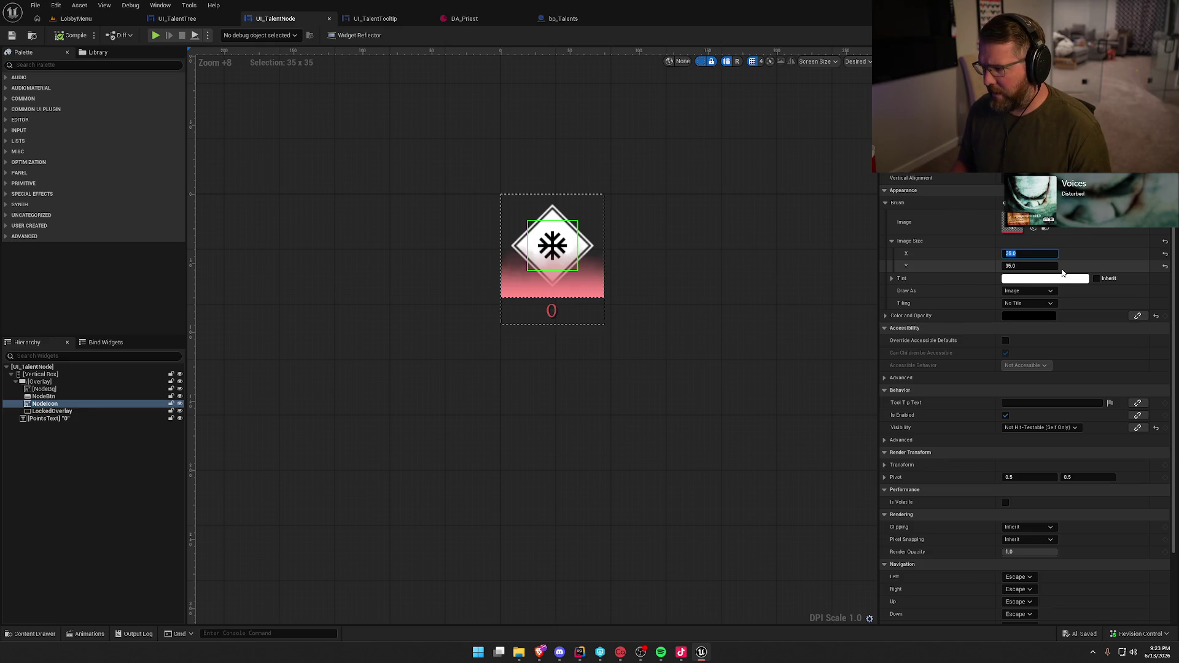
text(45)
key(Return)
key(Tab)
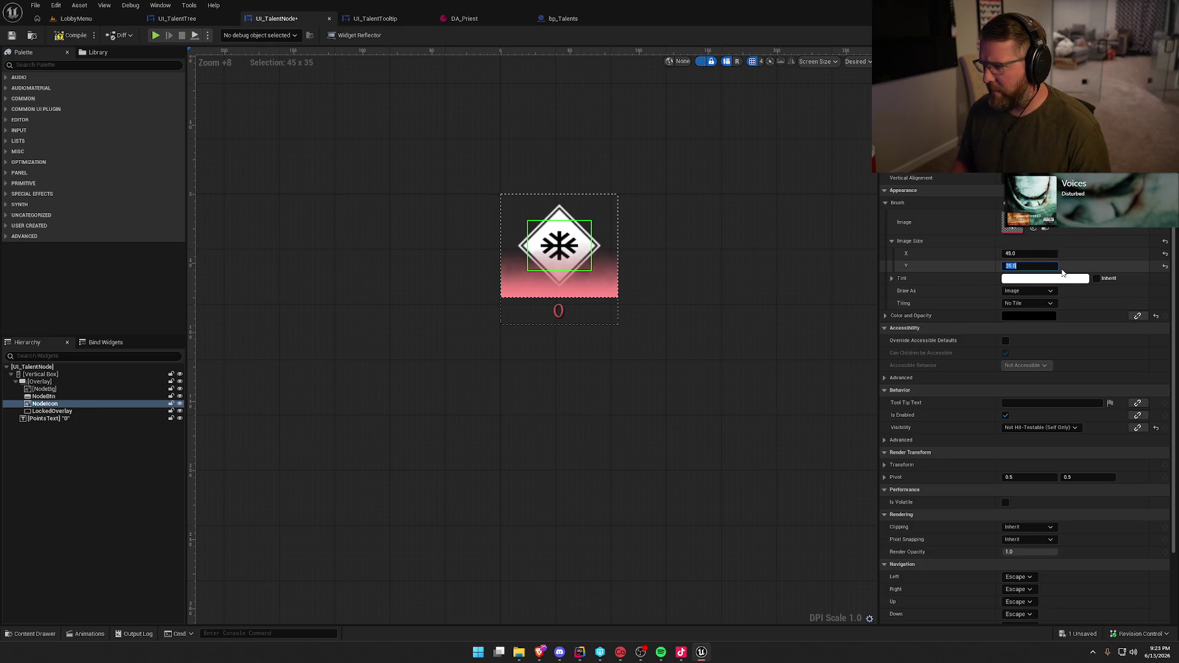
text(45)
key(Return)
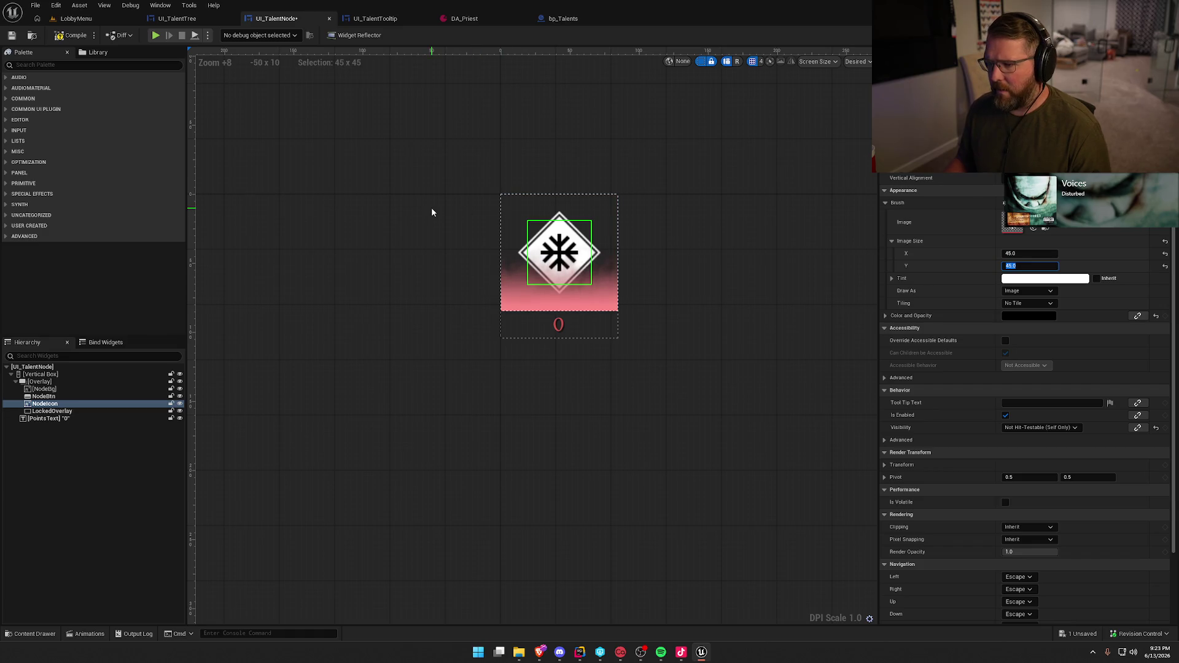
click(122, 67)
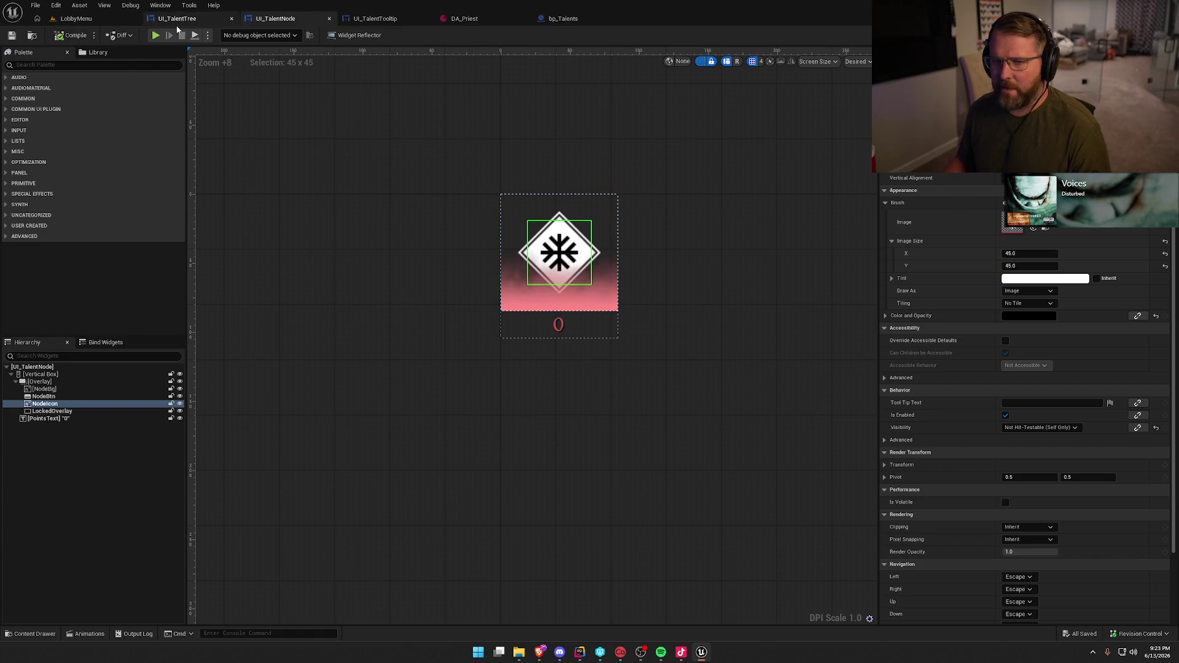
Play the lobby to check the larger icons on the Talents screen, then return to DA_Priest
click(96, 22)
click(254, 35)
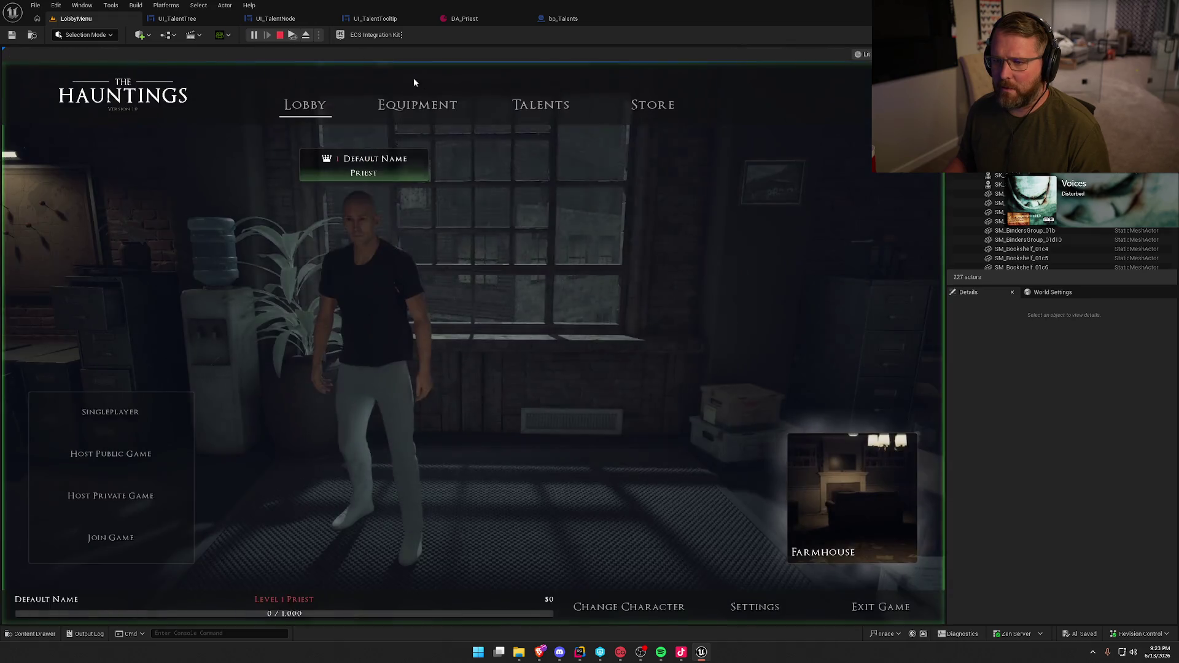
click(541, 105)
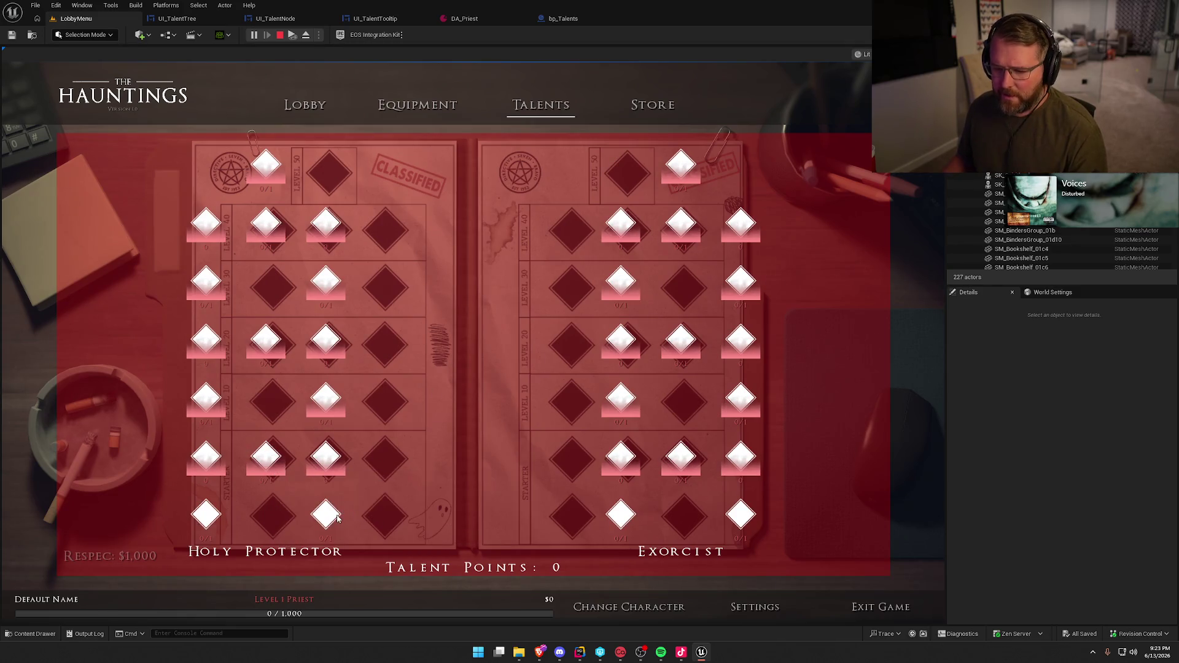
mouse_move(337, 519)
key(Escape)
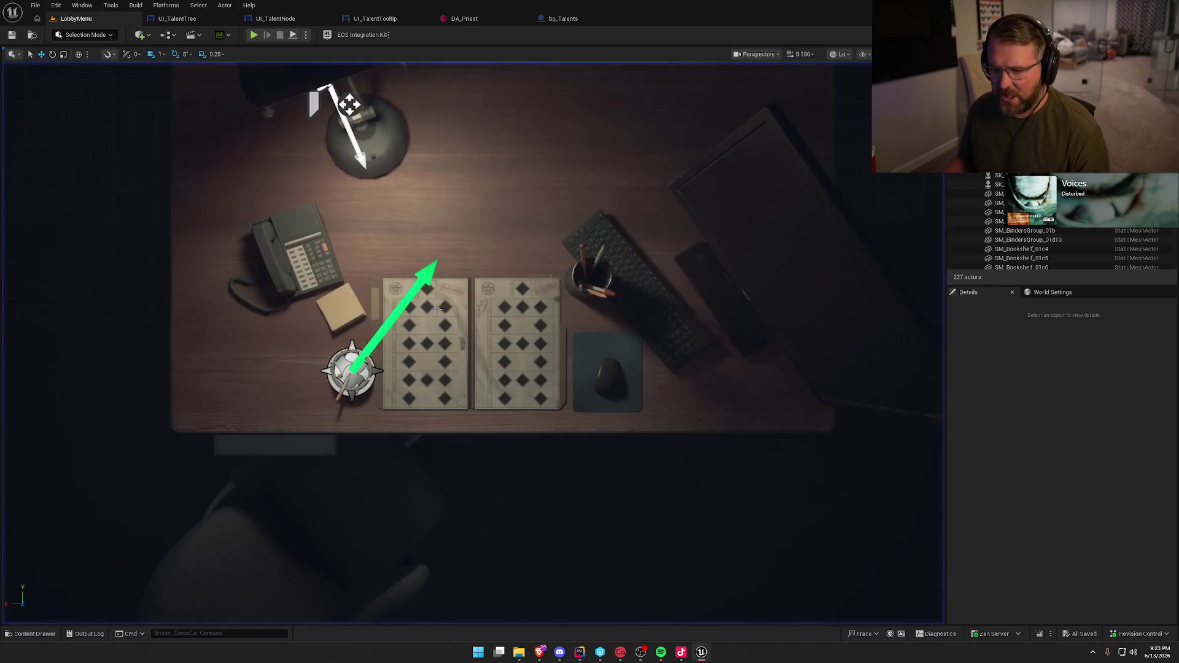
click(464, 19)
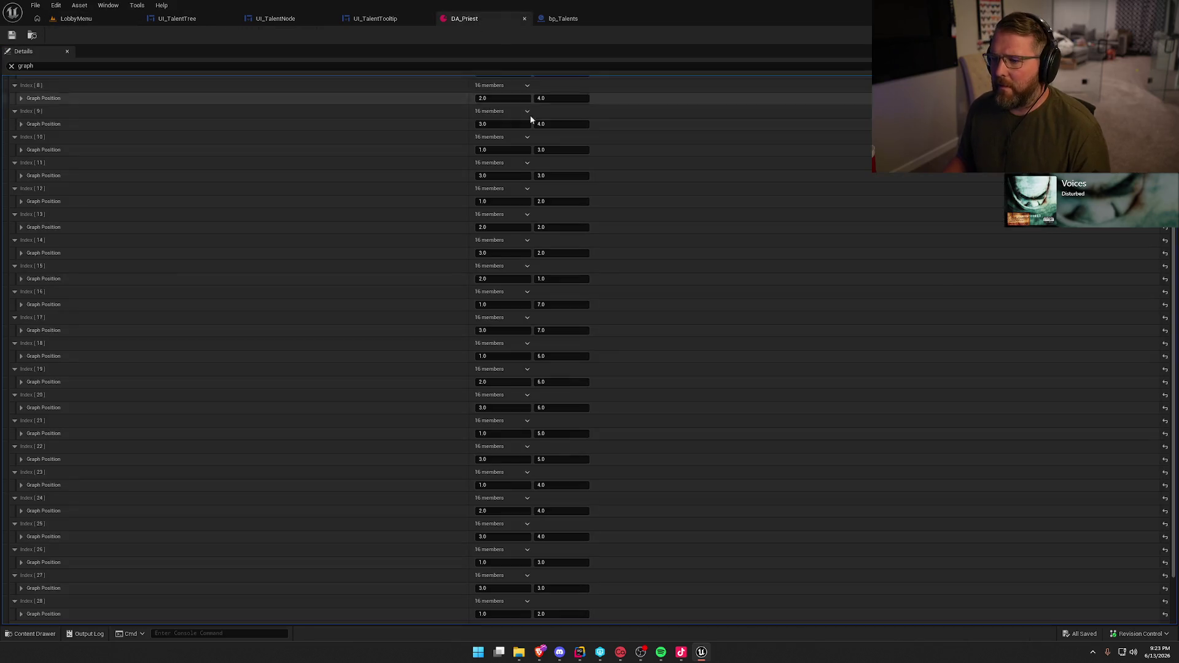
Filter the DA_Priest details list to each node's Icon field by searching 'icon'
click(11, 66)
scroll(179, 179, up, 10)
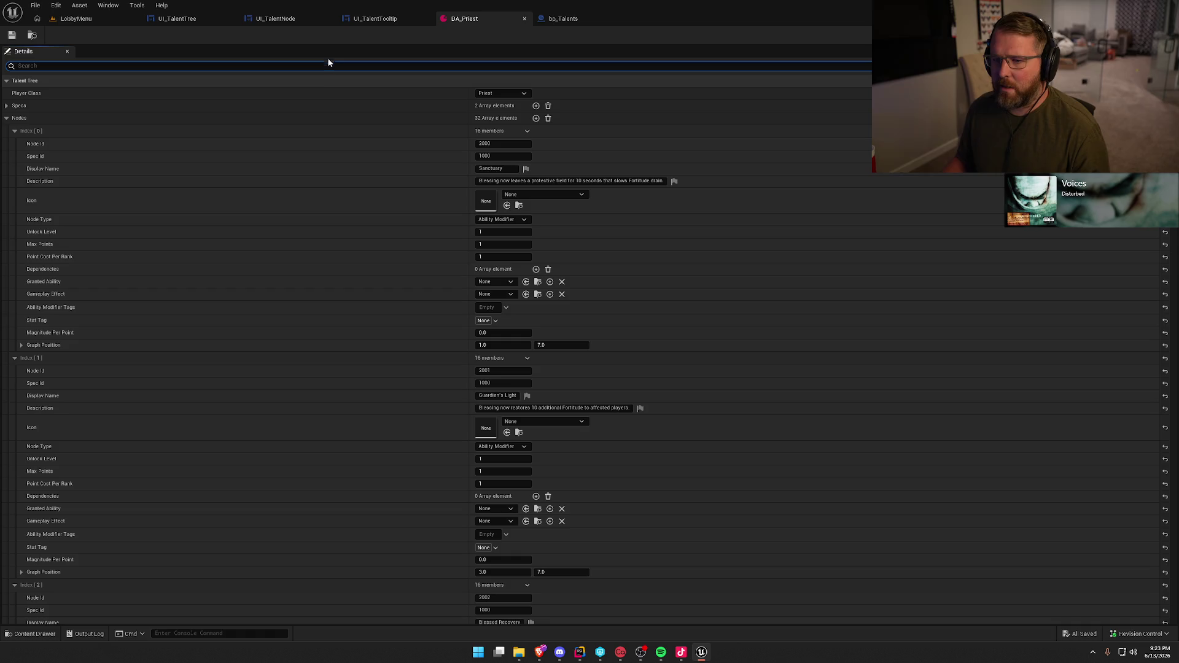
text(icon)
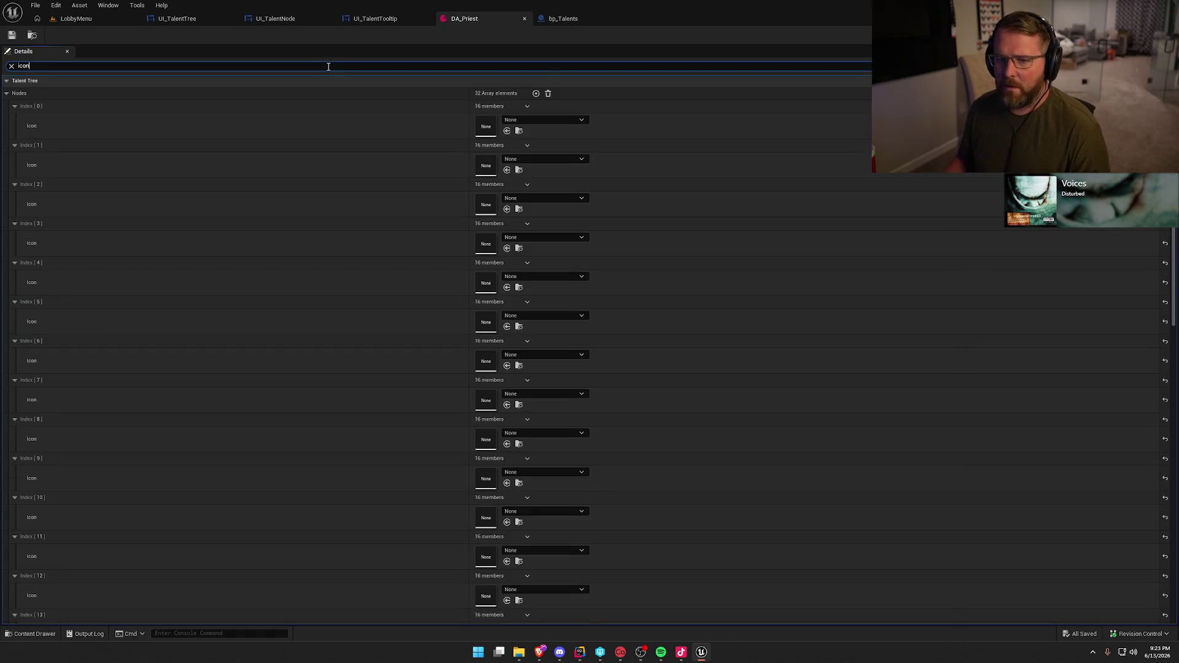
scroll(377, 226, down, 10)
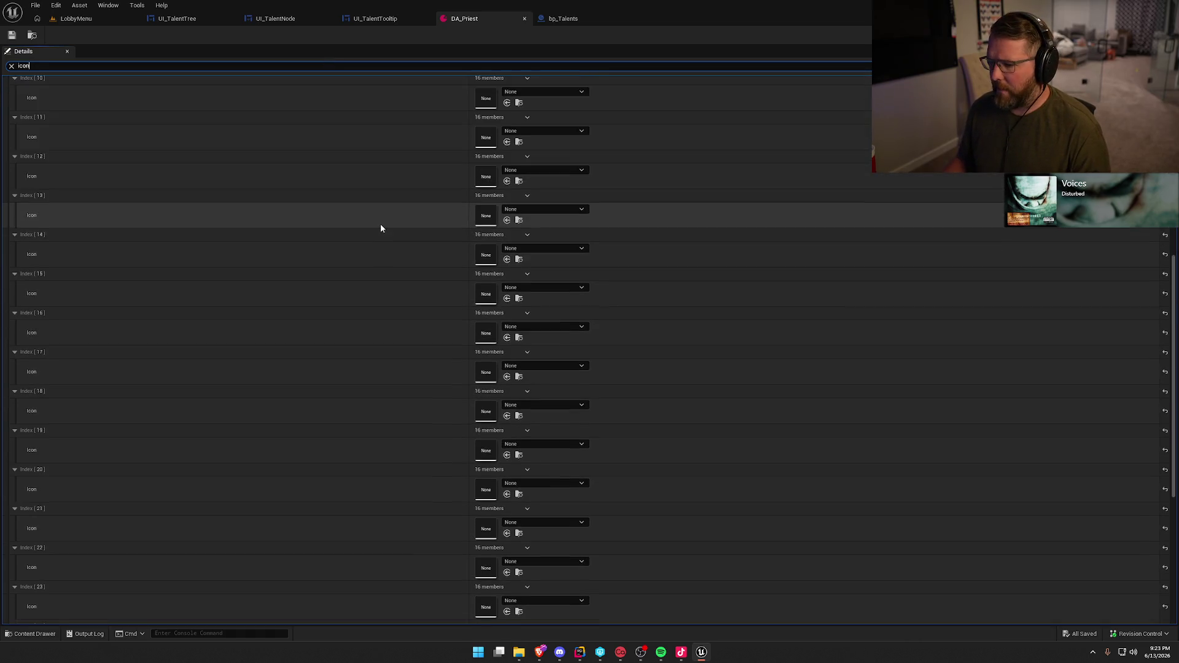
scroll(378, 202, up, 10)
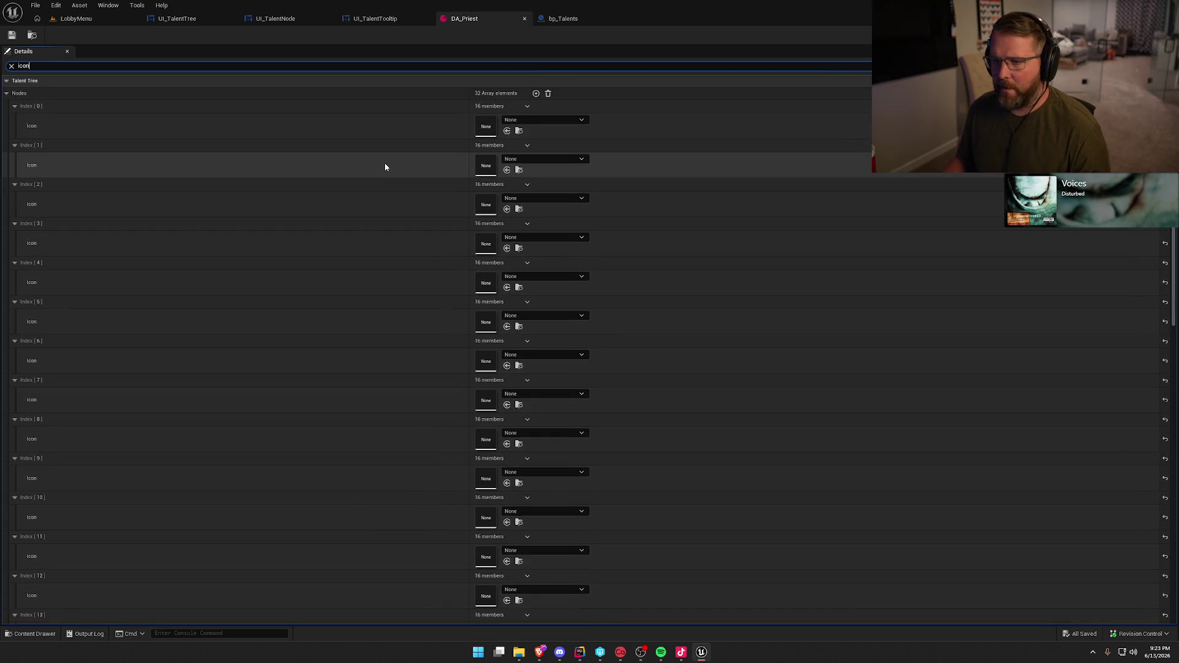
Select the Icon_Lock texture in Content/UI/Assets/Icons in the Content Drawer
key(ctrl+space)
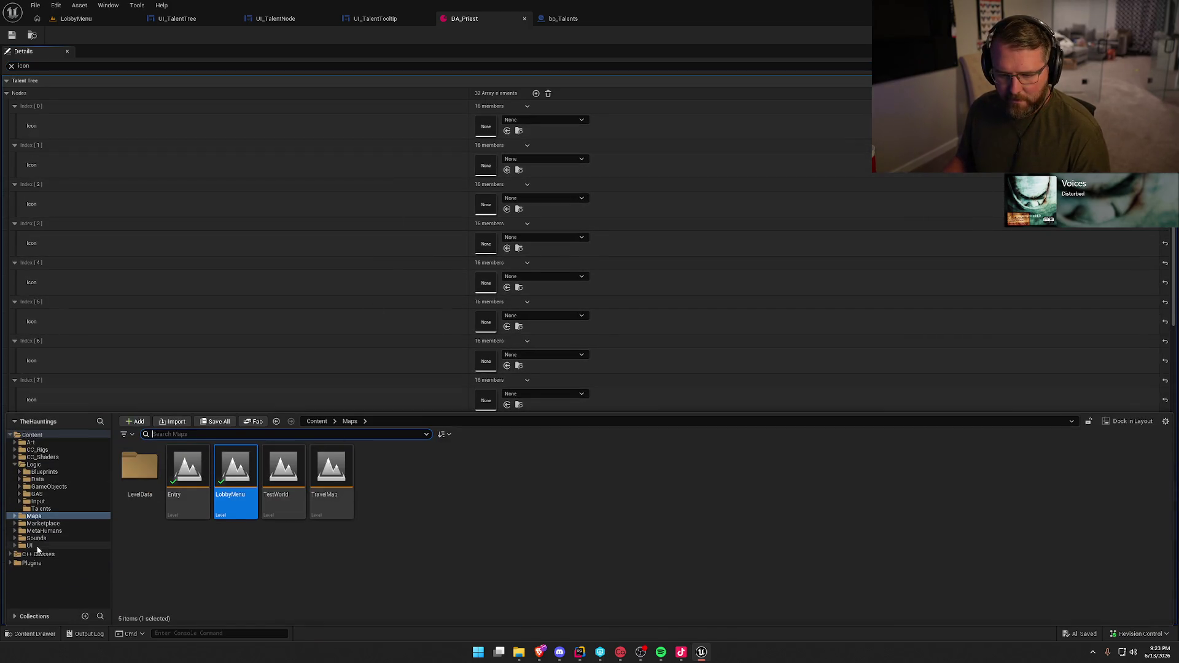
click(34, 546)
double_click(139, 470)
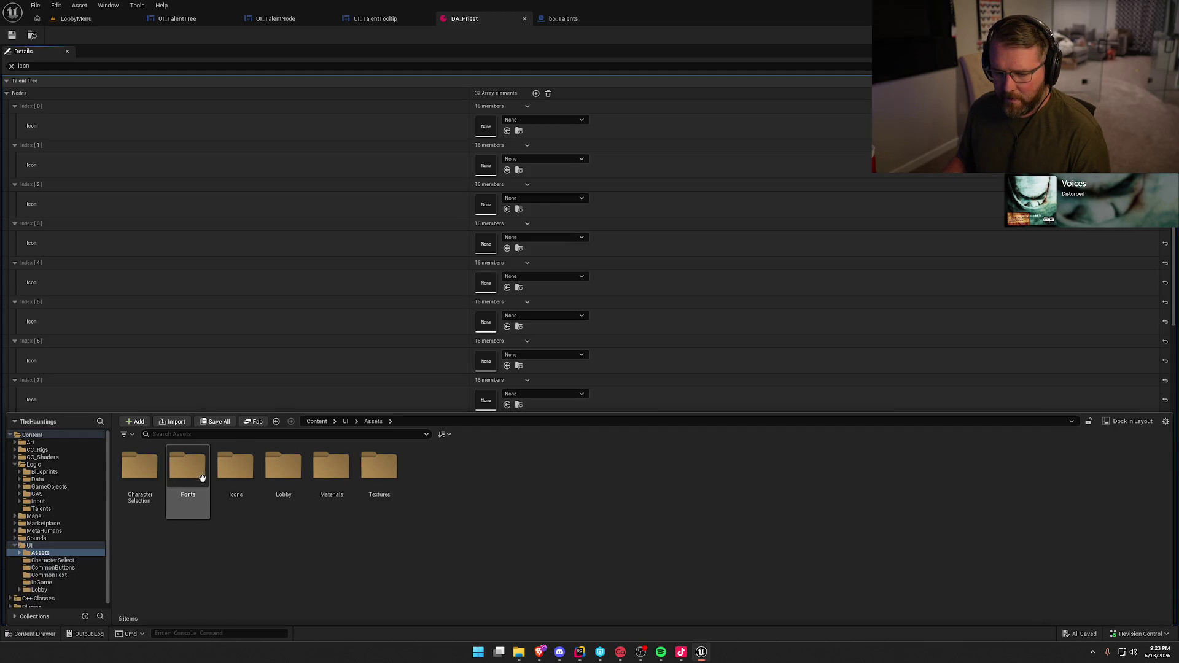
double_click(236, 468)
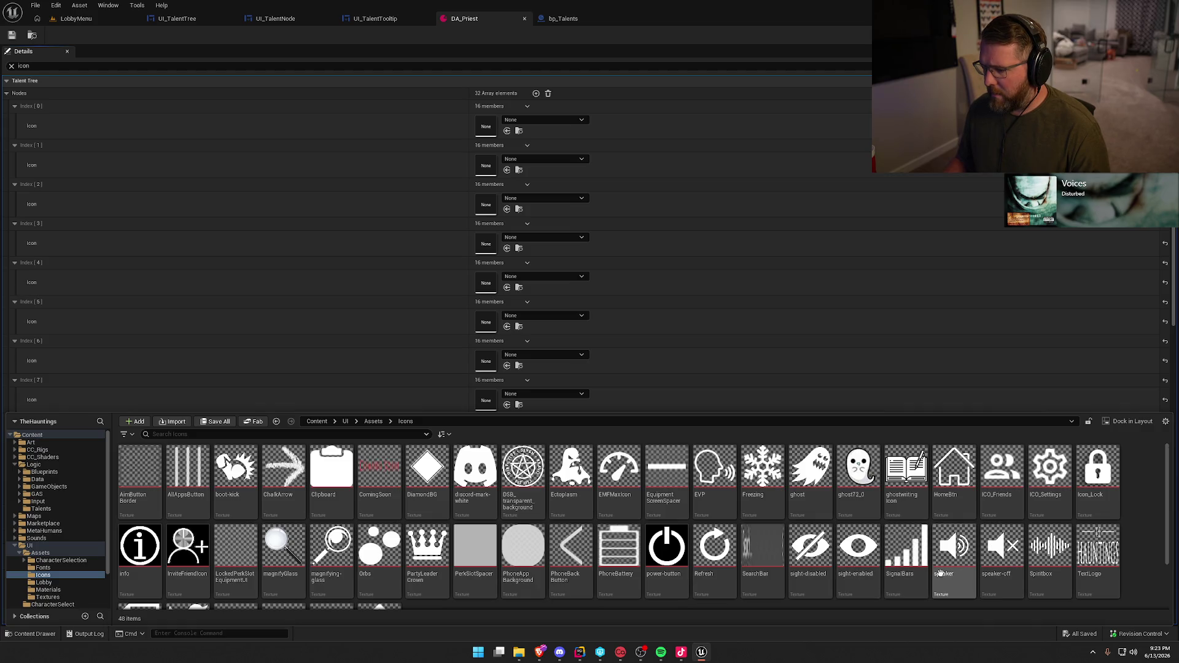
mouse_move(941, 574)
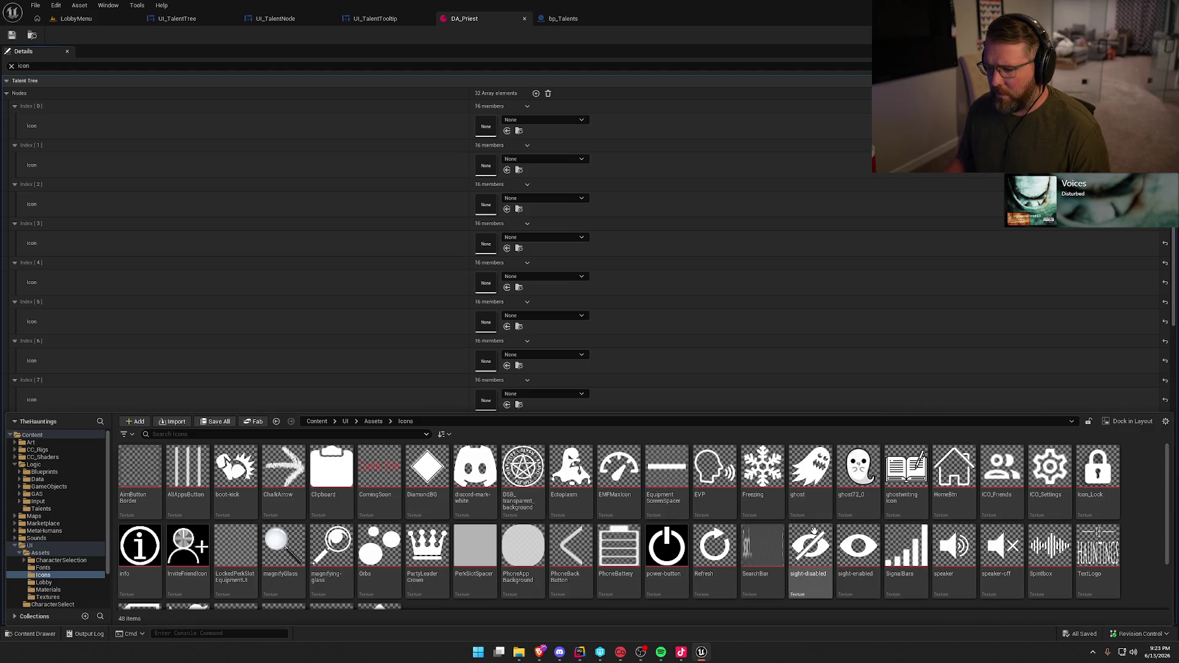
scroll(938, 514, down, 2)
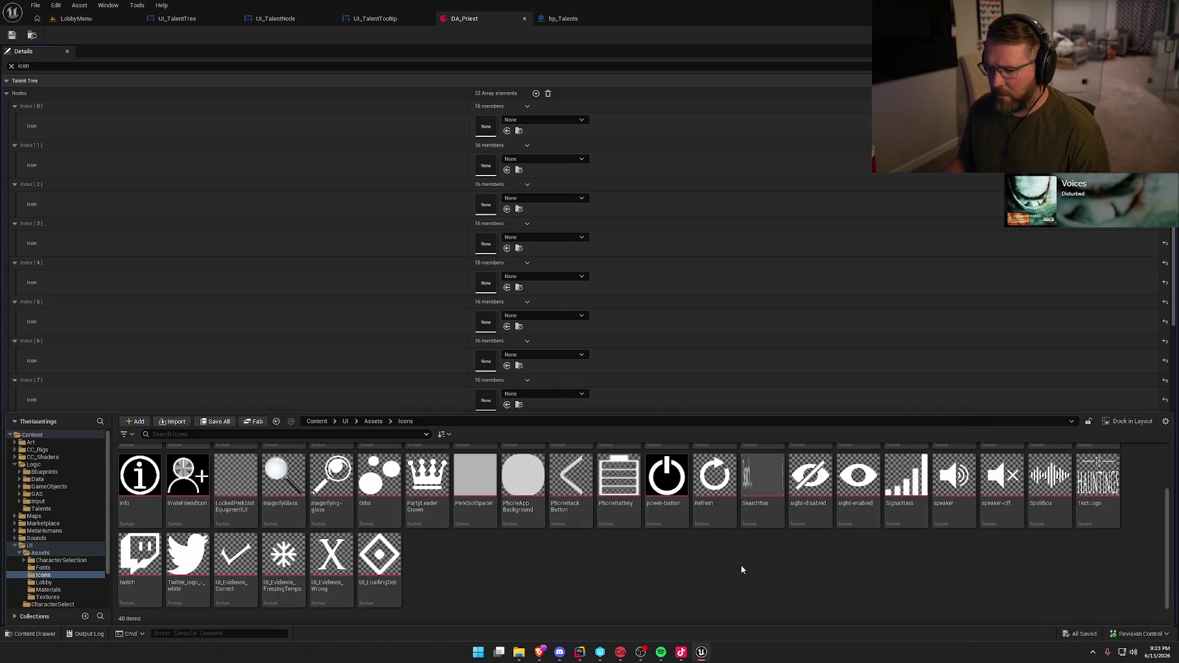
scroll(801, 585, up, 2)
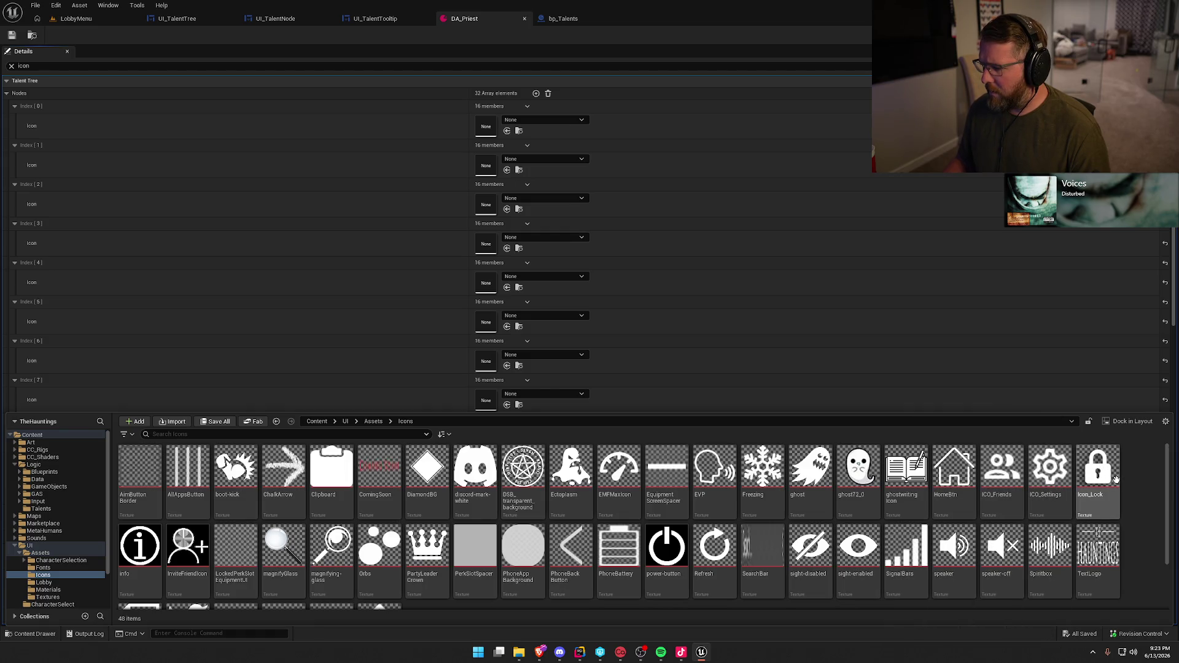
click(1096, 470)
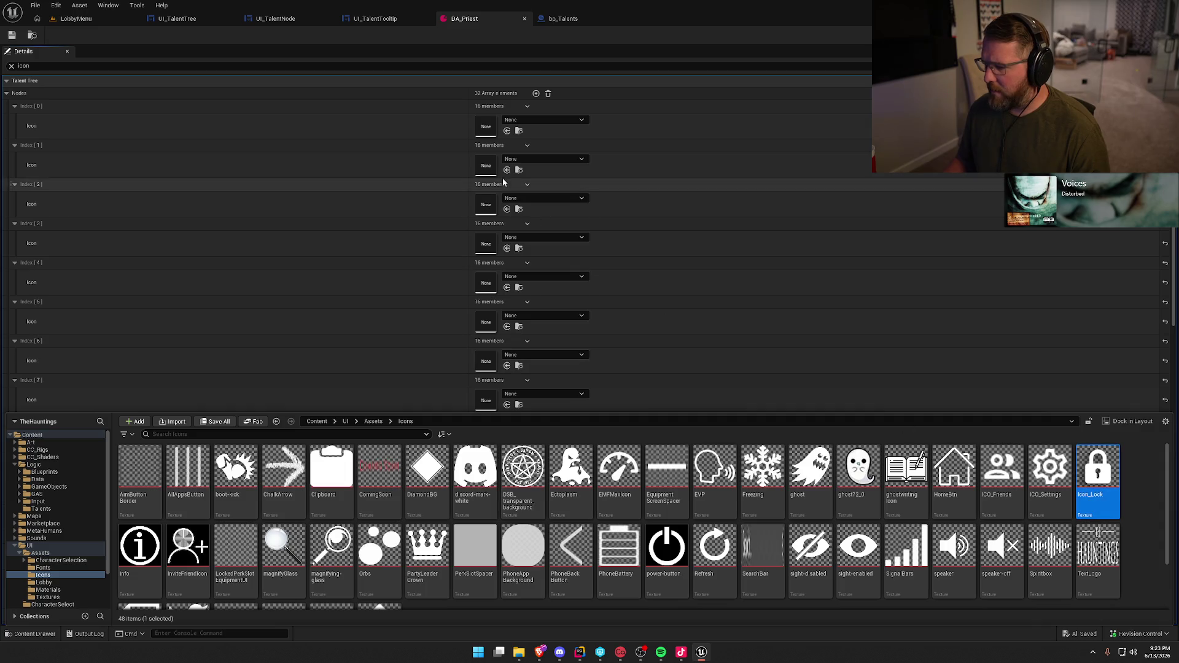
click(438, 125)
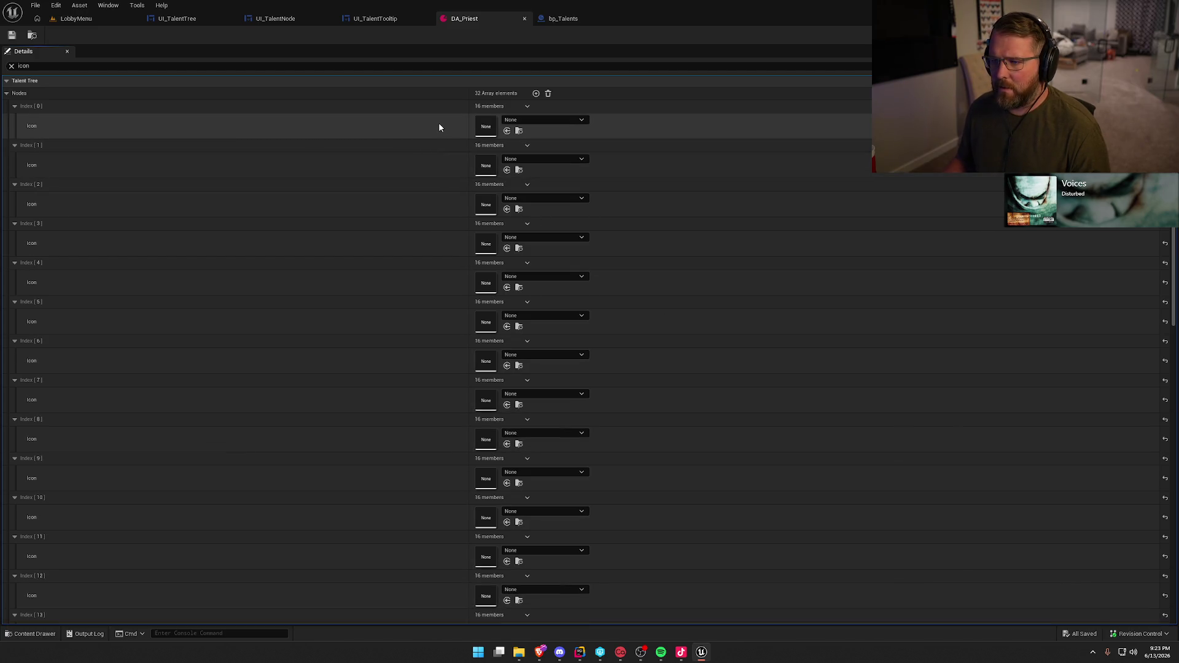
Assign Icon_Lock to talent nodes 0–4 and 6–12
click(507, 131)
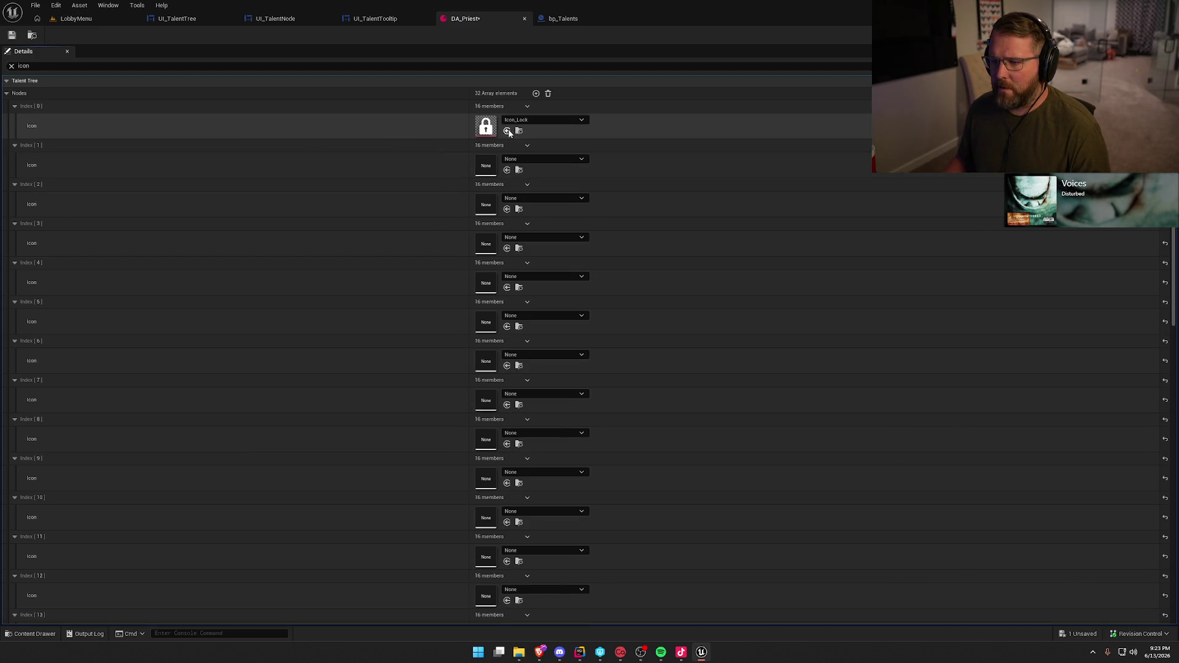
click(508, 170)
click(507, 210)
click(507, 248)
click(507, 288)
click(507, 365)
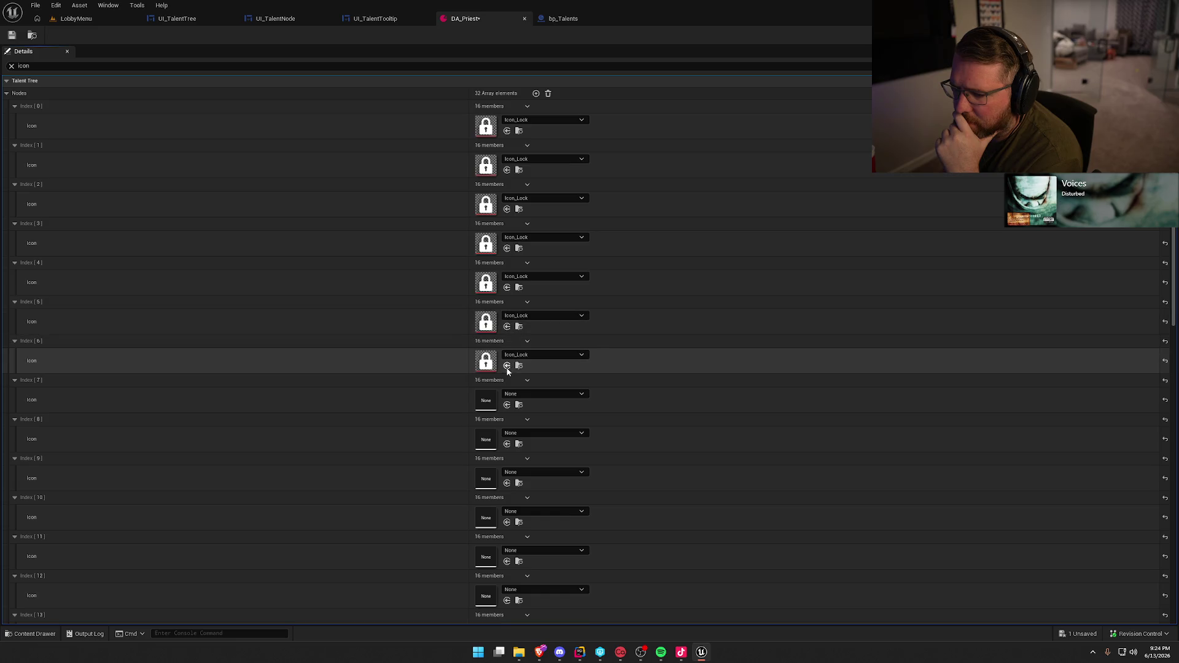
click(507, 405)
click(507, 444)
click(507, 483)
click(506, 521)
click(507, 561)
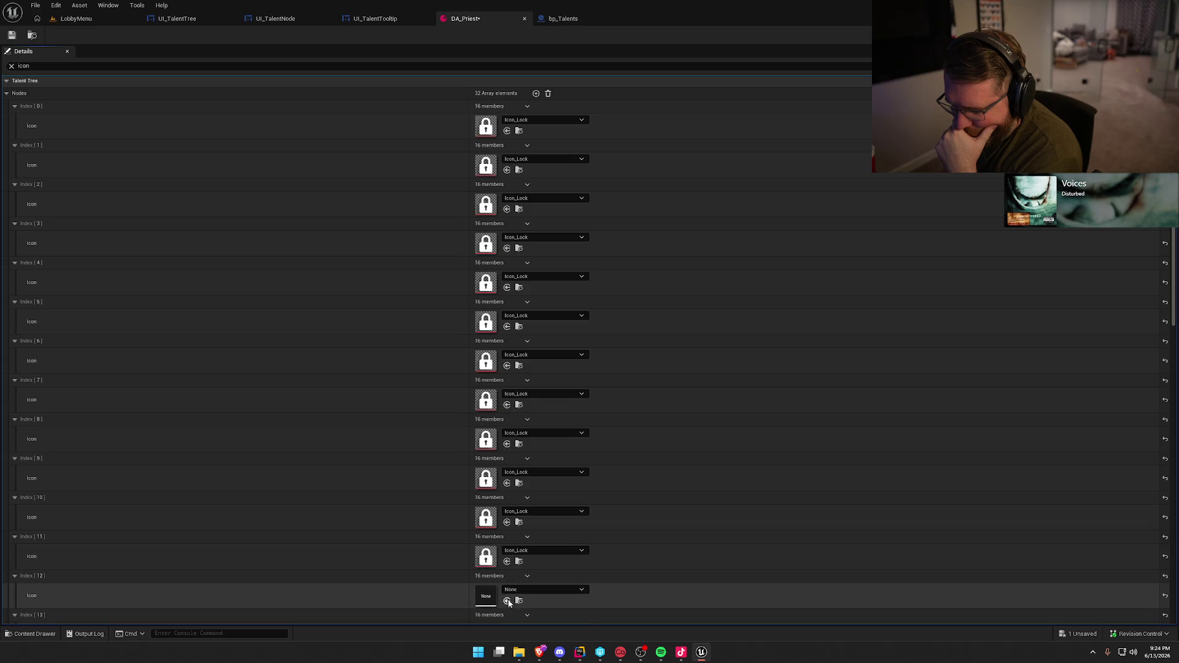
click(506, 601)
Assign Icon_Lock to talent nodes 13 through 25
scroll(751, 513, down, 10)
click(506, 139)
click(507, 178)
click(506, 218)
click(506, 256)
click(507, 295)
click(507, 334)
click(506, 374)
click(506, 413)
click(507, 452)
click(506, 491)
click(507, 531)
click(507, 570)
click(506, 609)
Assign Icon_Lock to nodes 26–31, save DA_Priest, and return to the LobbyMenu level
scroll(812, 431, down, 3)
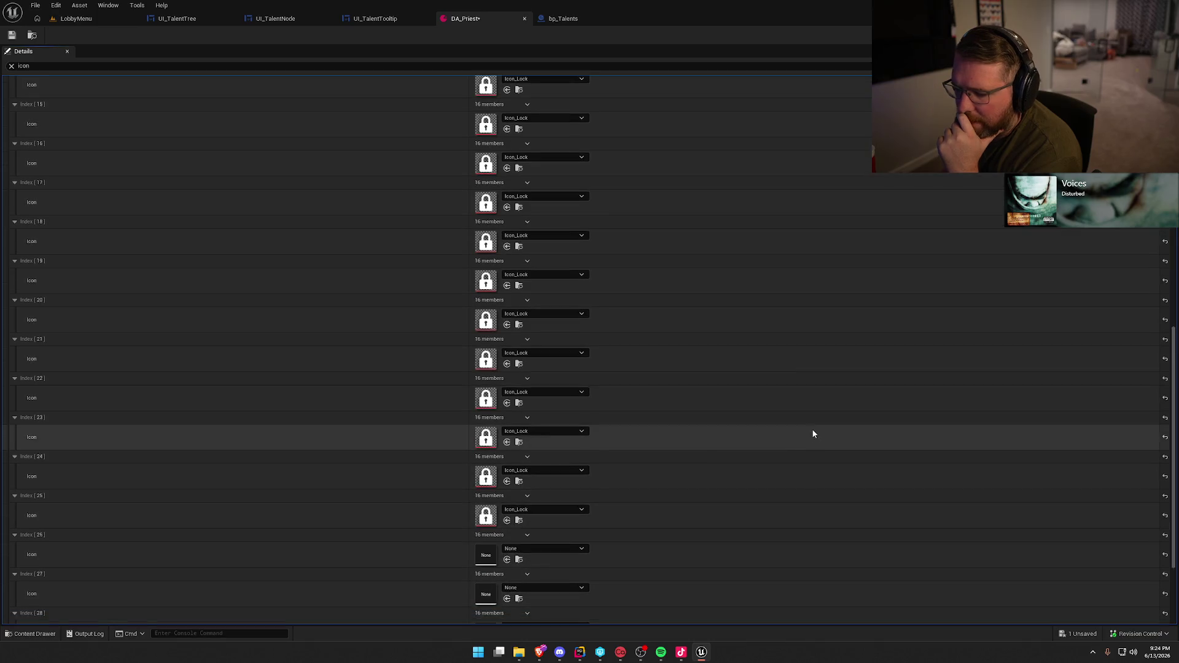
scroll(812, 434, down, 5)
click(507, 420)
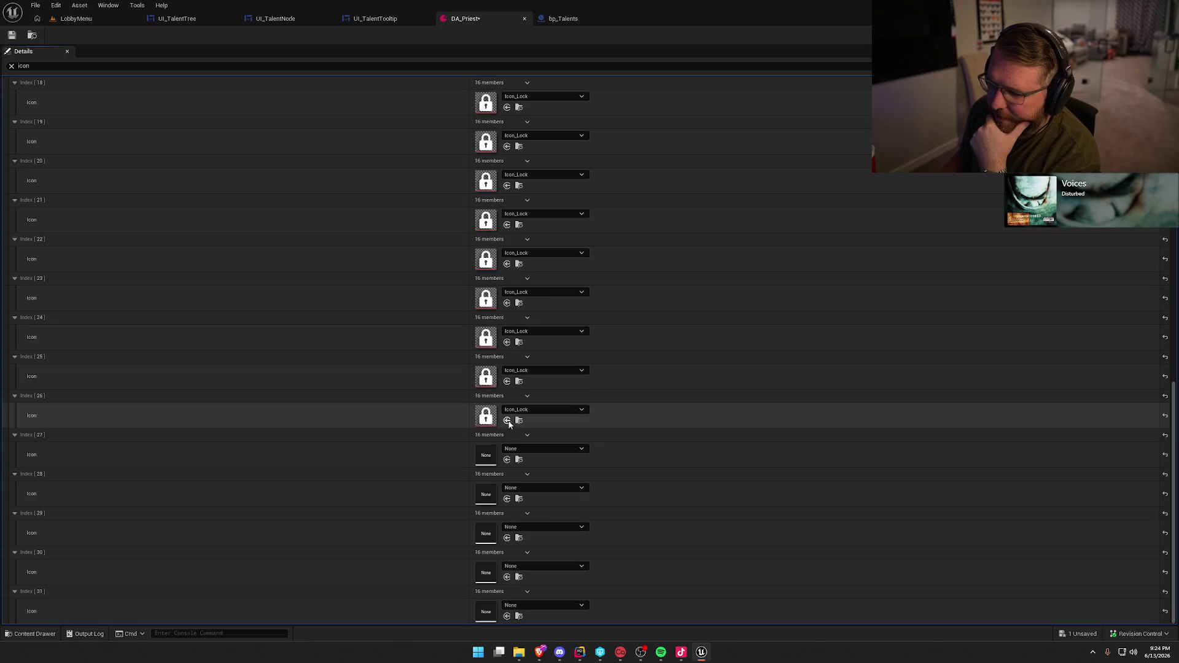
click(507, 459)
click(506, 499)
click(506, 538)
click(507, 577)
click(506, 616)
click(11, 36)
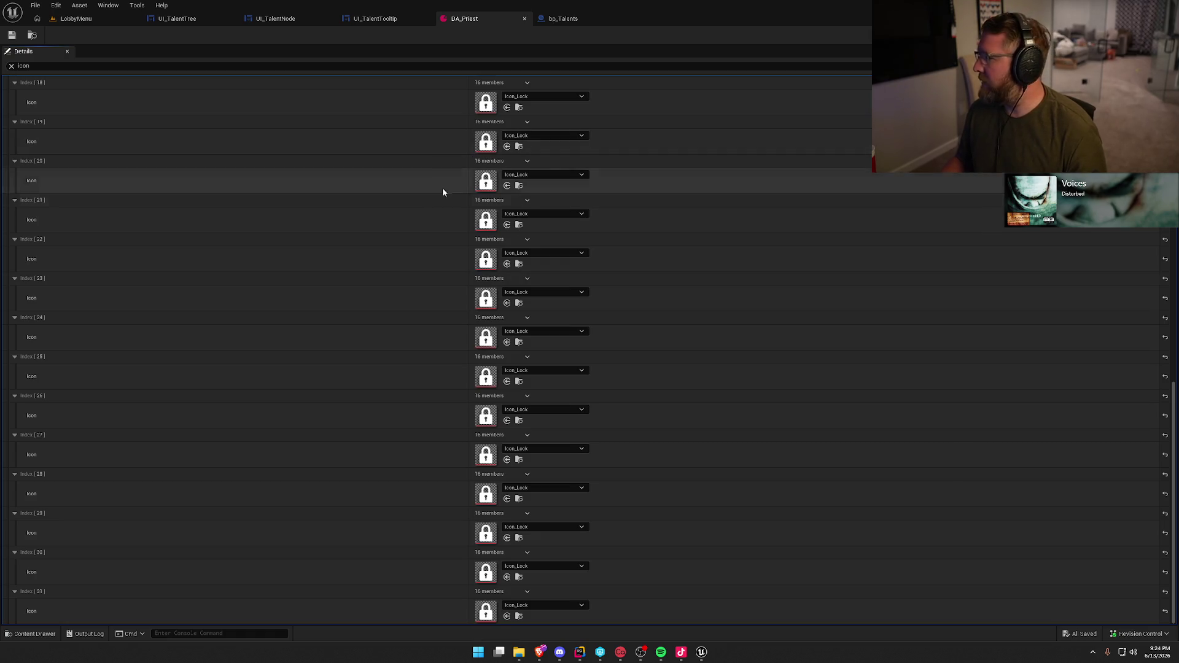
click(76, 19)
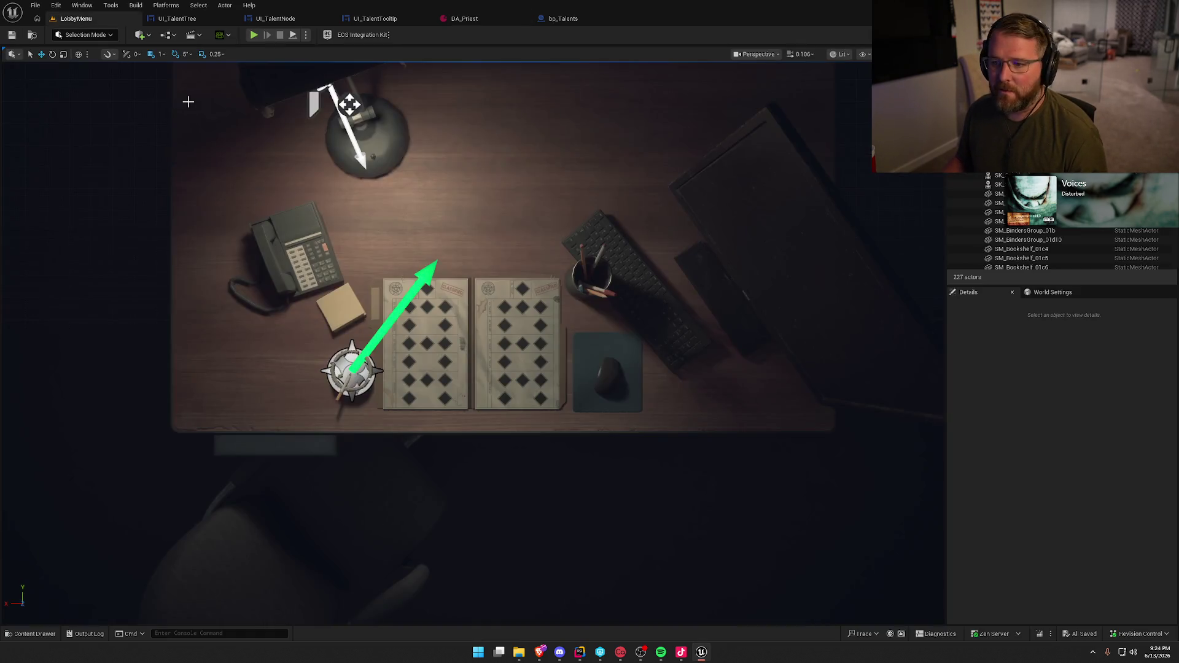
key(alt+p)
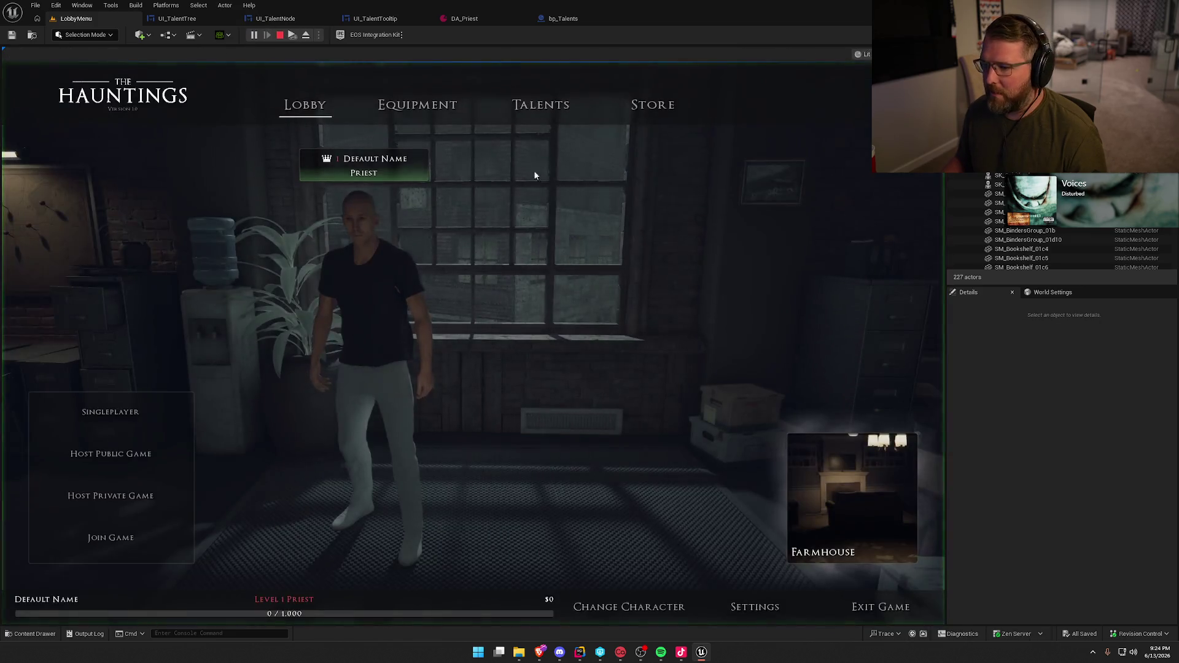
click(540, 108)
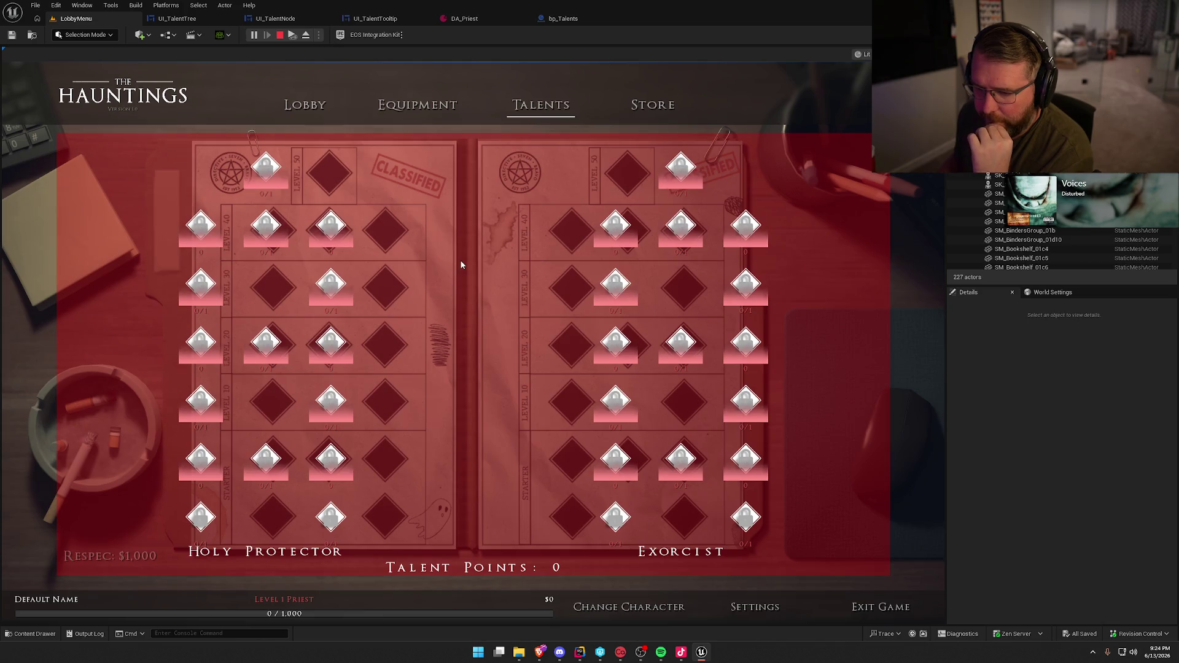
mouse_move(347, 351)
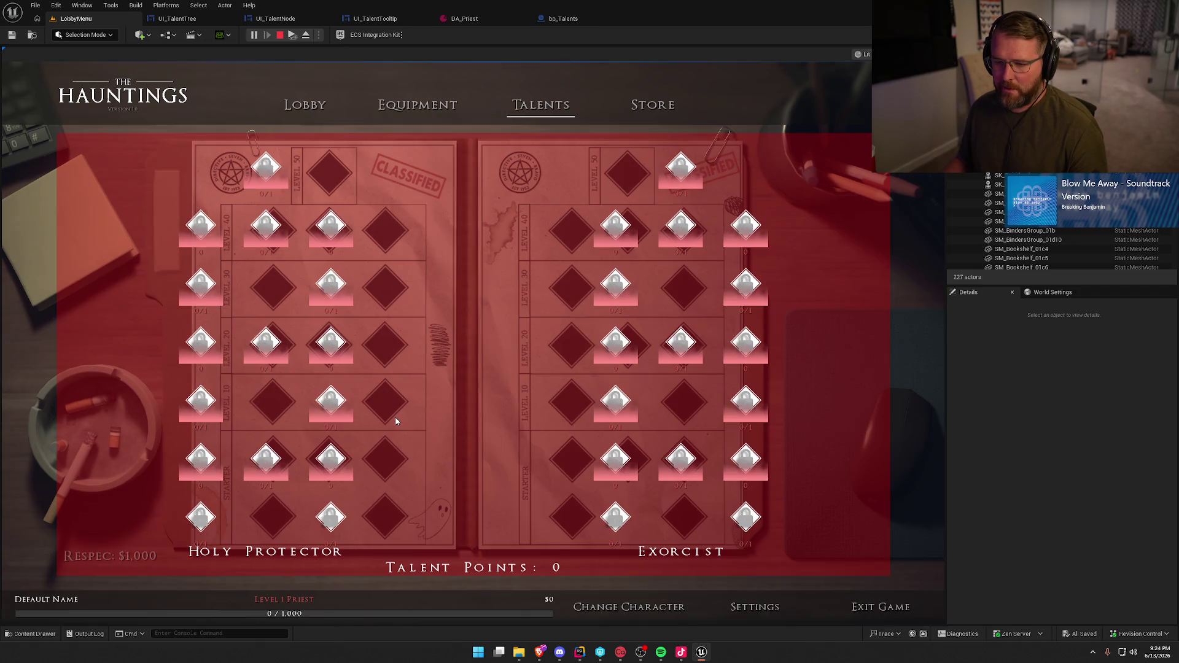
key(Escape)
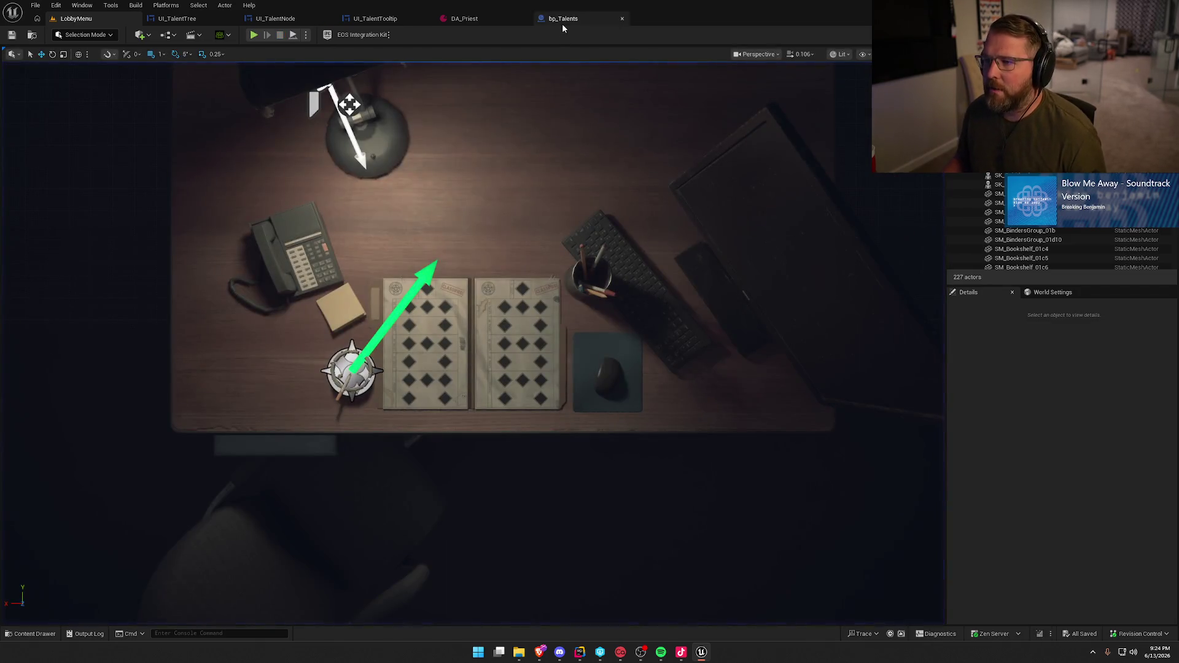
In UI_TalentNode, set the NodeBtn Normal style image size to 100 x 100
click(261, 19)
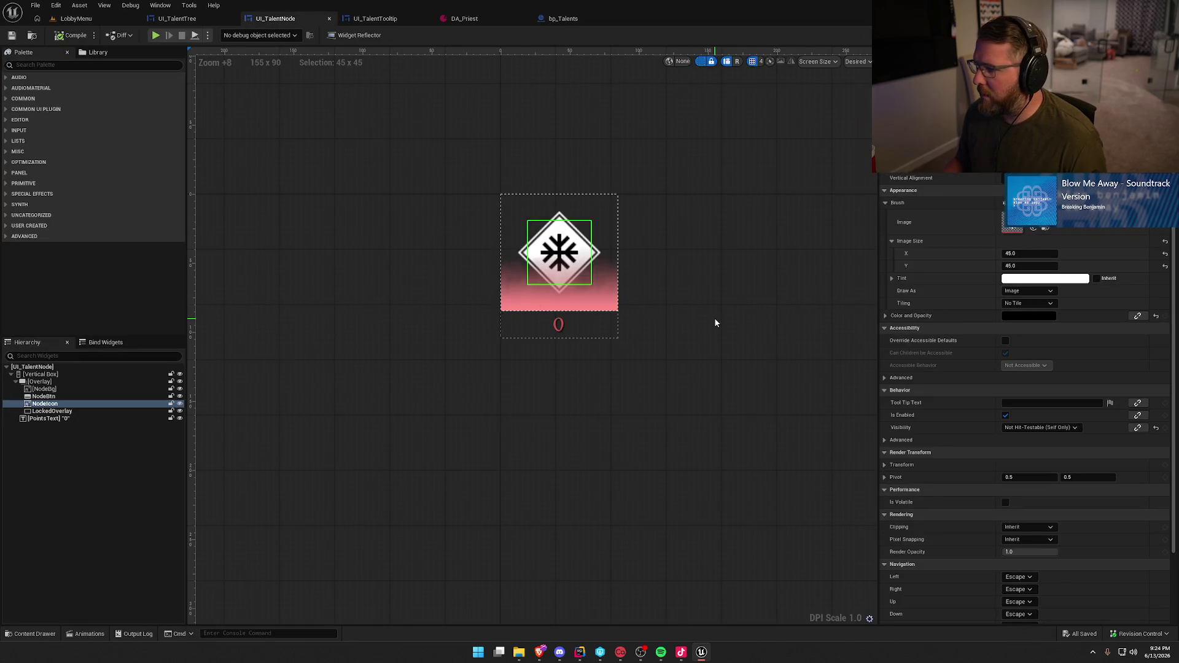
click(42, 396)
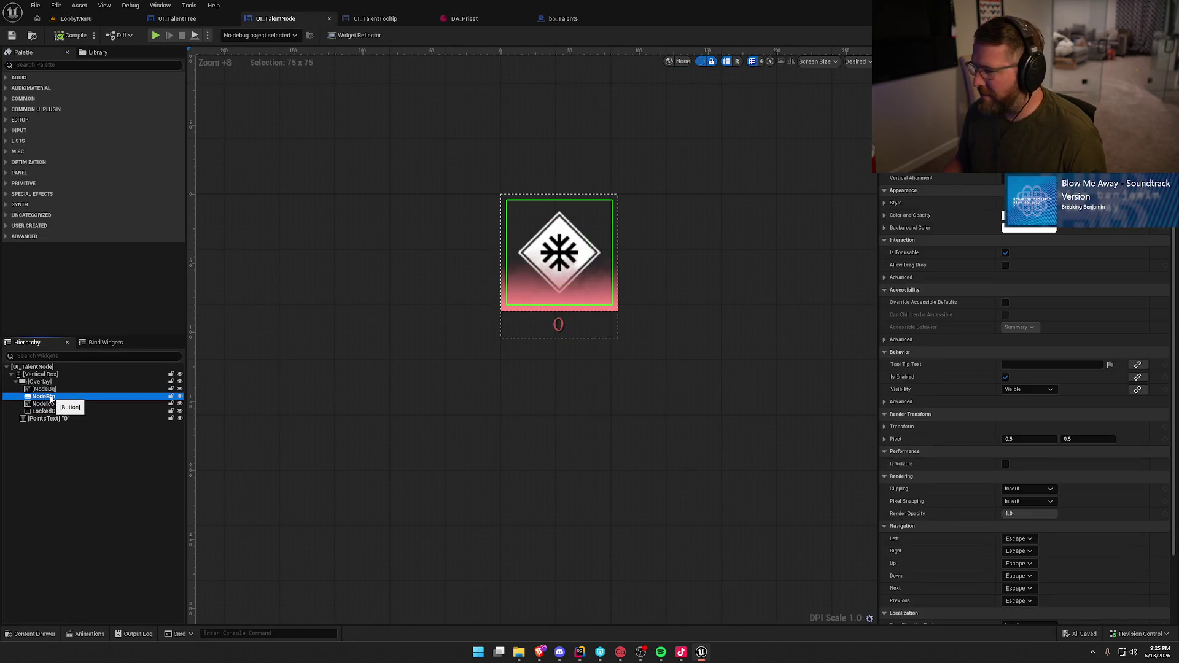
click(885, 202)
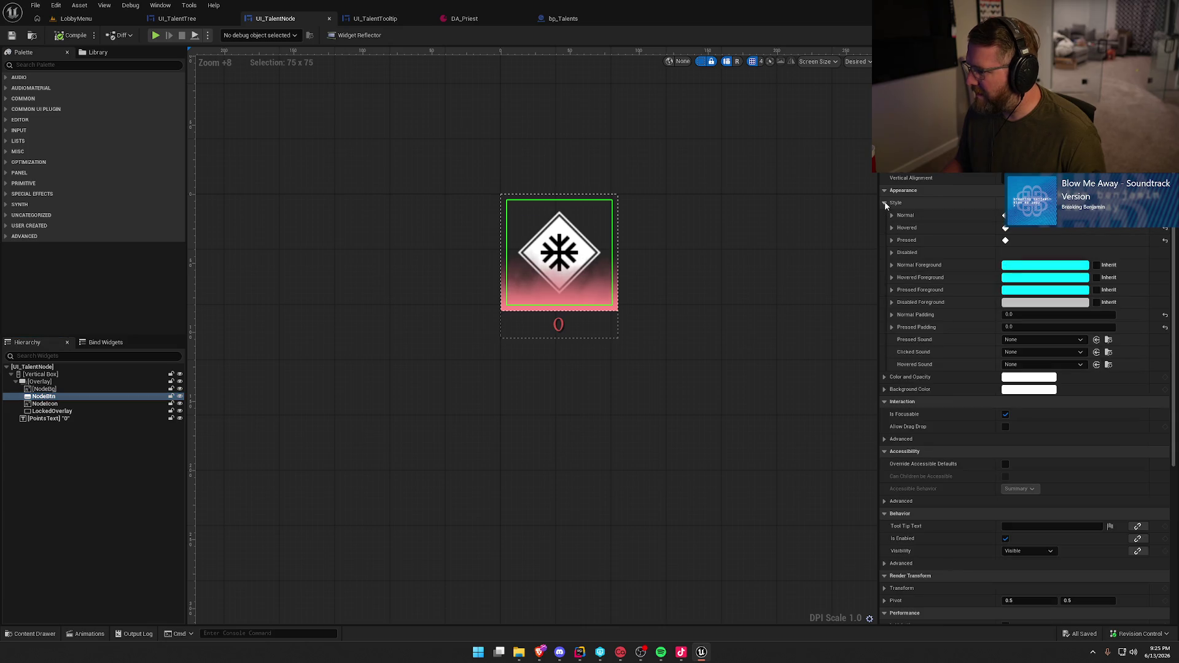
click(893, 215)
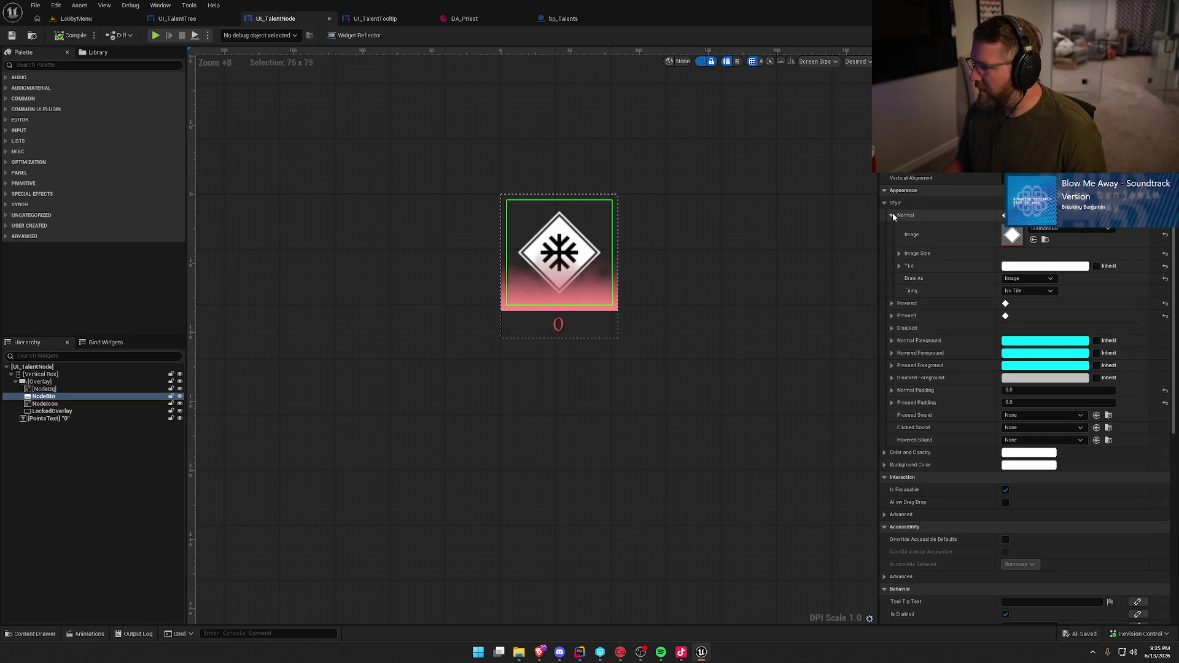
click(897, 253)
click(1032, 266)
text(100)
key(Return)
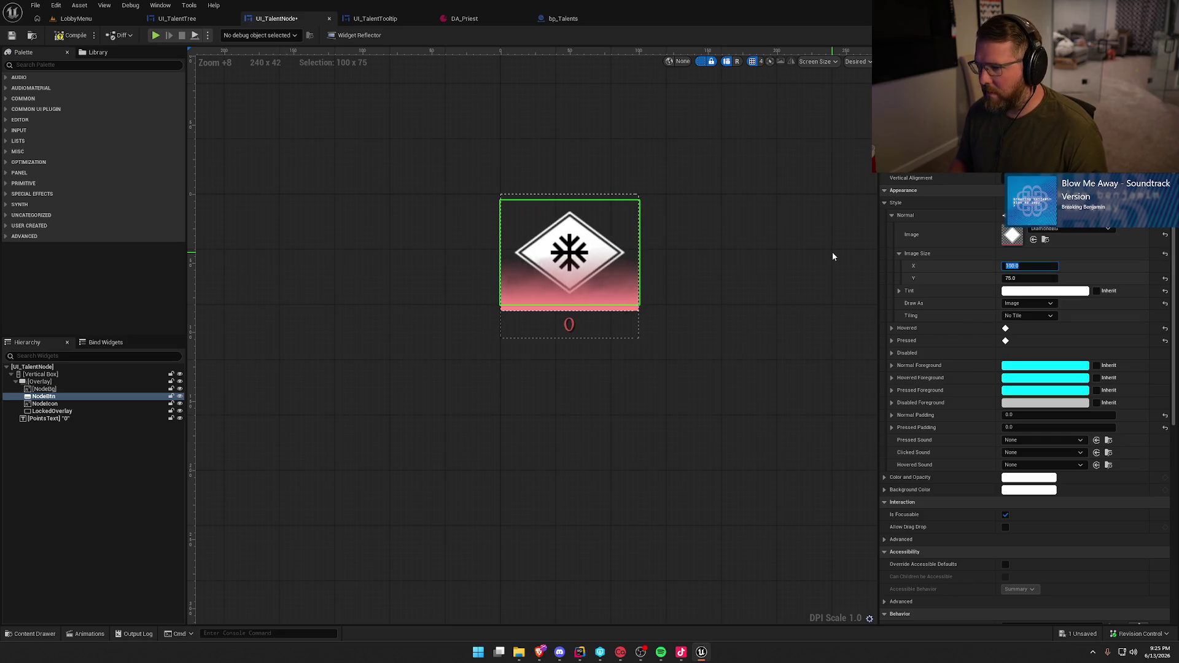
key(Tab)
text(100)
key(Return)
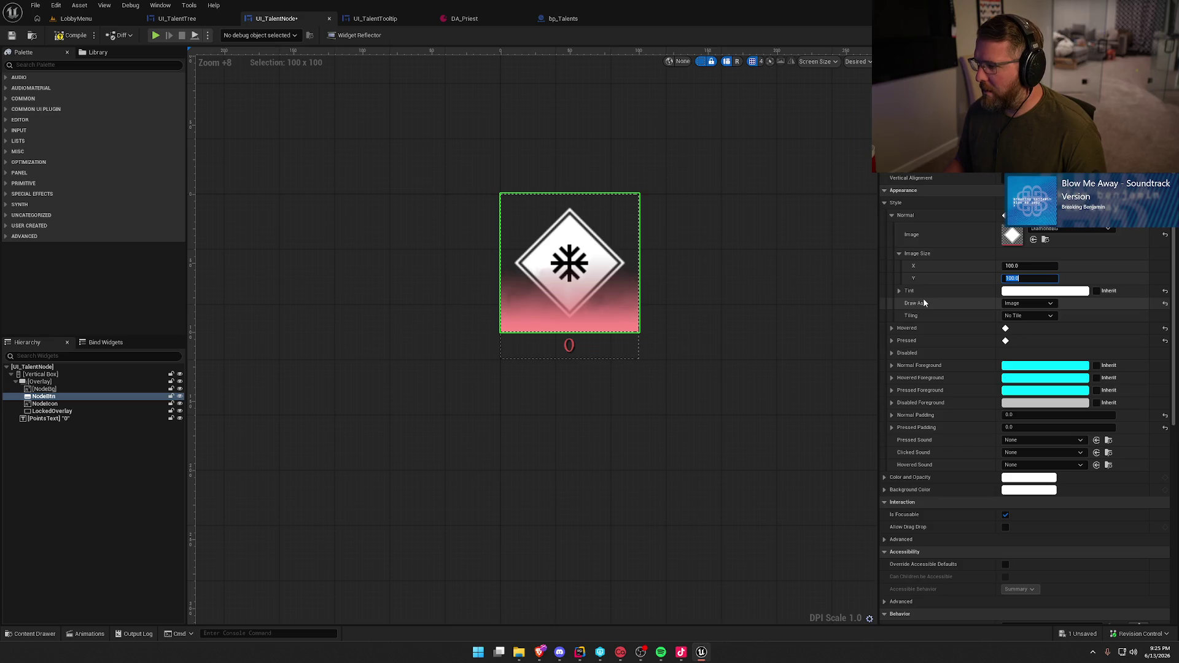
Paste the 100 x 100 image size into the Hovered state, then return to LobbyMenu
right_click(917, 254)
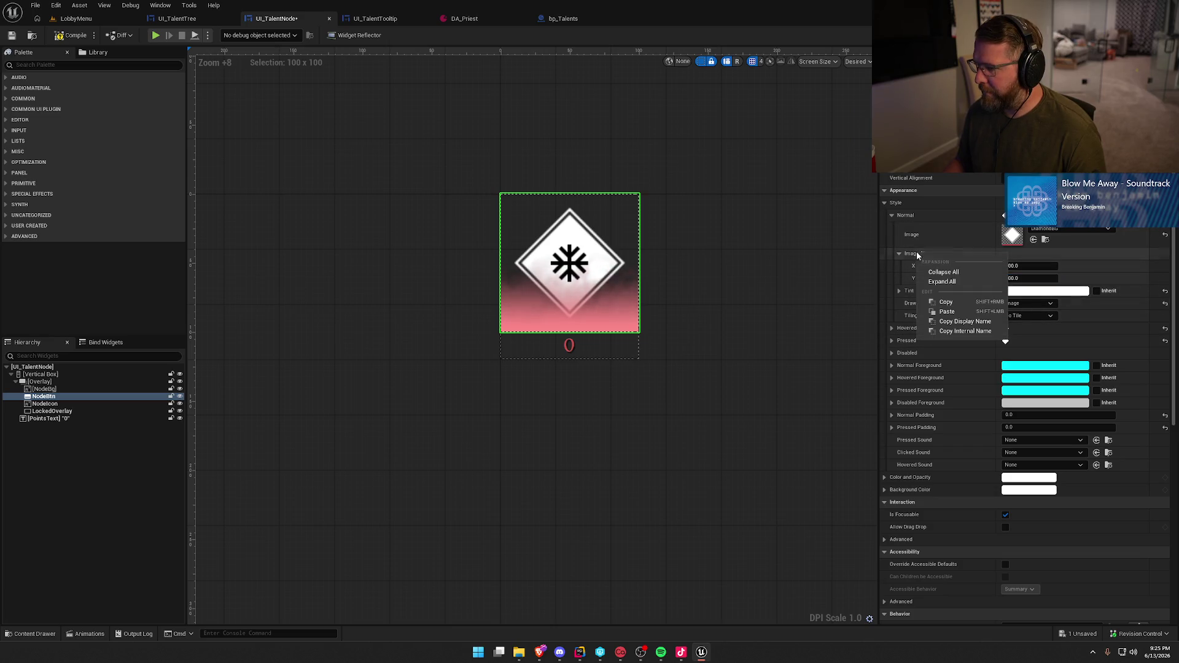
key(Escape)
click(892, 328)
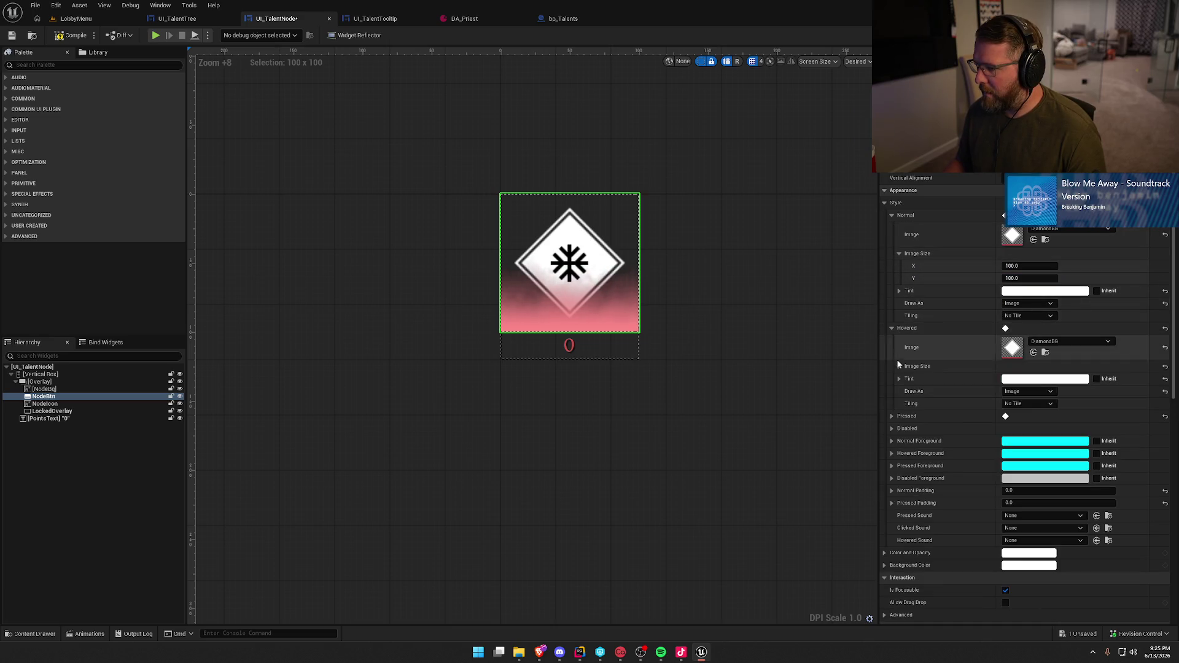
click(892, 427)
click(892, 416)
scroll(961, 452, down, 3)
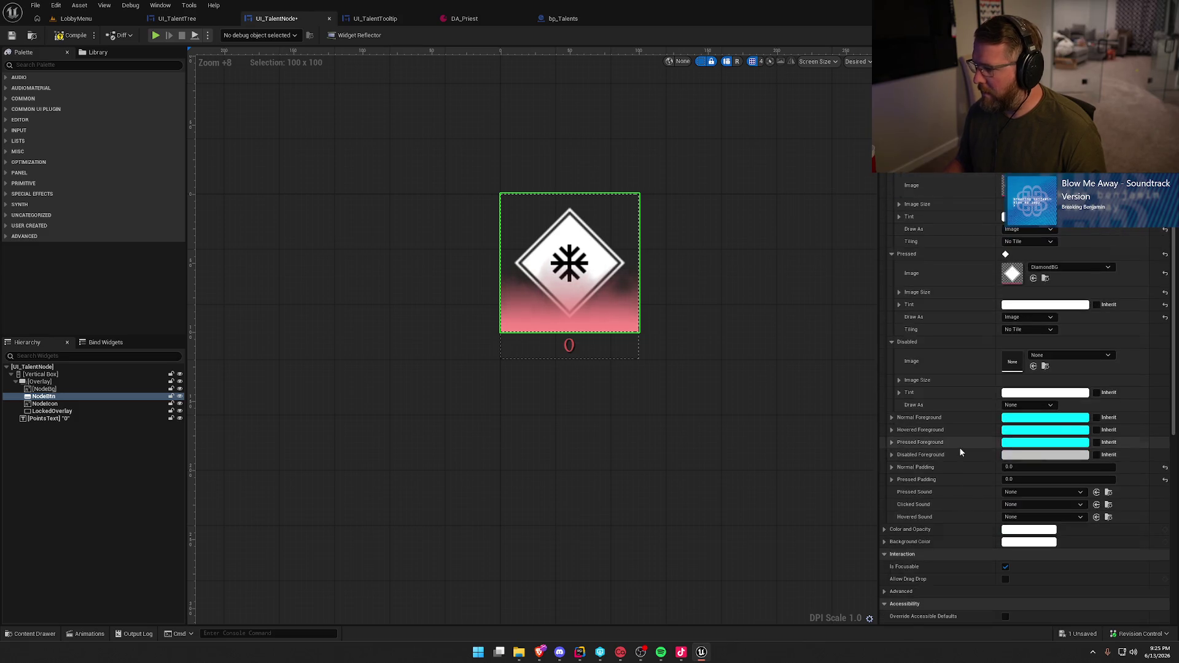
scroll(962, 449, up, 2)
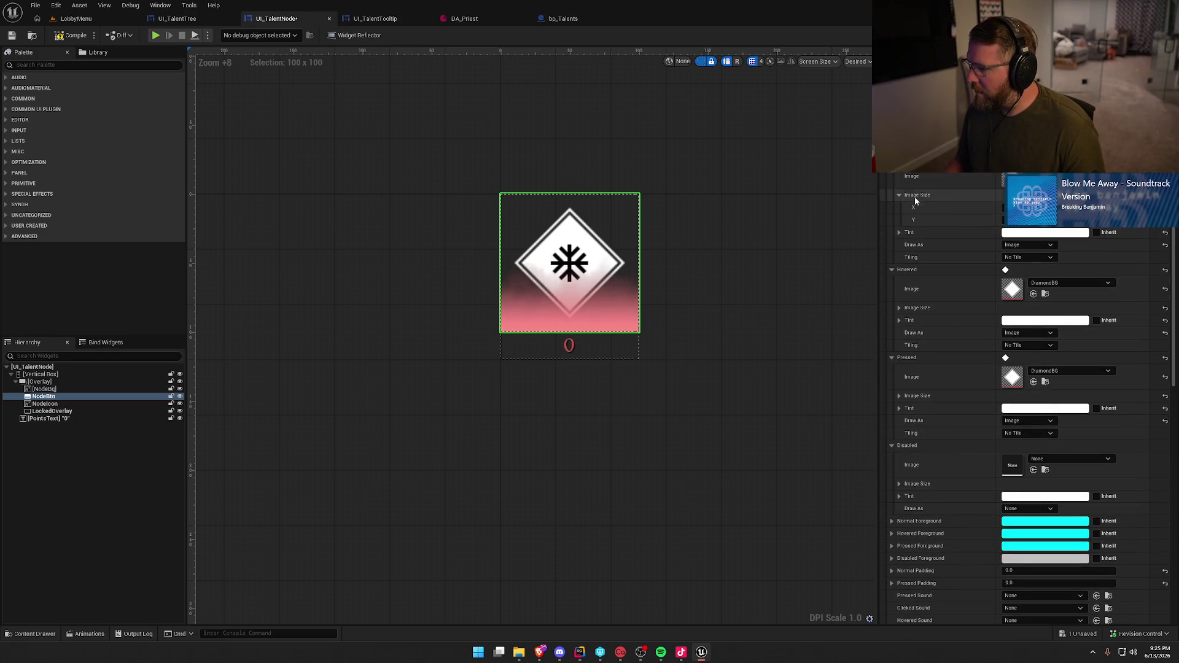
right_click(920, 311)
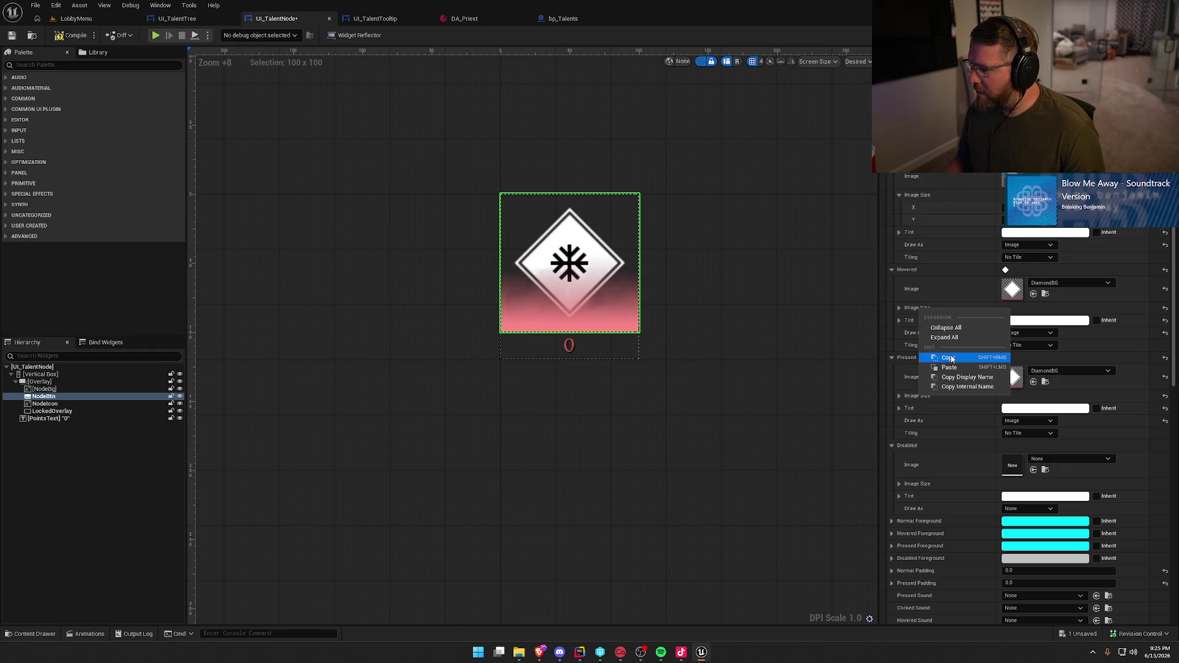
click(953, 367)
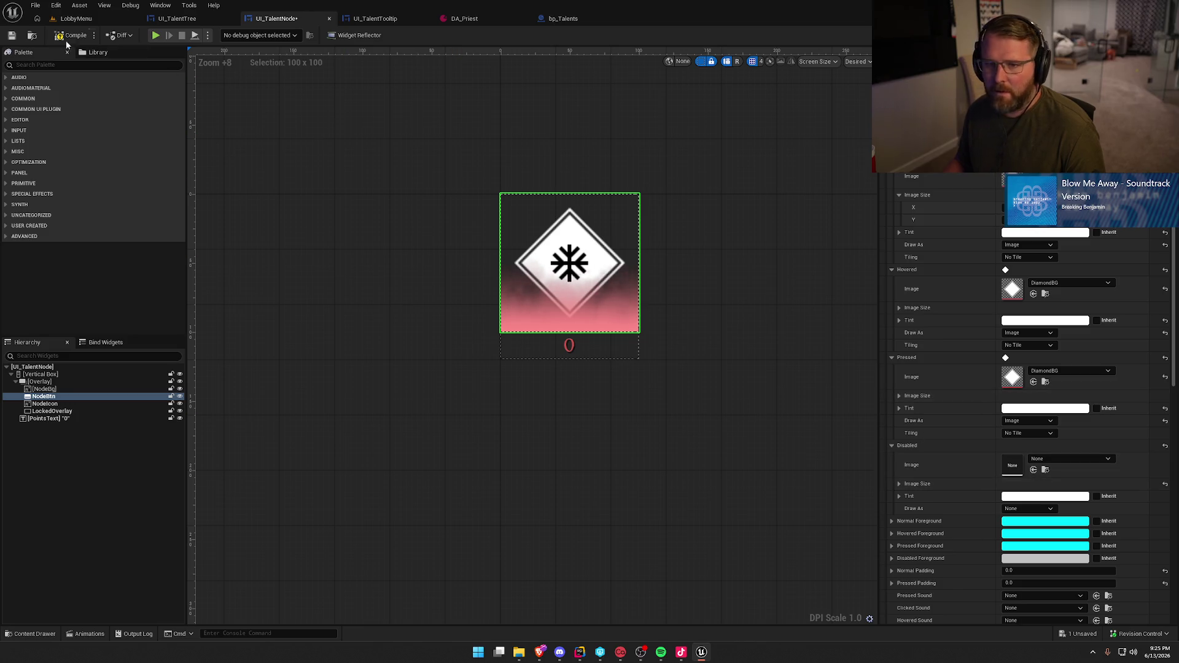
click(83, 19)
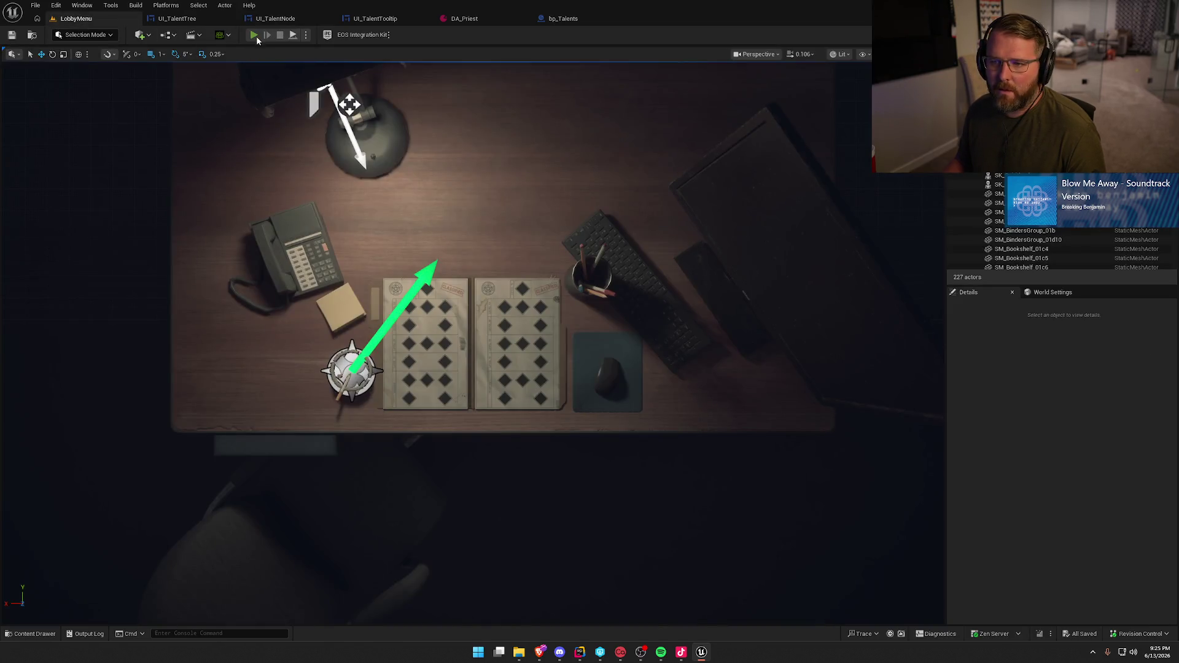
Test-play the Talents page to check the larger nodes, then open UI_TalentTree
click(256, 36)
click(534, 108)
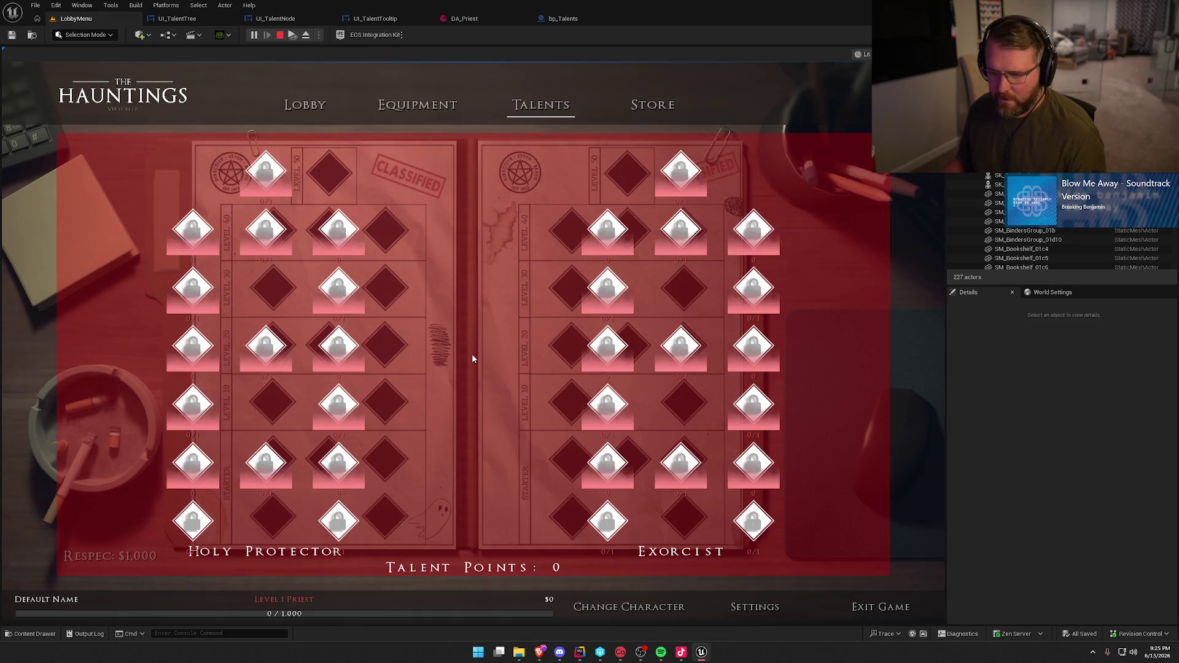
key(Escape)
click(200, 19)
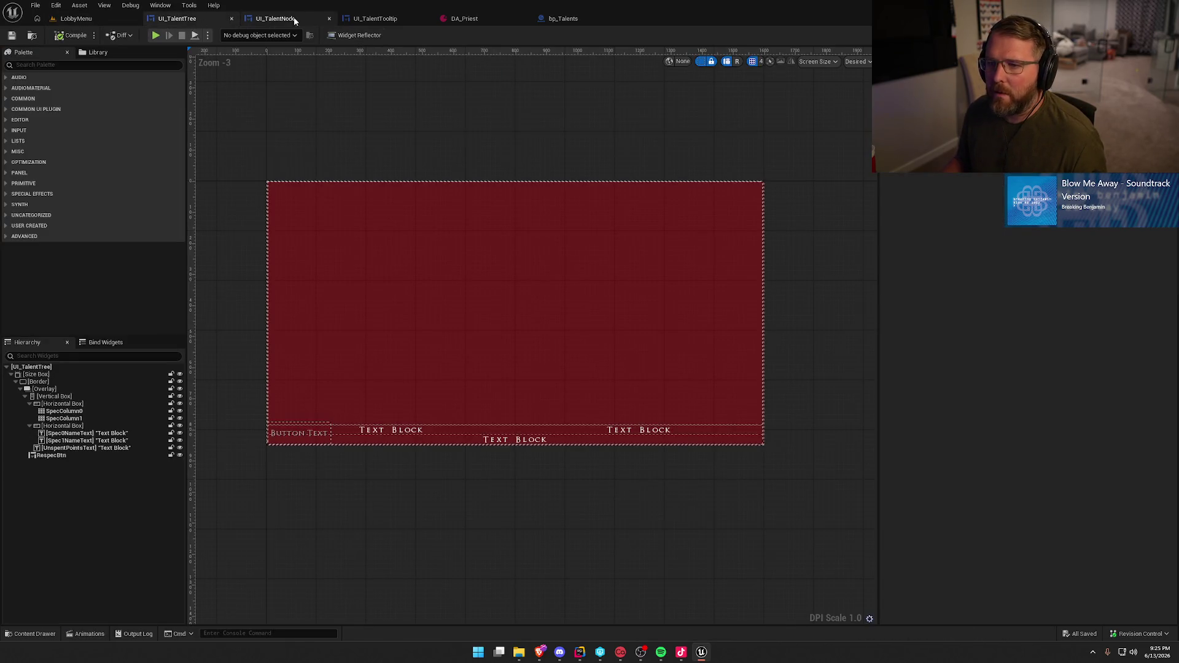
Change the Slot Padding of SpecColumn0 and SpecColumn1, then start a Play test from LobbyMenu
click(64, 411)
shift+click(79, 419)
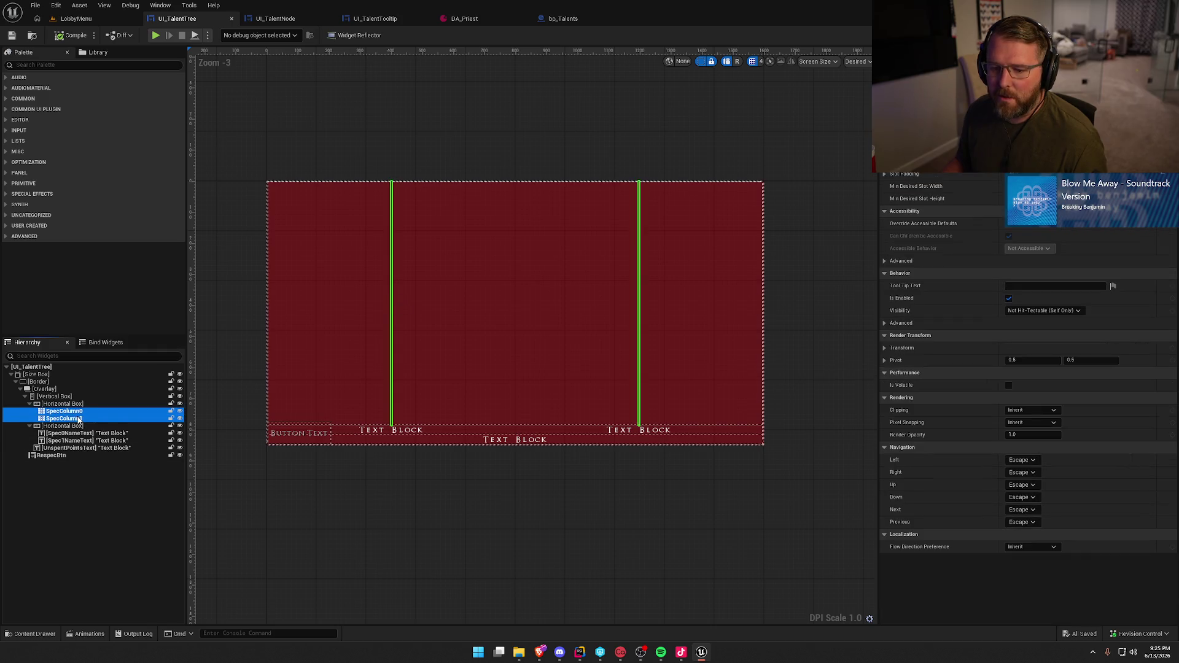
click(969, 178)
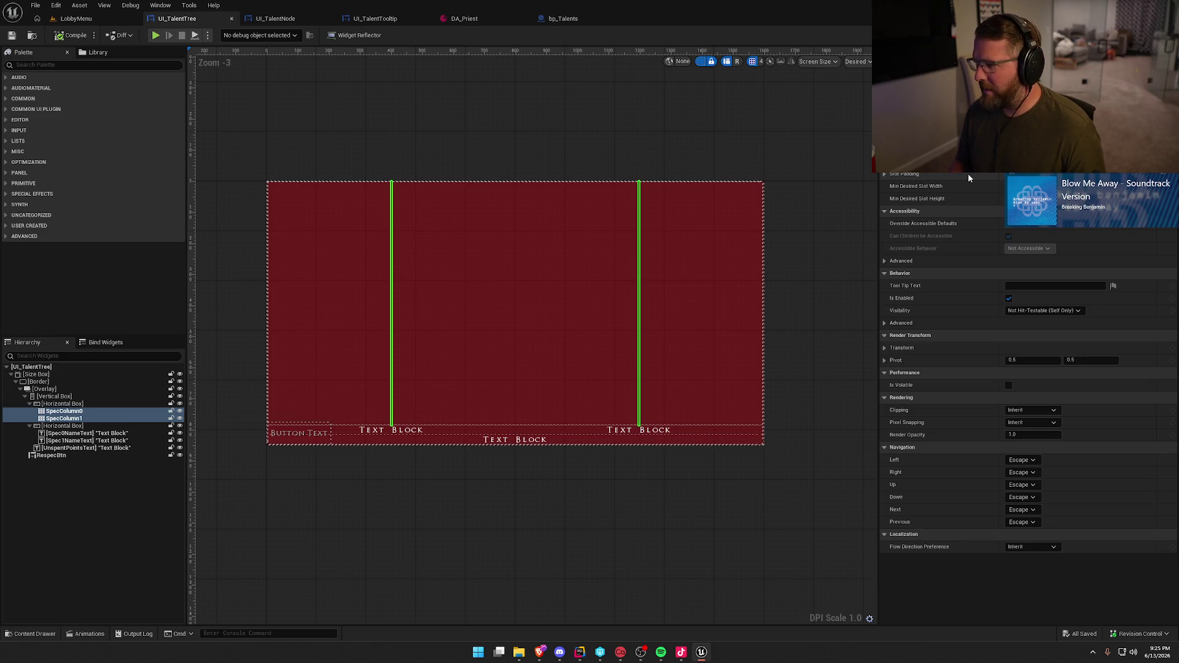
key(Return)
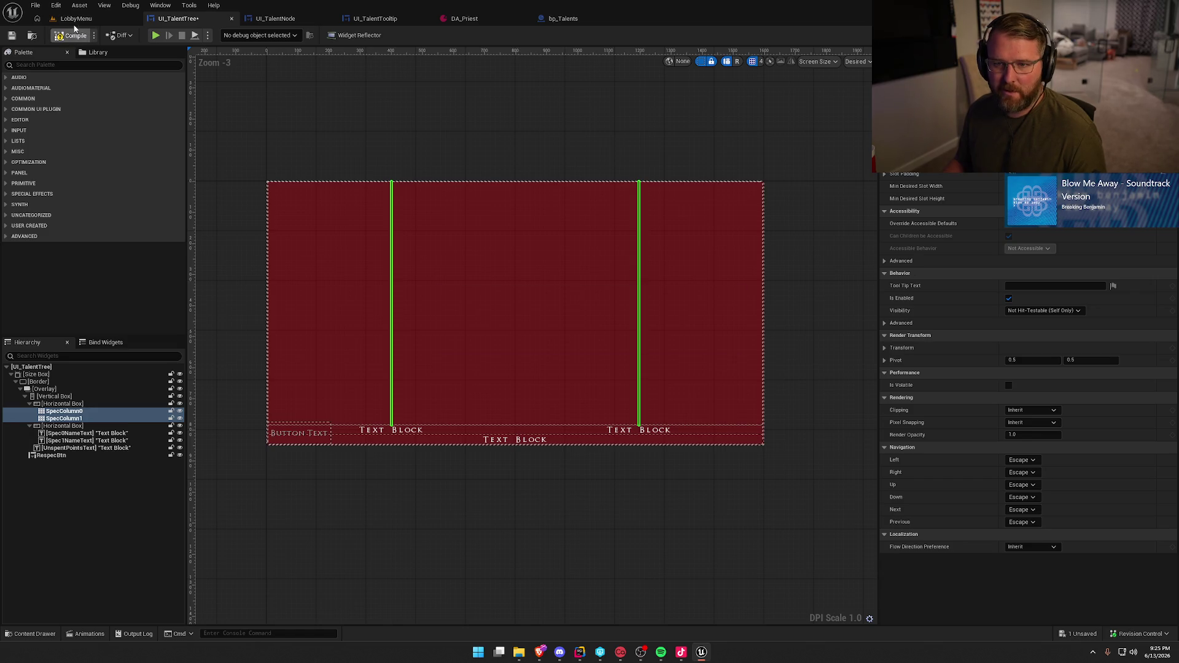
click(74, 19)
click(254, 35)
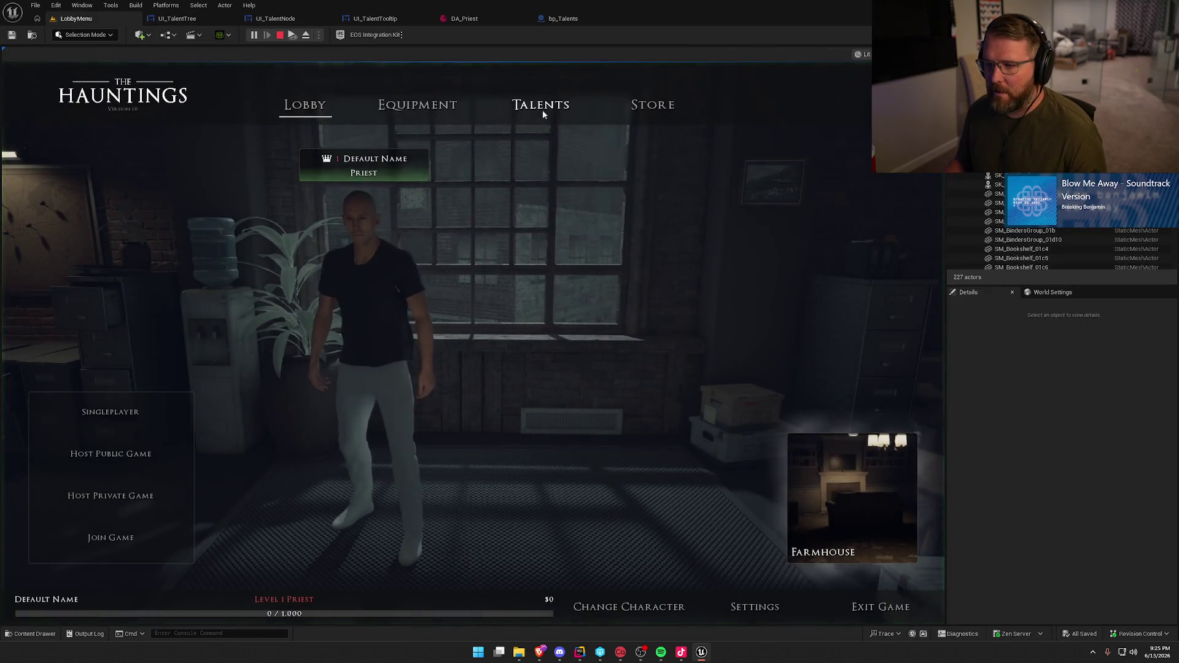
Open the in-game Talents page to inspect the Holy Protector and Exorcist trees, then stop Play
click(543, 109)
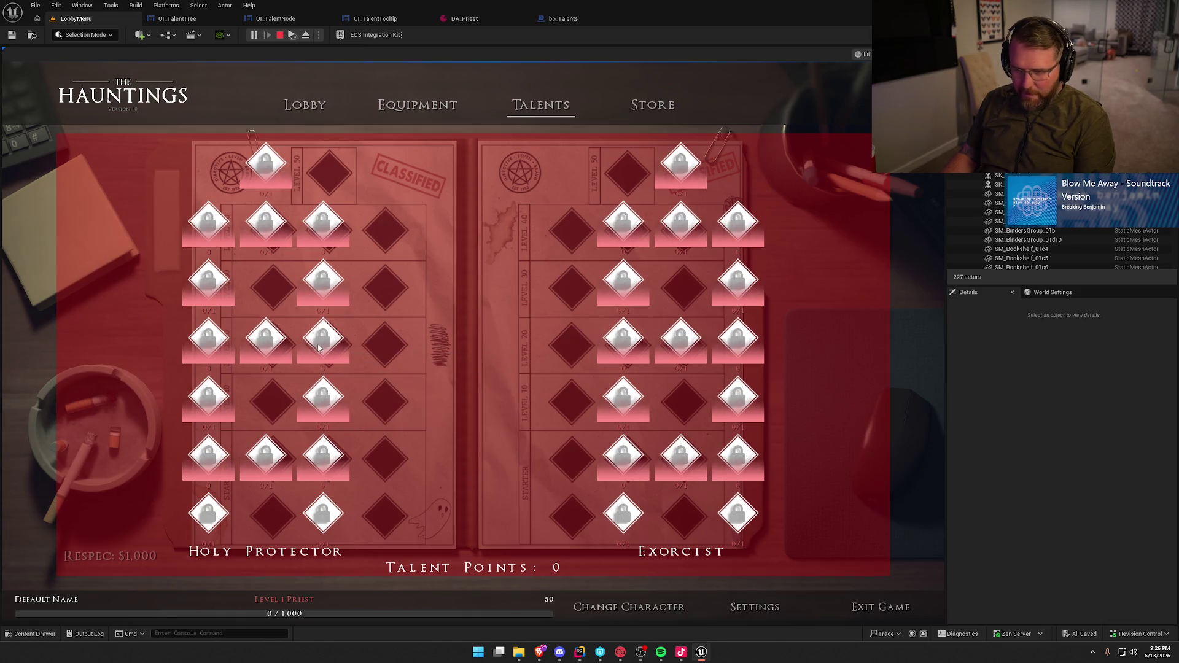
key(Escape)
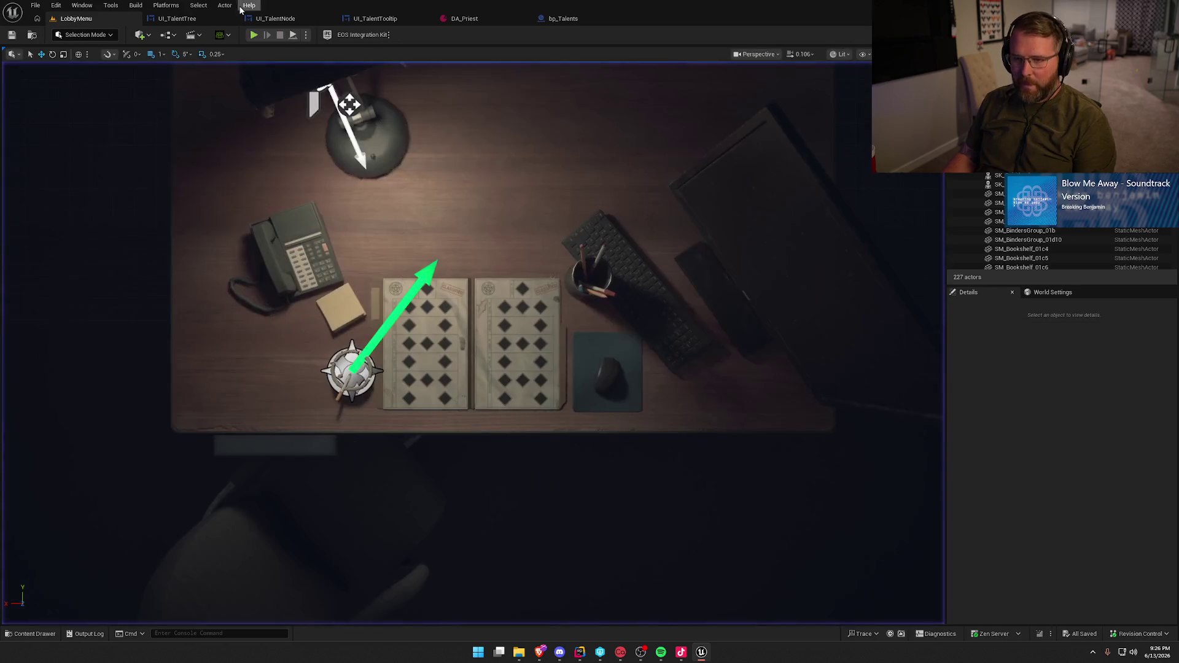
Center-align the Horizontal Box holding both spec columns, then return to LobbyMenu
click(177, 19)
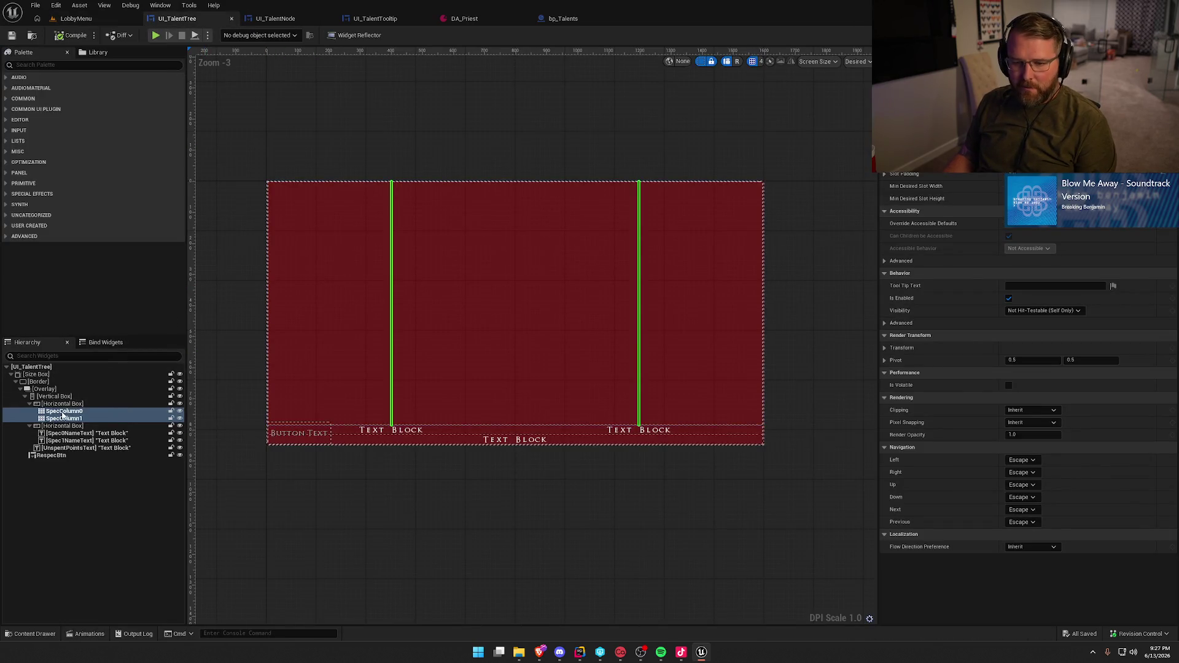
scroll(1044, 368, up, 2)
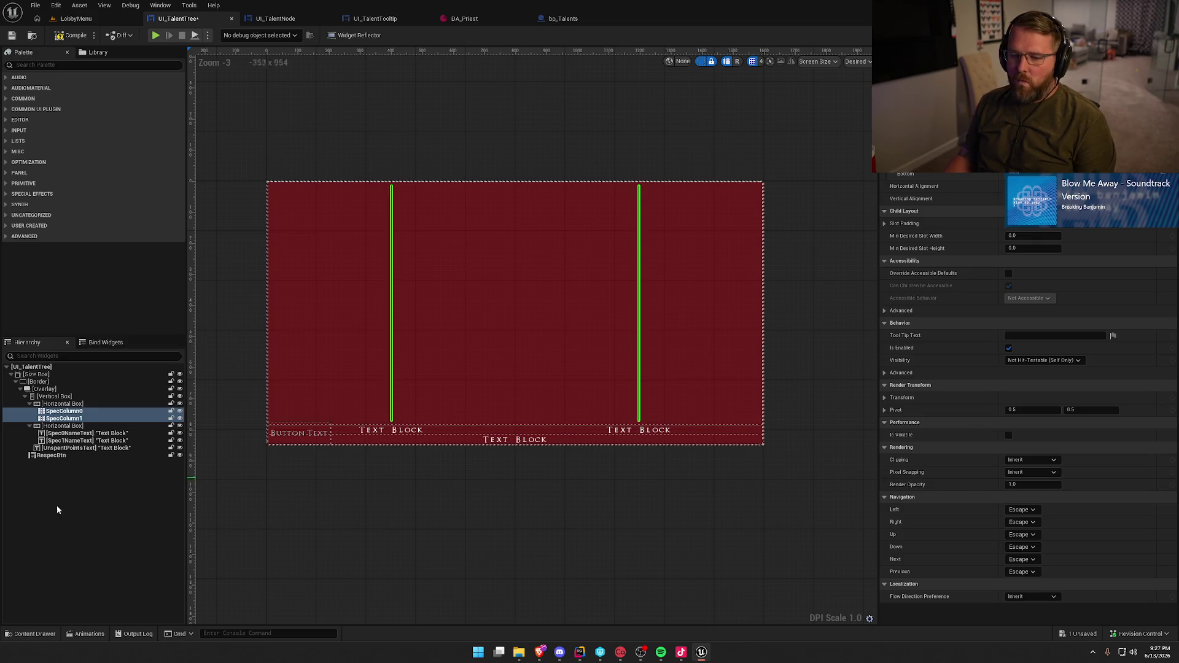
click(62, 403)
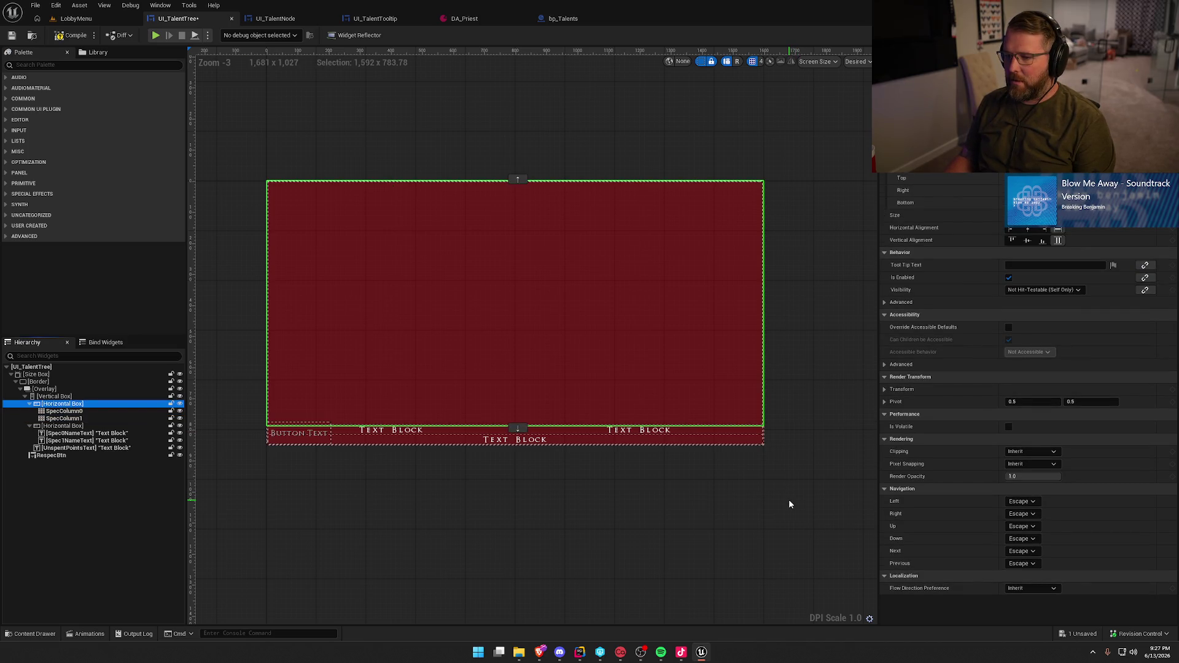
click(1032, 229)
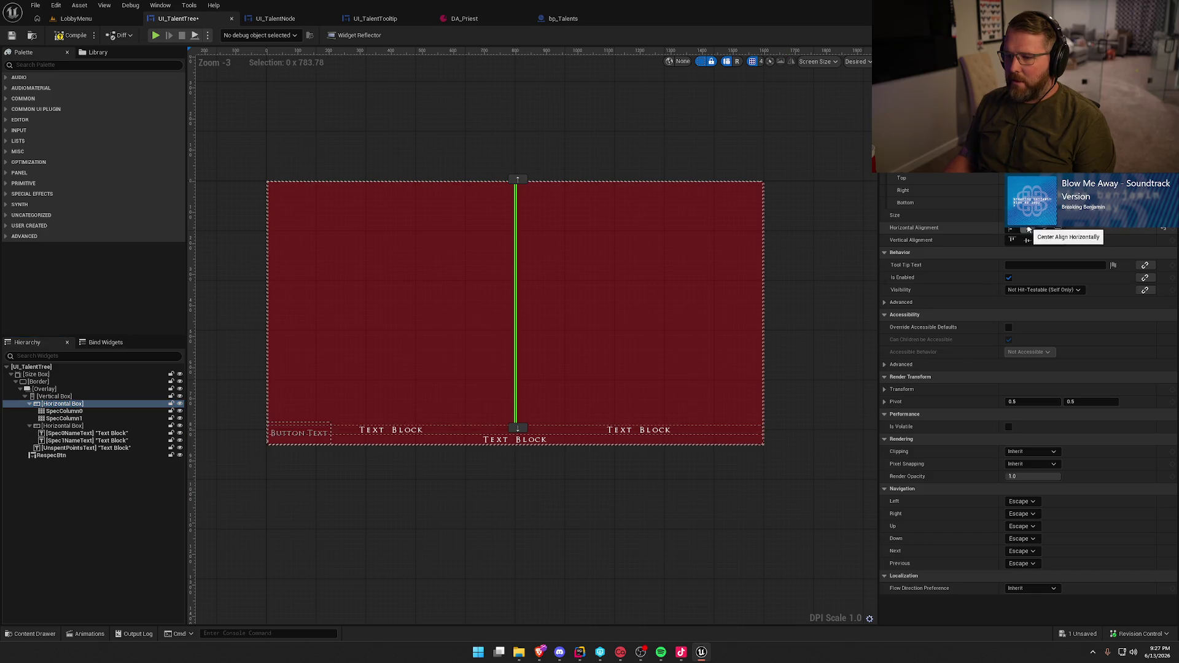
click(71, 20)
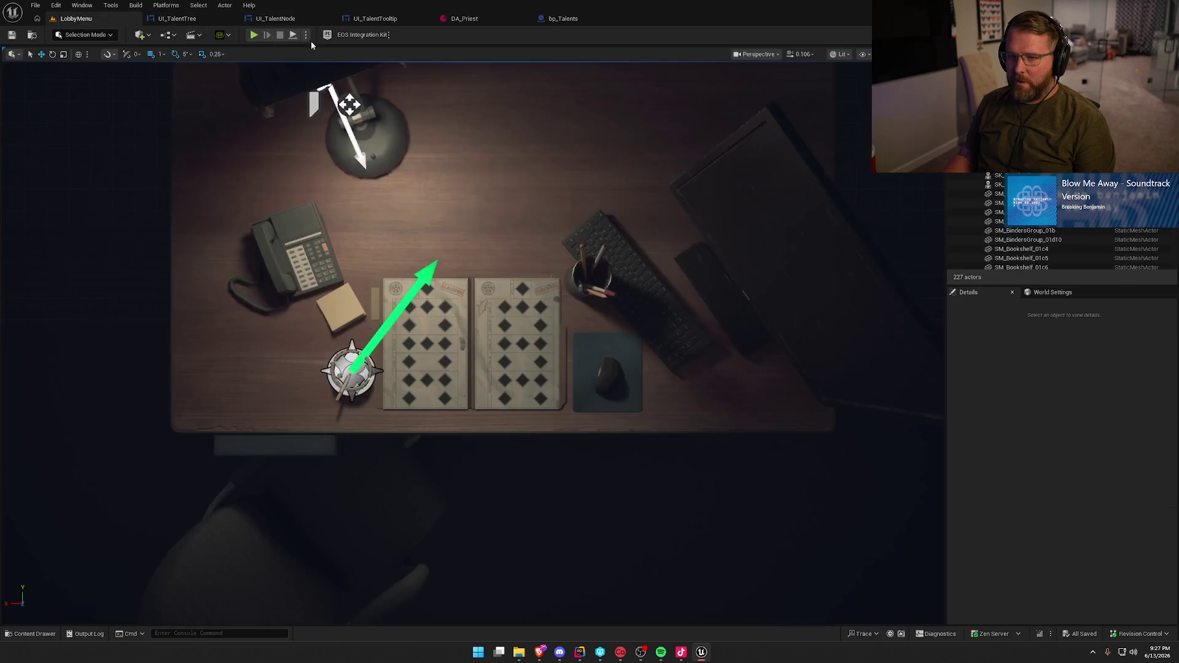
Play the game to view the centred talent grids, then stop the preview
click(254, 36)
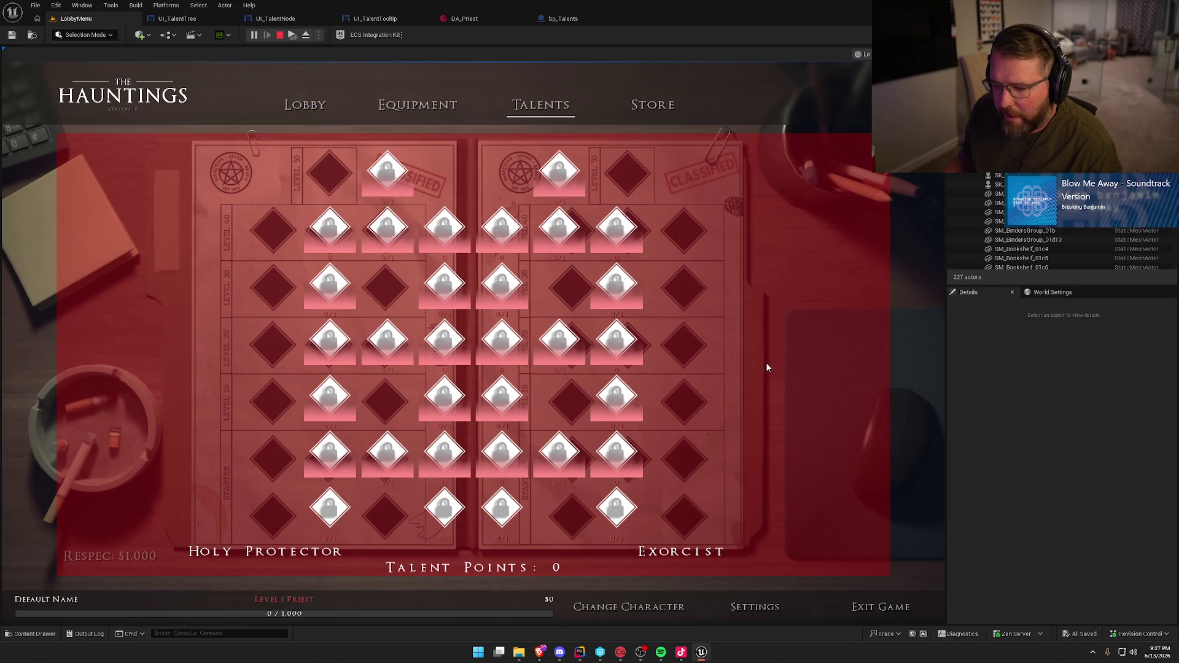
key(Escape)
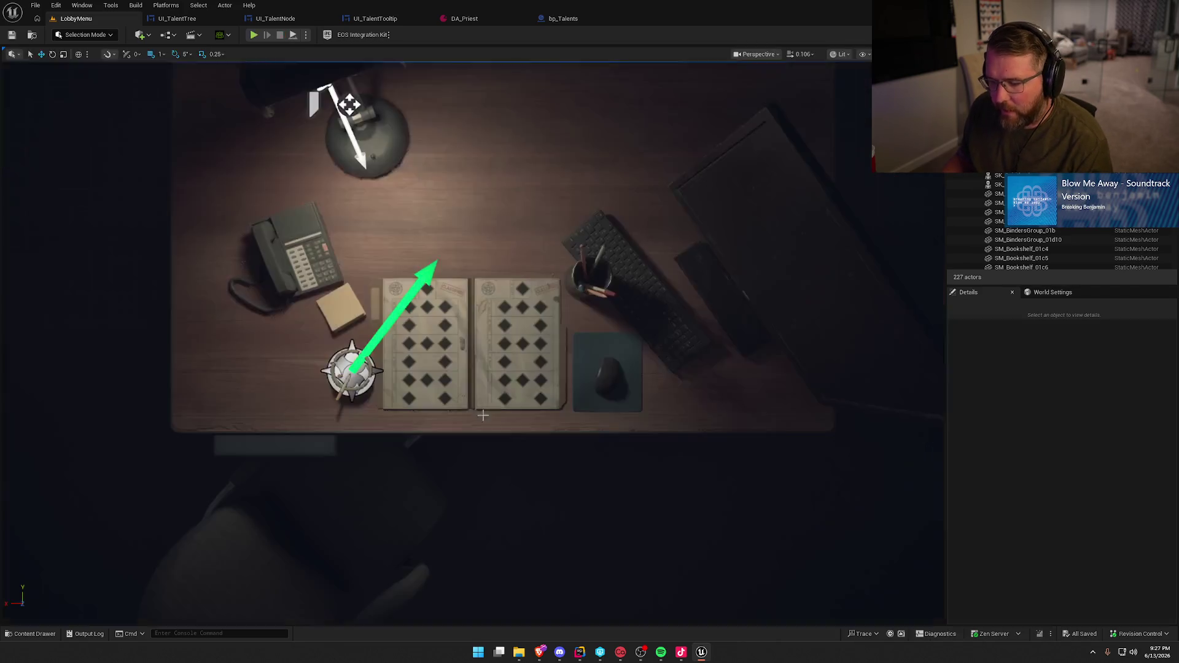
Set the UI_TalentTree Size Box height to 900 and save the widget
click(178, 21)
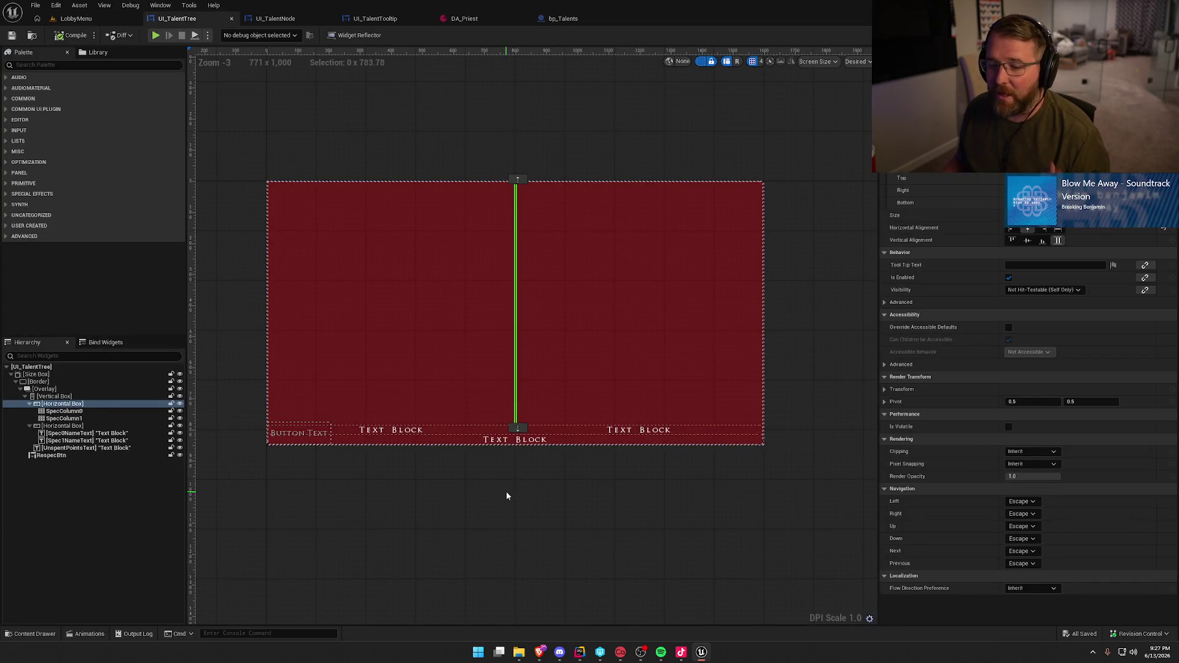
click(37, 376)
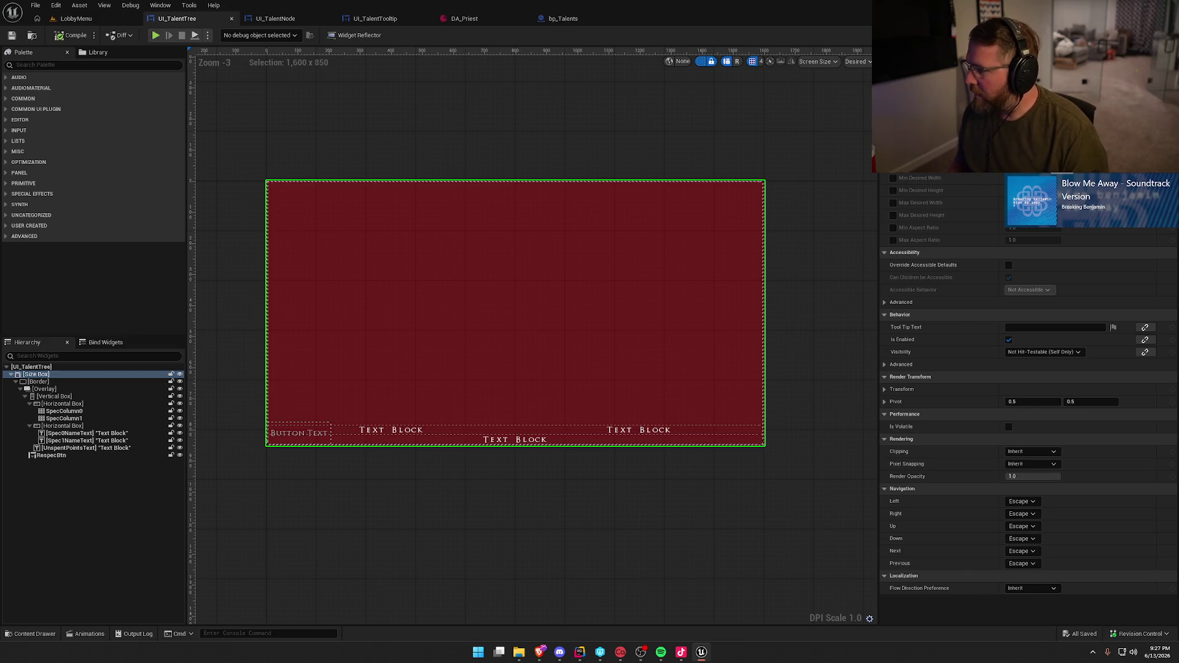
key(Return)
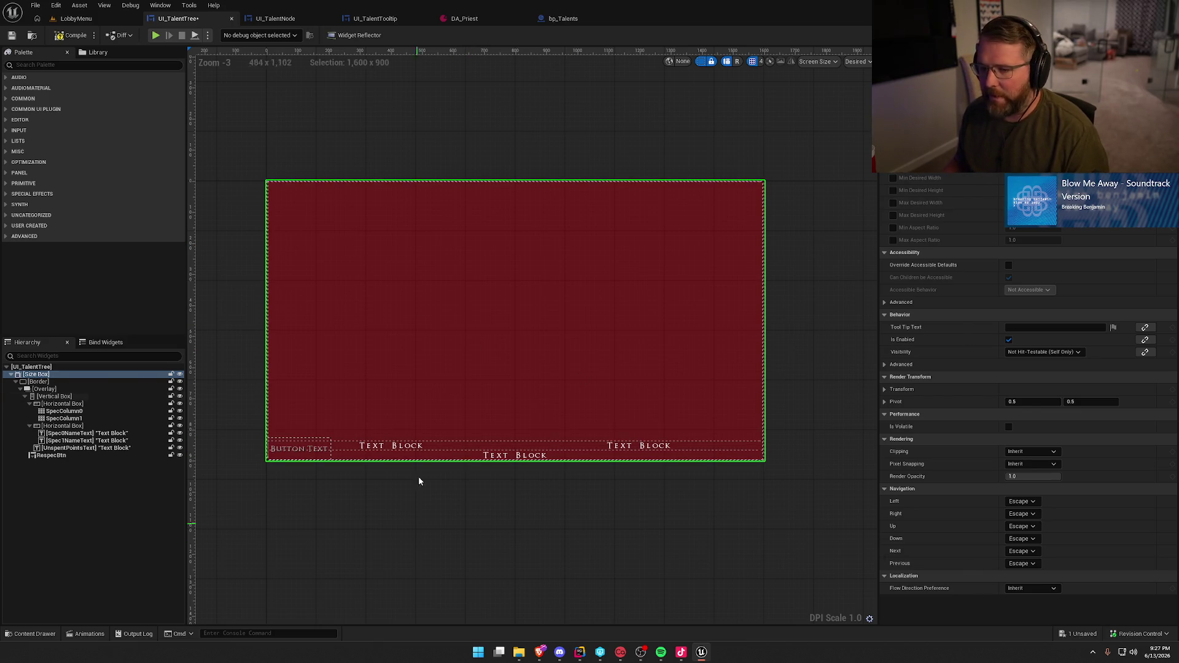
key(ctrl+s)
Pad SpecColumn0 and SpecColumn1 outward to spread the columns apart, then compile
click(65, 411)
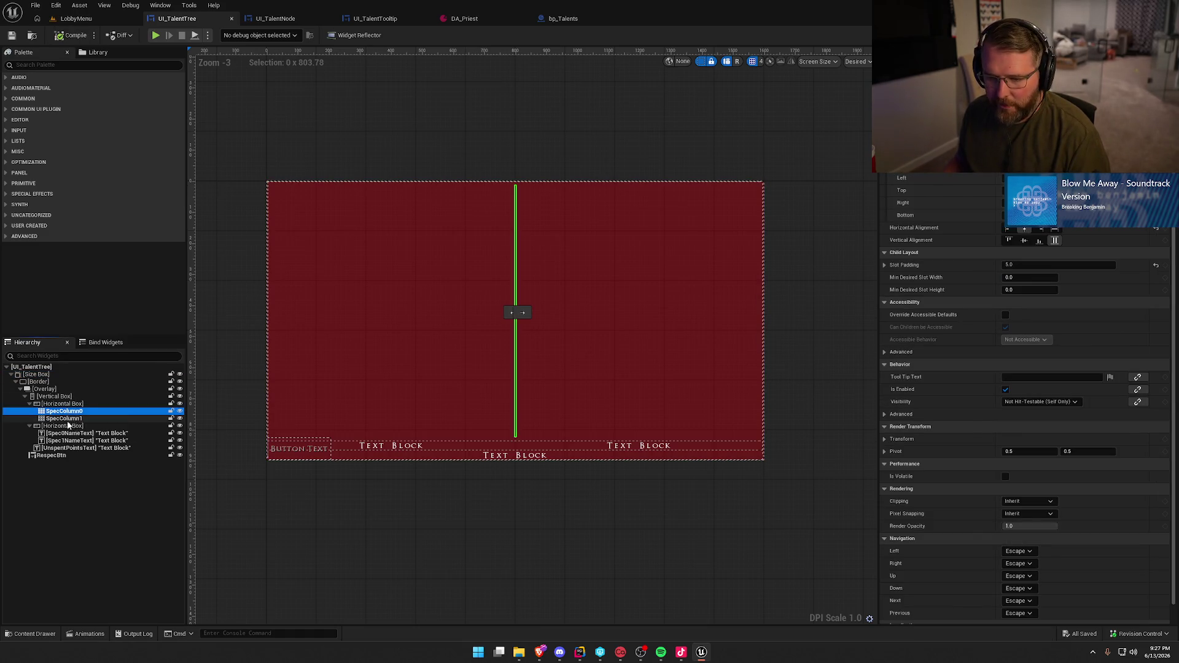
ctrl+click(71, 418)
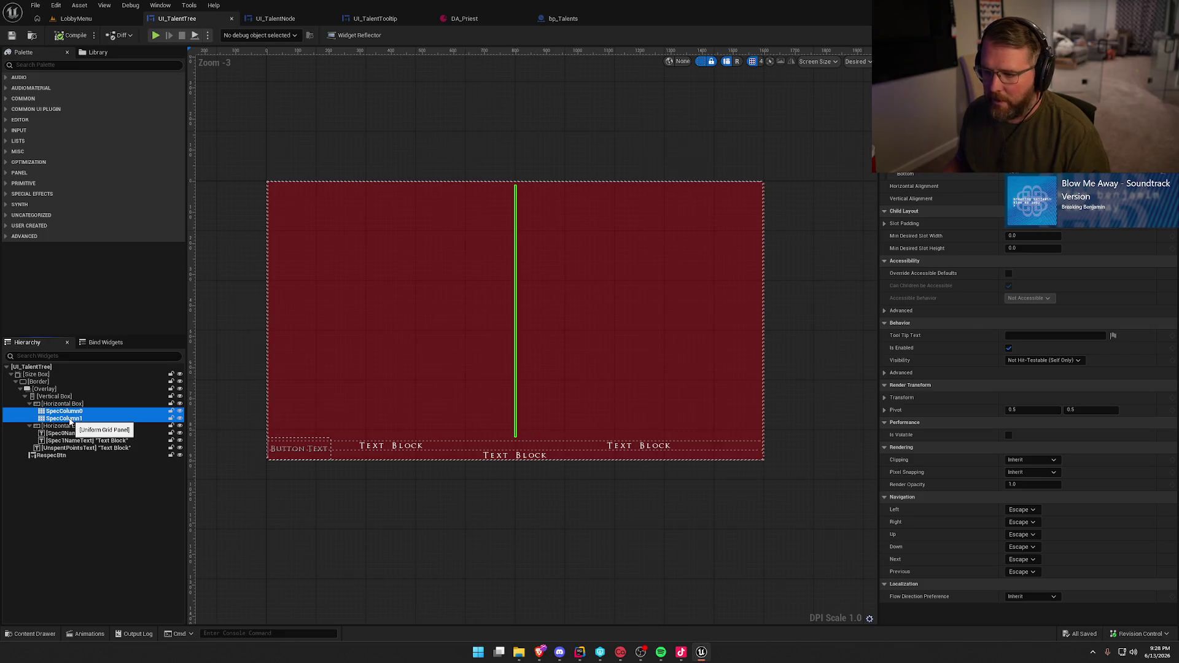
ctrl+click(72, 417)
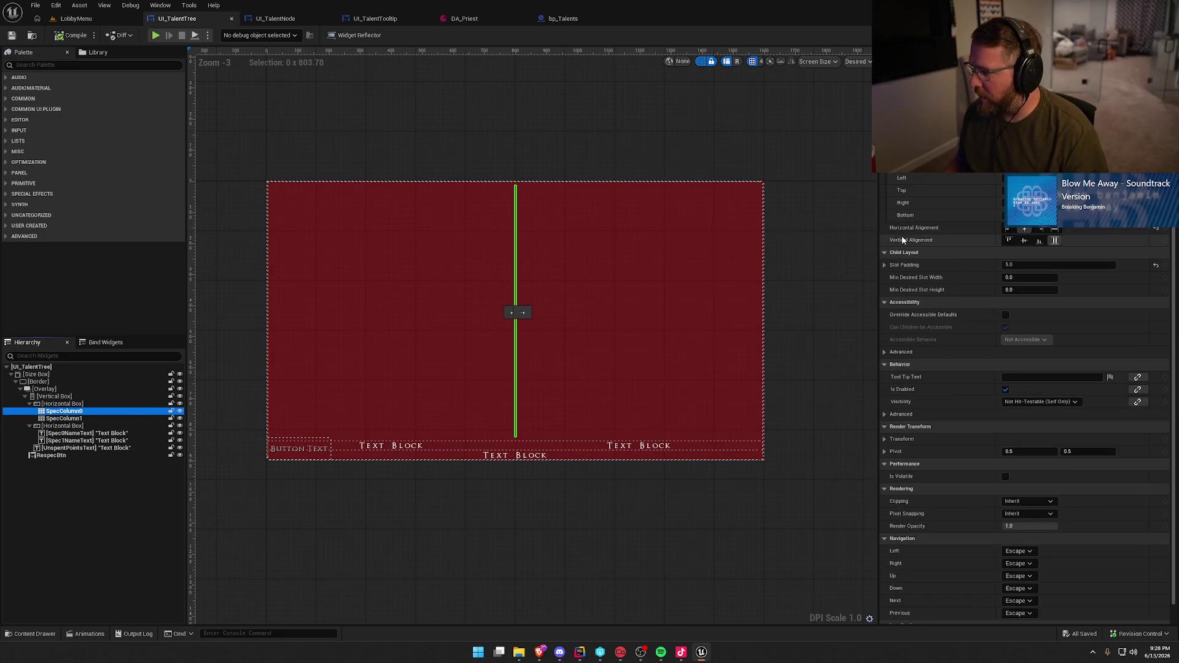
click(958, 203)
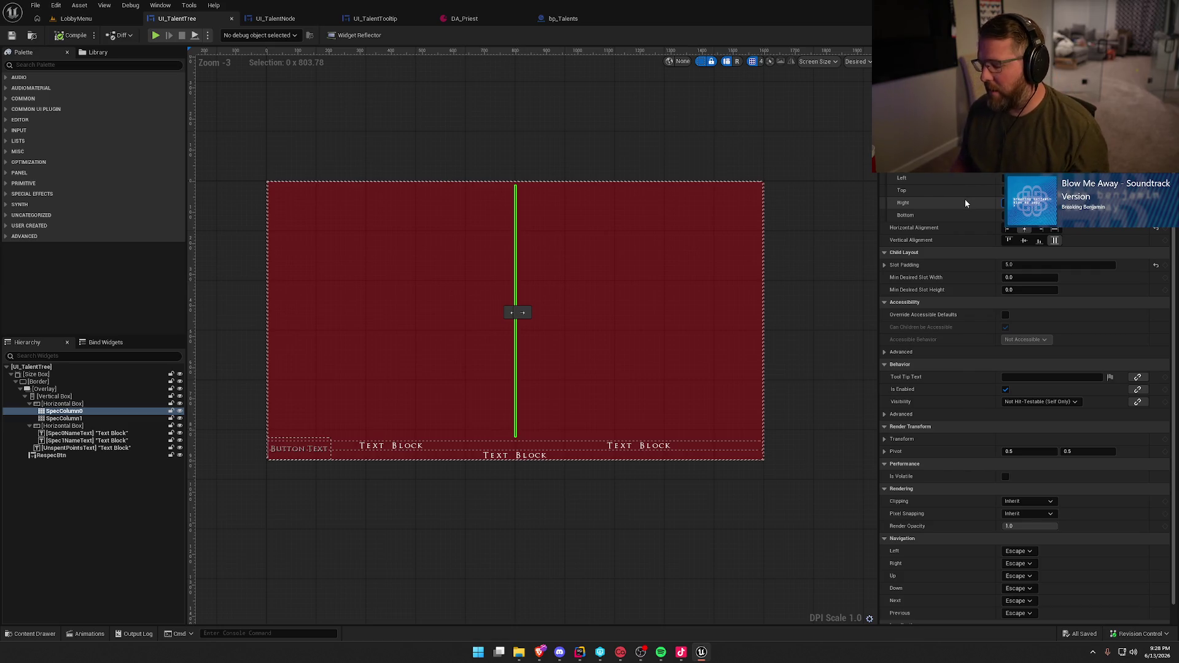
key(Return)
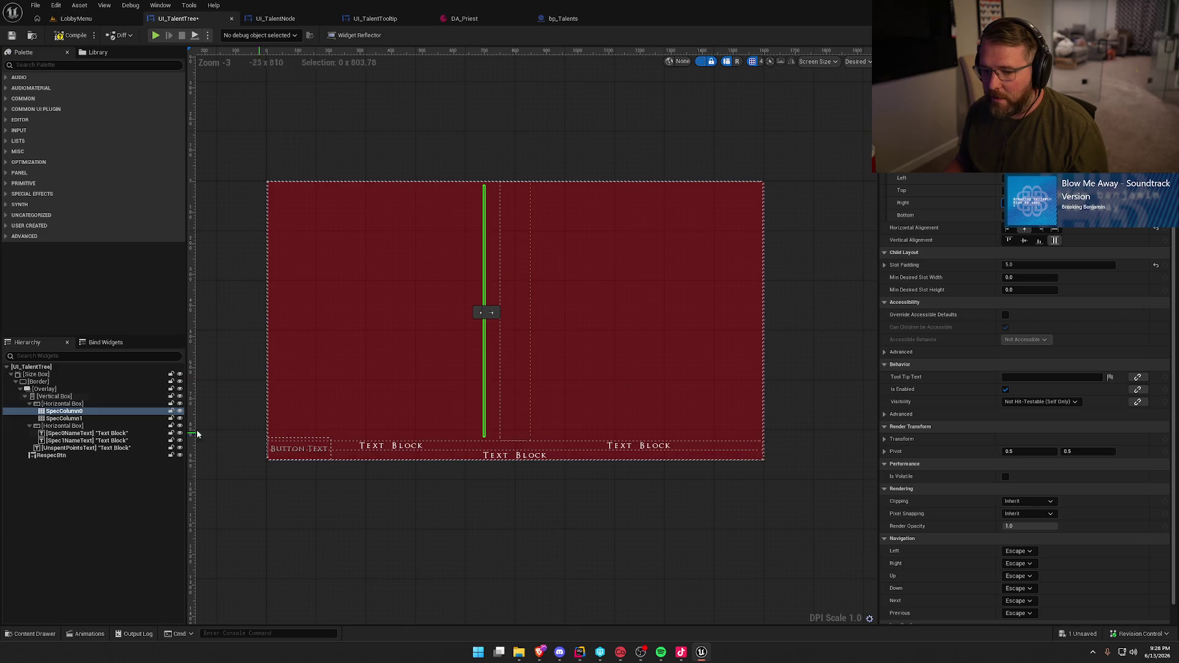
click(64, 418)
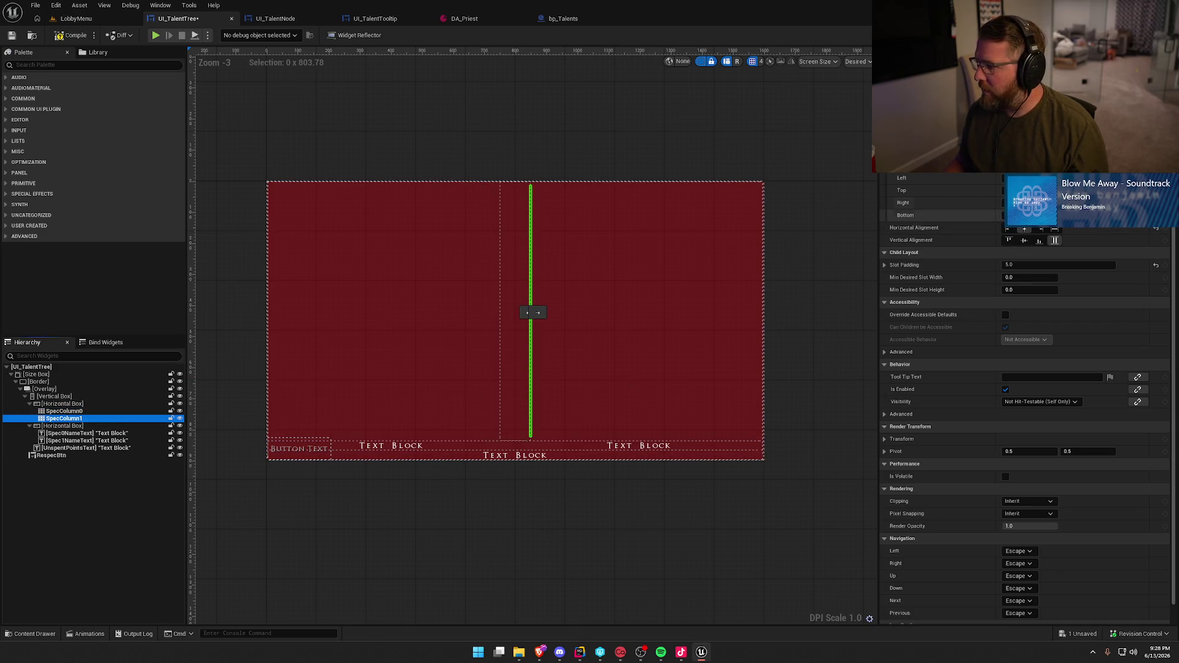
click(938, 179)
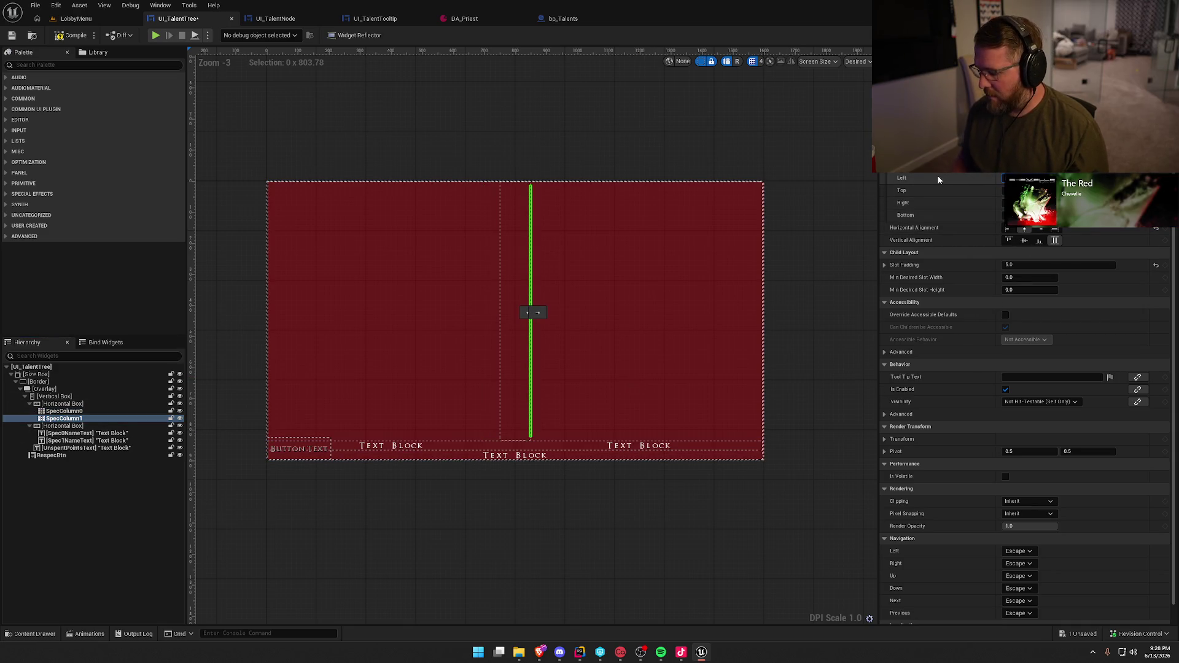
key(Return)
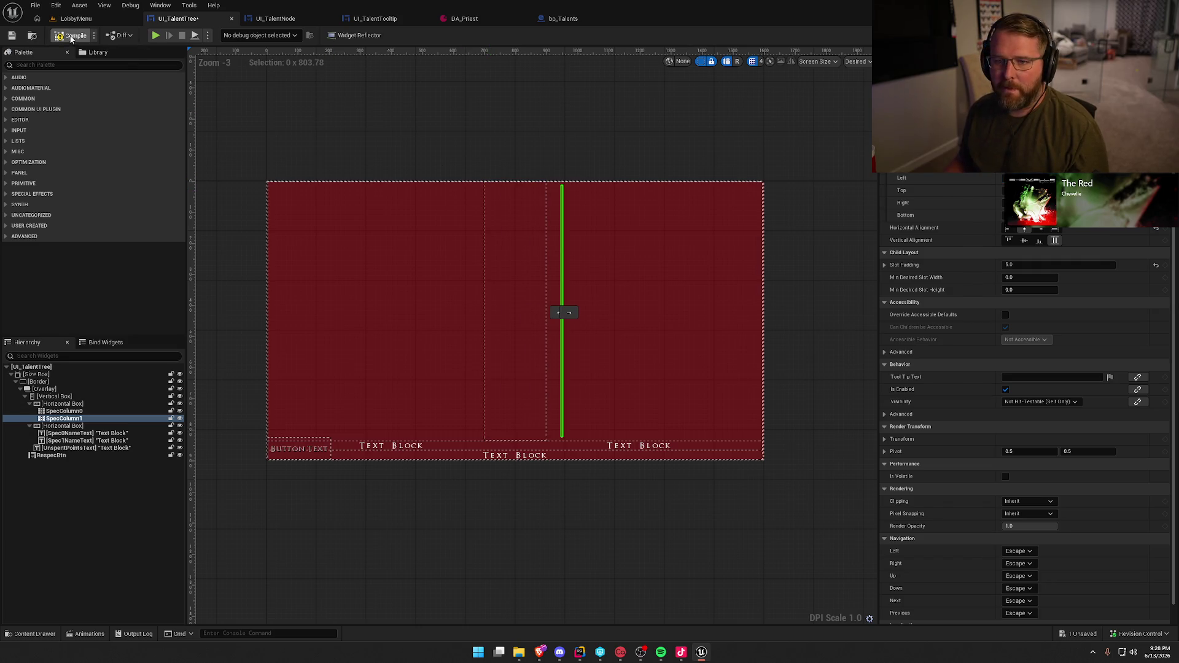
click(76, 18)
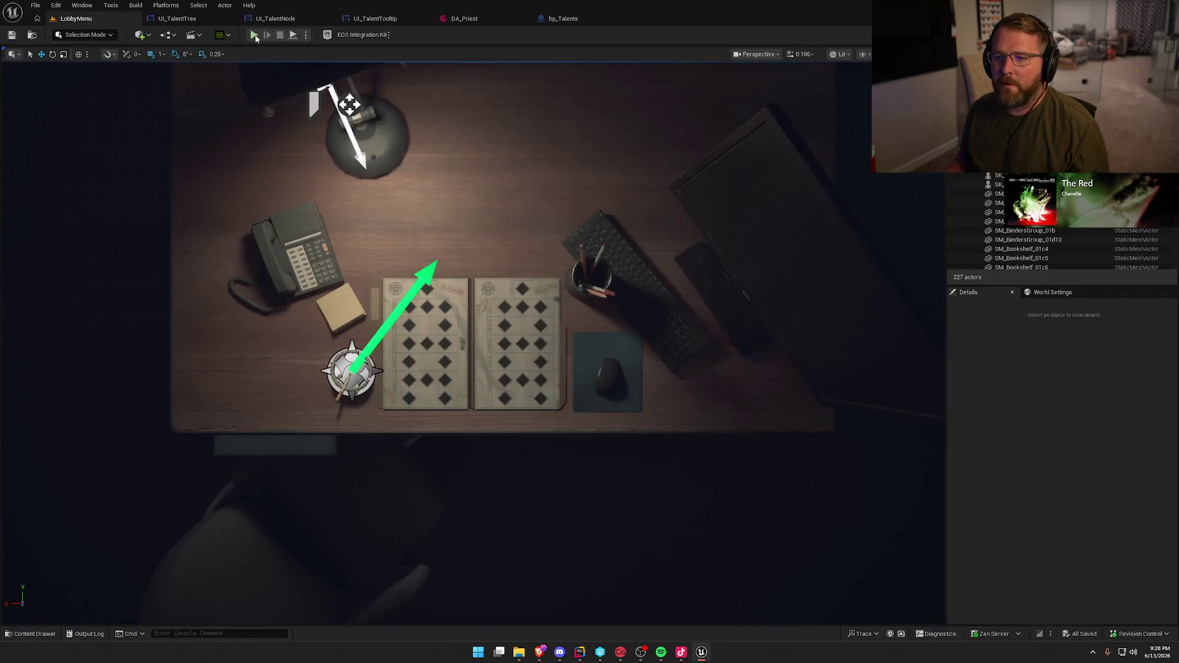
Play the lobby, view Talents and a node tooltip, then reopen UI_TalentTree
click(266, 34)
click(519, 123)
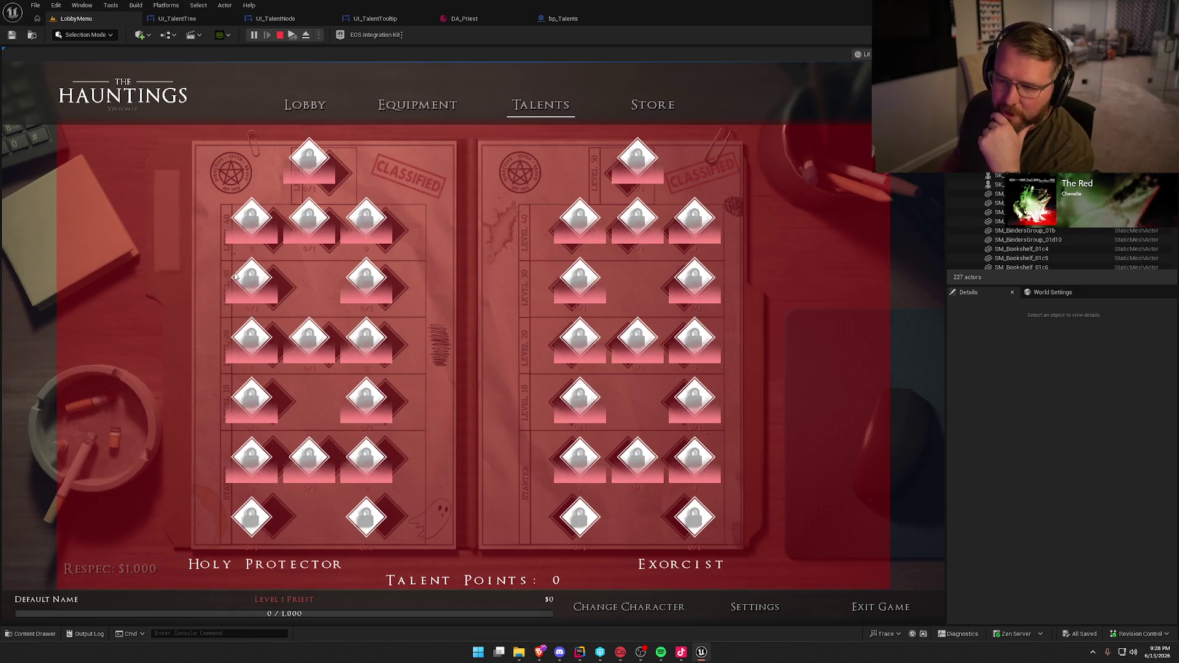
mouse_move(248, 253)
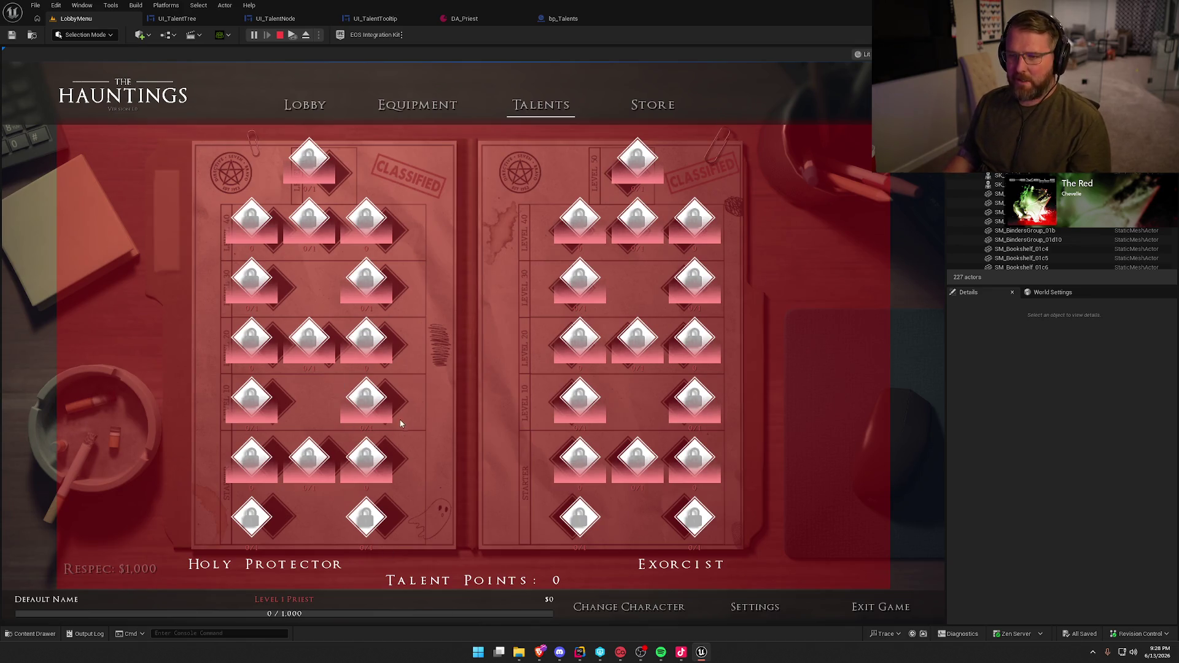
key(Escape)
click(177, 18)
With both spec columns selected, play the LobbyMenu level and open the in-game Talents page
key(Up)
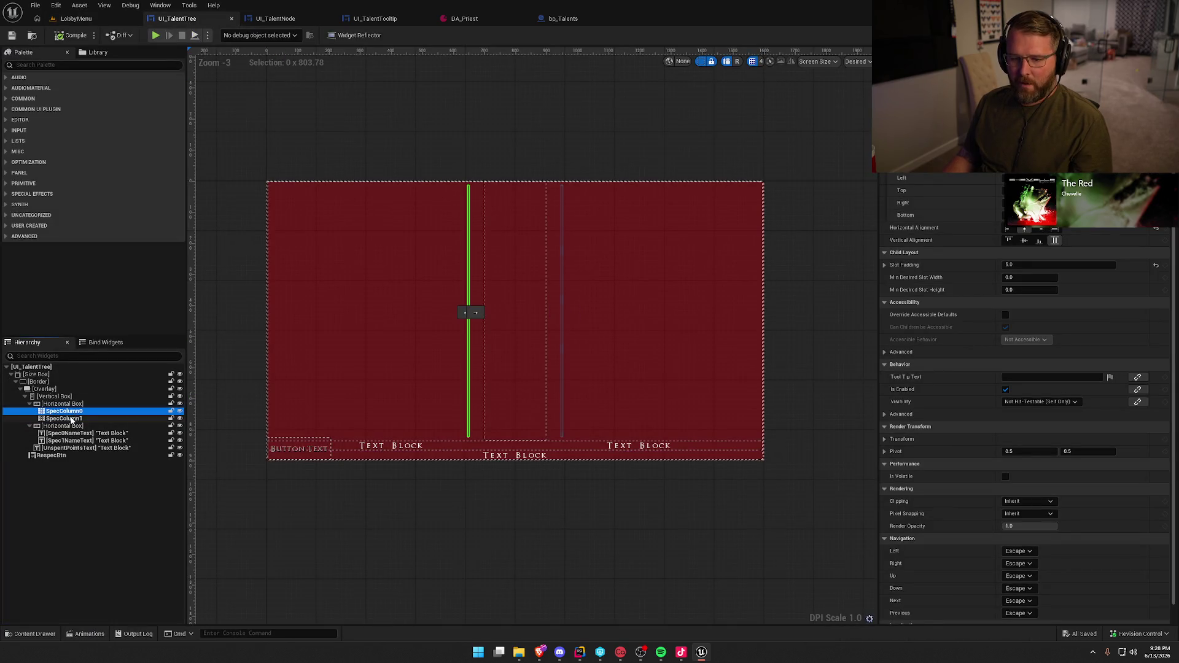
key(shift+Down)
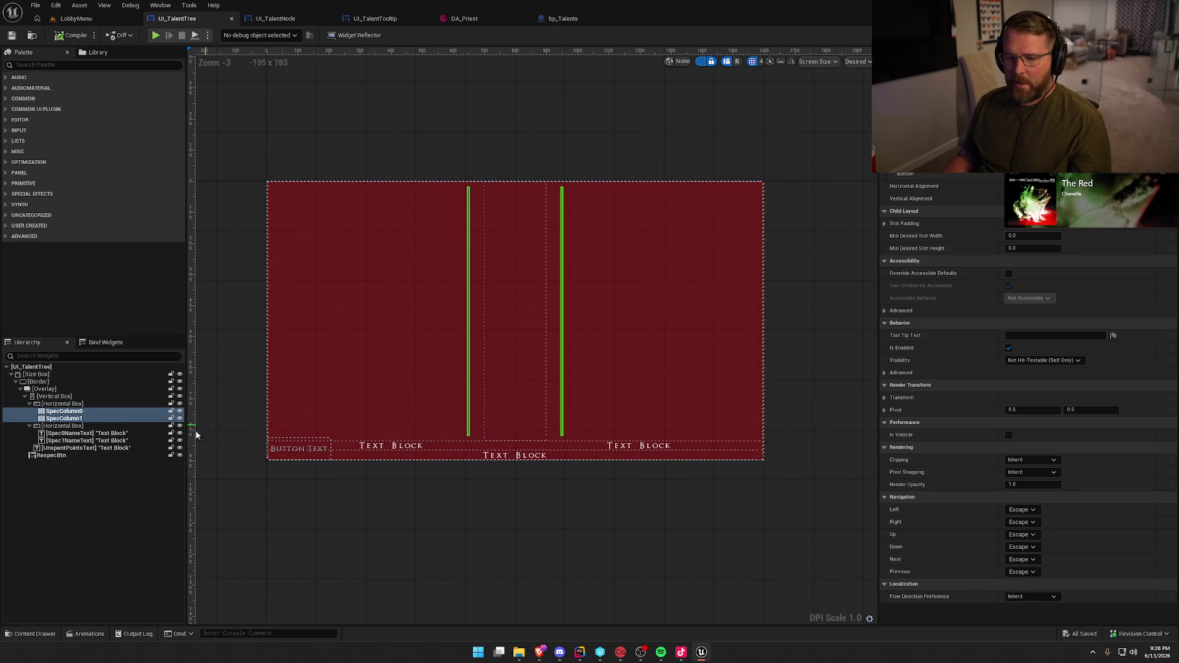
click(76, 21)
click(253, 35)
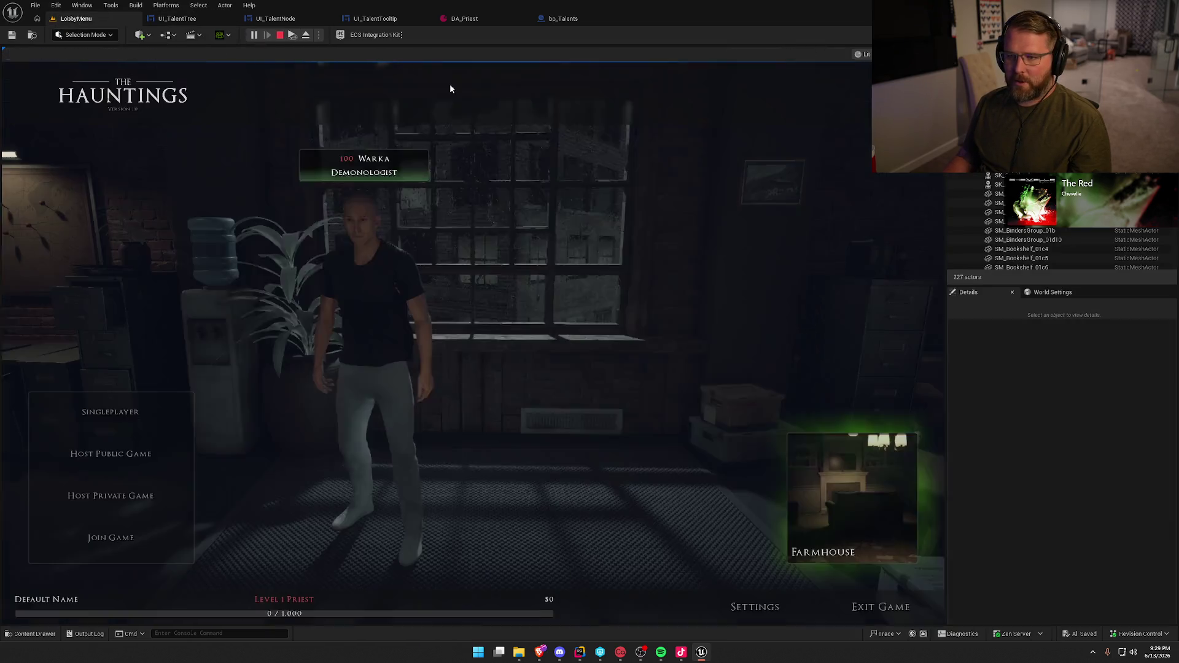
click(543, 110)
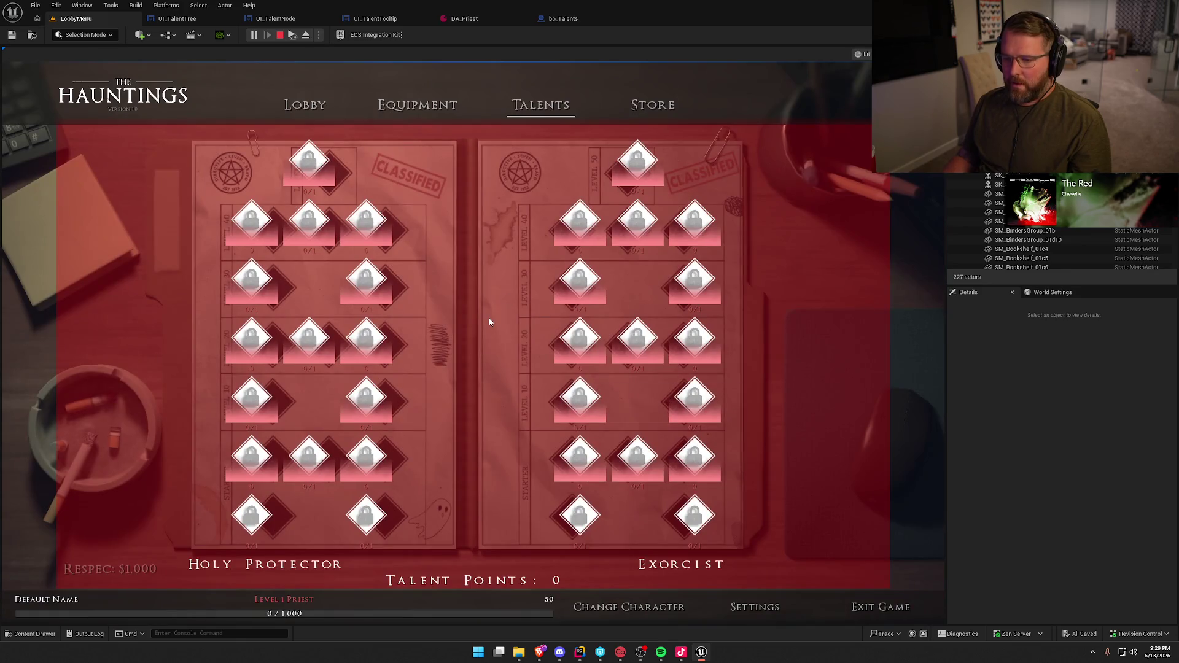
Check the Soothing Aura tooltip full screen, stop play, and bring up UI_TalentNode
key(F11)
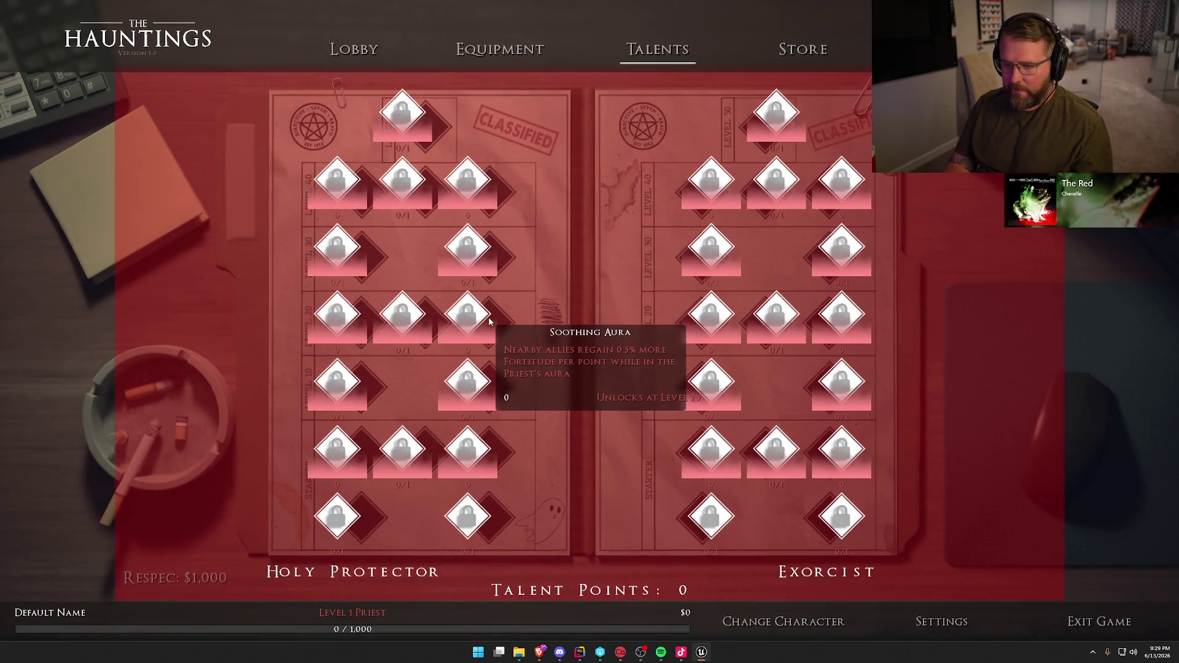
key(F11)
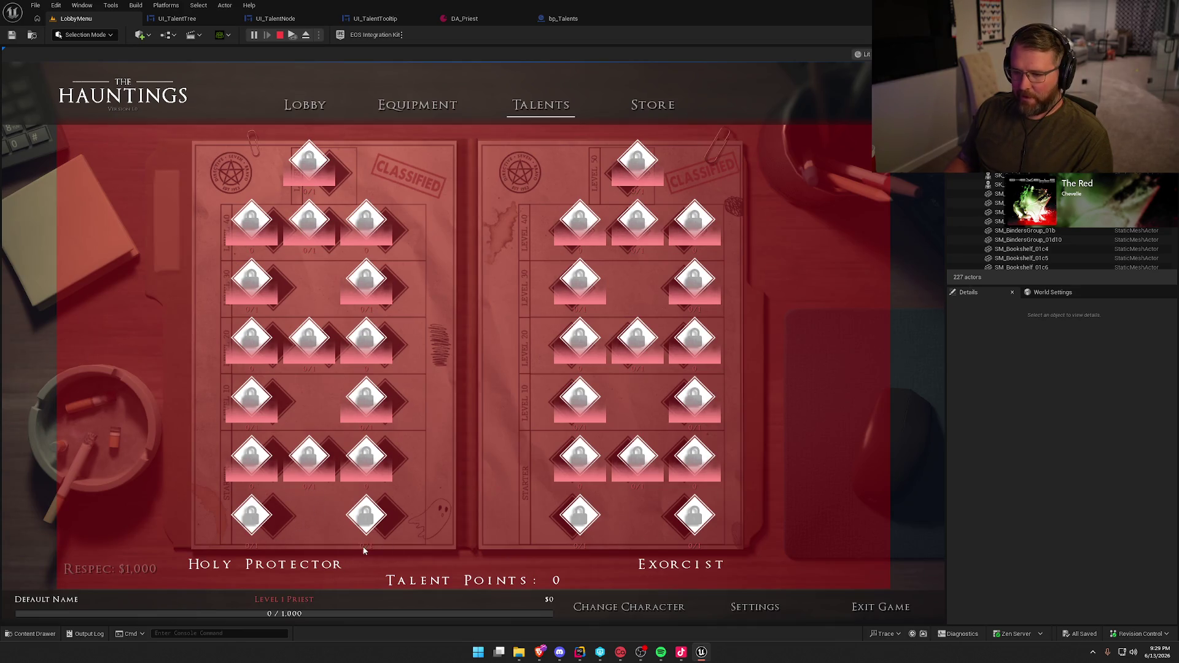
key(Escape)
click(275, 19)
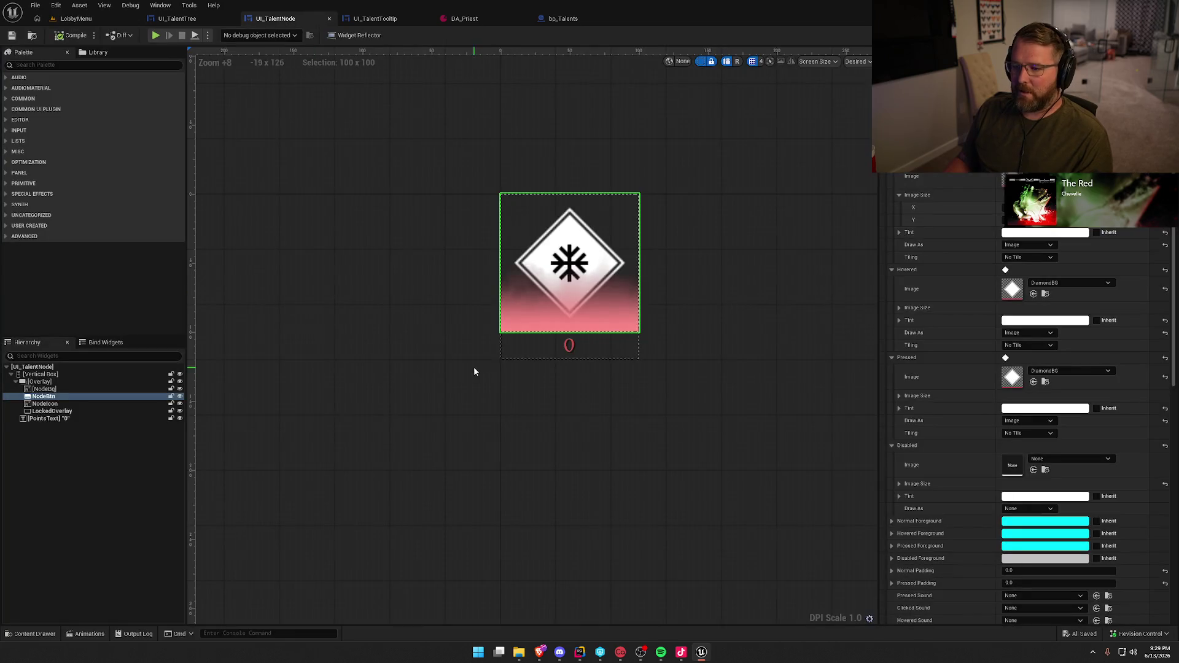
Raise PointsText's red 0 label closer to the node icon via padding, then compile and save UI_TalentNode
click(574, 346)
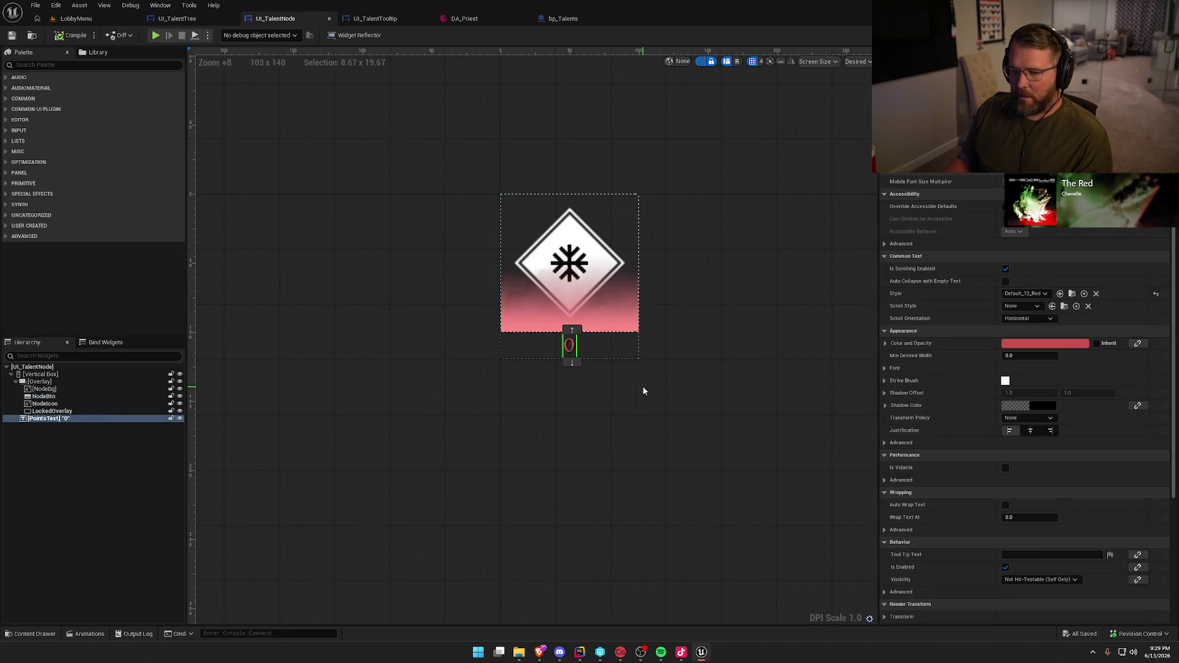
scroll(937, 212, up, 2)
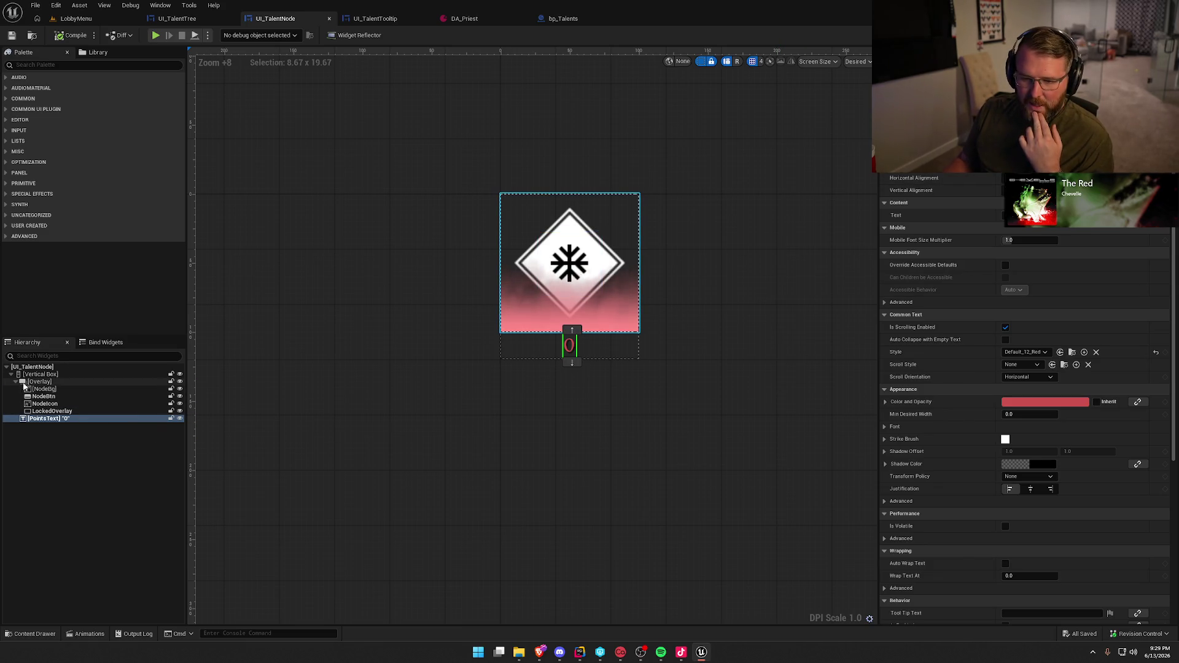
click(15, 382)
click(39, 382)
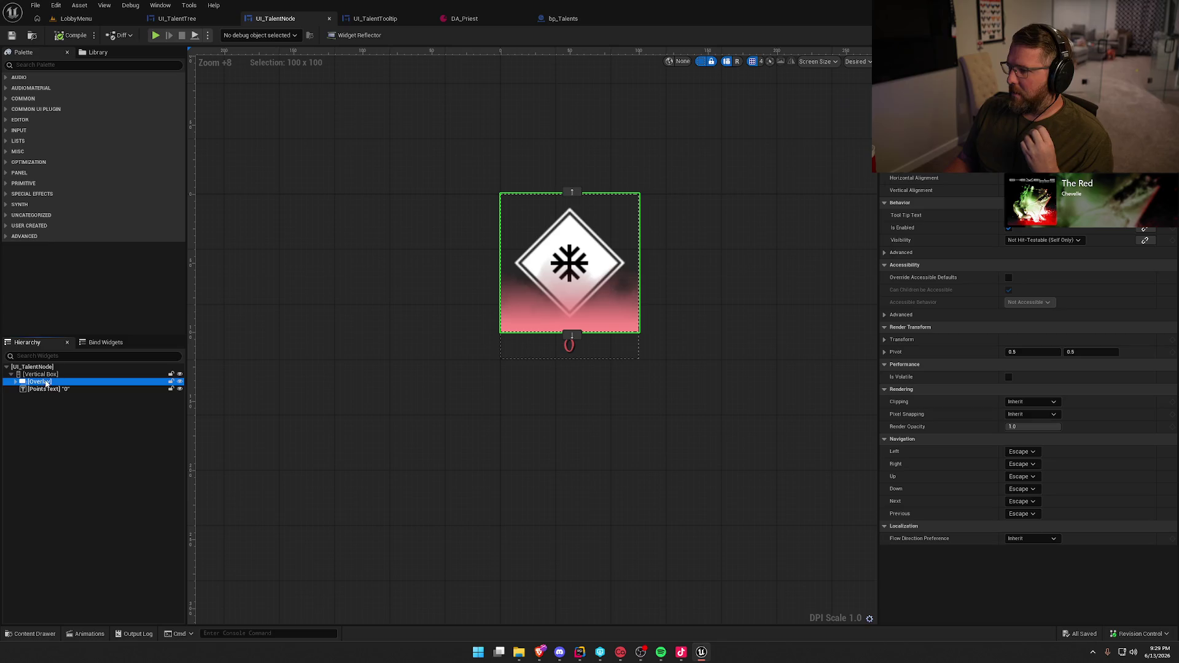
click(46, 389)
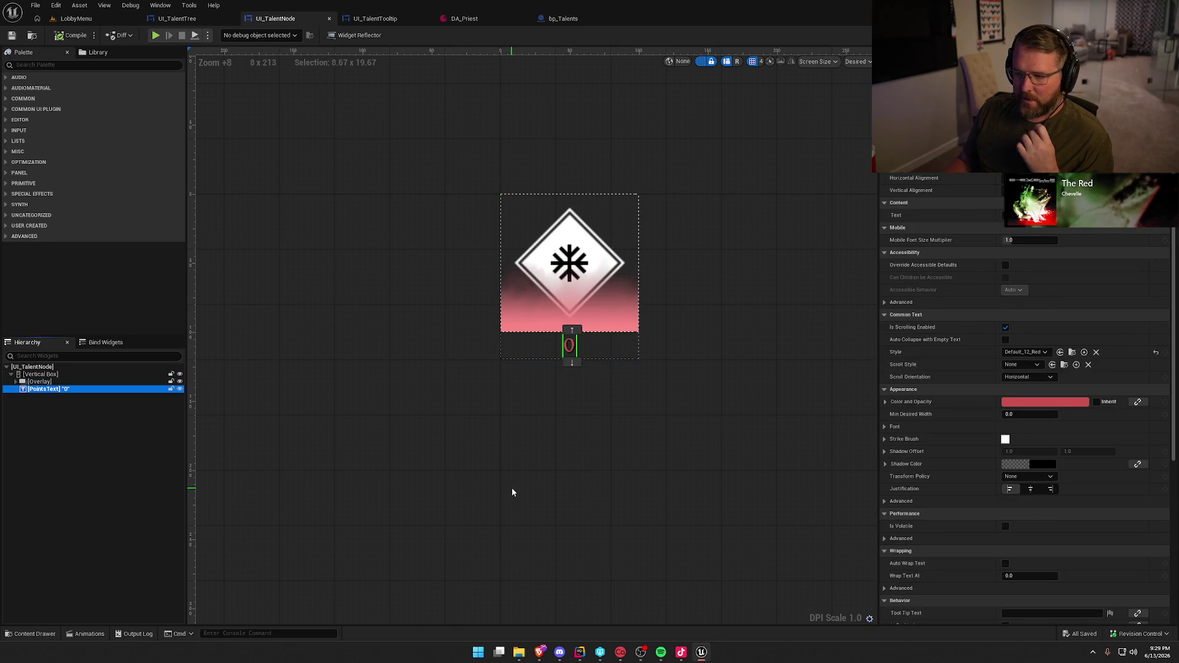
scroll(983, 186, up, 2)
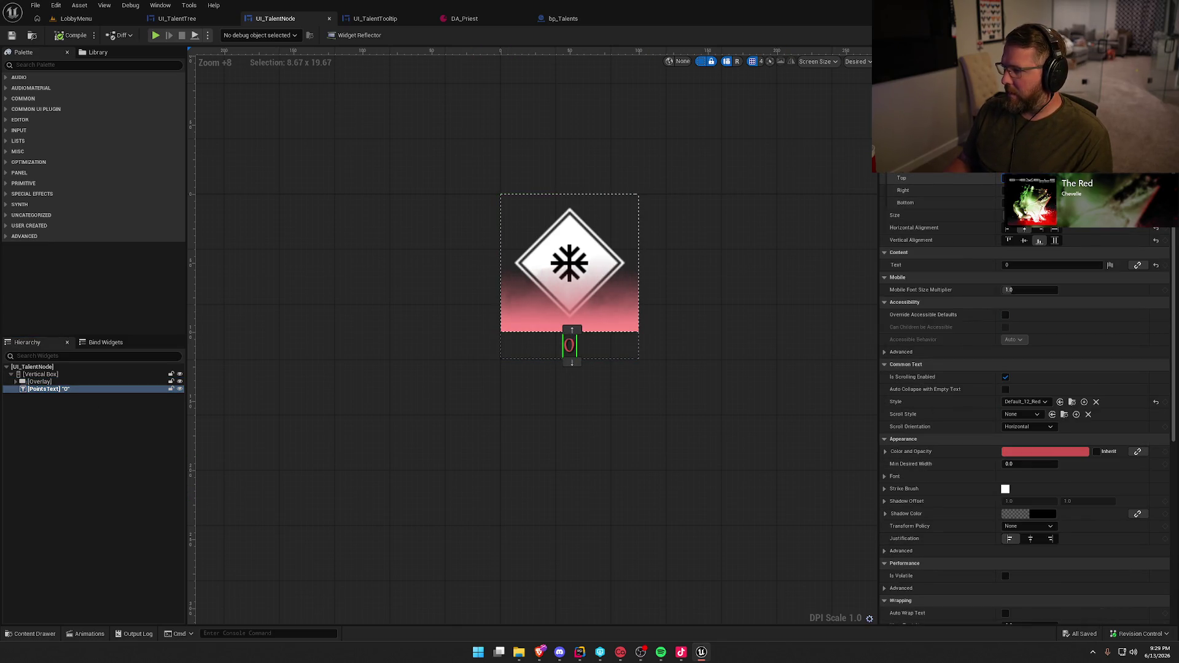
click(657, 377)
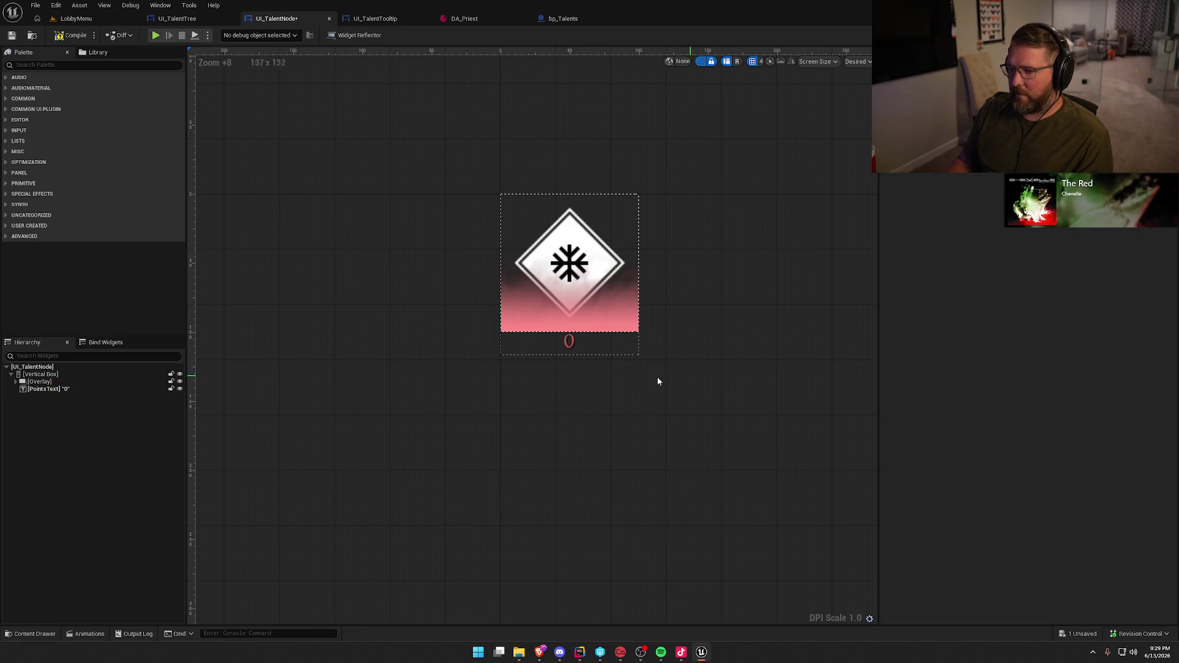
click(75, 37)
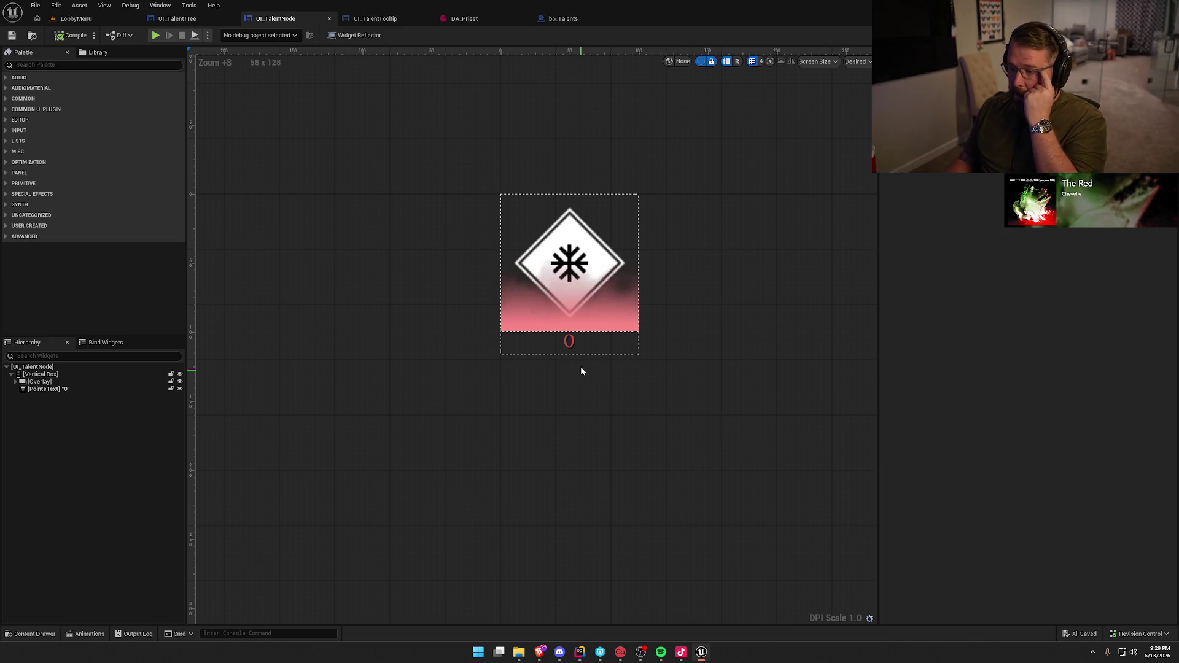
click(181, 18)
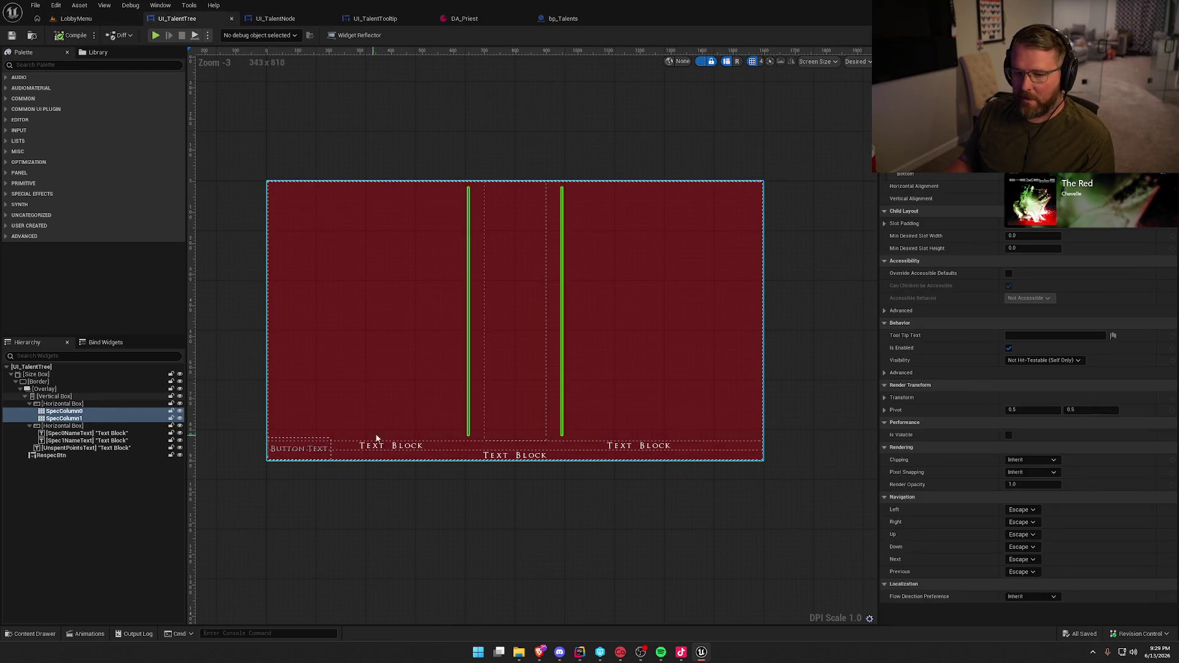
Change SpecColumn0 and SpecColumn1 slot padding so both columns meet in the middle
click(64, 411)
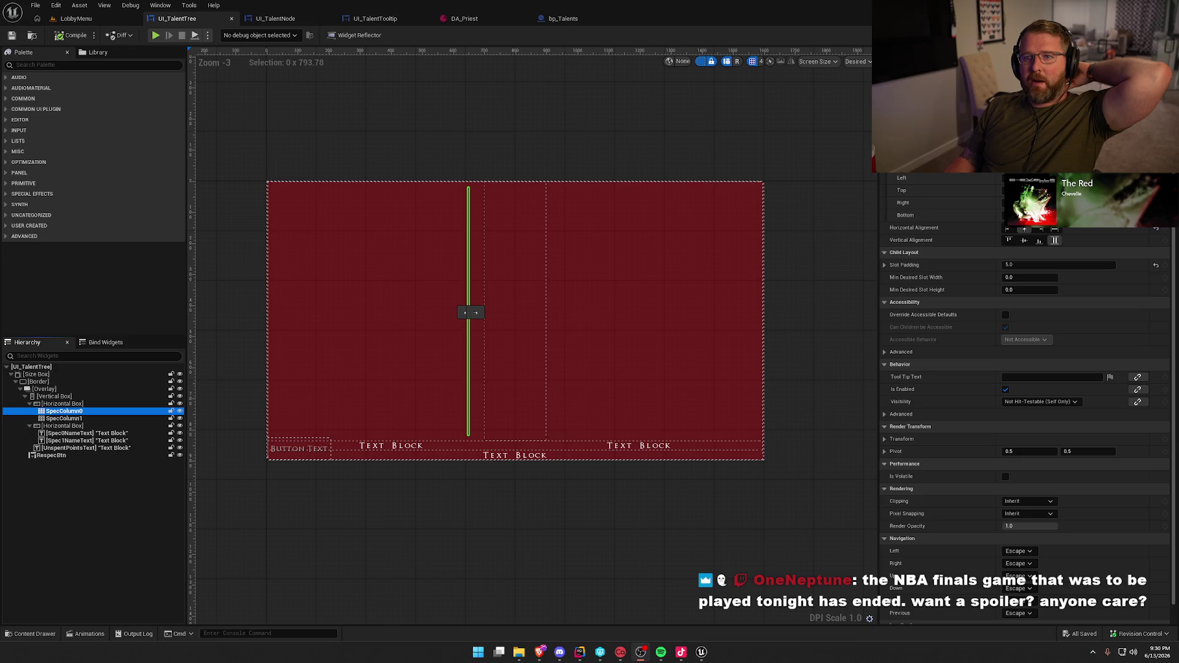
click(420, 112)
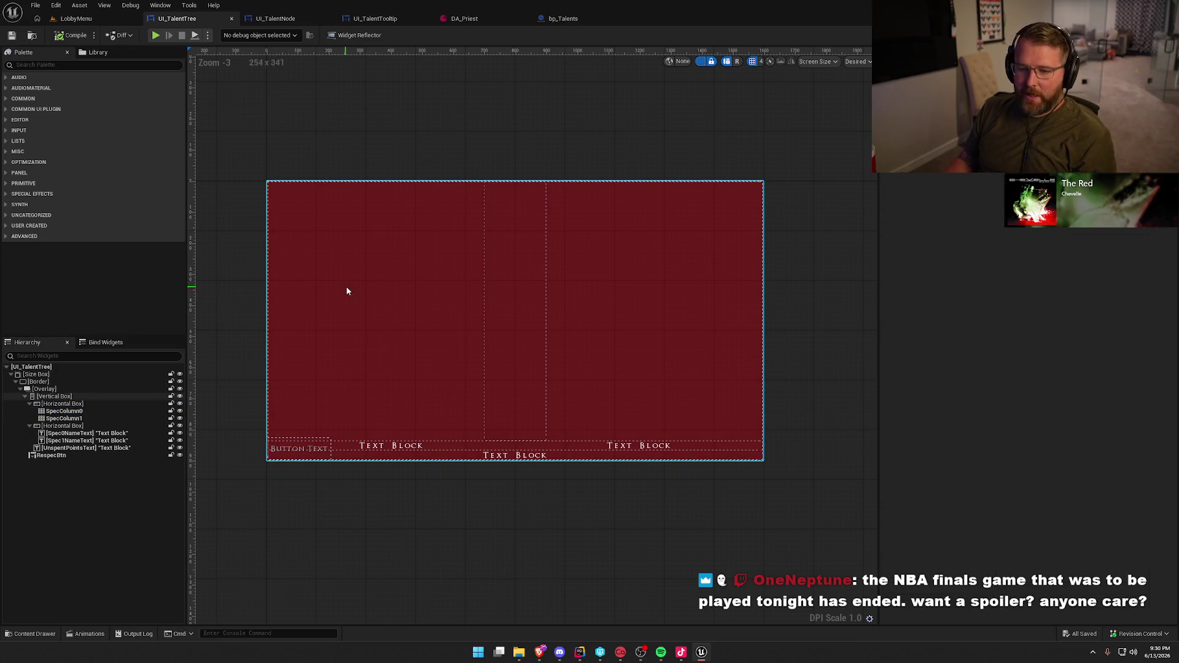
click(513, 394)
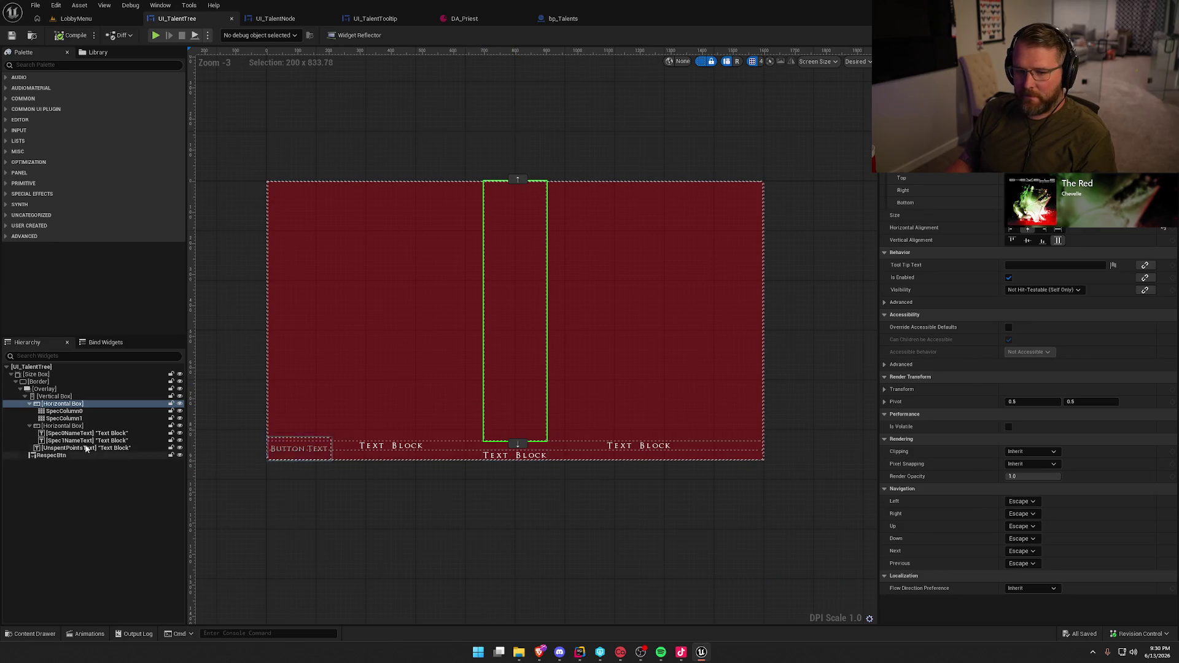
click(64, 411)
ctrl+click(64, 418)
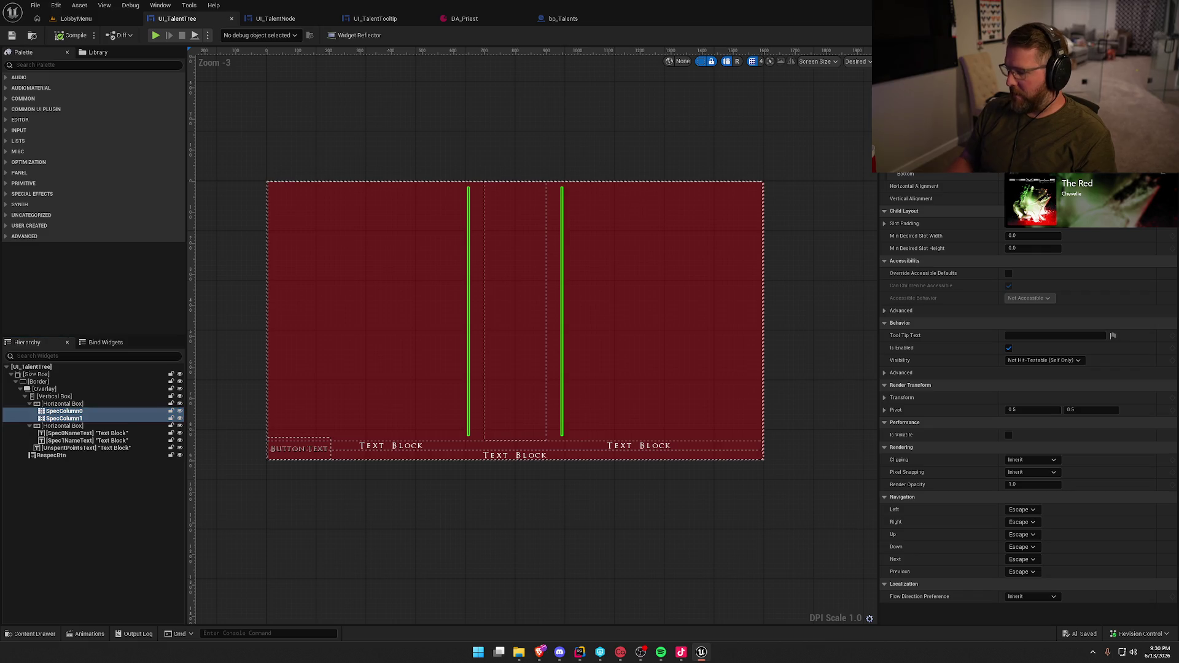
key(Return)
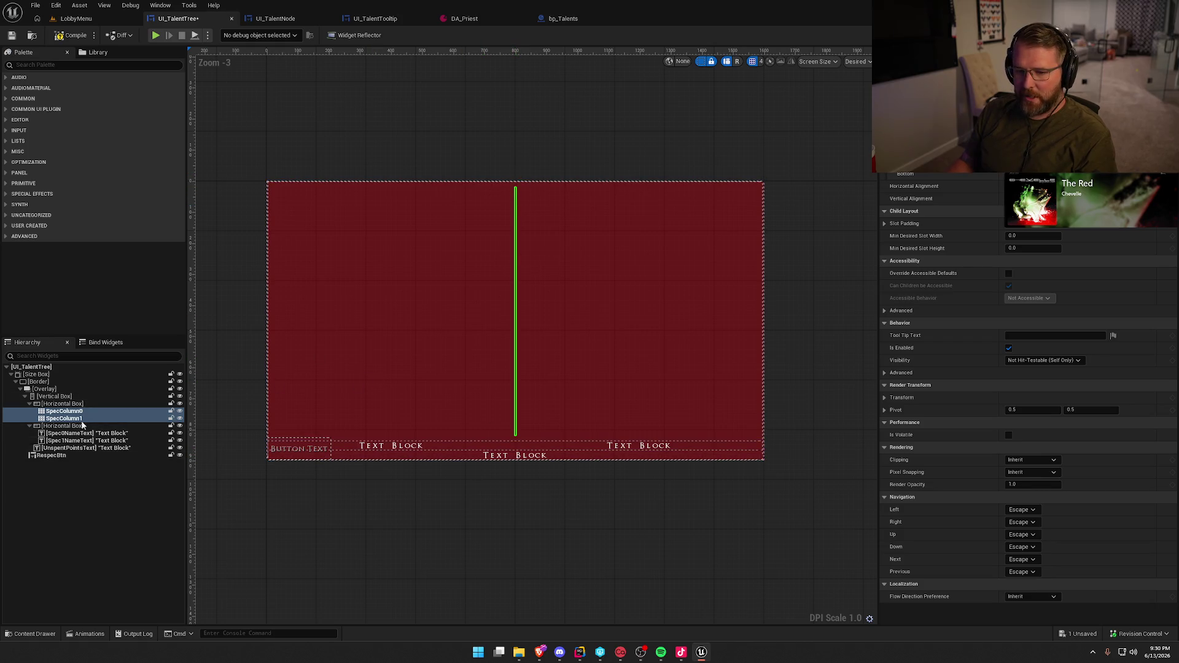
click(49, 65)
Insert a Spacer from the Palette between SpecColumn0 and SpecColumn1
text(space)
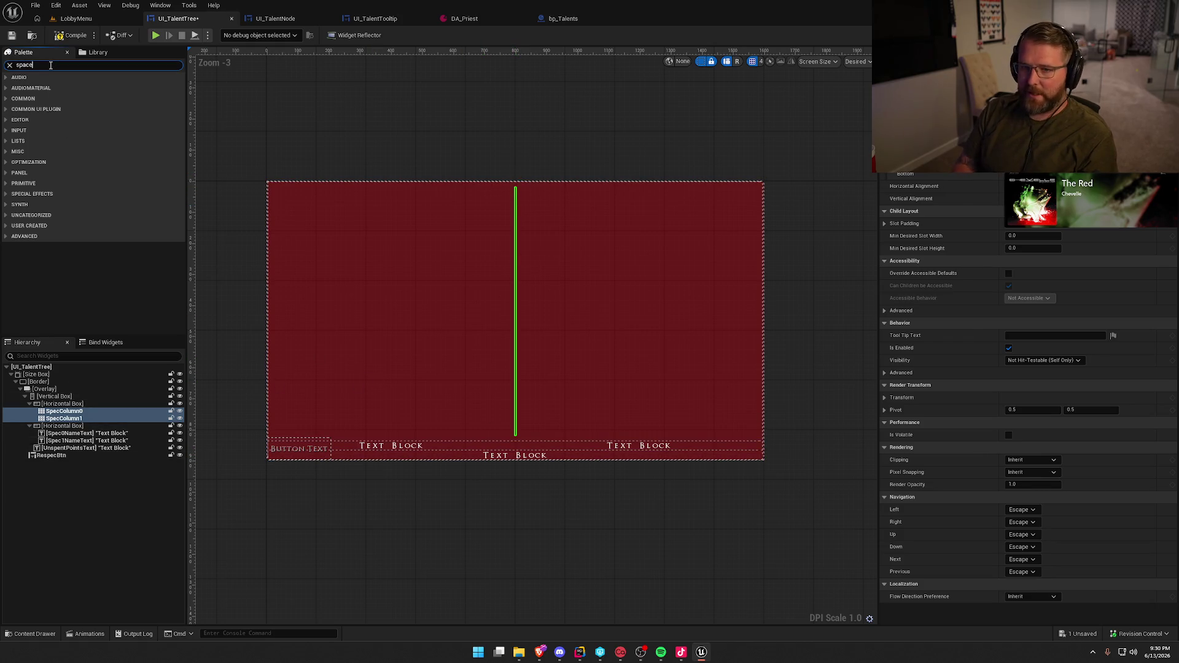
mouse_move(37, 87)
mouse_down()
mouse_move(173, 386)
mouse_move(80, 430)
mouse_move(62, 420)
mouse_up()
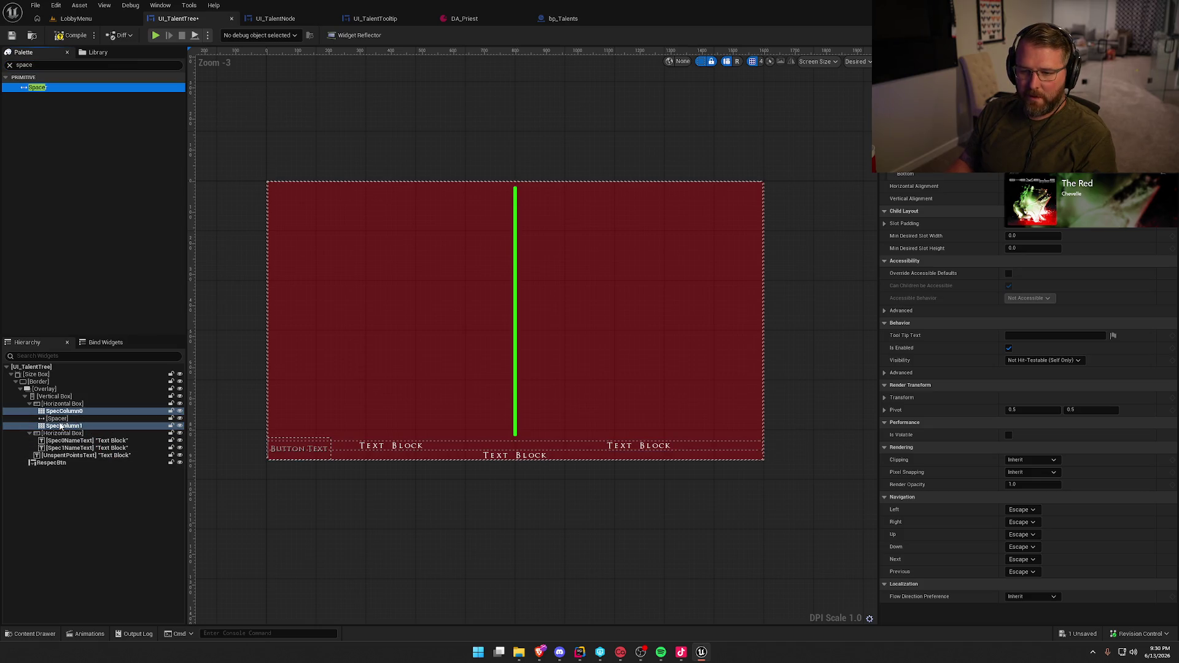
click(517, 312)
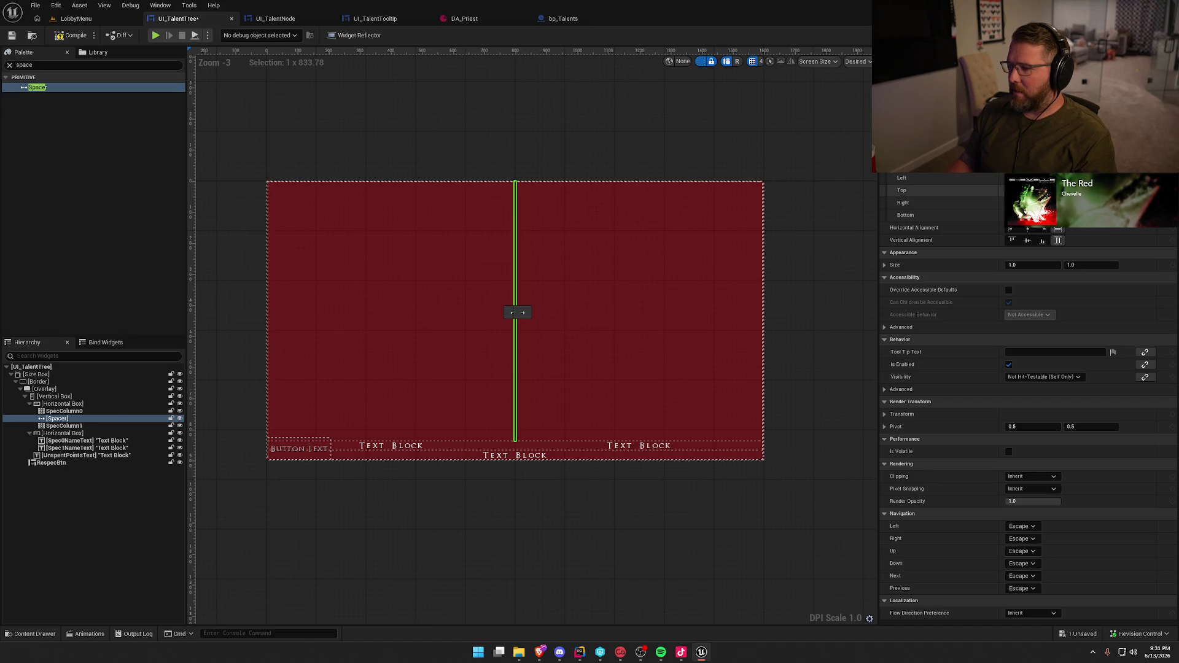
click(113, 405)
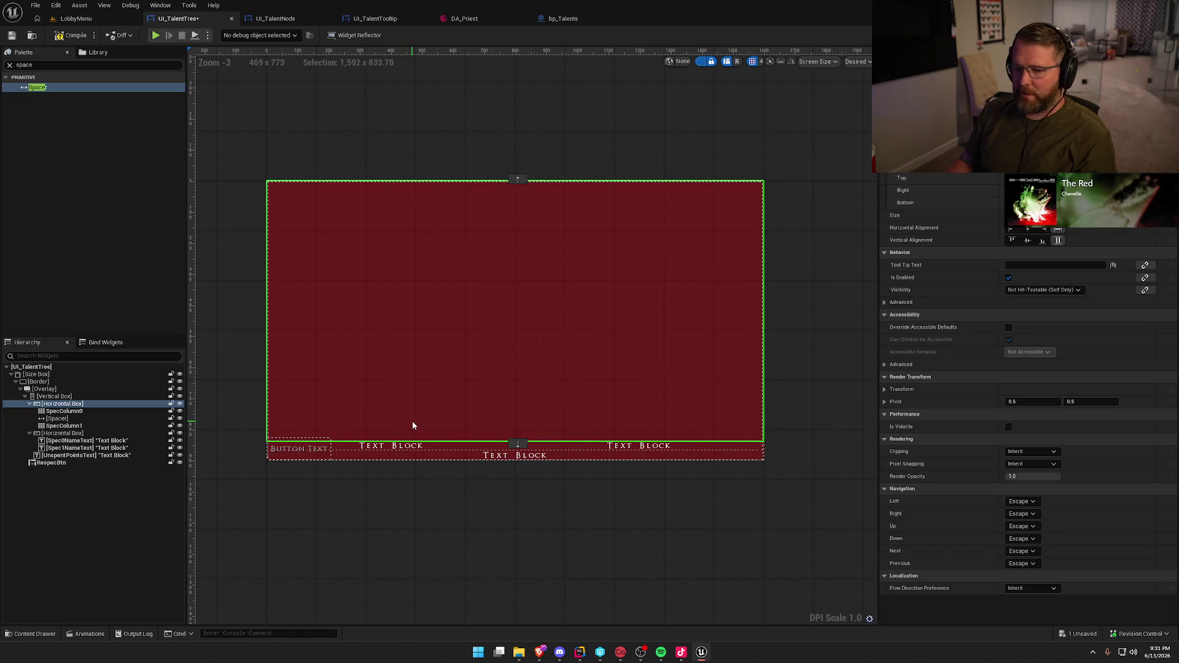
click(63, 411)
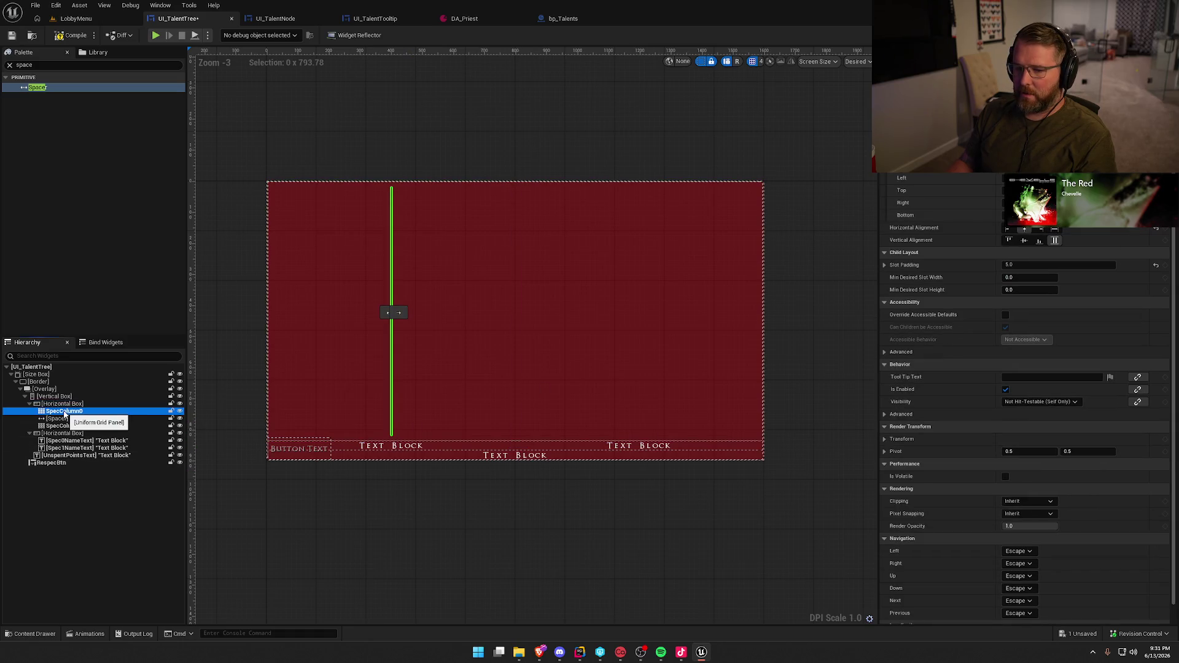
Set the Spacer to Fill and narrow it to about 318 units
click(59, 418)
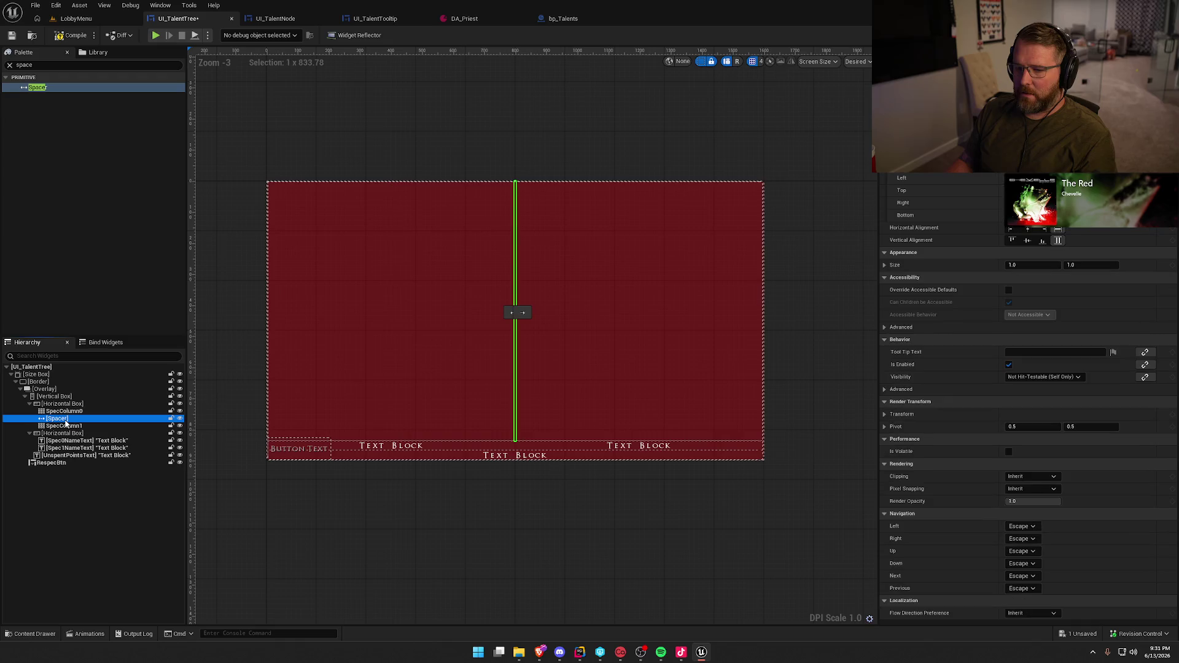
click(1027, 166)
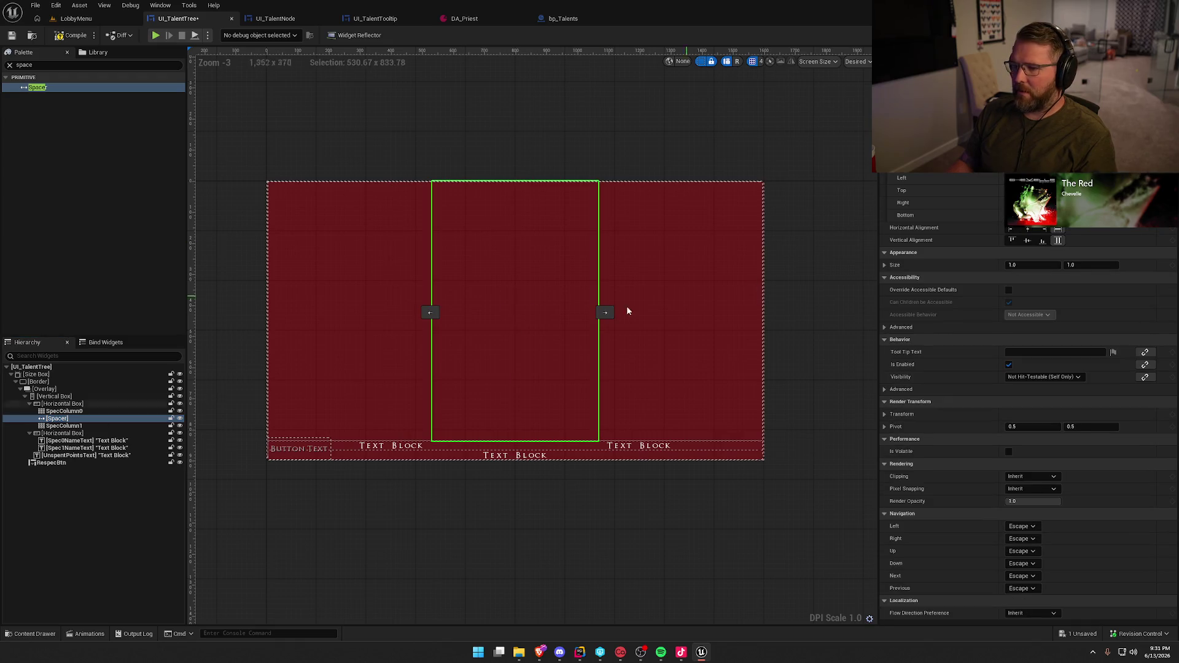
click(69, 426)
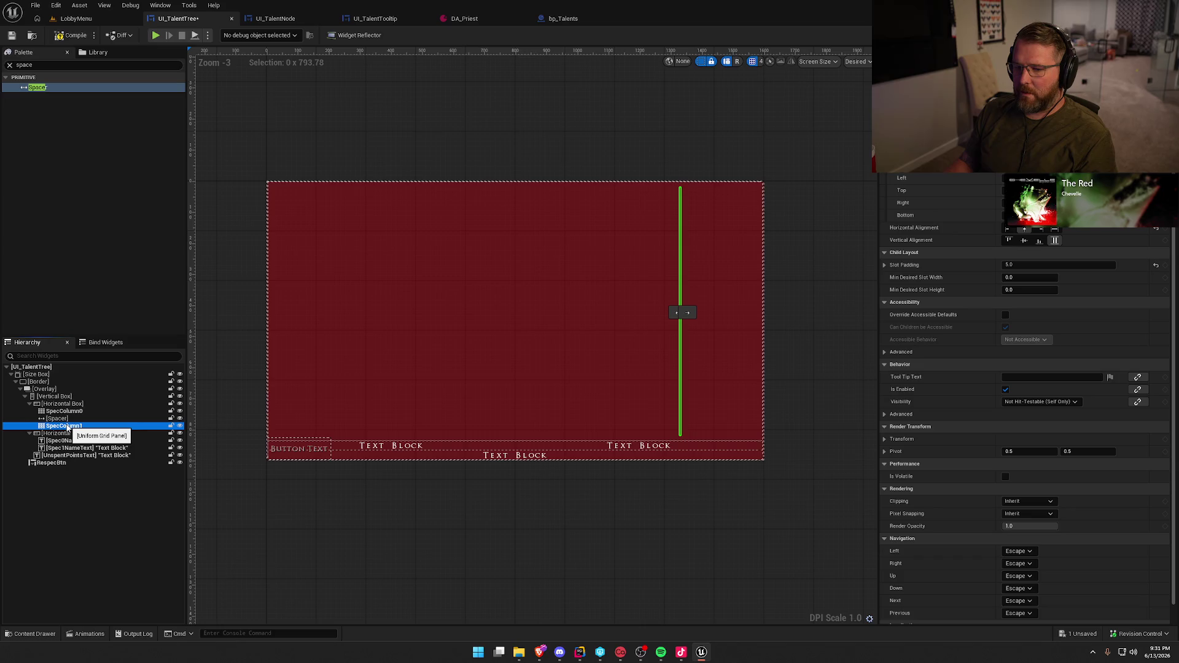
click(63, 420)
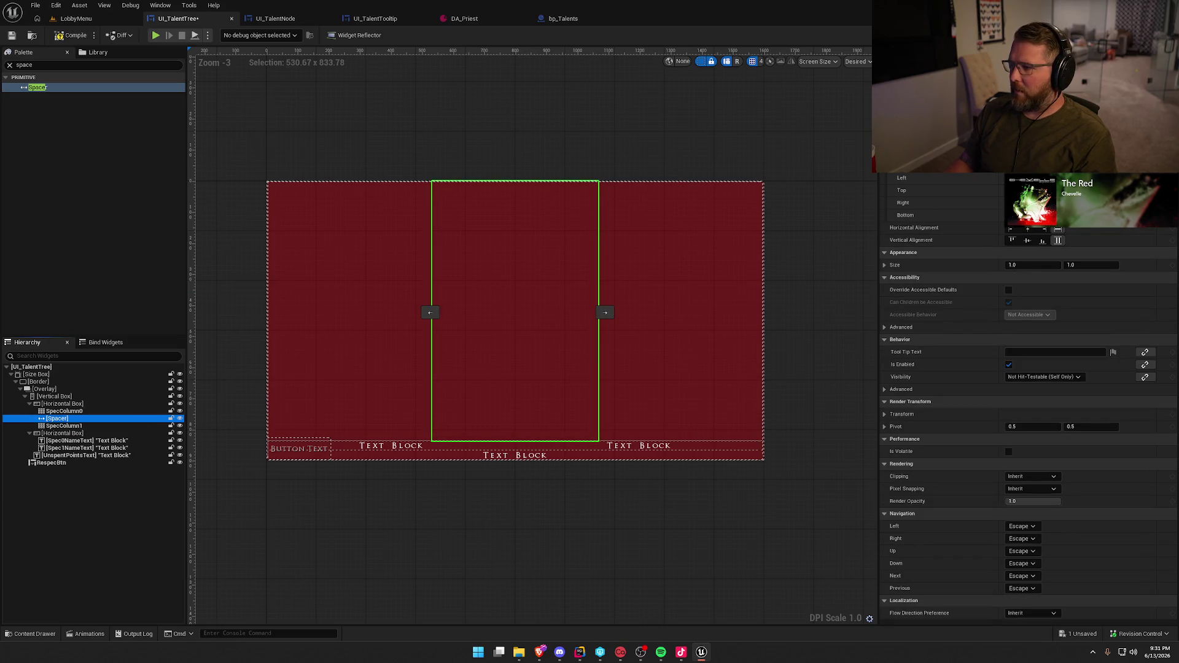
drag(605, 312, 571, 314)
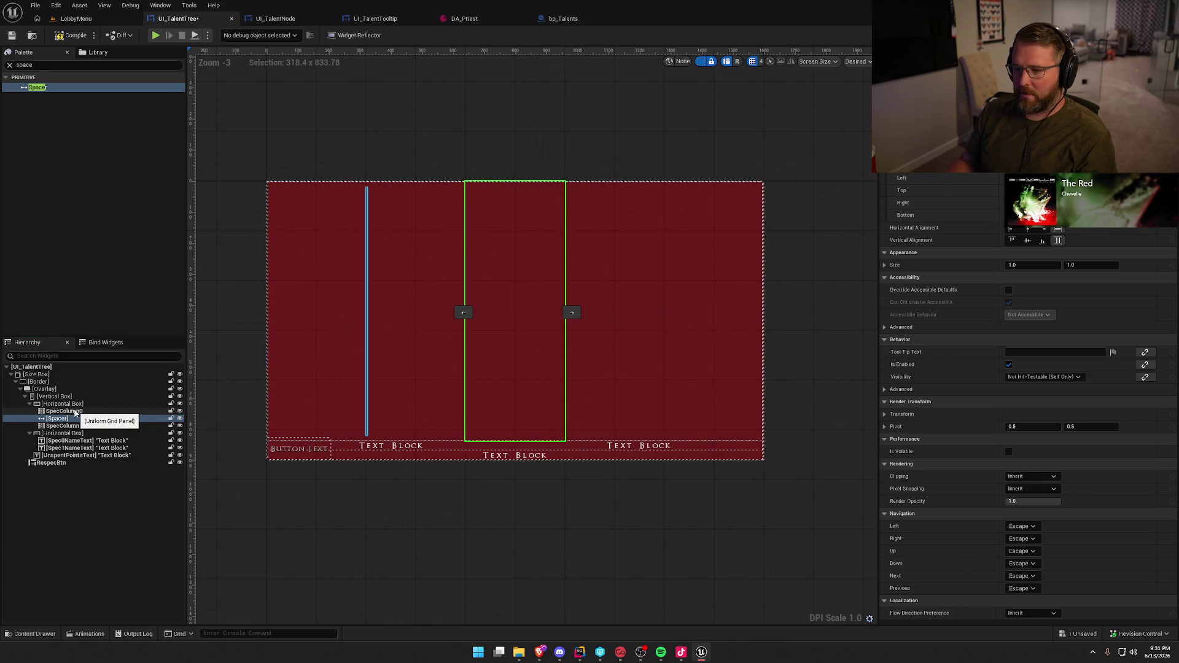
click(75, 18)
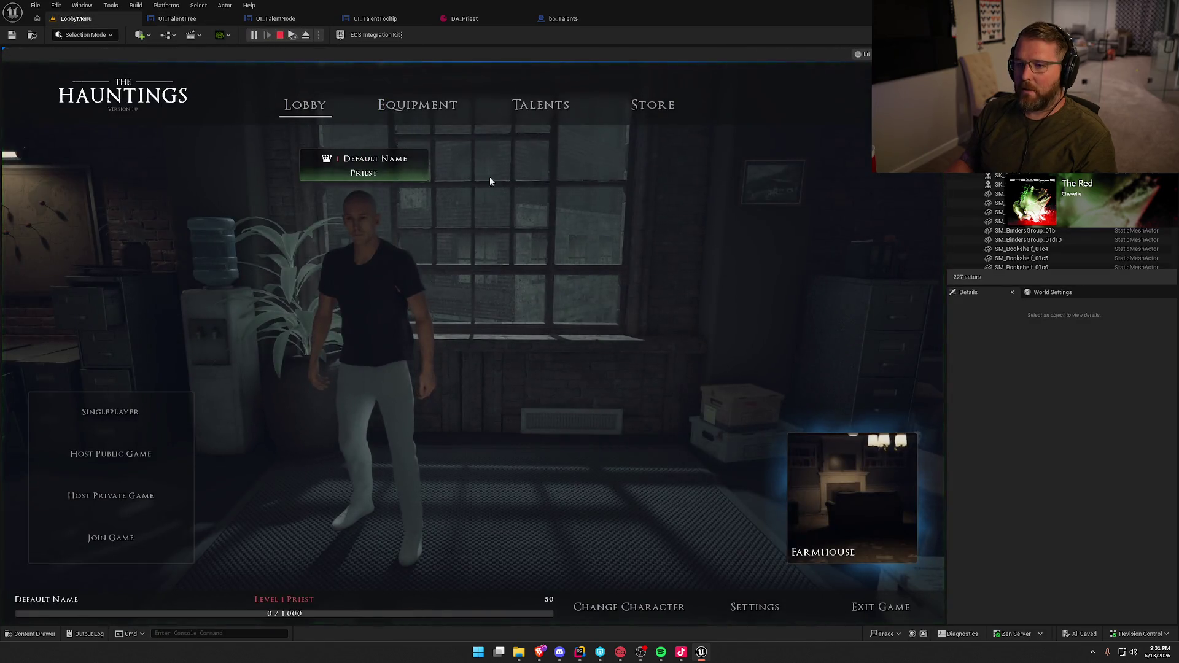
Play the game to view the Spacer-separated talent grids on the Talents screen, then stop
click(538, 178)
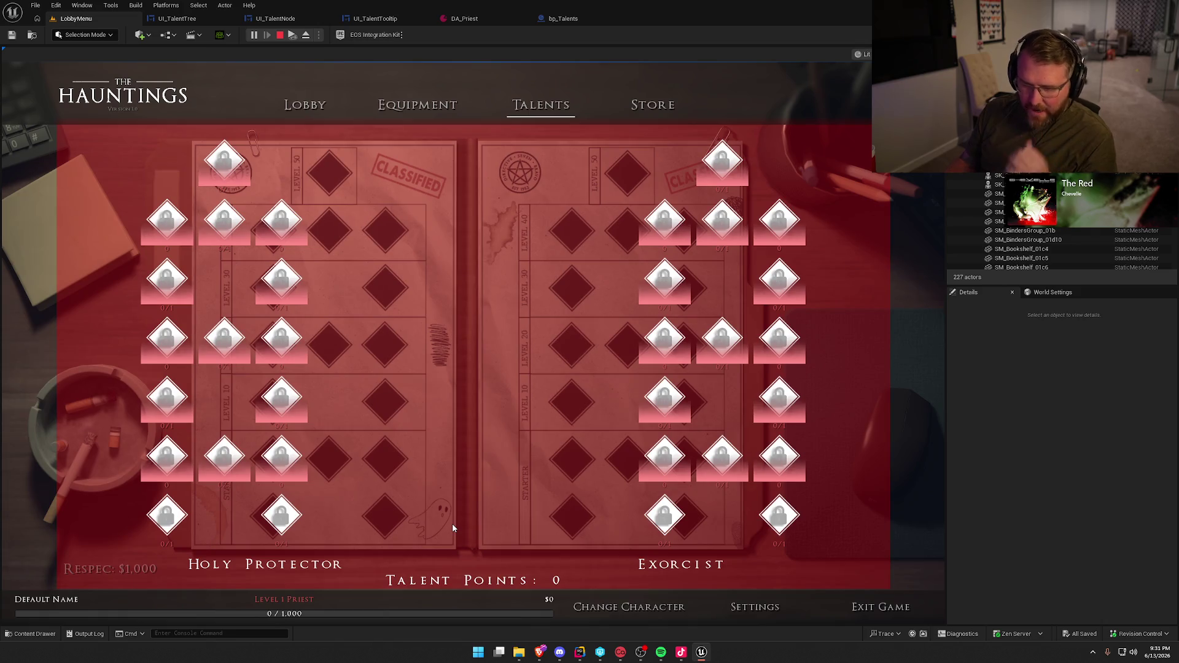
key(Escape)
click(177, 18)
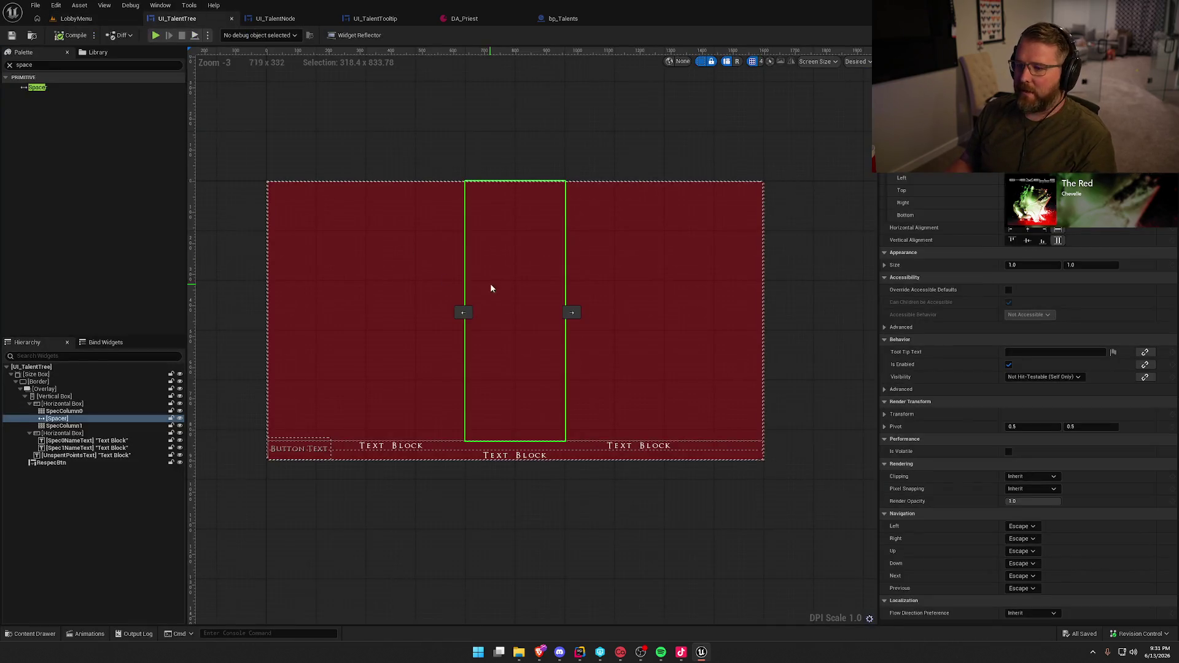
Shrink the Spacer gap to about 177 units and compile and save UI_TalentTree
key(Return)
click(72, 35)
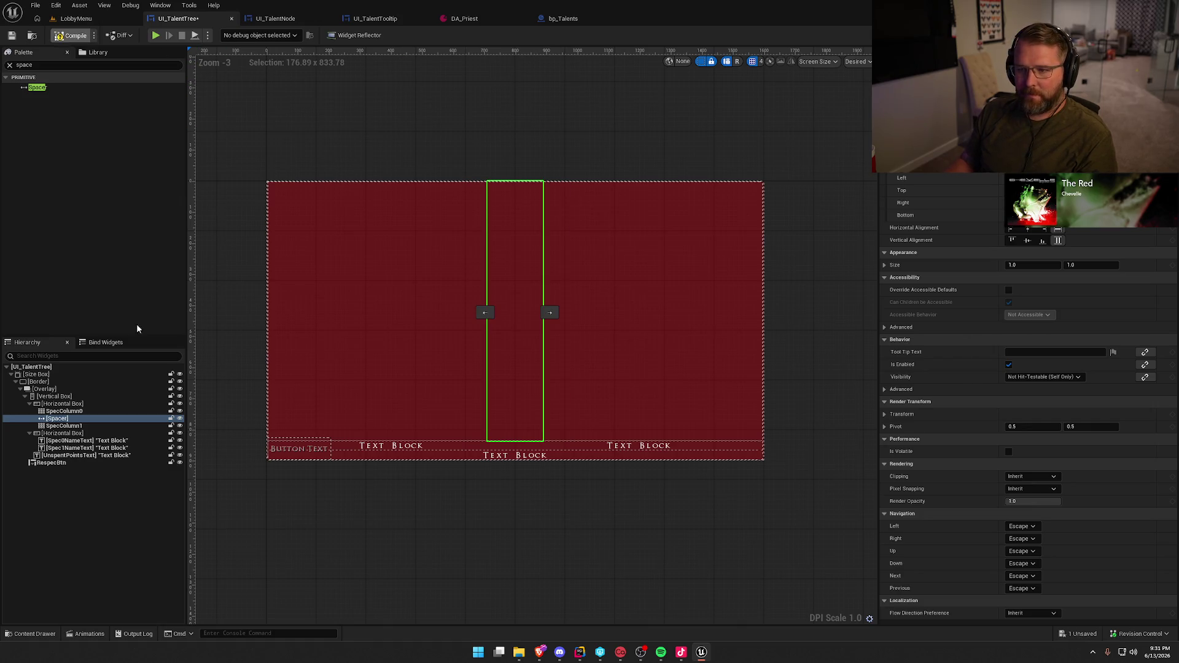
click(80, 411)
ctrl+click(68, 427)
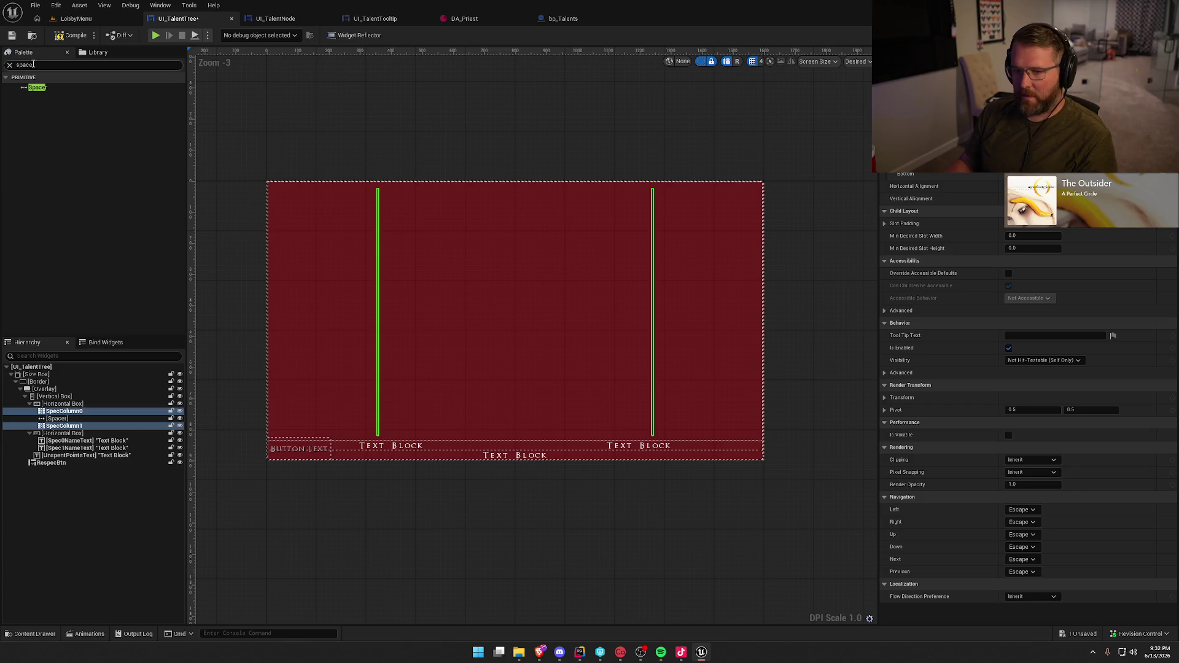
Test the narrower gap on the in-game Talents screen, then stop play
click(97, 21)
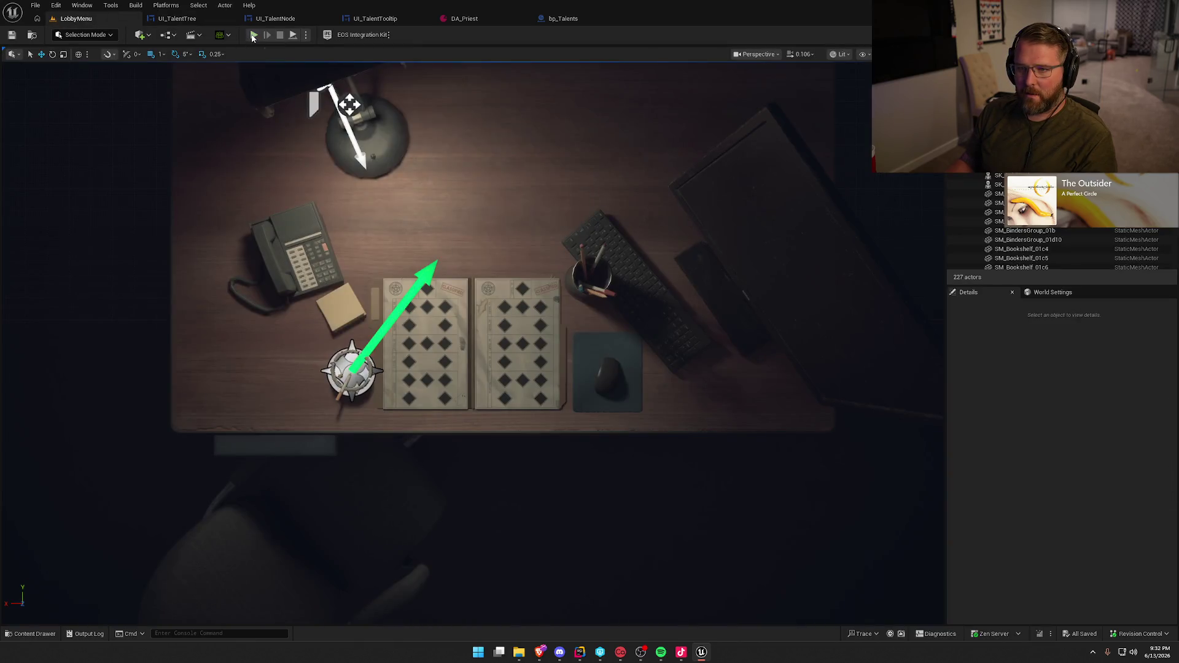
click(253, 35)
click(532, 123)
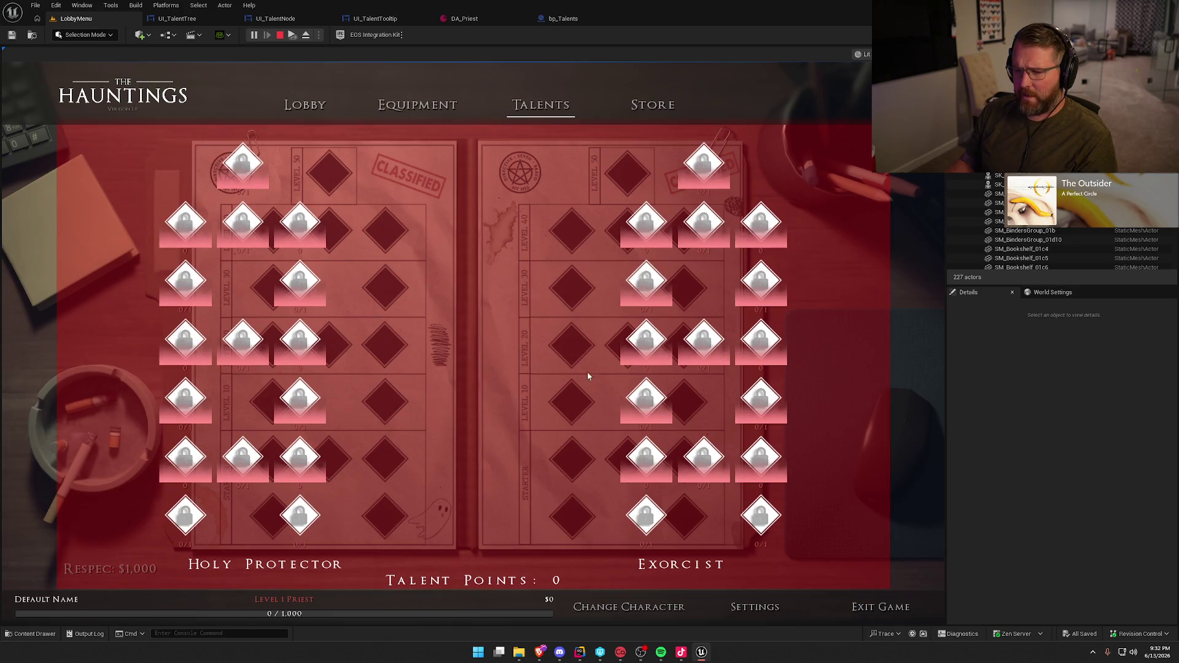
key(Escape)
click(200, 22)
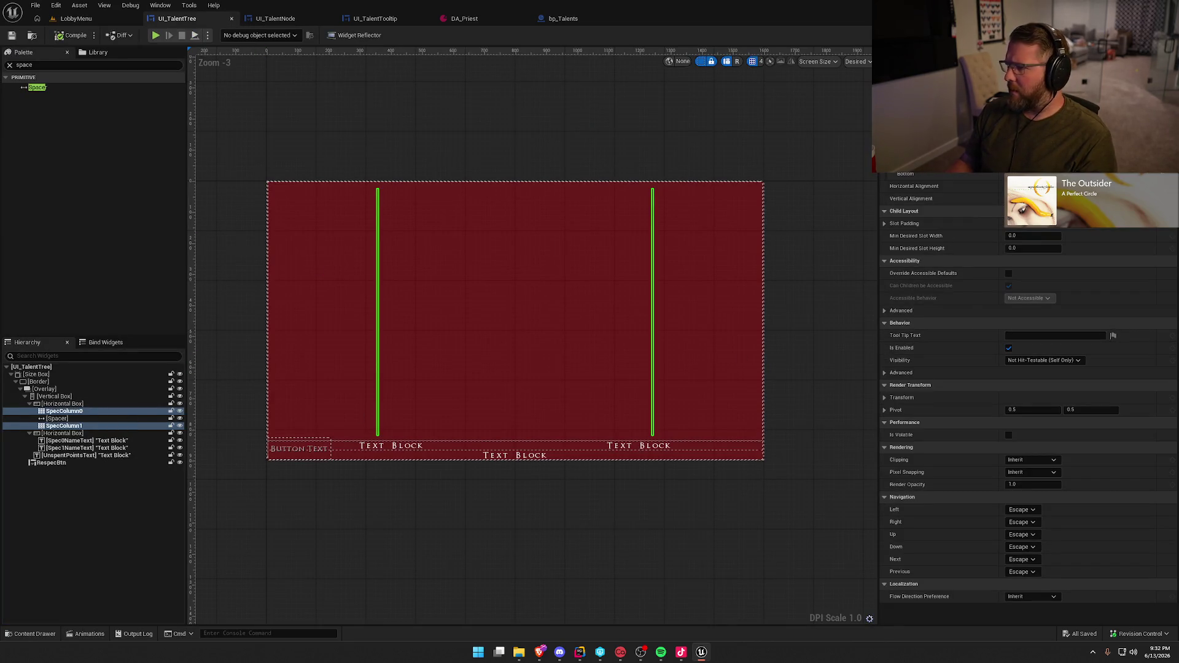
Set SpecColumn0 and SpecColumn1 slot Size to Fill so each spans its half
key(ctrl+z)
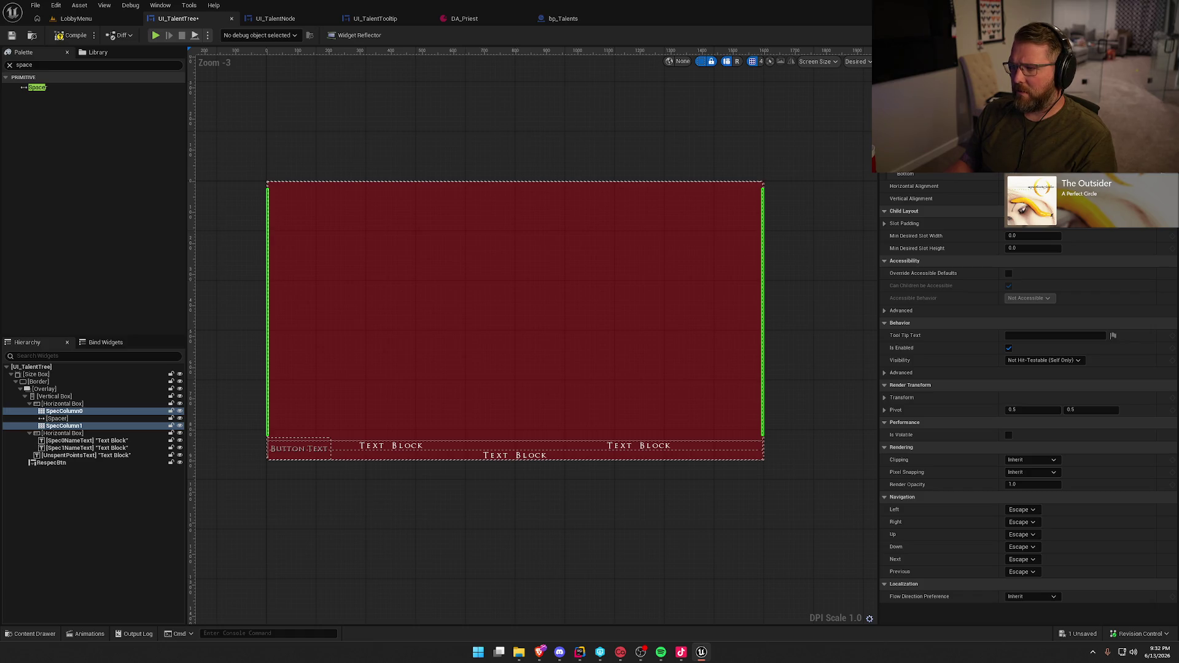
click(65, 419)
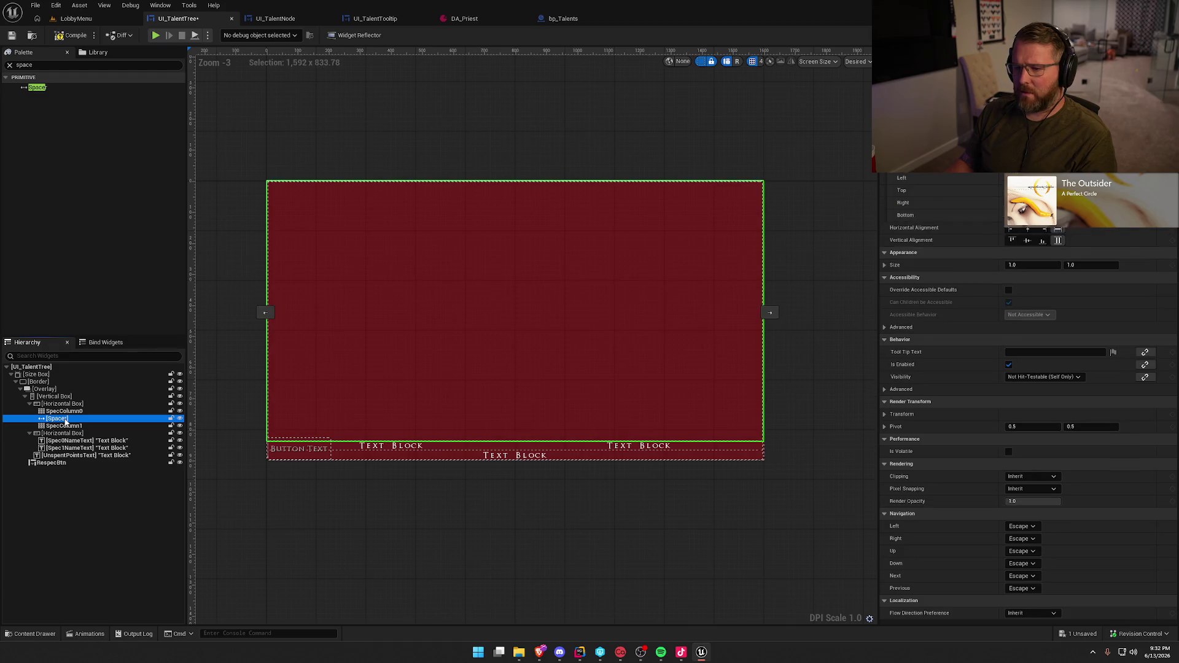
click(64, 411)
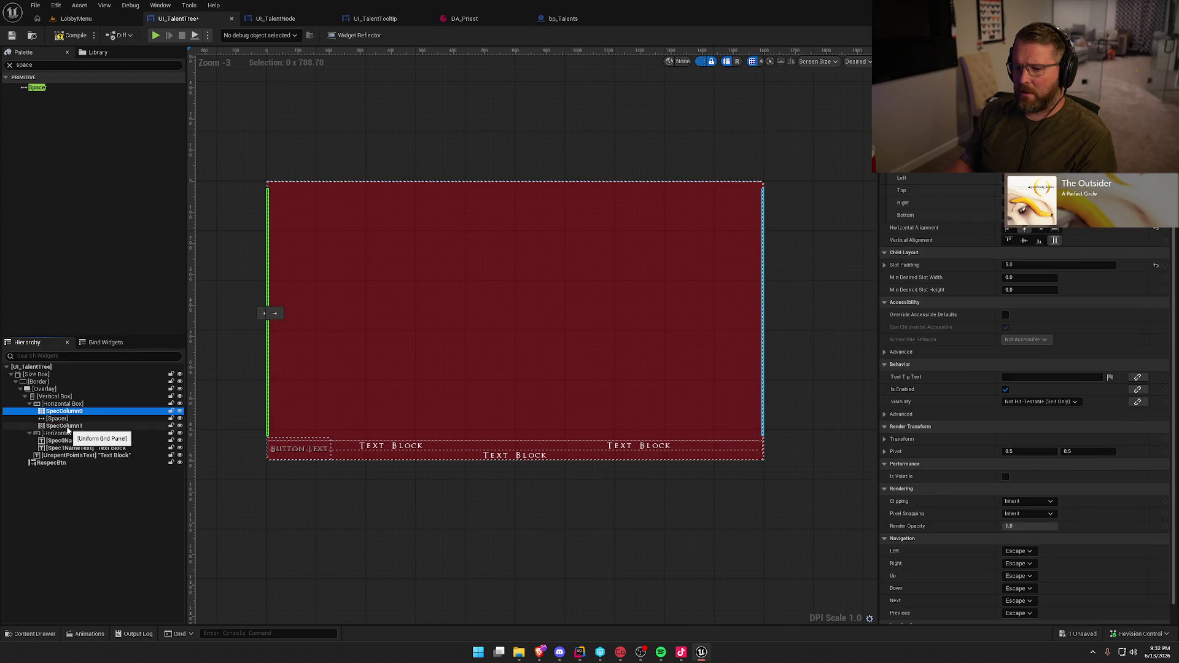
ctrl+click(64, 426)
key(ctrl+y)
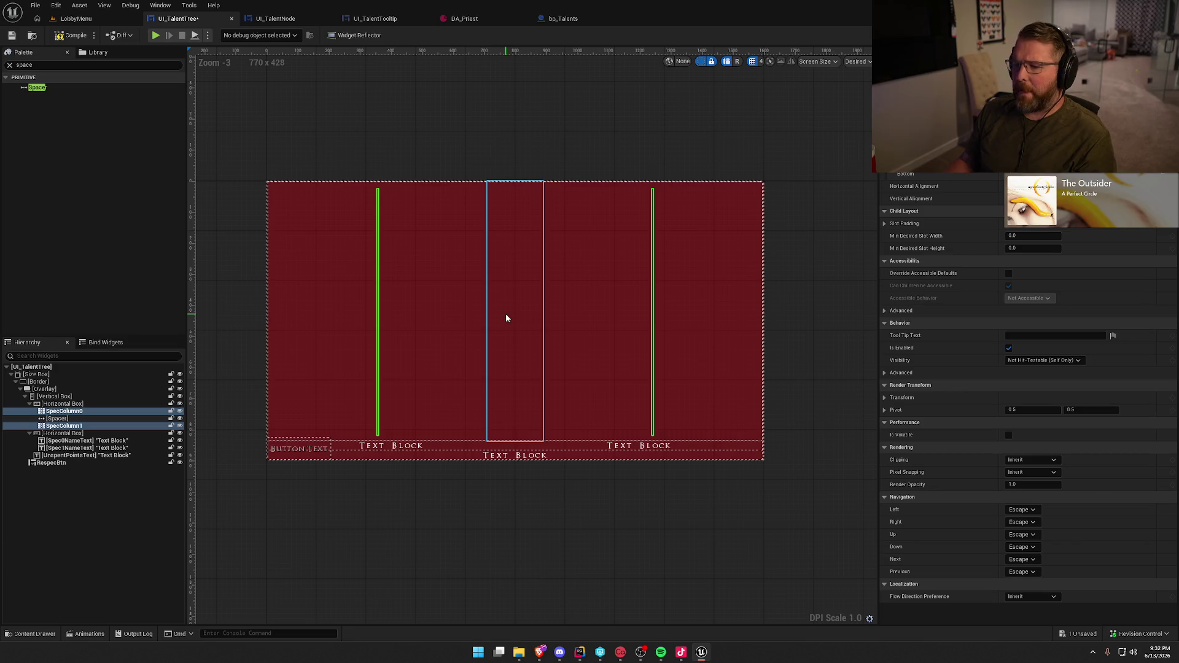
click(1038, 154)
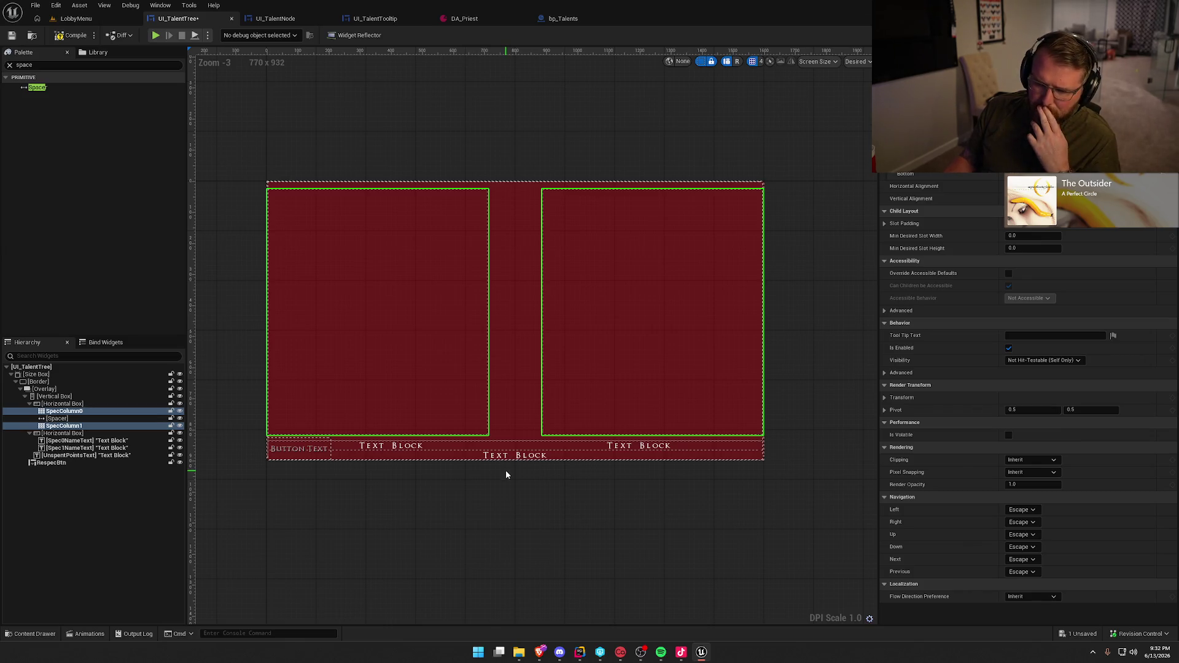
Add a second Spacer after SpecColumn1 in the column box
click(55, 419)
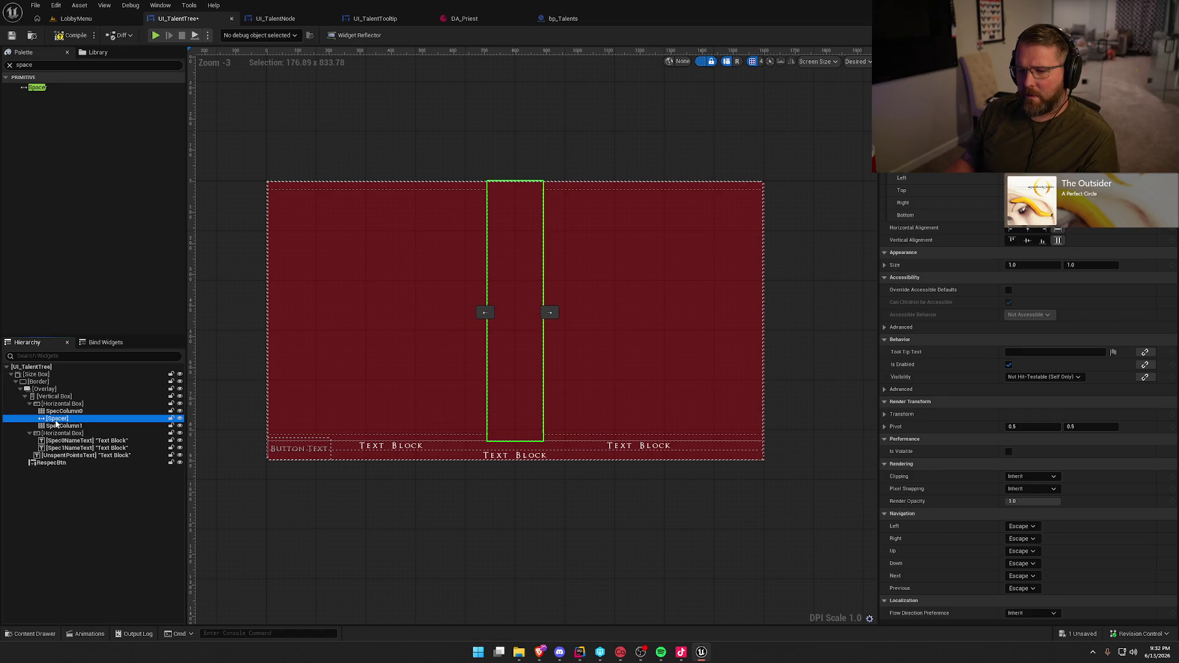
click(61, 412)
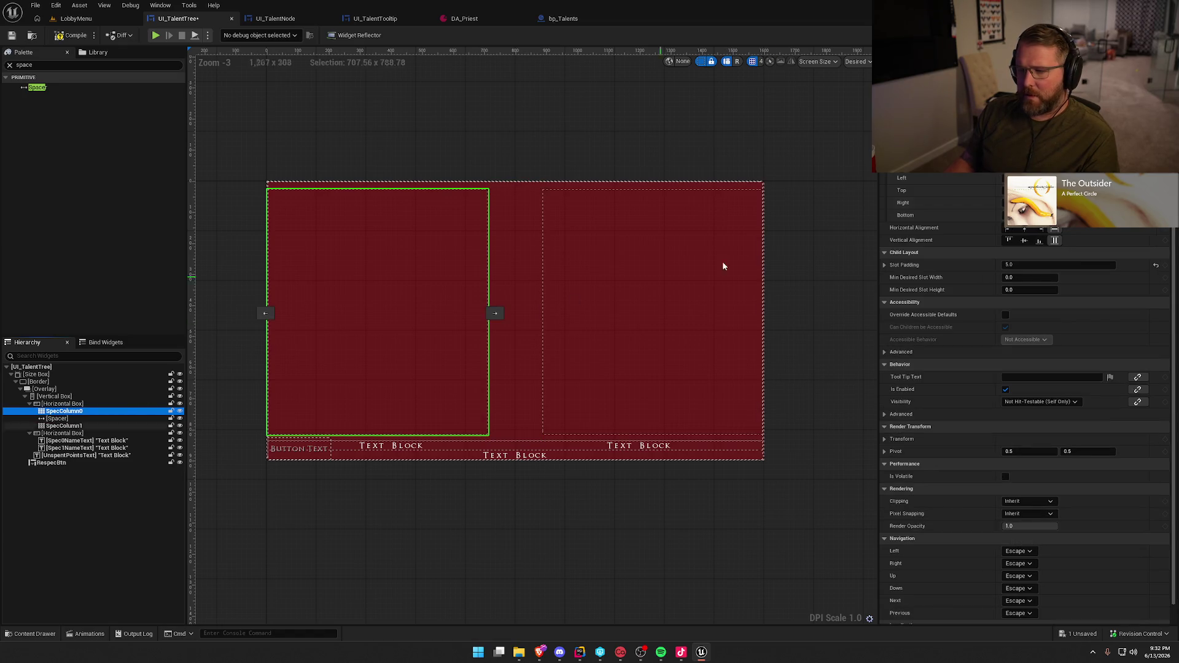
ctrl+click(135, 425)
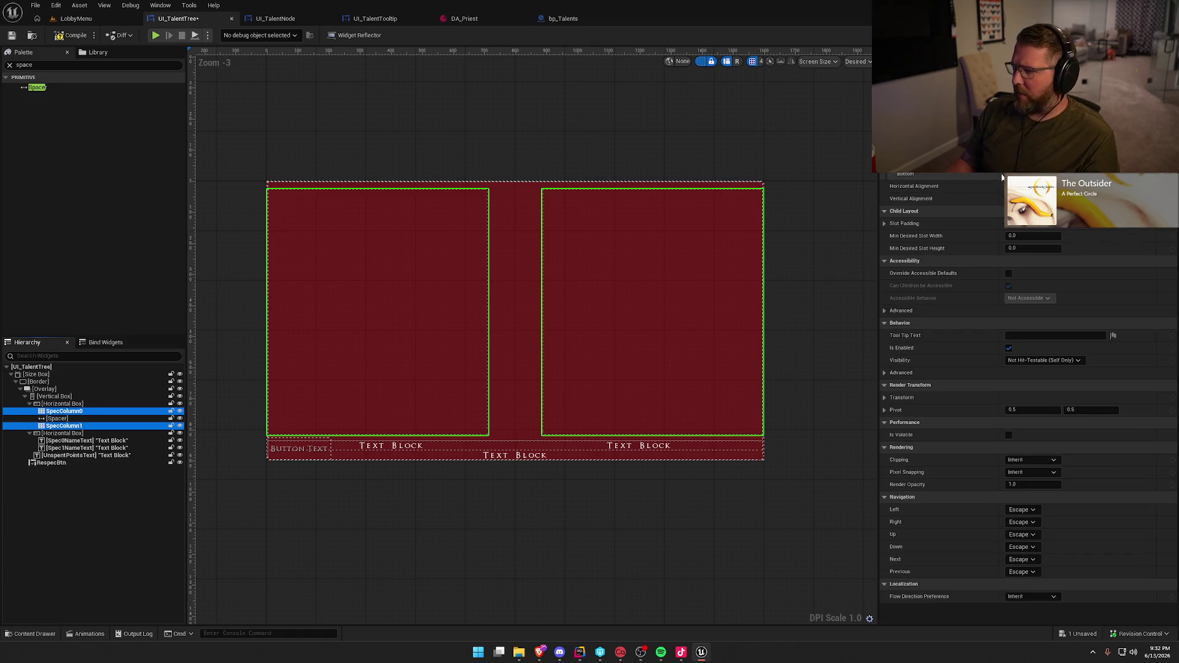
click(60, 420)
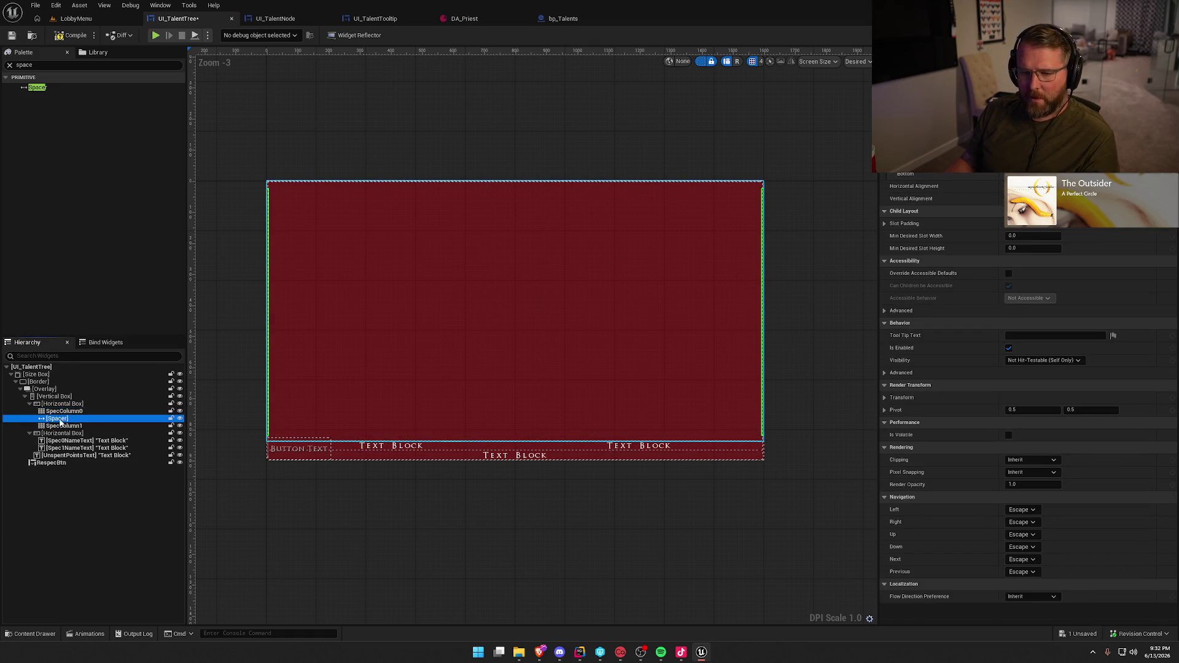
drag(60, 420, 65, 405)
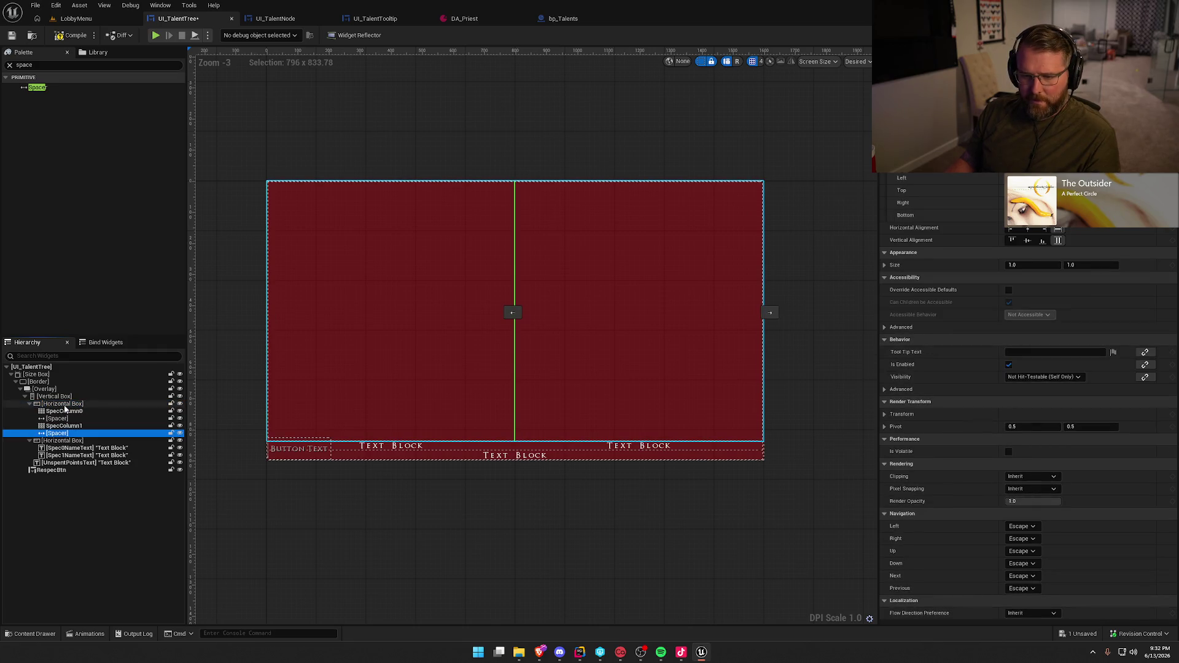
Paste a third Spacer and move it in front of SpecColumn0
key(ctrl+v)
click(598, 313)
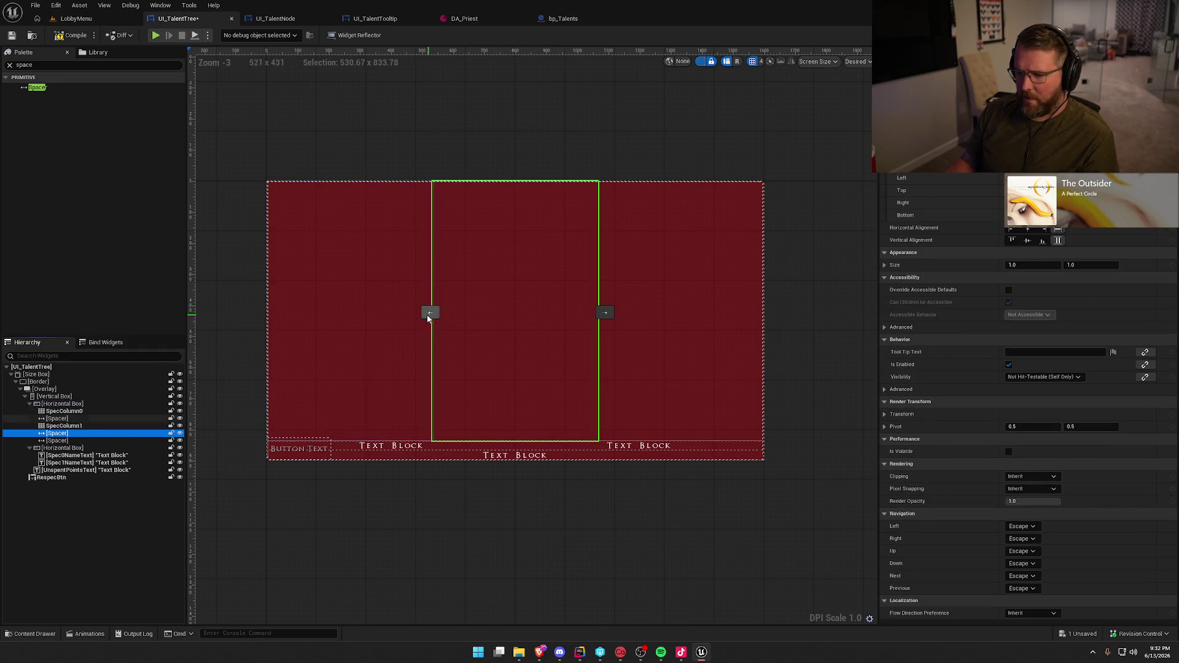
click(431, 314)
click(430, 314)
click(267, 311)
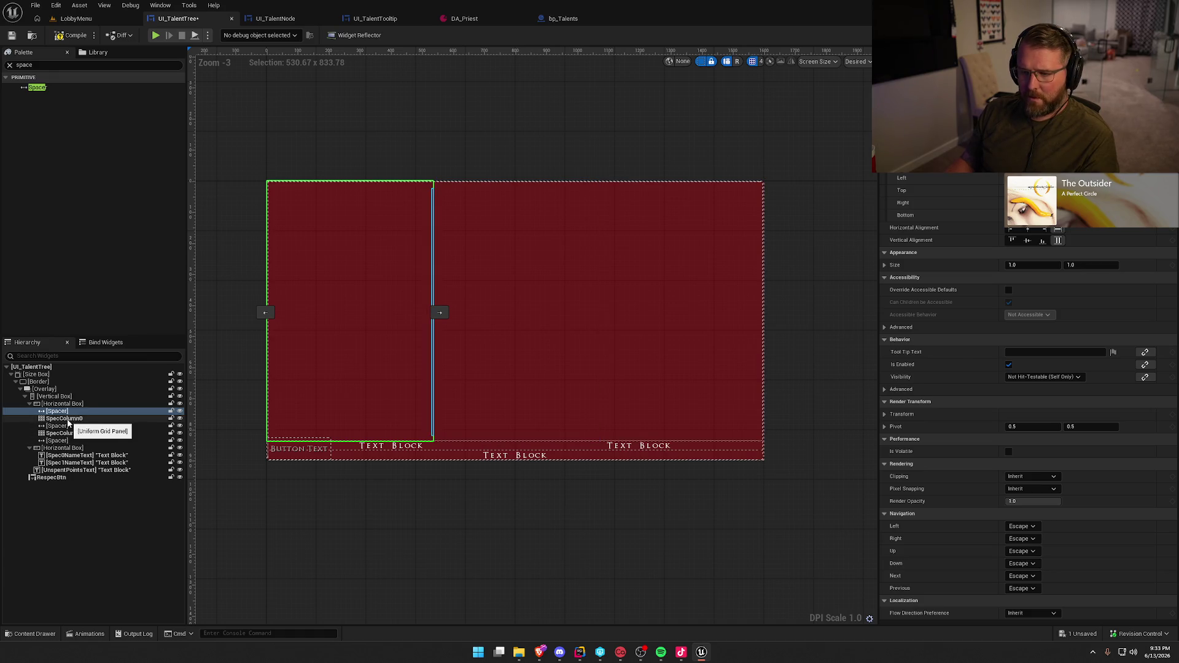
Resize the left and right Spacers on the canvas to center the columns
click(67, 420)
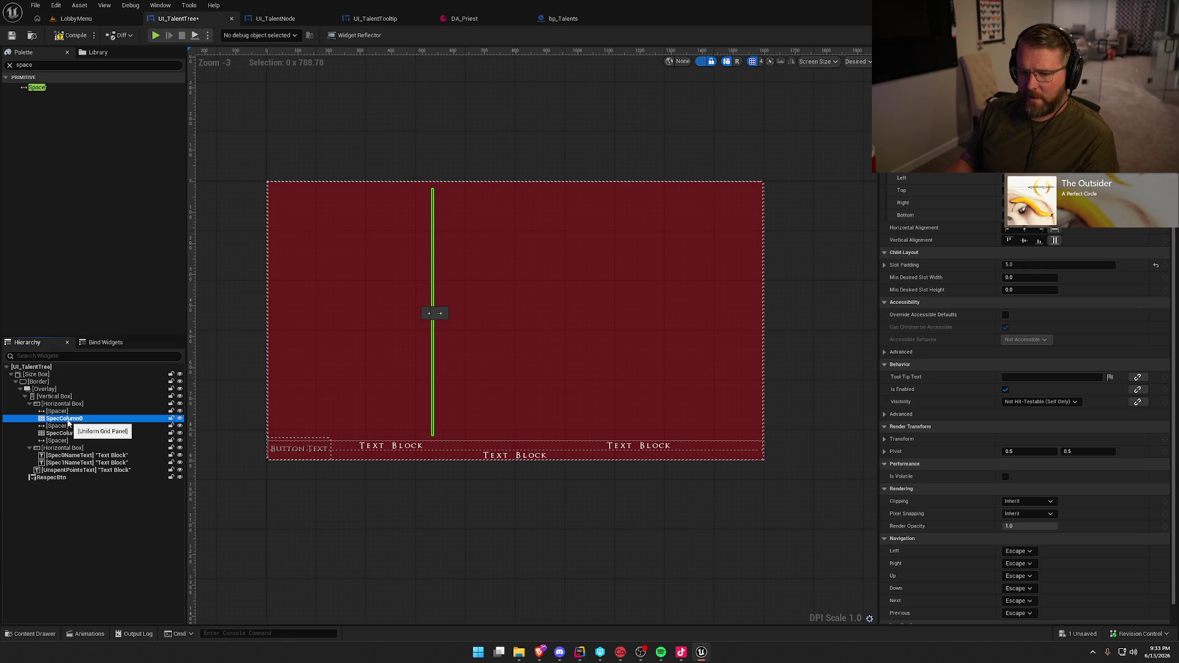
click(66, 412)
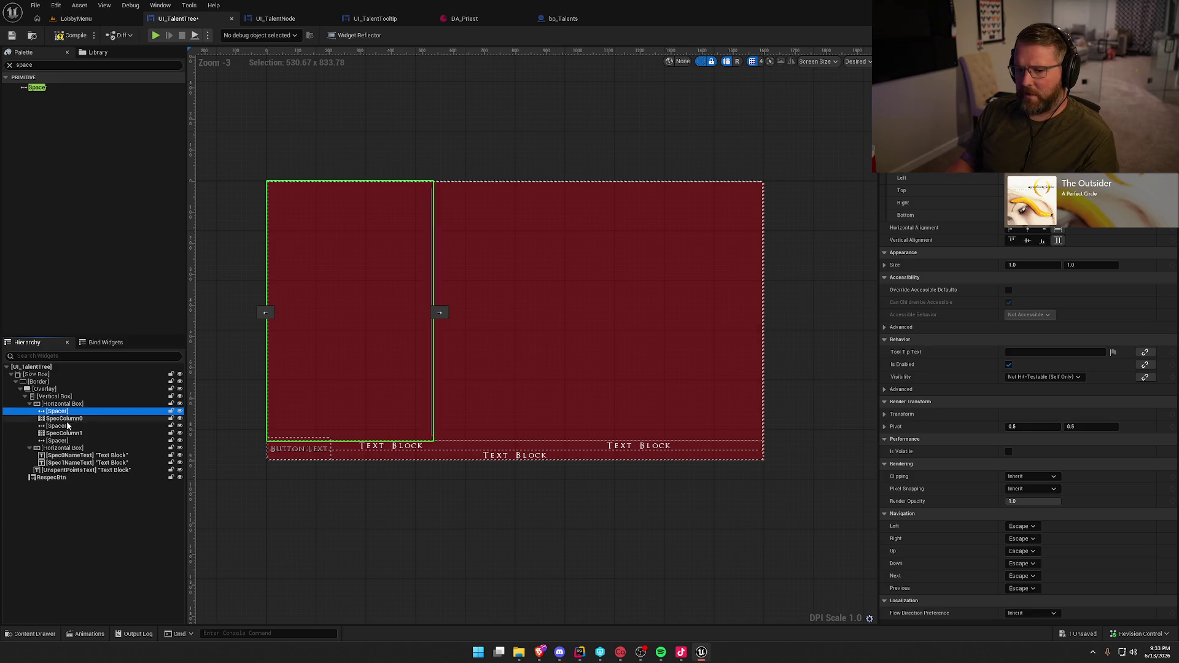
click(68, 426)
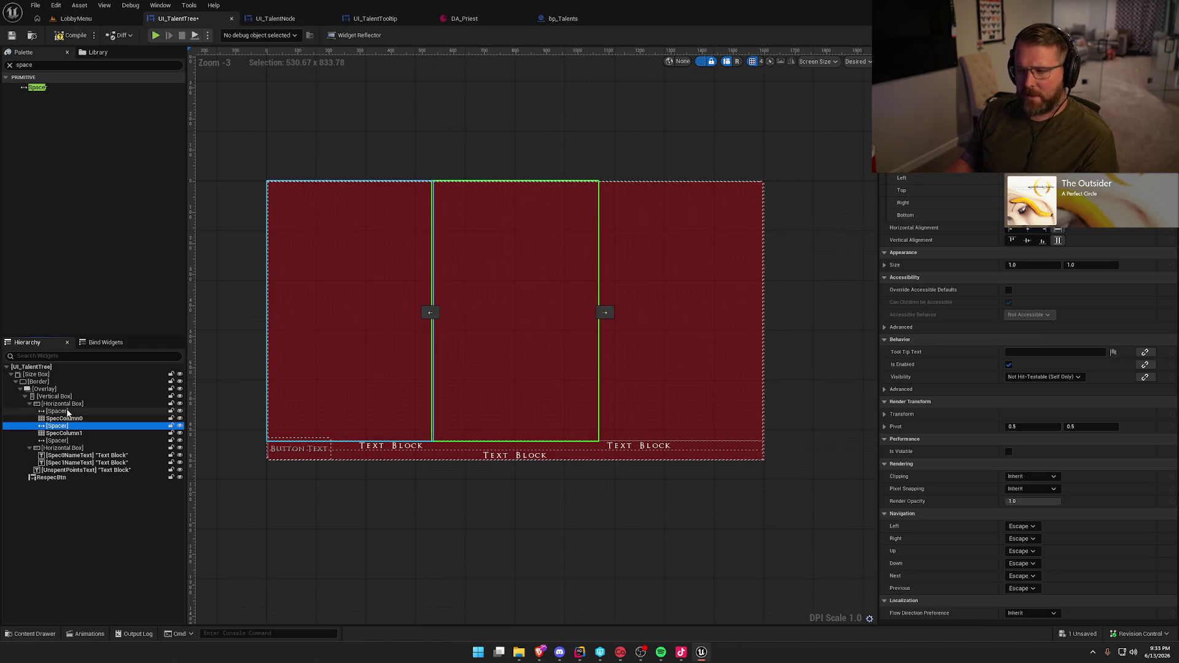
click(67, 412)
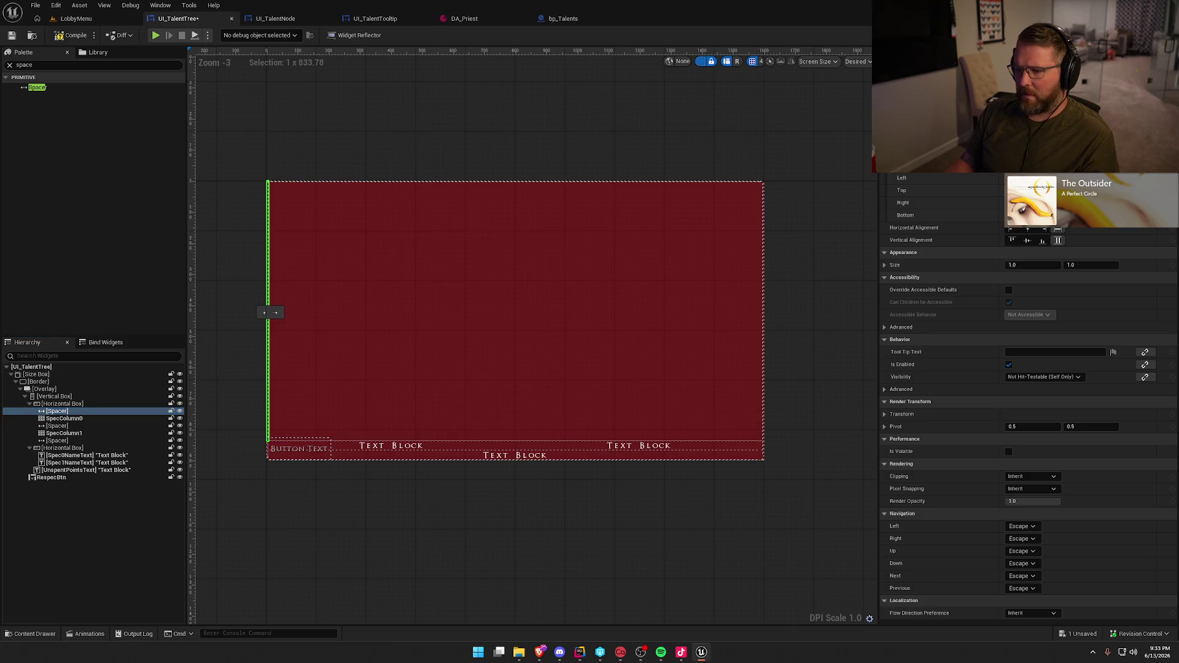
drag(275, 313, 605, 313)
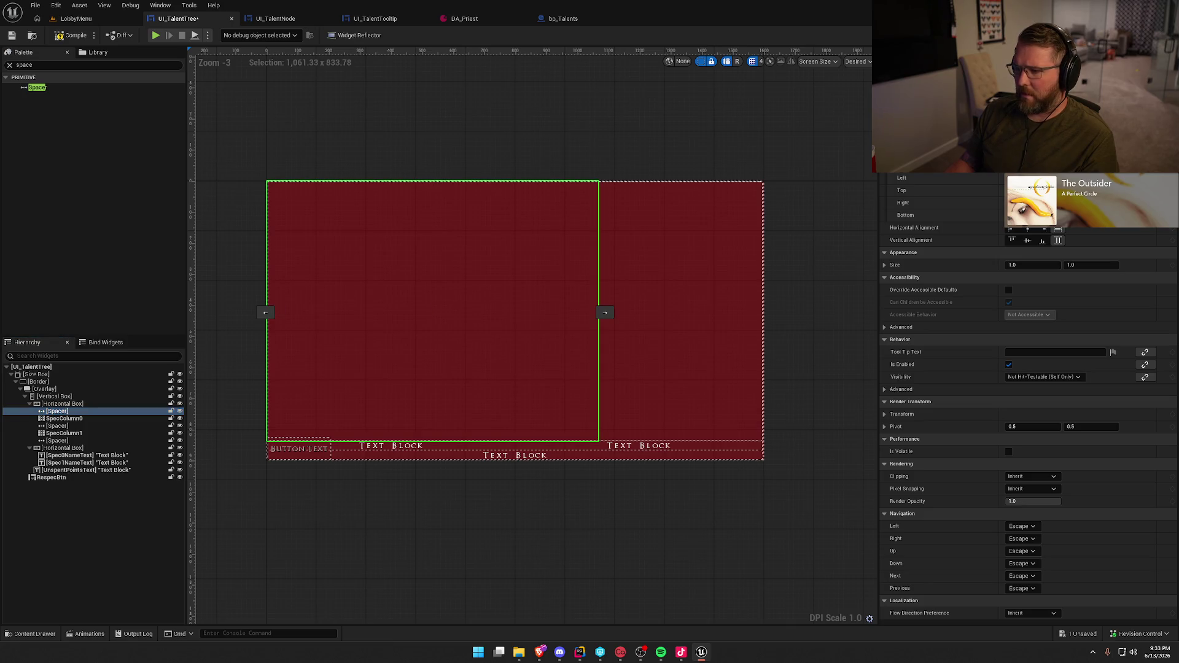
click(122, 440)
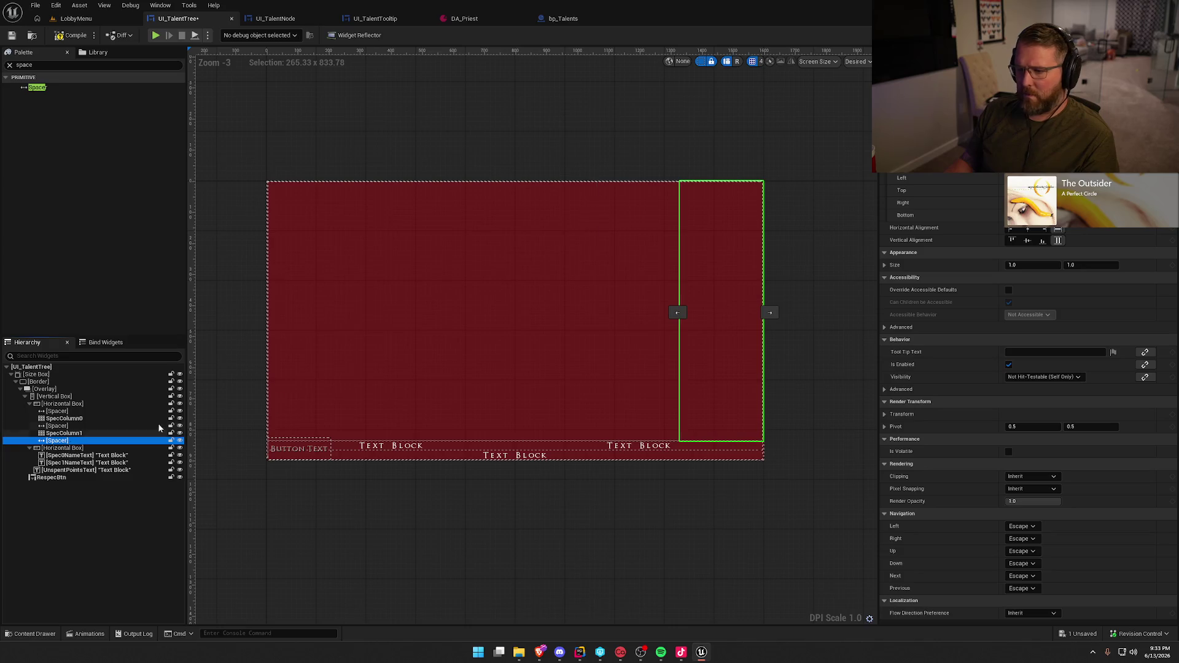
mouse_move(678, 312)
mouse_down()
mouse_move(764, 313)
mouse_move(541, 312)
mouse_up()
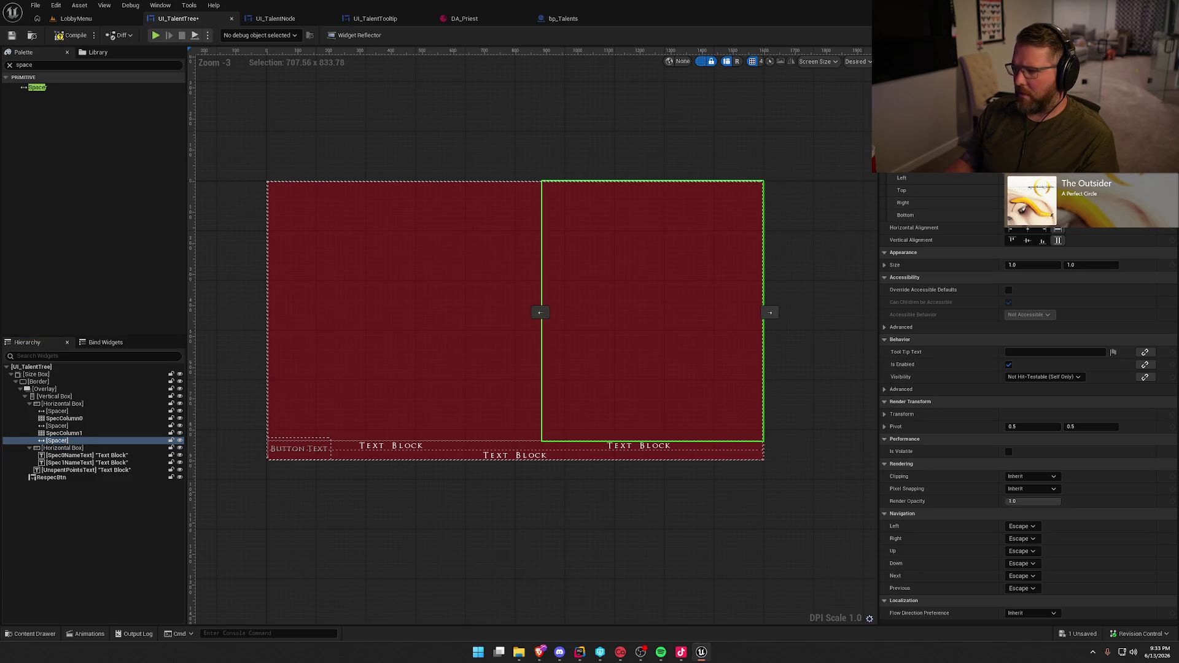
Widen the middle Spacer to about 310 units between the two columns
click(64, 418)
ctrl+click(65, 434)
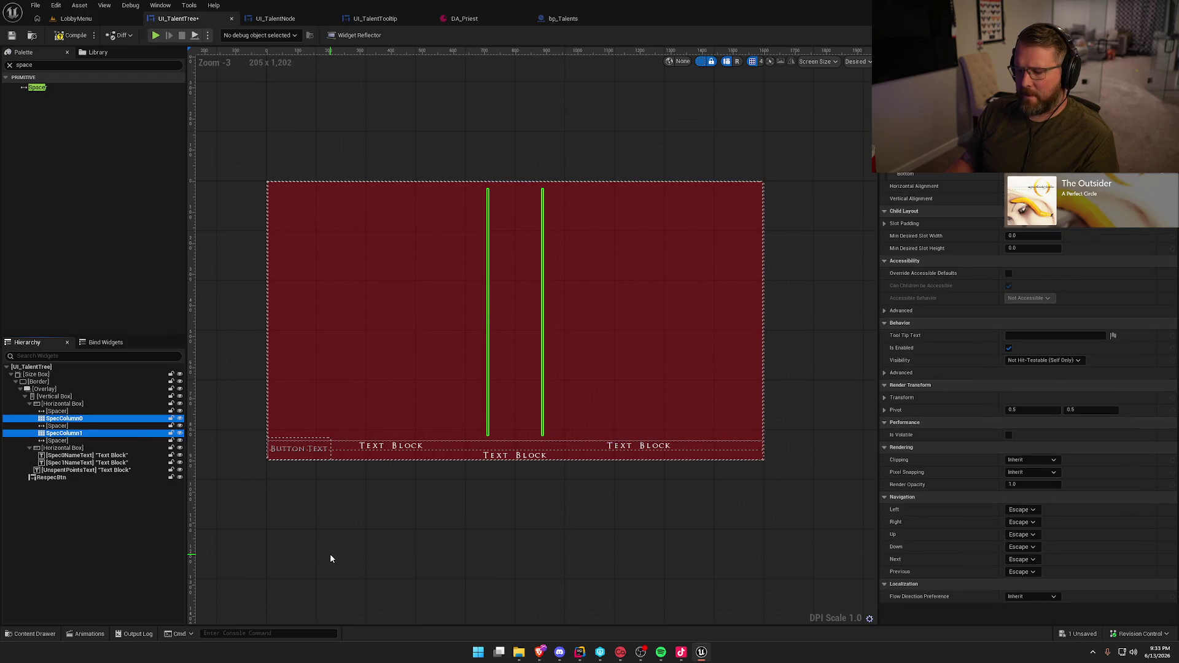
click(57, 426)
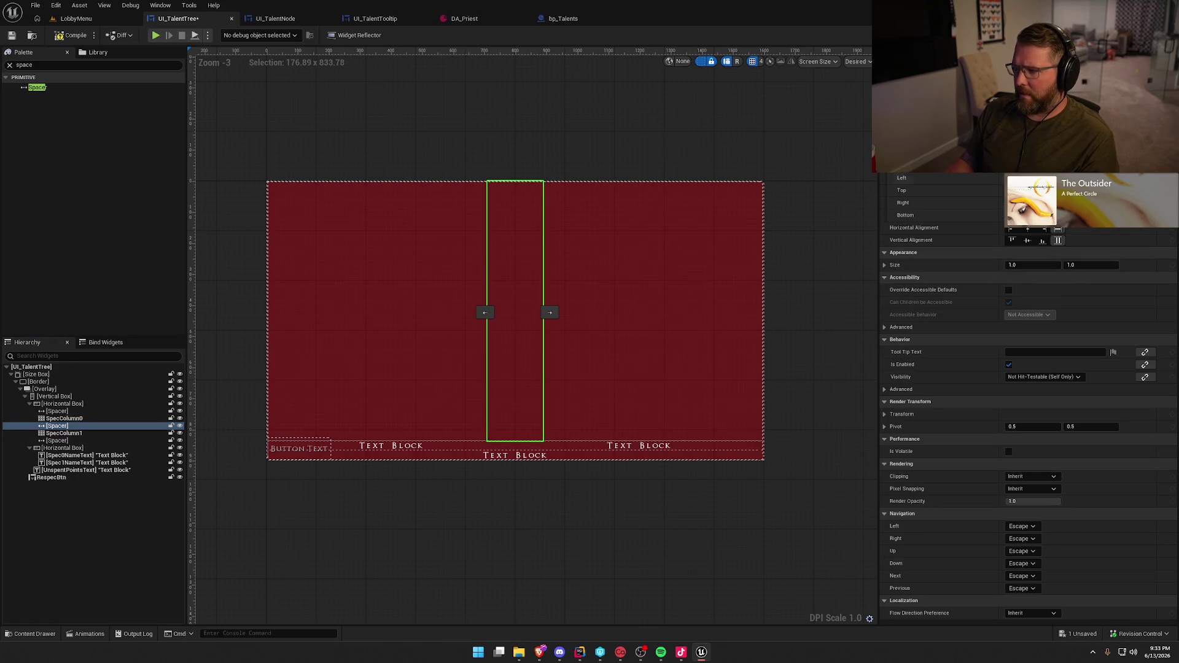
key(Return)
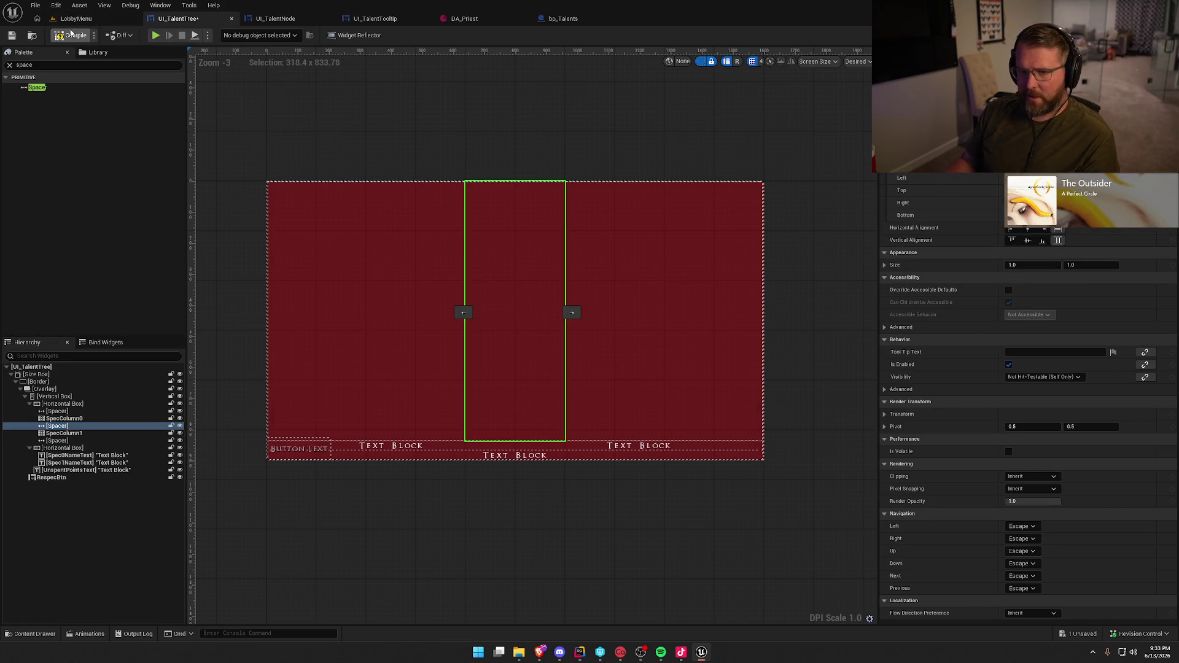
click(74, 18)
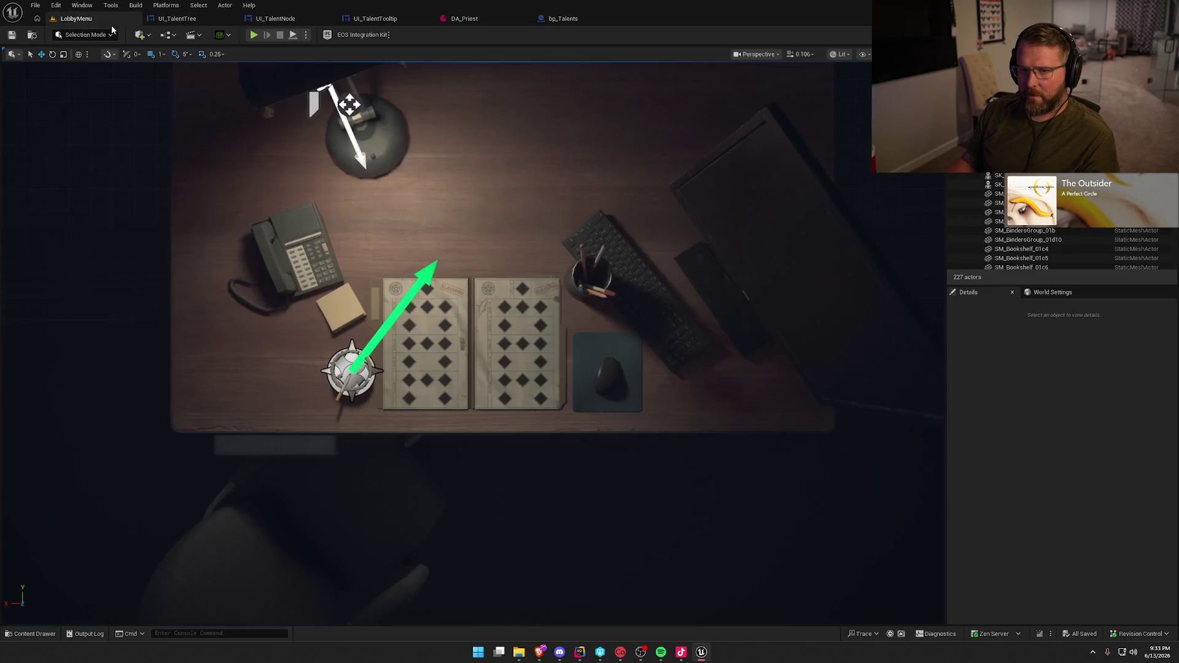
Preview the centered talent columns on the in-game Talents screen, then stop play
click(265, 34)
click(560, 106)
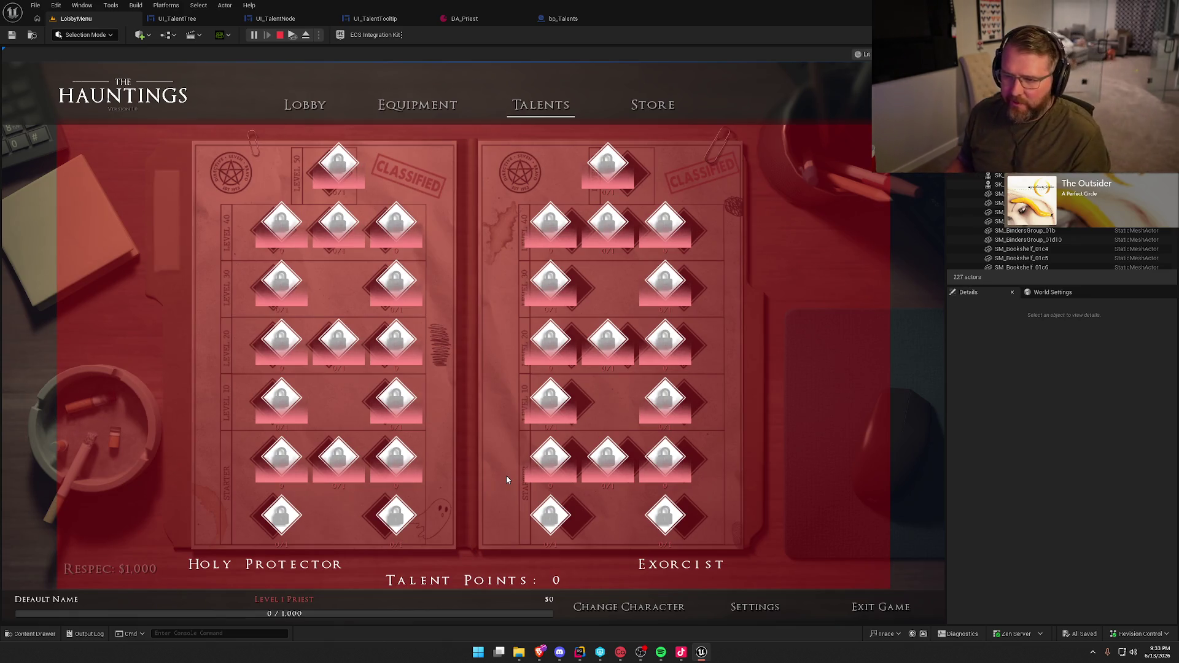
key(Escape)
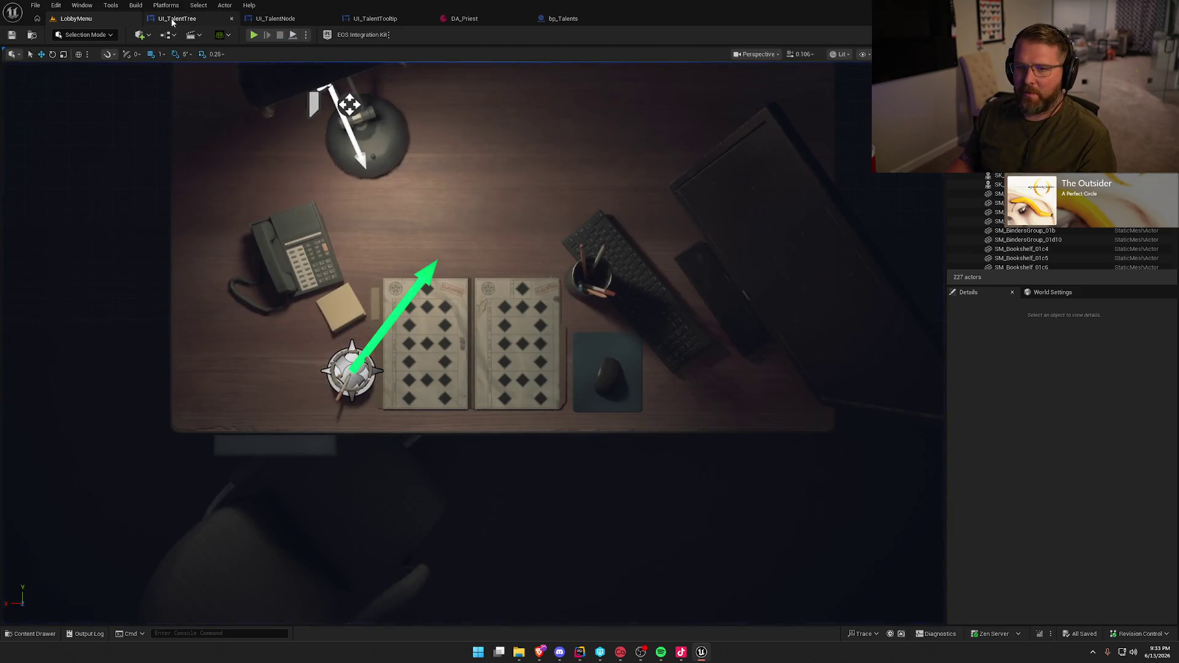
click(176, 19)
Nudge SpecColumn0 and SpecColumn1 slightly down via padding and save UI_TalentTree with Ctrl+S
click(62, 433)
ctrl+click(62, 418)
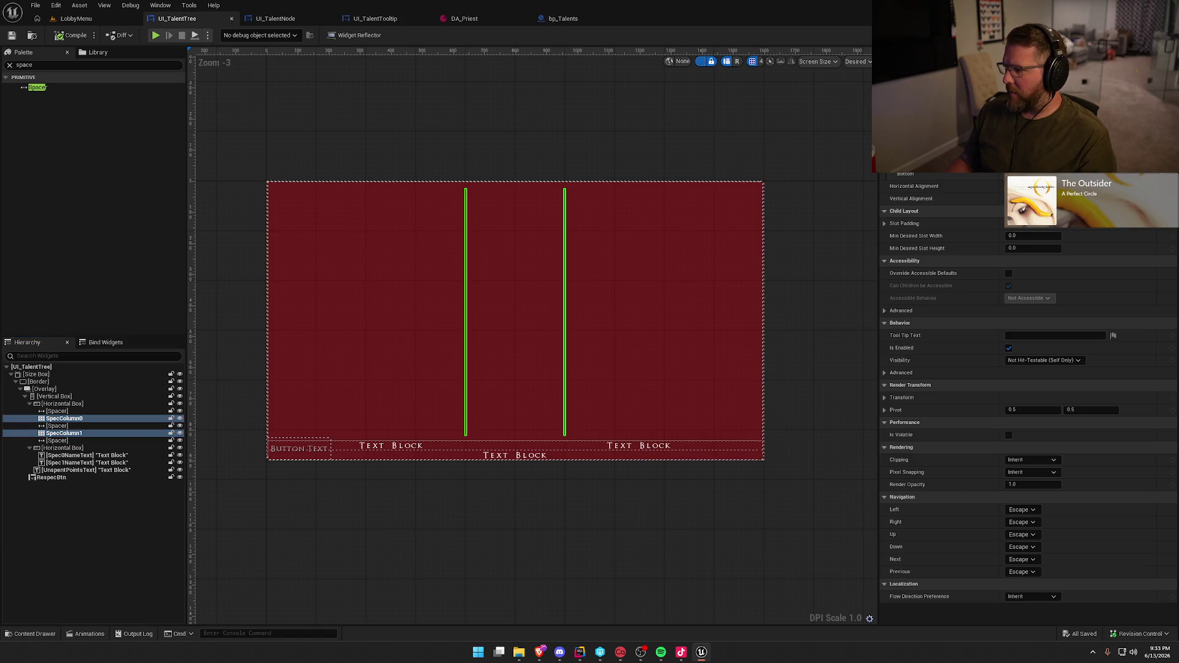
key(Return)
key(ctrl+s)
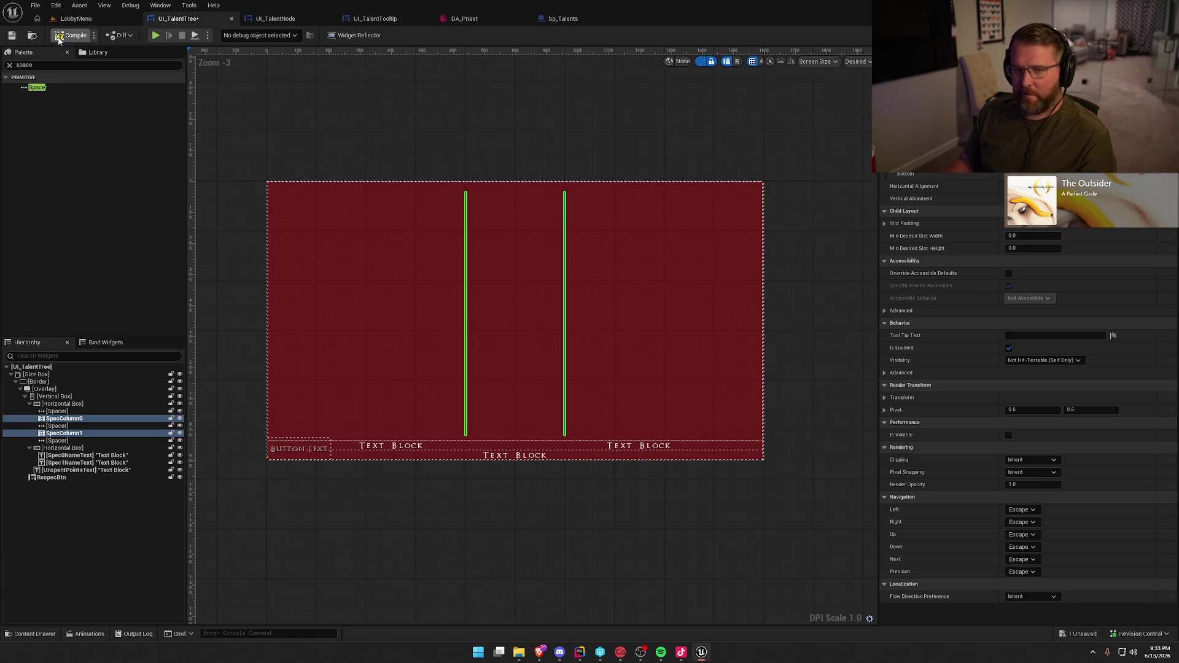
click(70, 19)
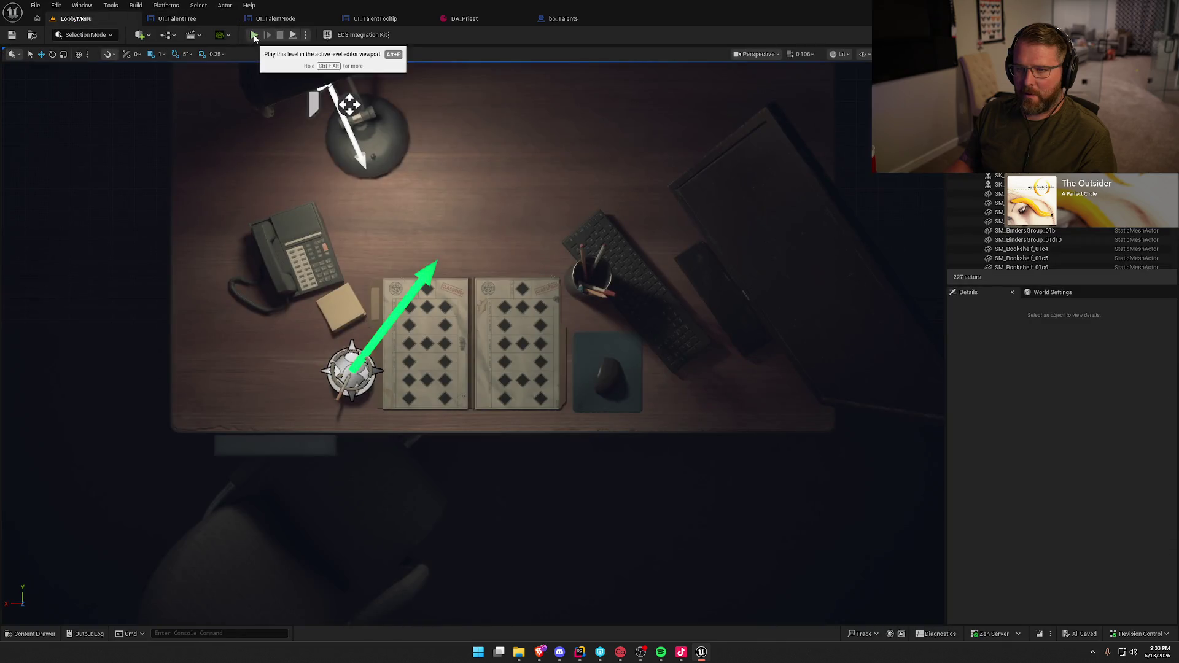
click(184, 18)
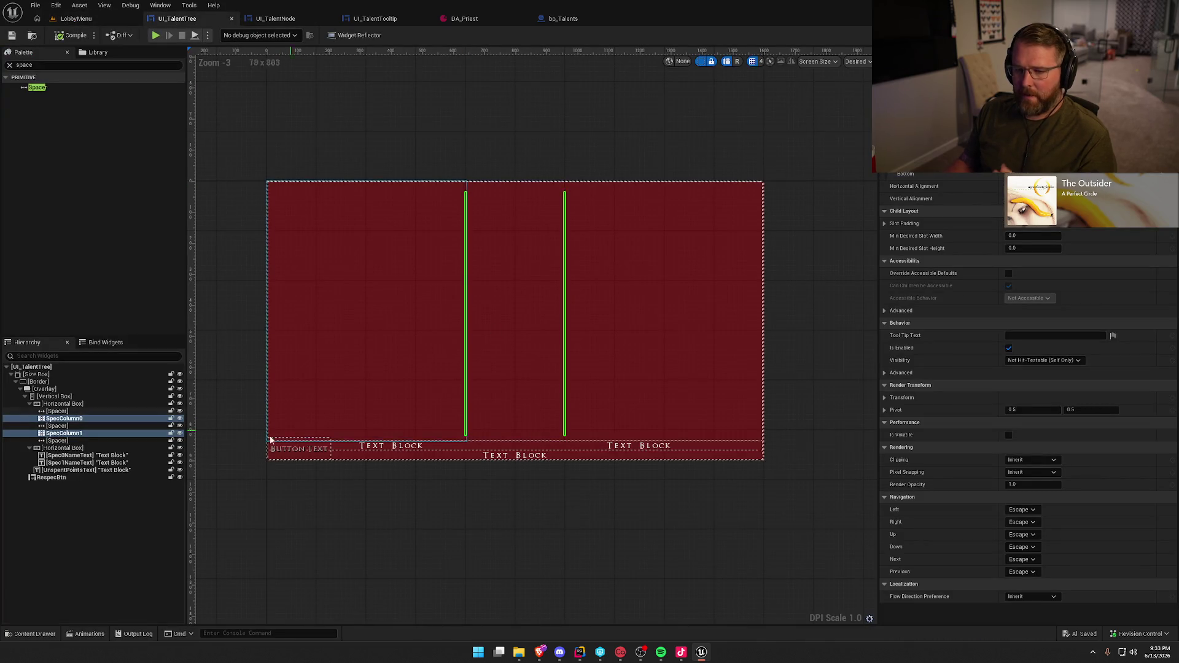
Select the middle Spacer, then play LobbyMenu to view the lowered Holy Protector and Exorcist grids
click(516, 332)
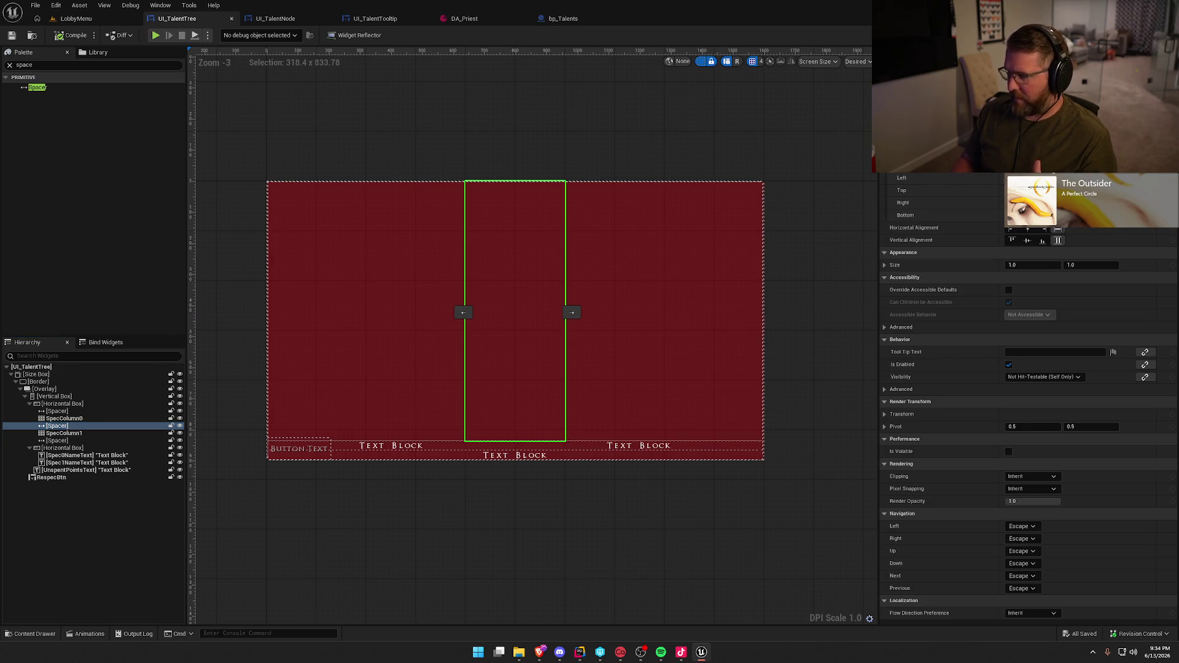
click(98, 21)
click(254, 34)
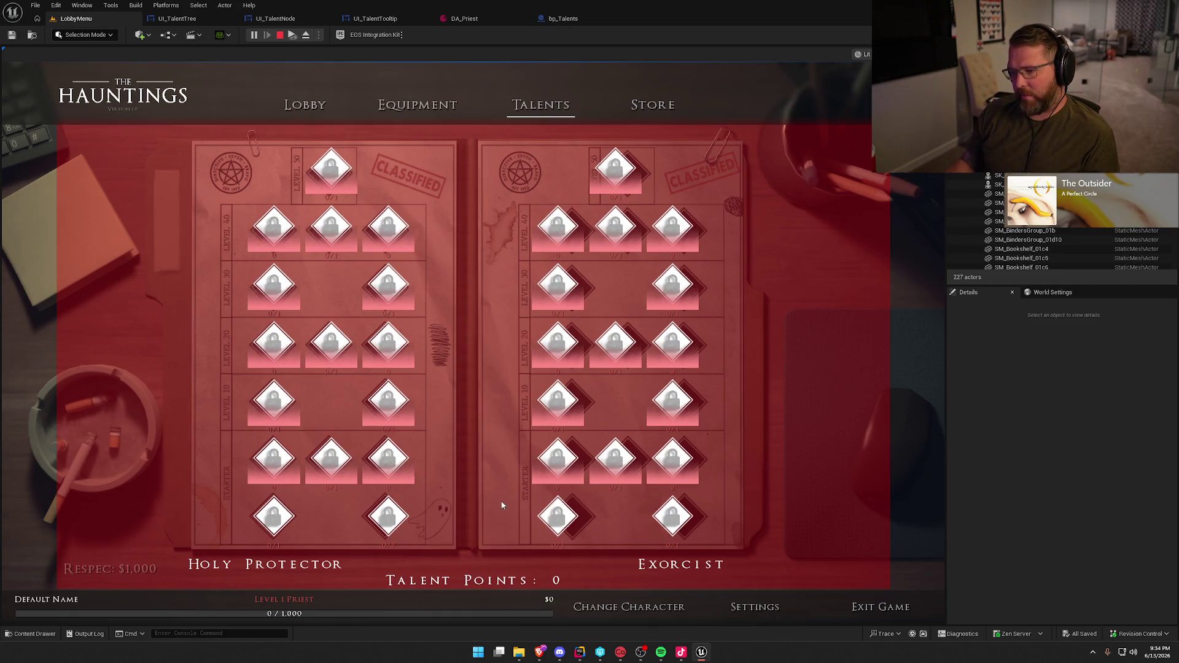
Check the Ritual Knowledge tooltip on the Exorcist starter node, then stop the preview and return to UI_TalentTree
mouse_move(539, 452)
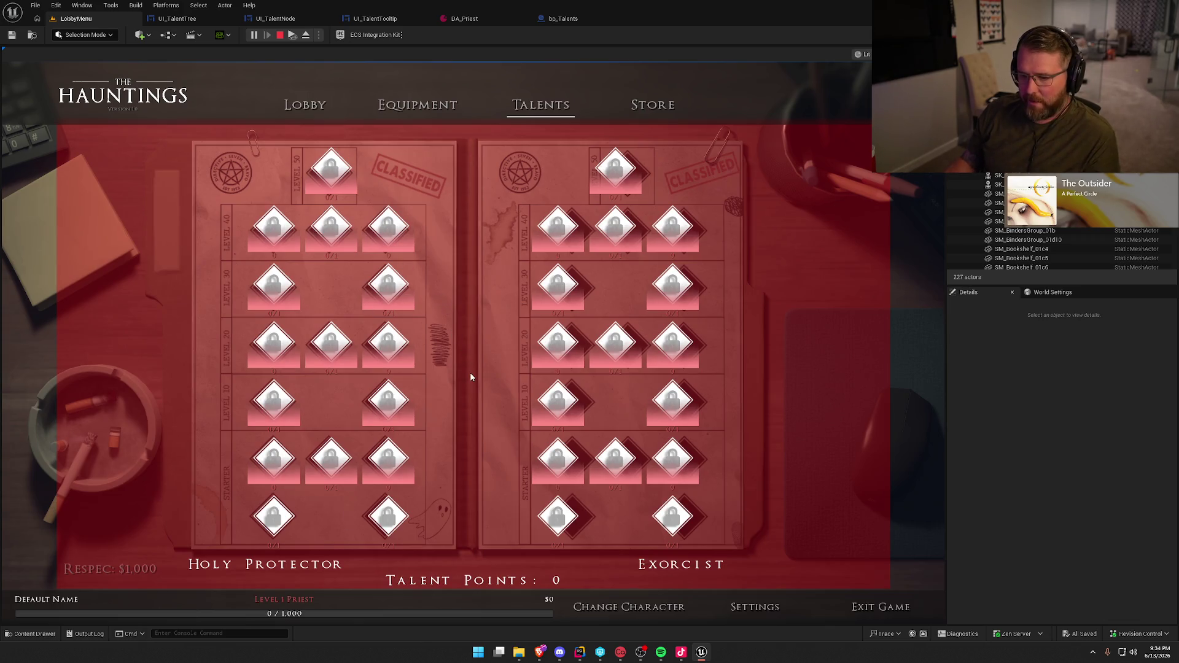
key(Escape)
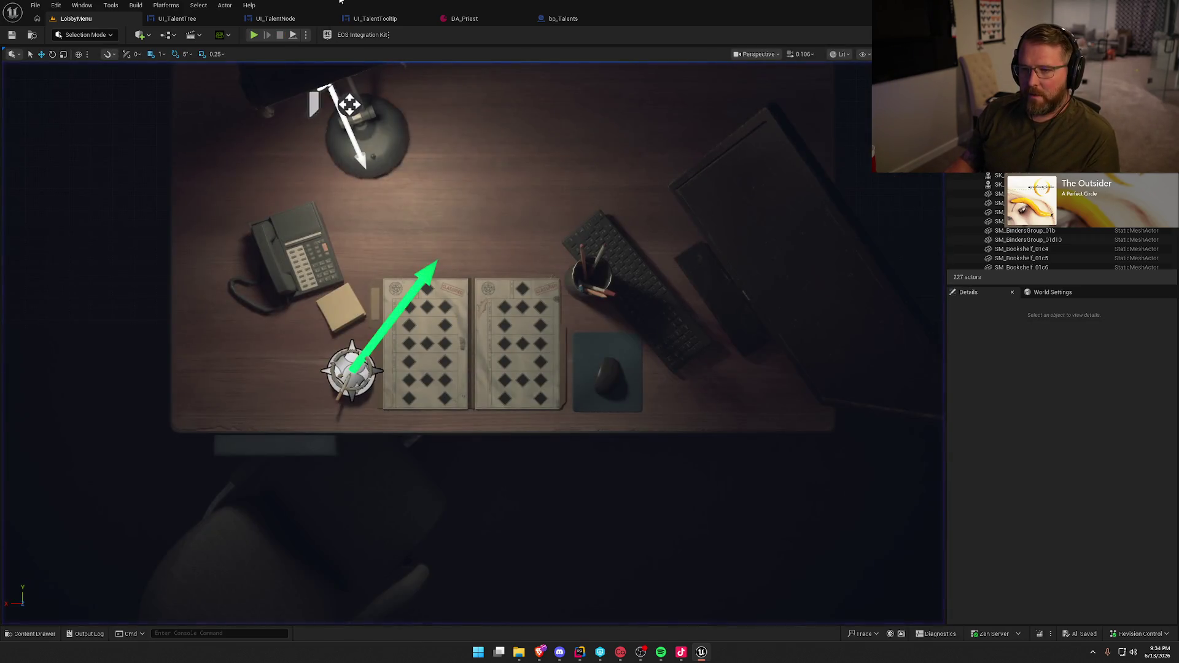
click(178, 19)
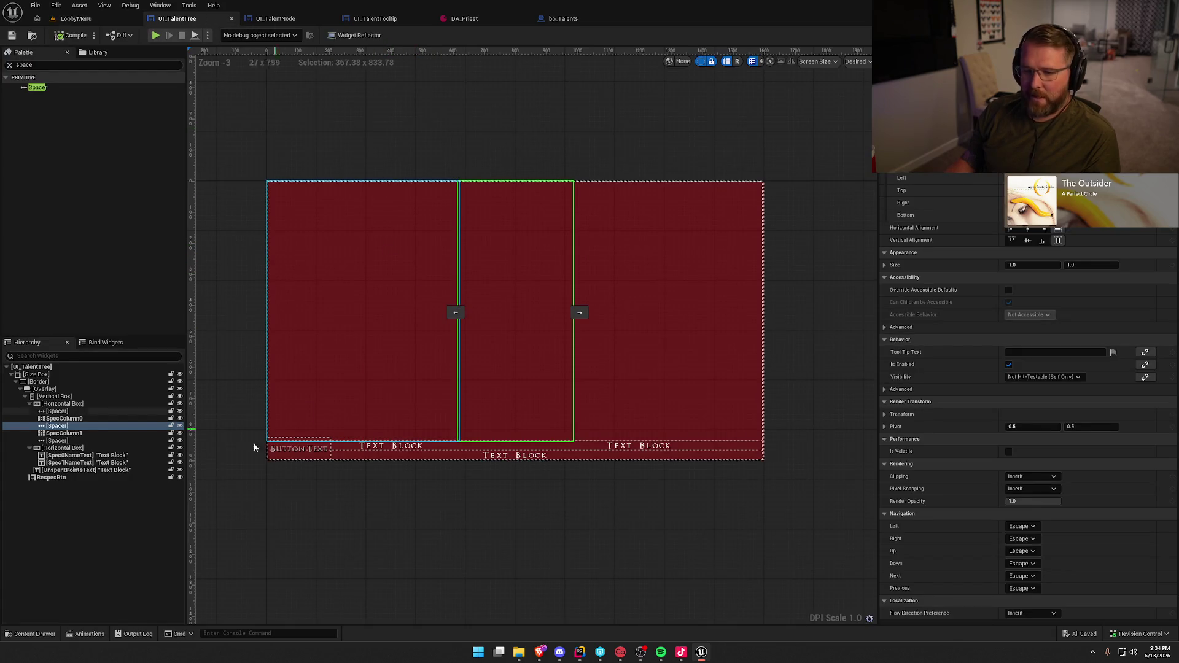
Select SpecColumn0 and SpecColumn1, compile UI_TalentTree, and play the LobbyMenu level
click(72, 419)
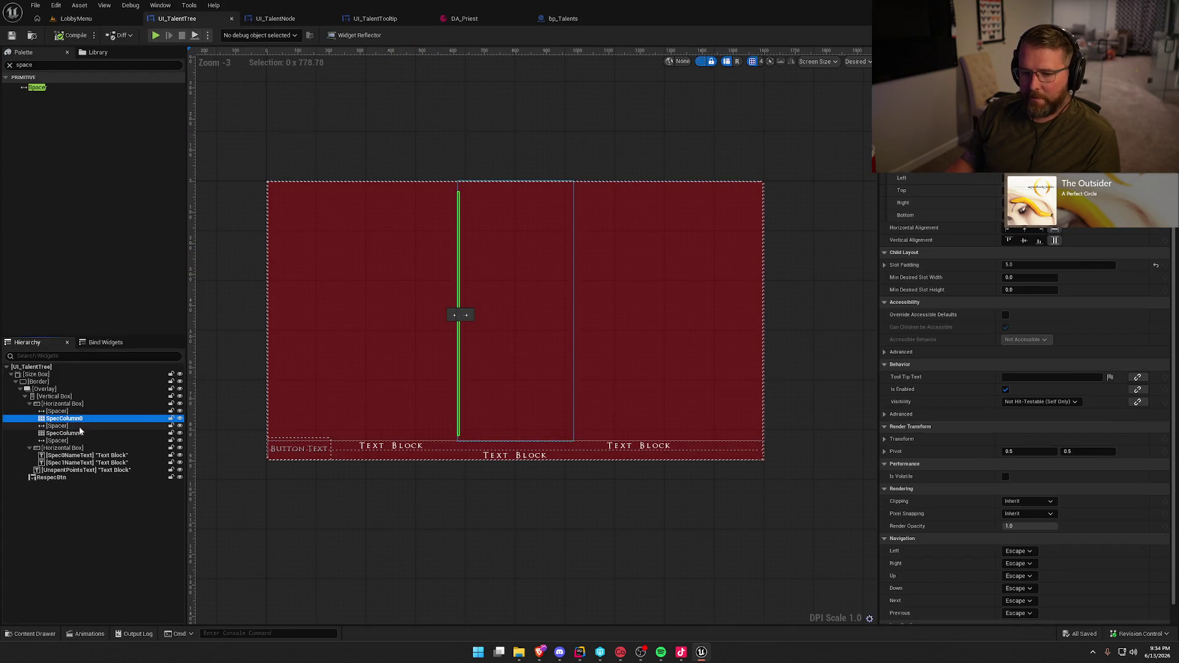
ctrl+click(80, 434)
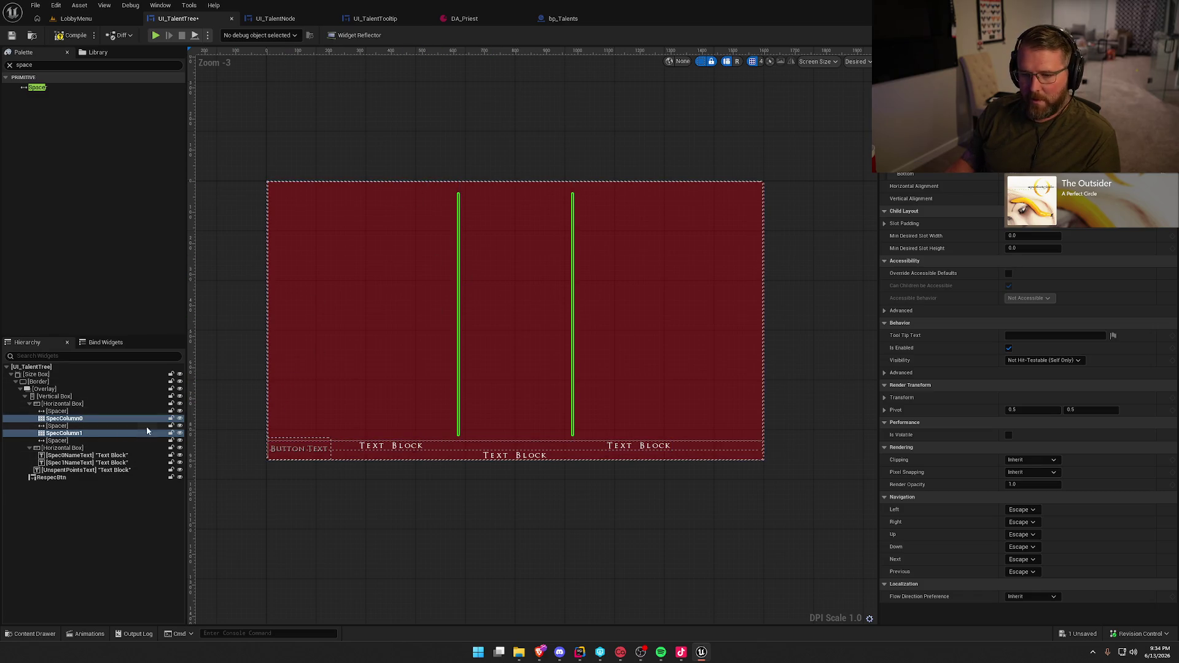
click(72, 35)
click(81, 19)
click(254, 35)
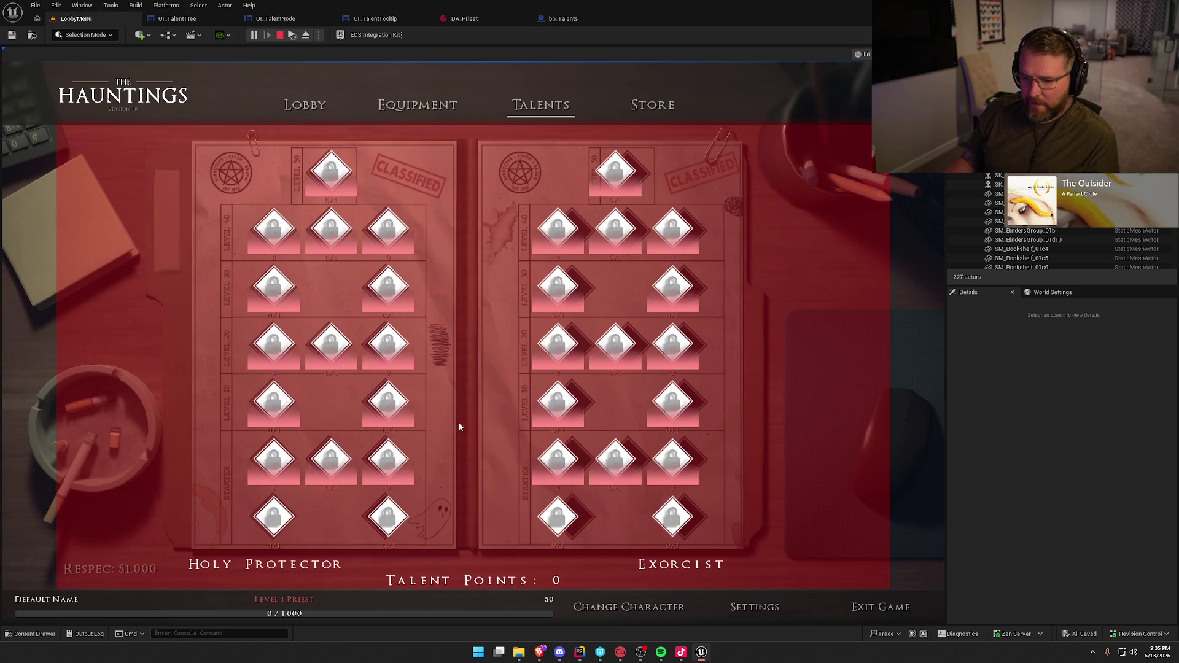
Stop the test run, replay LobbyMenu to recheck the Talents columns, then stop it again
key(Escape)
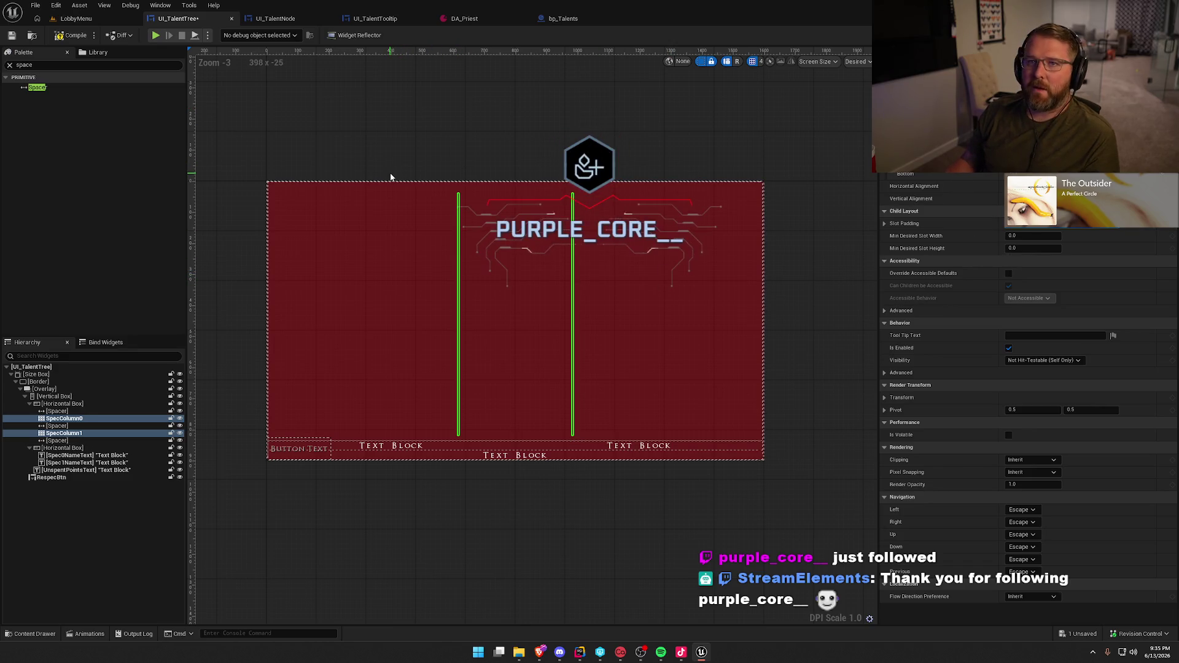
click(77, 19)
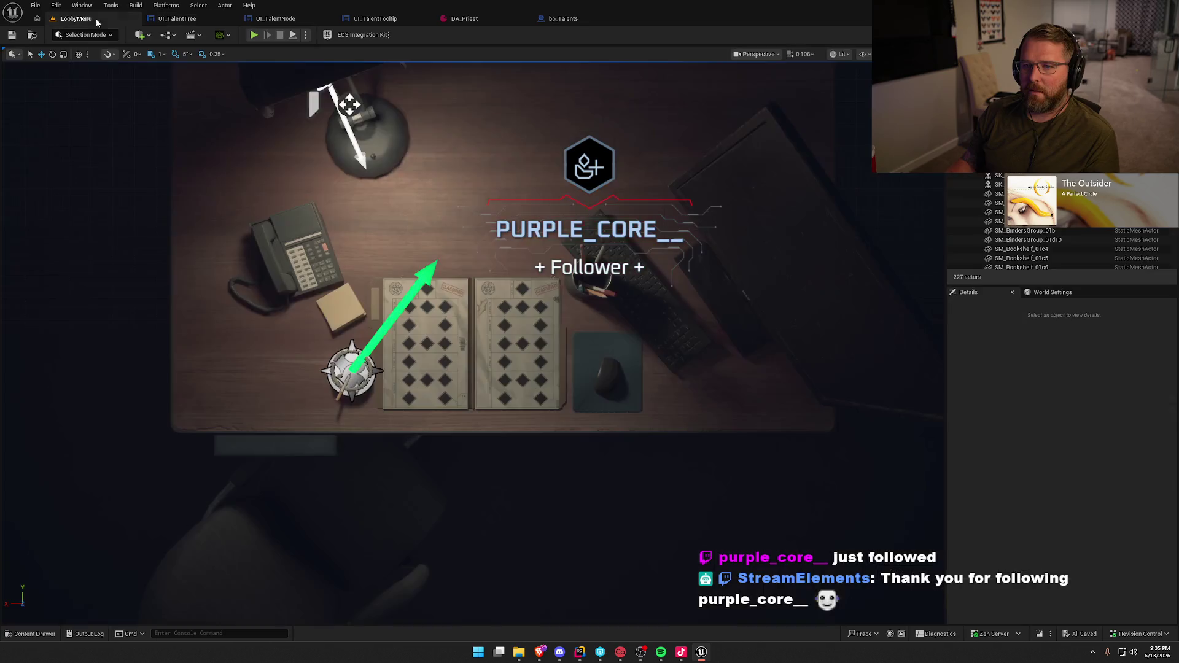
click(254, 35)
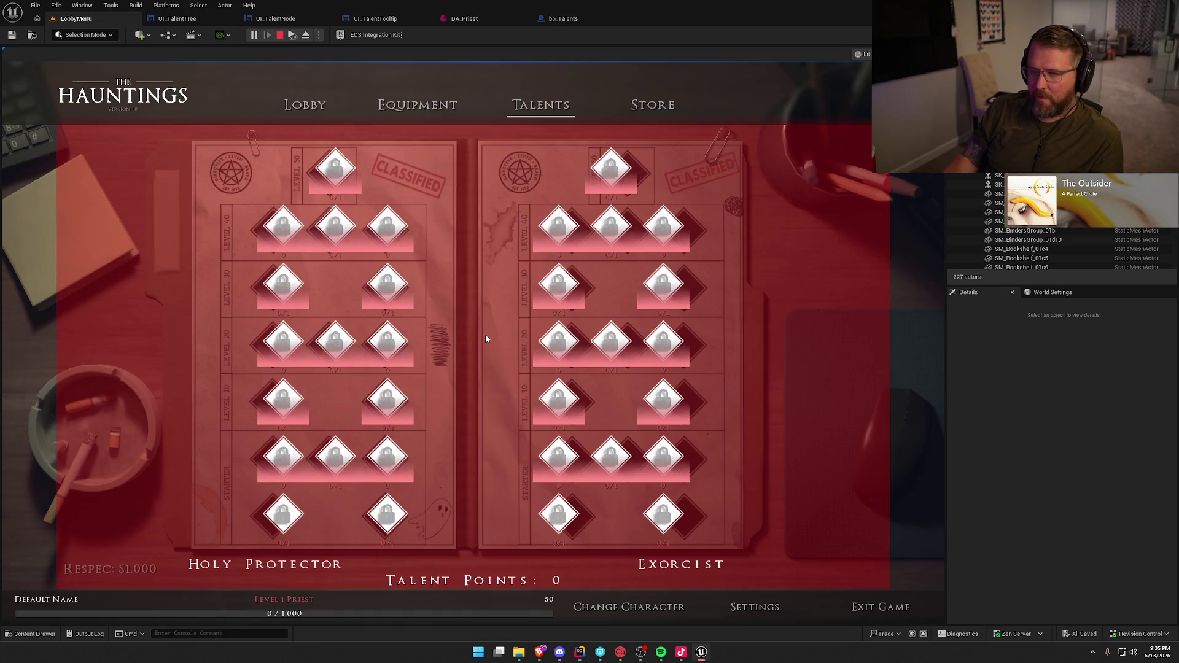
key(Escape)
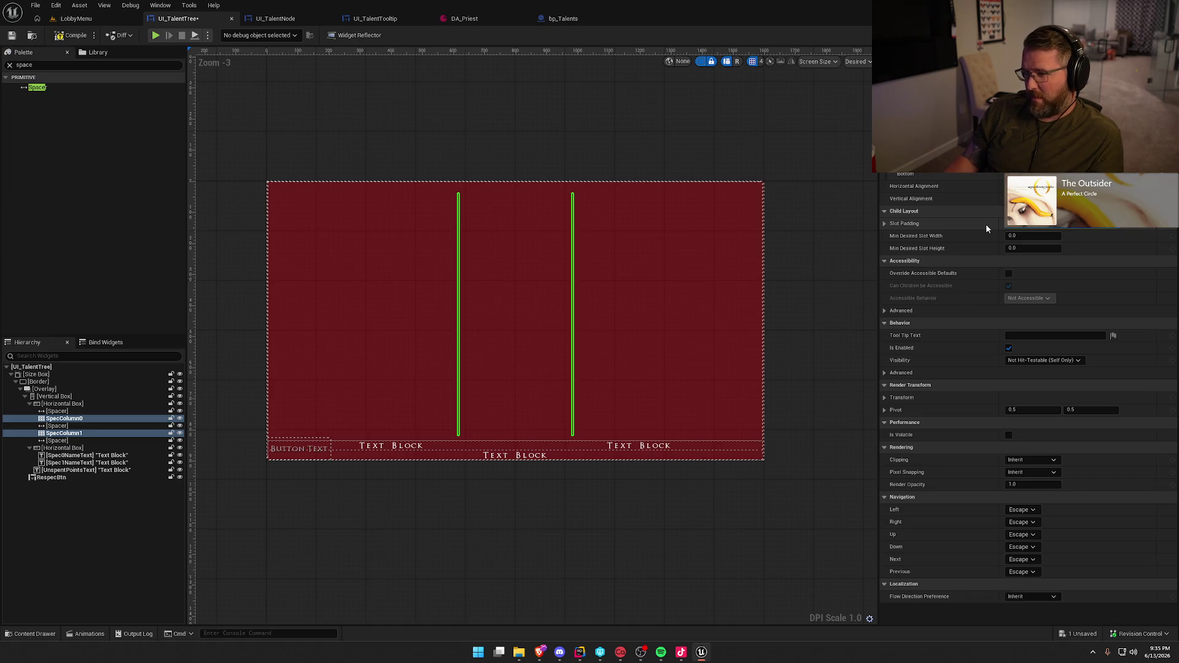
Save UI_TalentTree, undo the column top-edge change, and preview the Talents screen from LobbyMenu
key(ctrl+s)
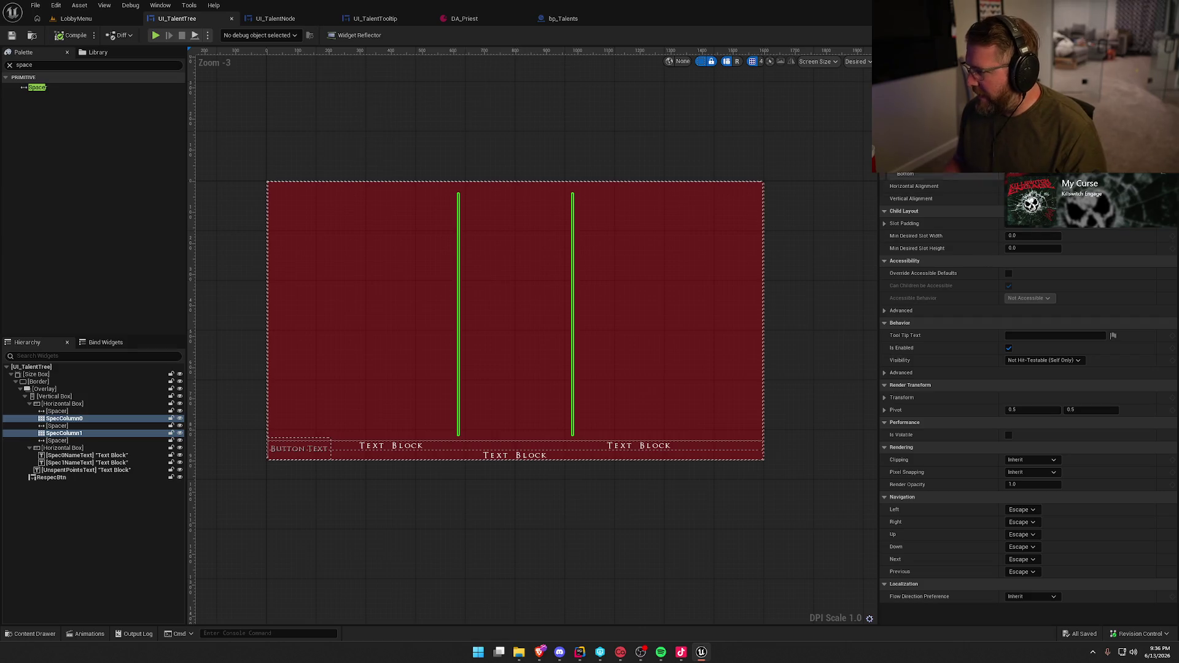
key(ctrl+z)
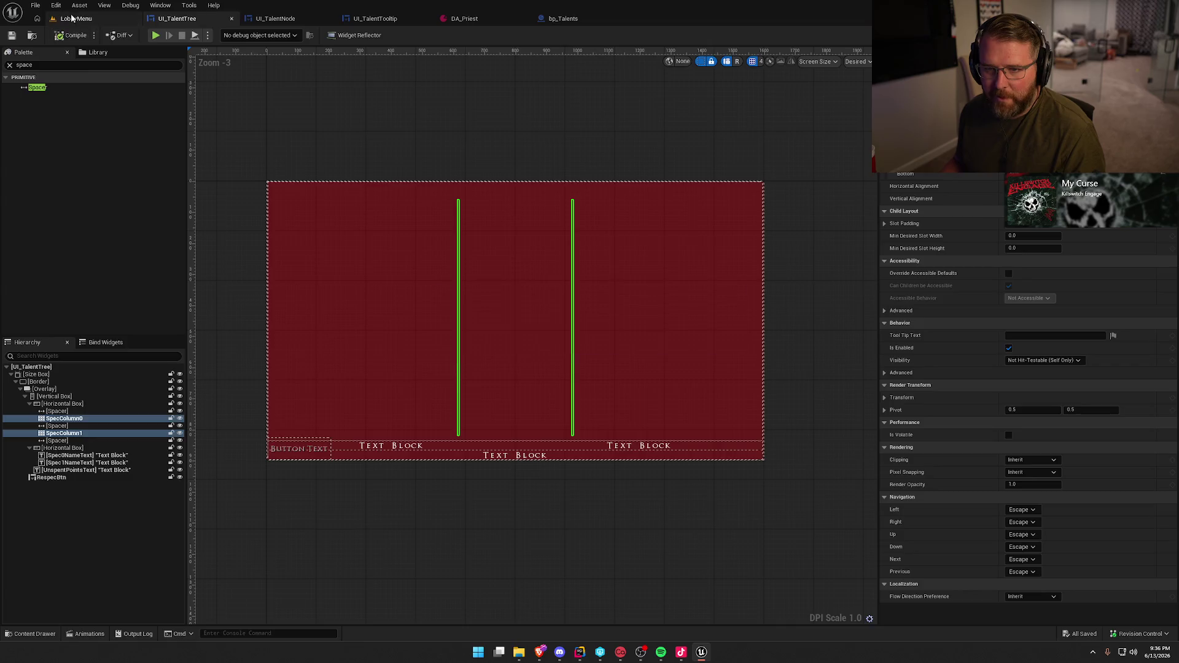
click(77, 18)
key(alt+p)
click(556, 108)
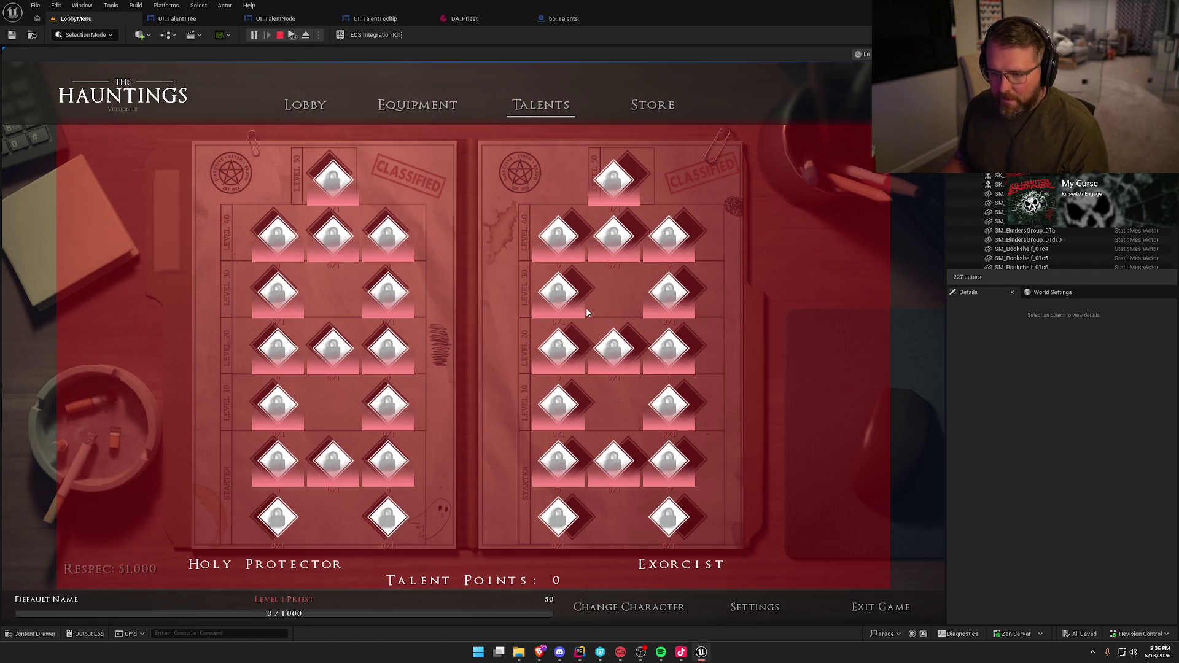
key(Escape)
Commit the adjusted column spacing value in UI_TalentTree and test-play the LobbyMenu level
click(177, 18)
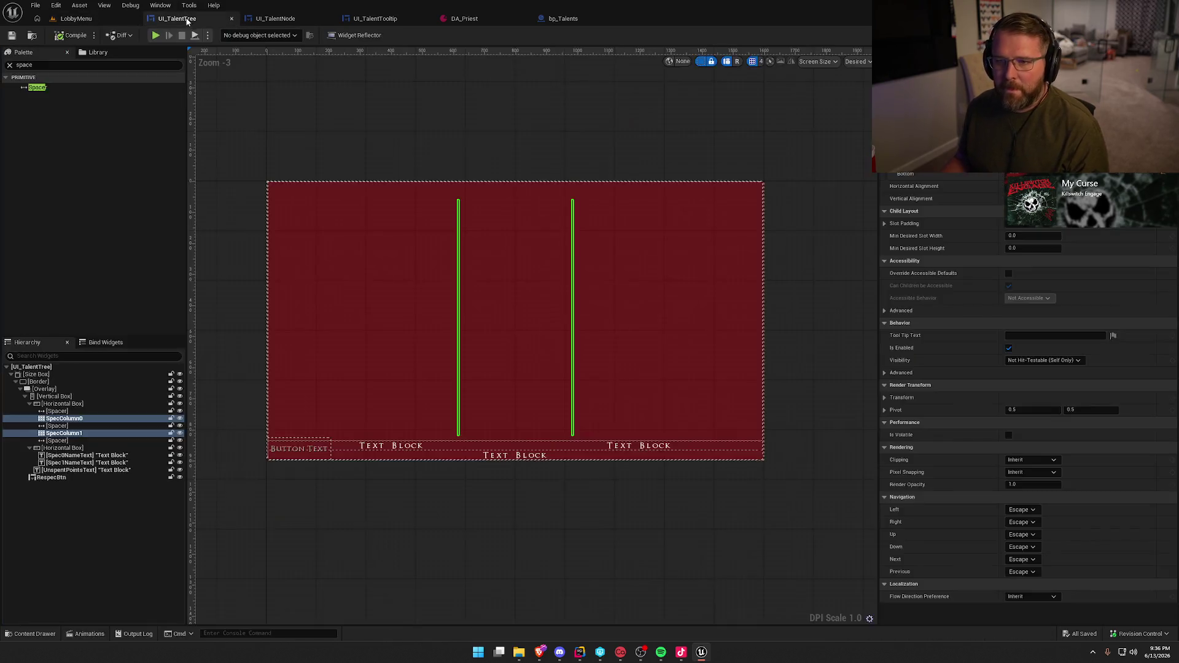
key(Return)
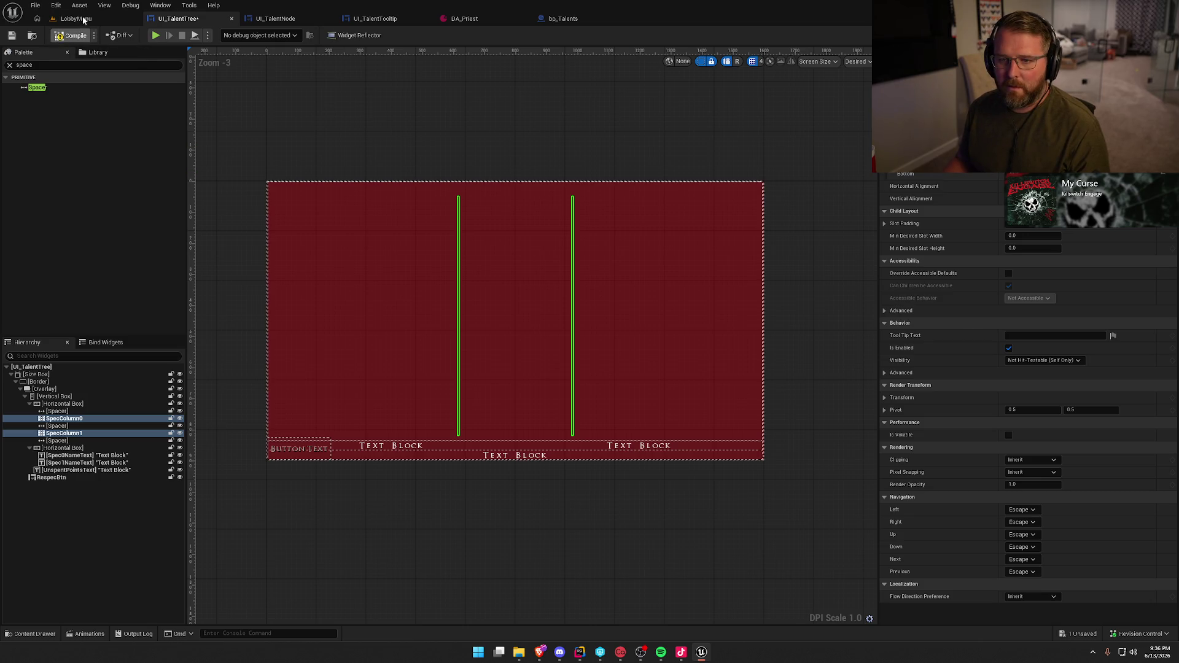
click(83, 20)
click(254, 35)
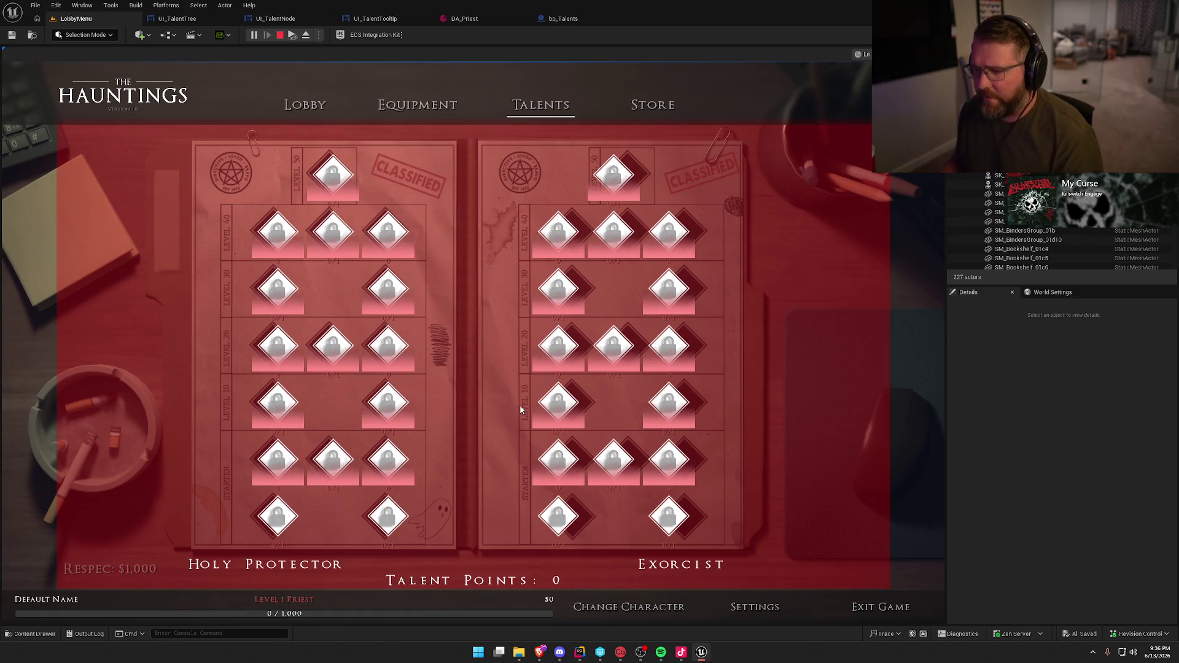
key(Escape)
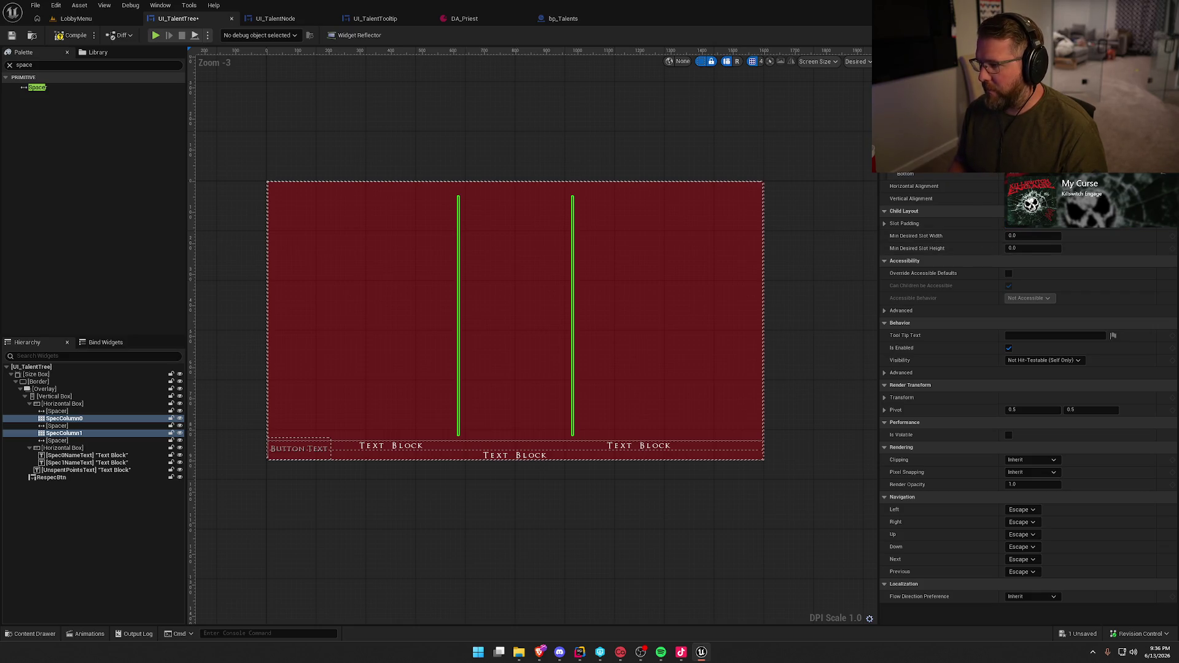
Play LobbyMenu again and check the Talents page, including the Divine Fury tooltip
click(76, 18)
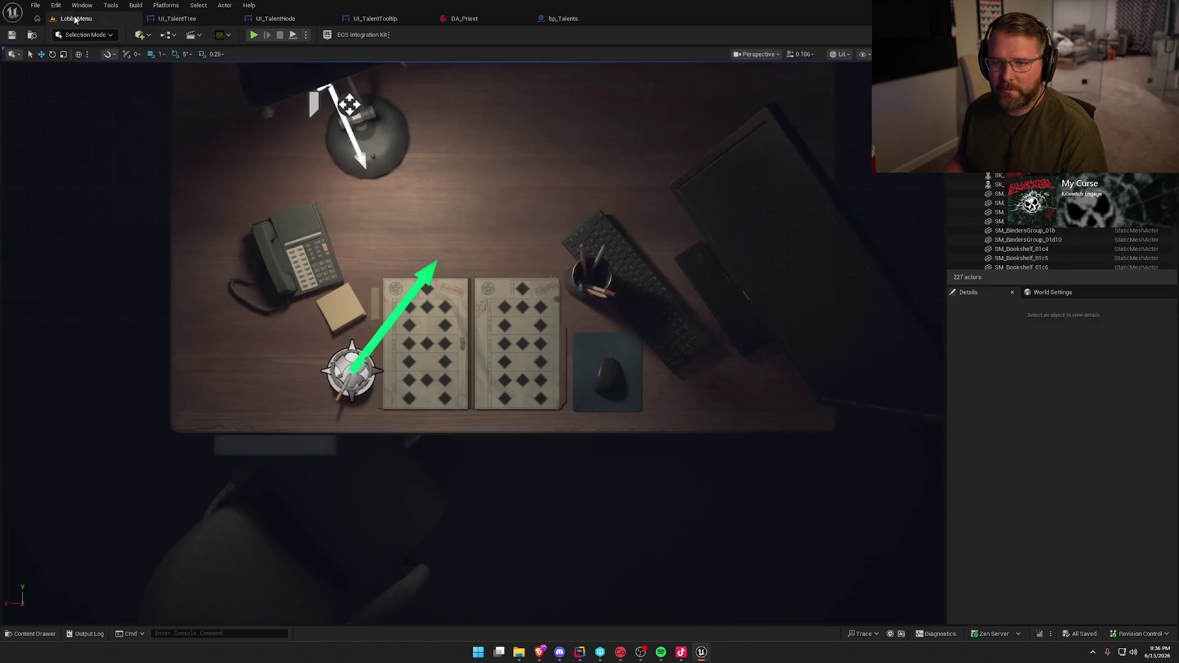
click(253, 35)
click(550, 111)
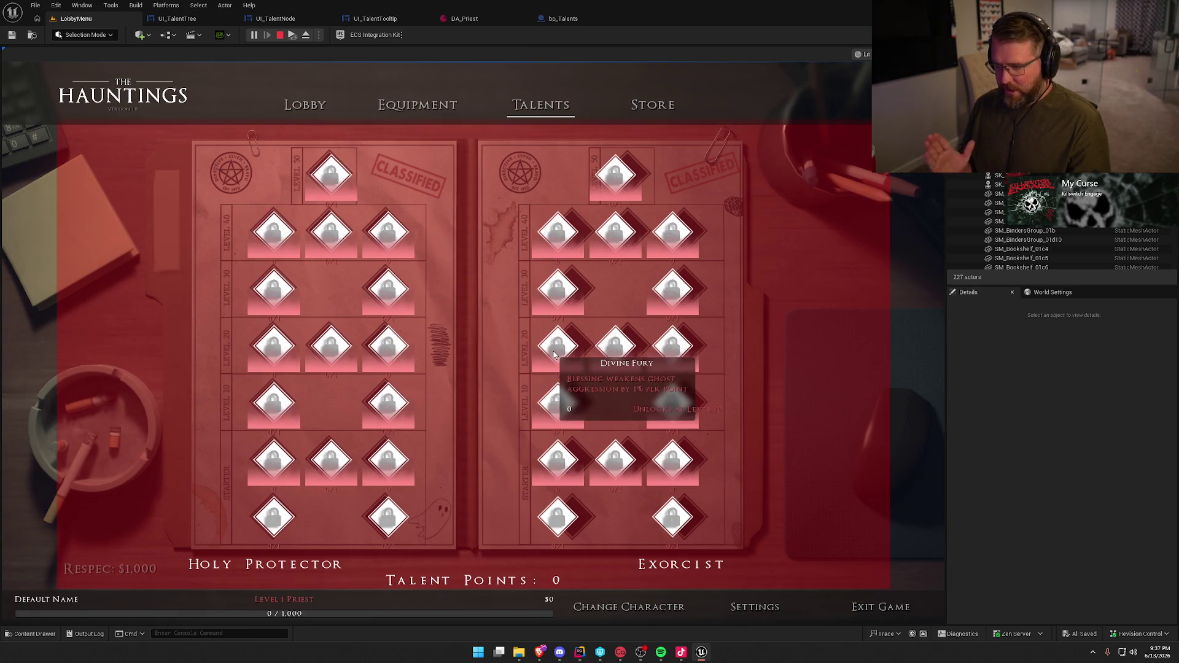
key(Escape)
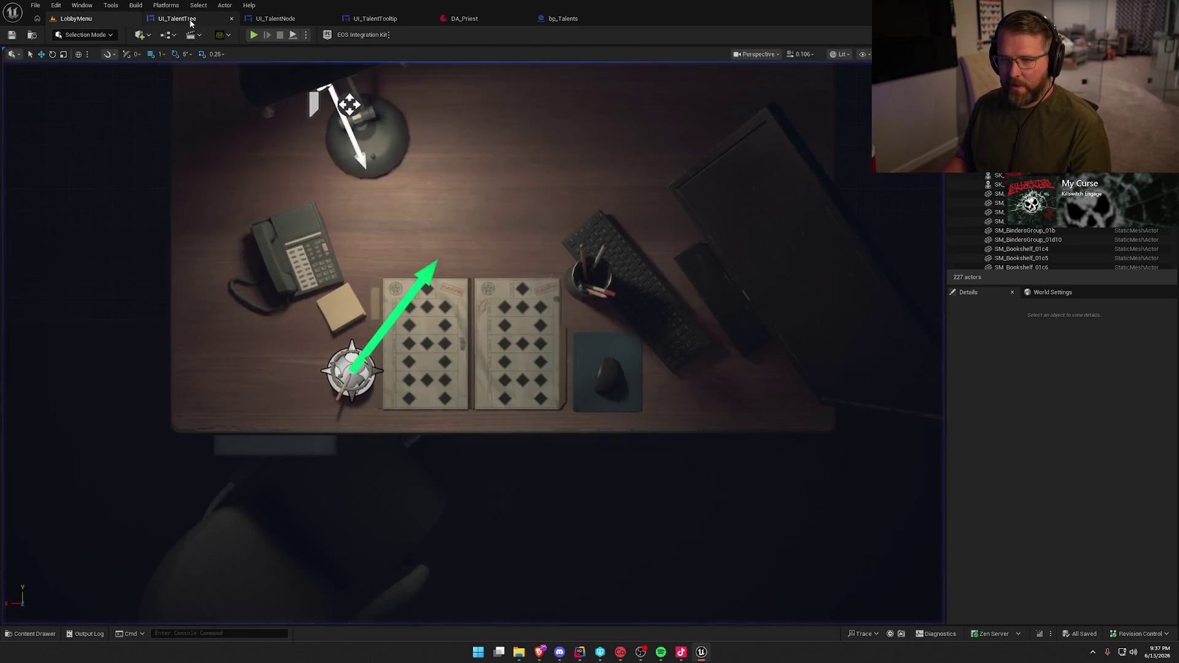
Select SpecColumn1 in UI_TalentTree and edit its left padding
click(177, 18)
click(54, 433)
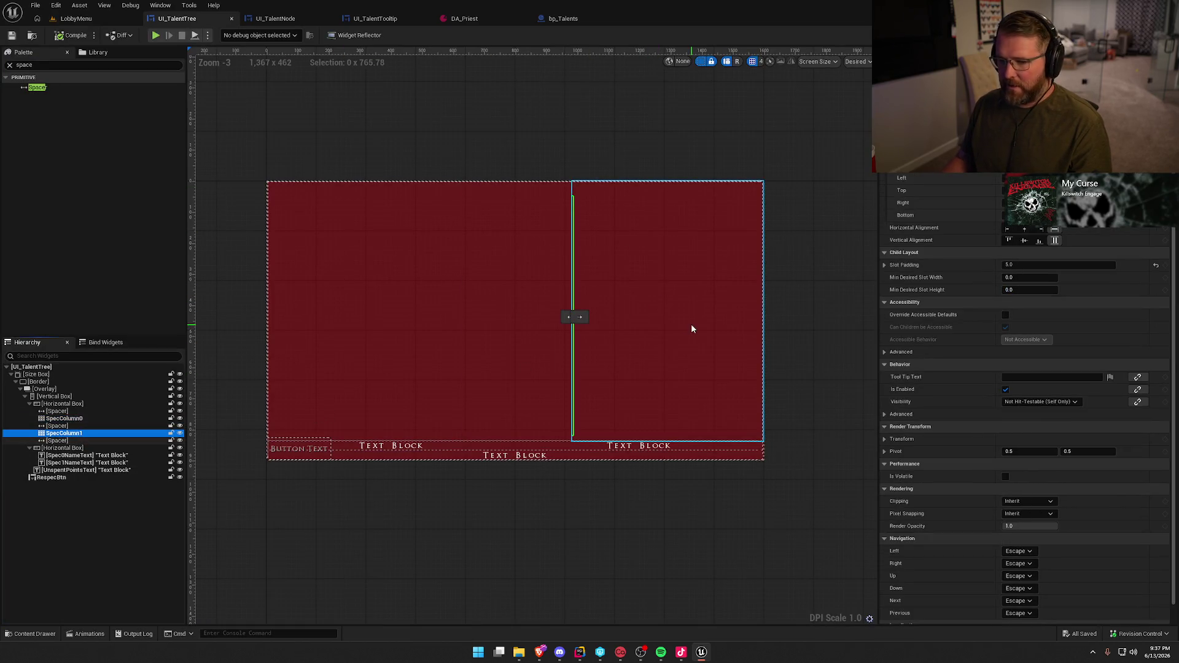
click(953, 185)
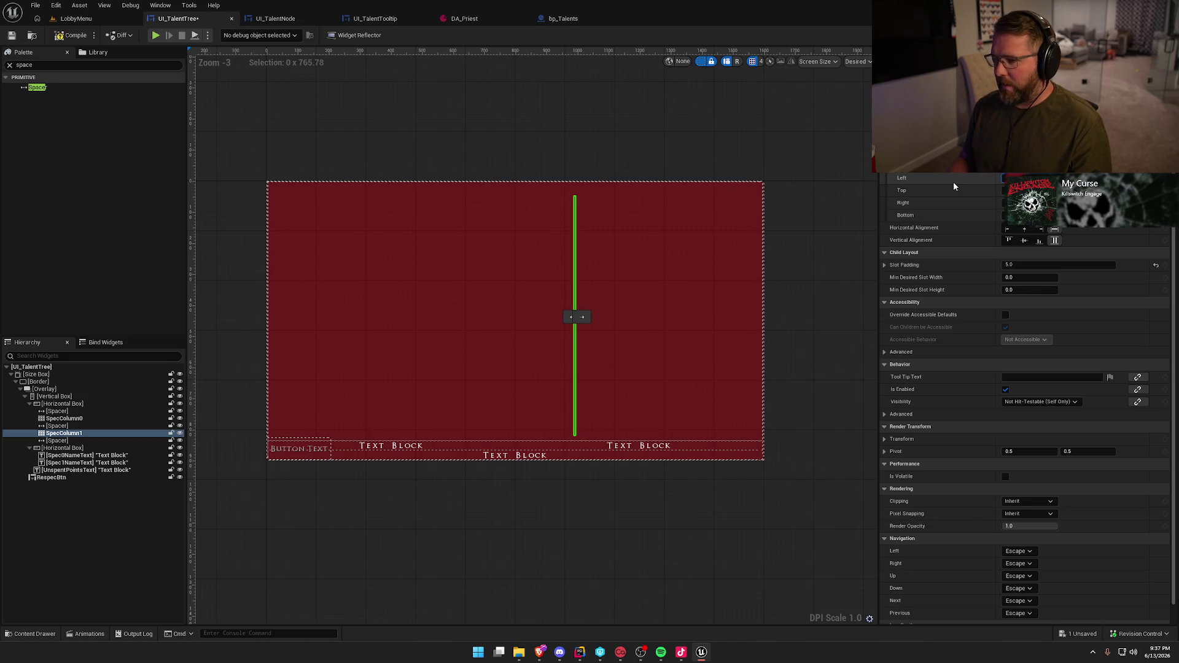
Play LobbyMenu, check the Consecrated Ground tooltip on Talents, then return to UI_TalentTree
click(82, 18)
click(255, 35)
click(548, 101)
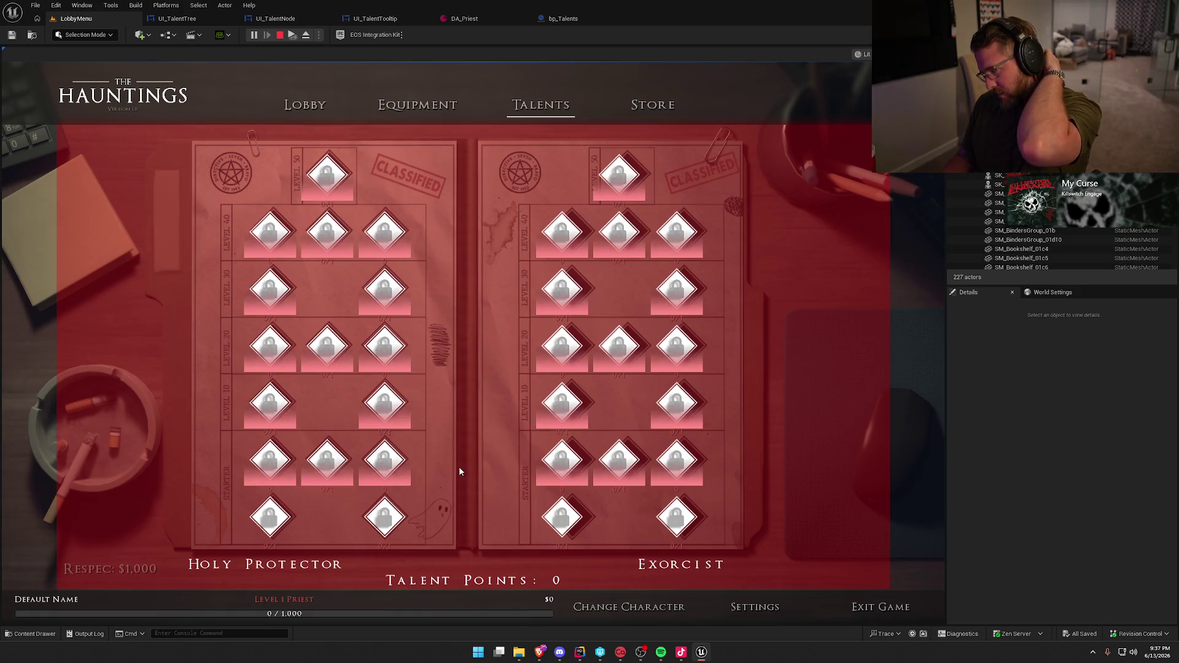
mouse_move(561, 222)
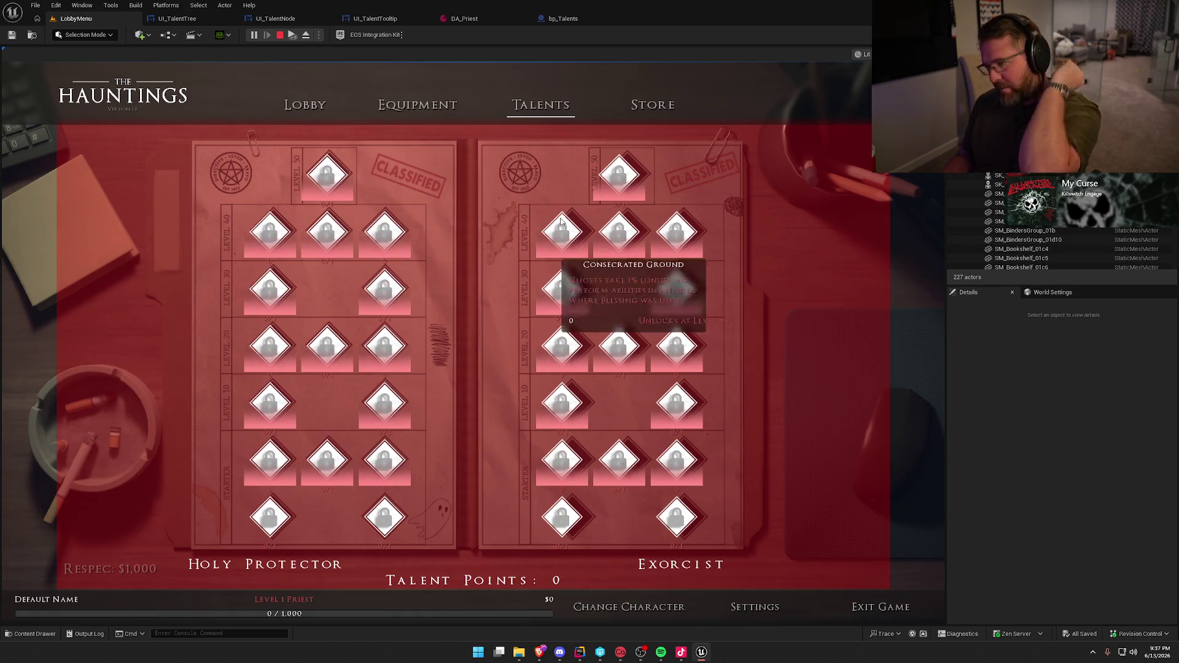
key(Escape)
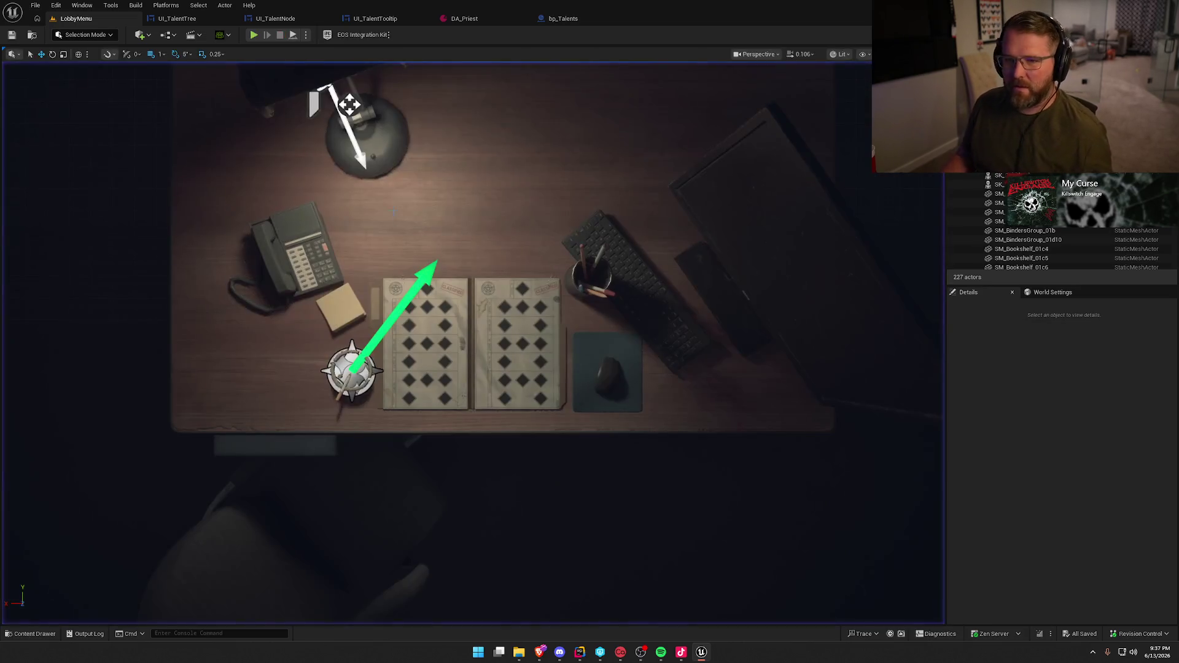
click(197, 19)
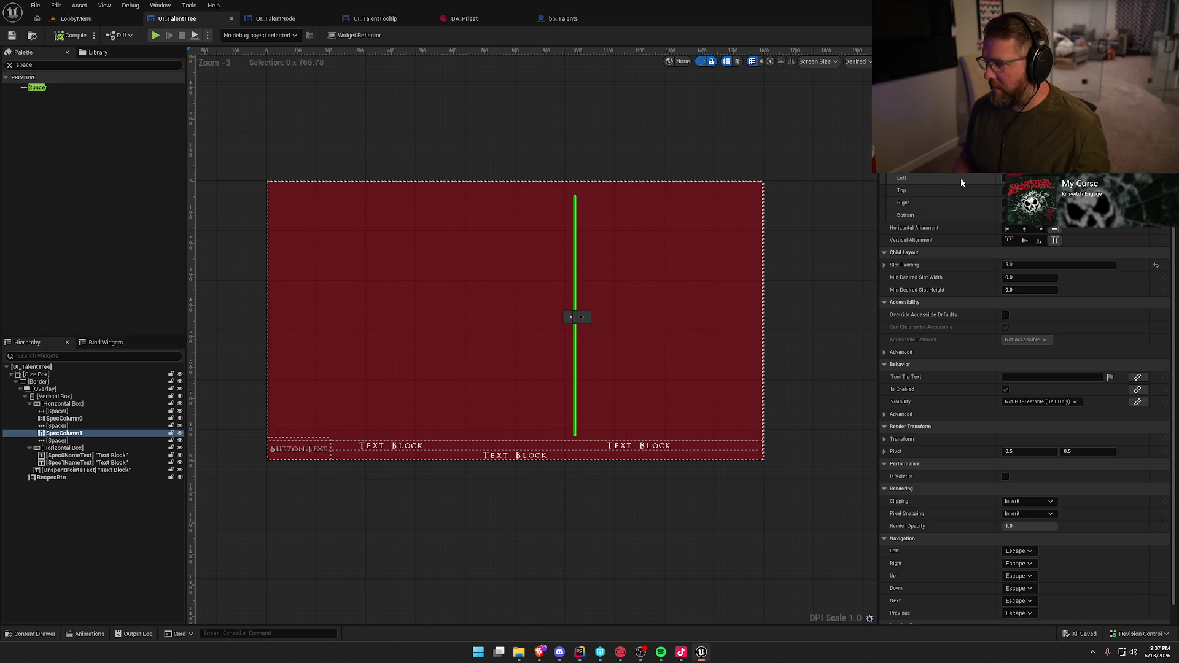
Commit new left and right padding on SpecColumn1 and check the Talents page in game
key(Tab)
key(Tab)
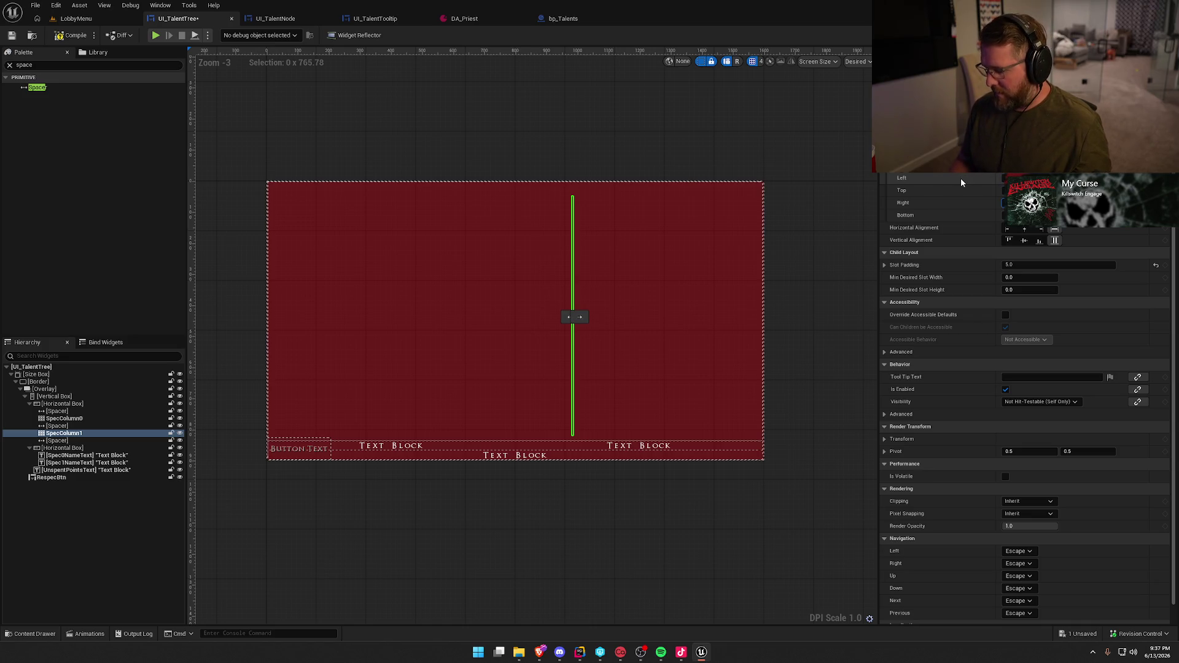
key(Return)
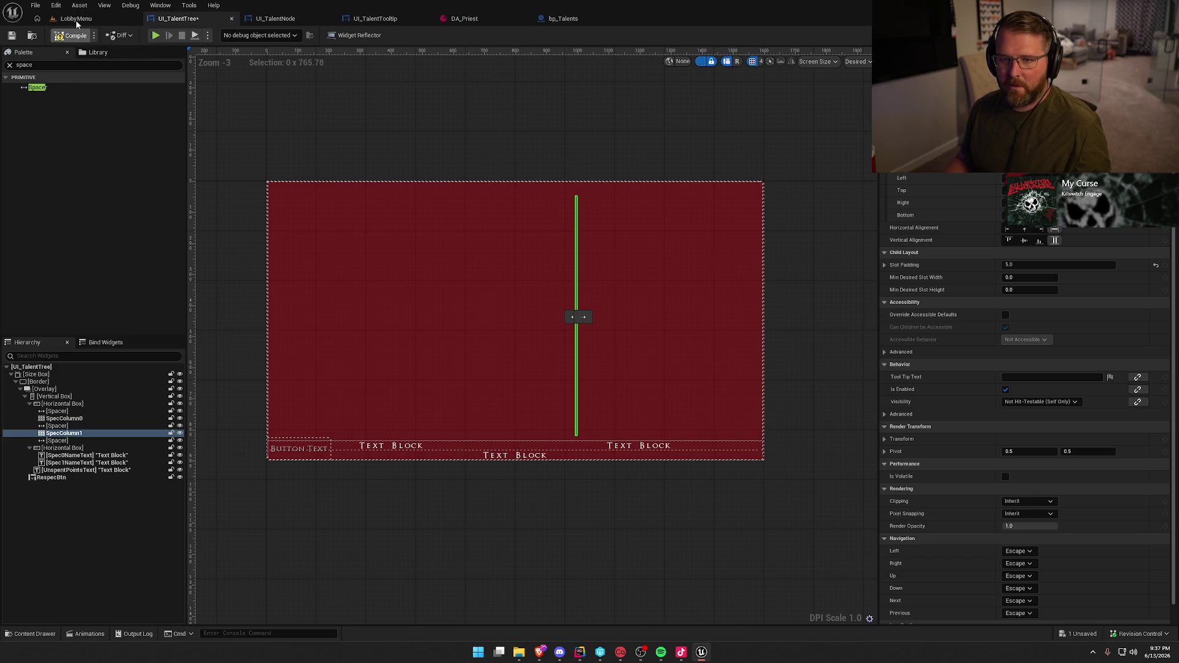
click(84, 19)
click(254, 35)
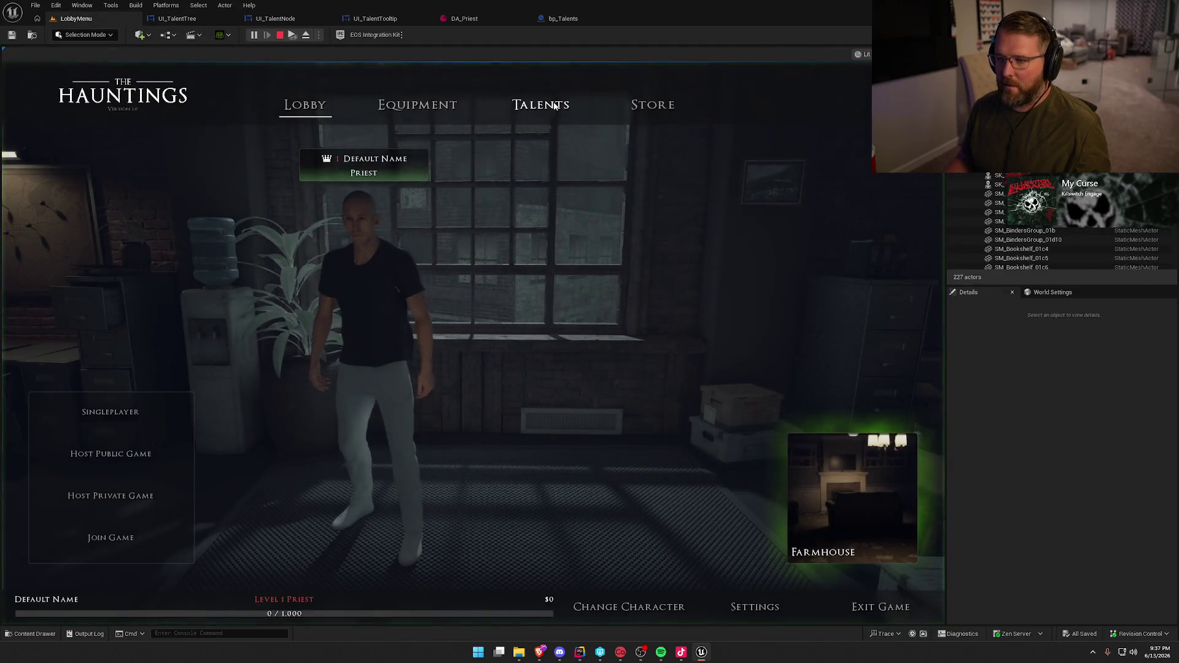
click(540, 105)
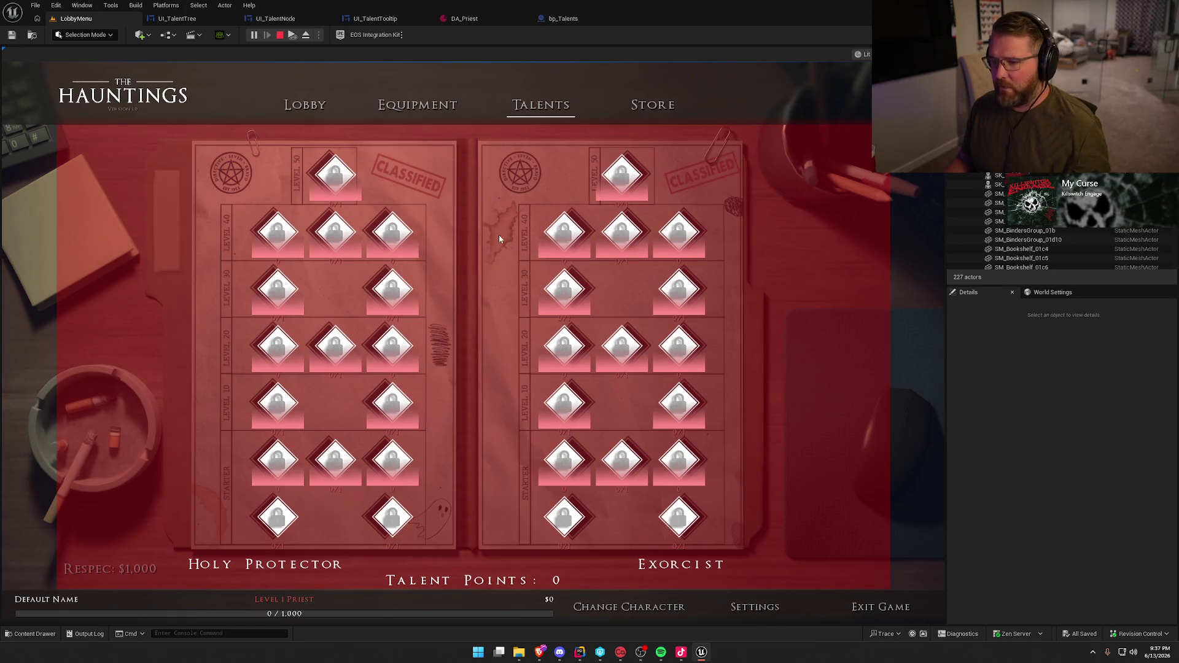
click(279, 35)
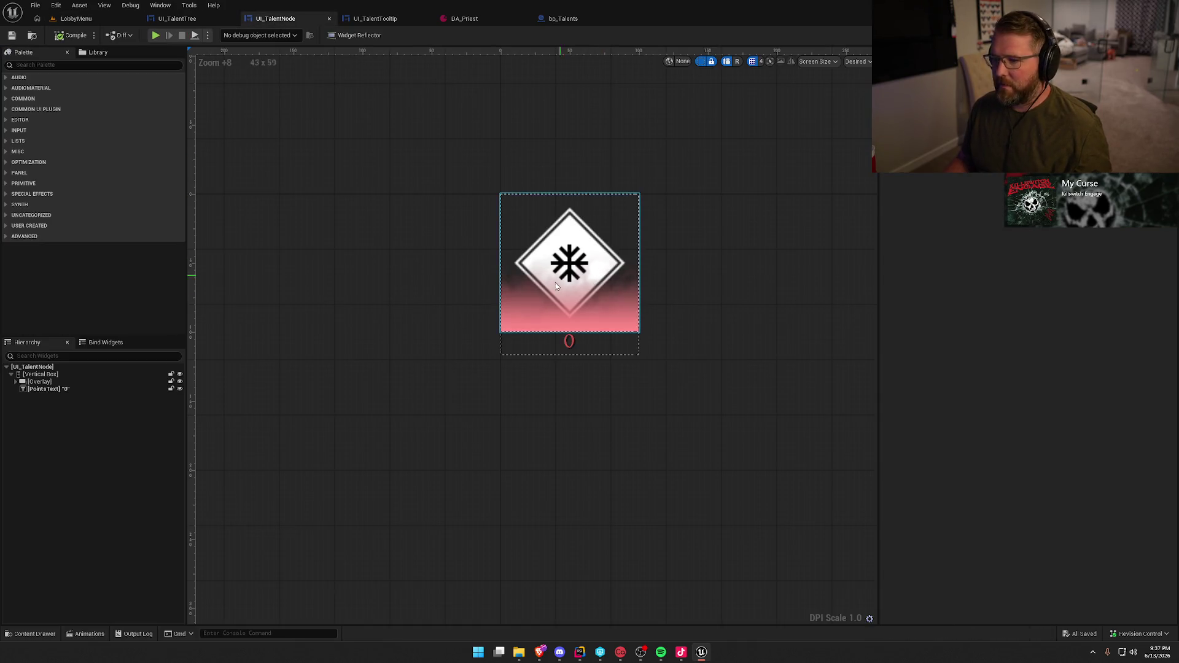
Shift the column divider left, widen the middle spacer slightly, and relaunch LobbyMenu
click(172, 19)
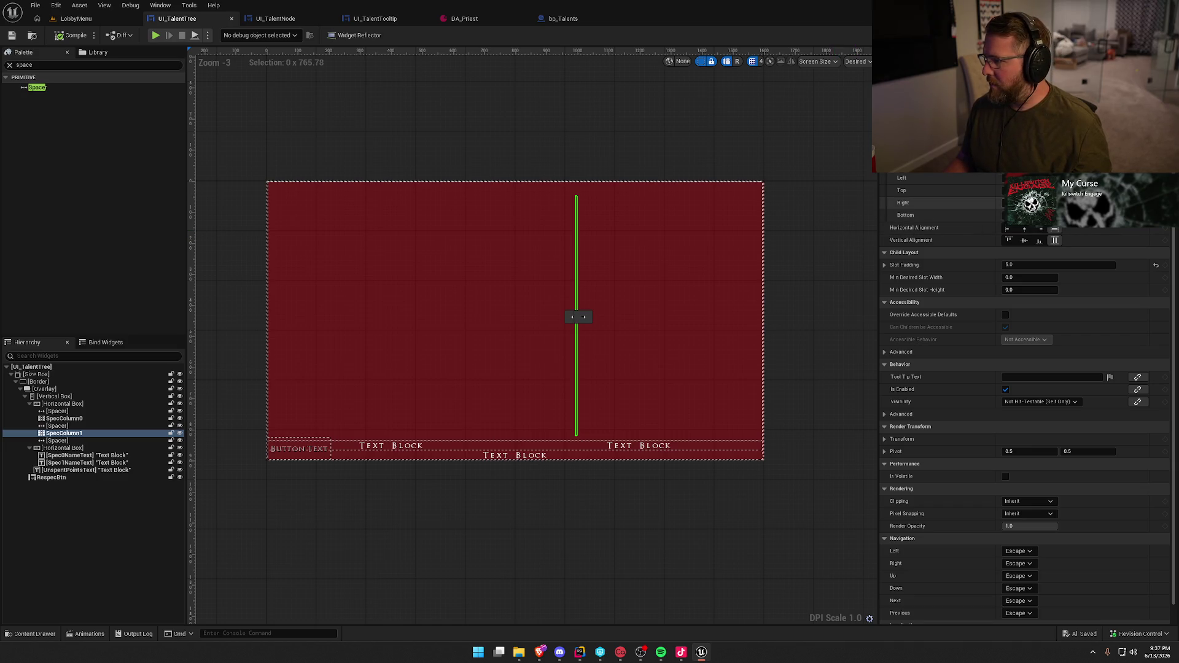
key(Return)
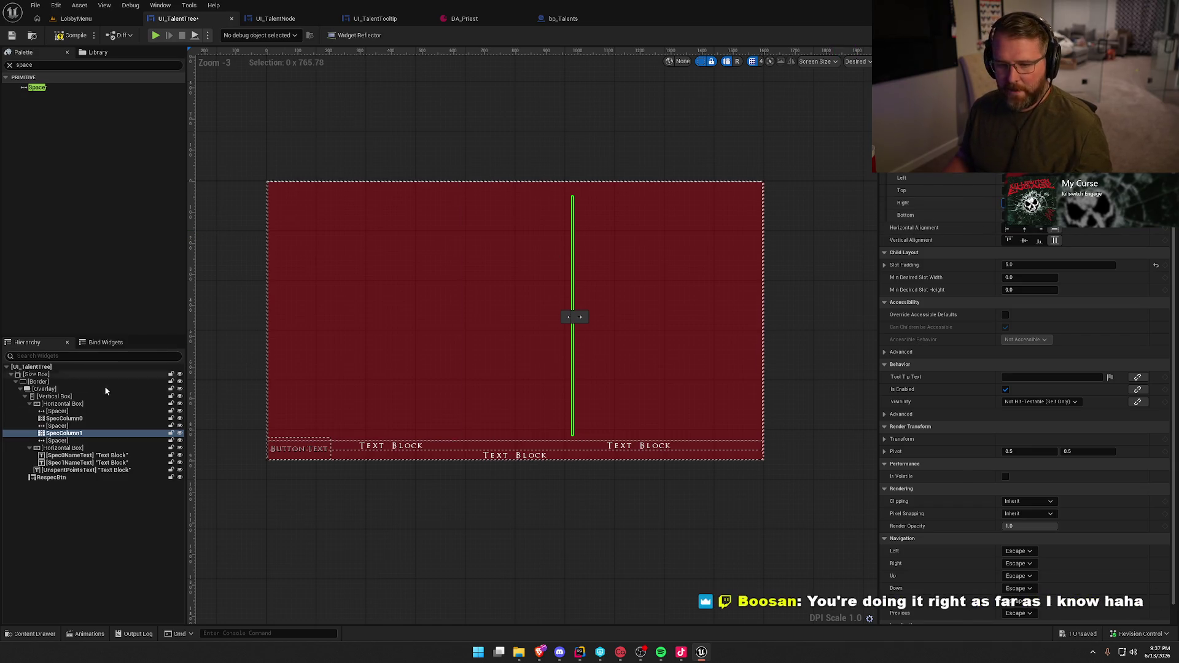
click(79, 426)
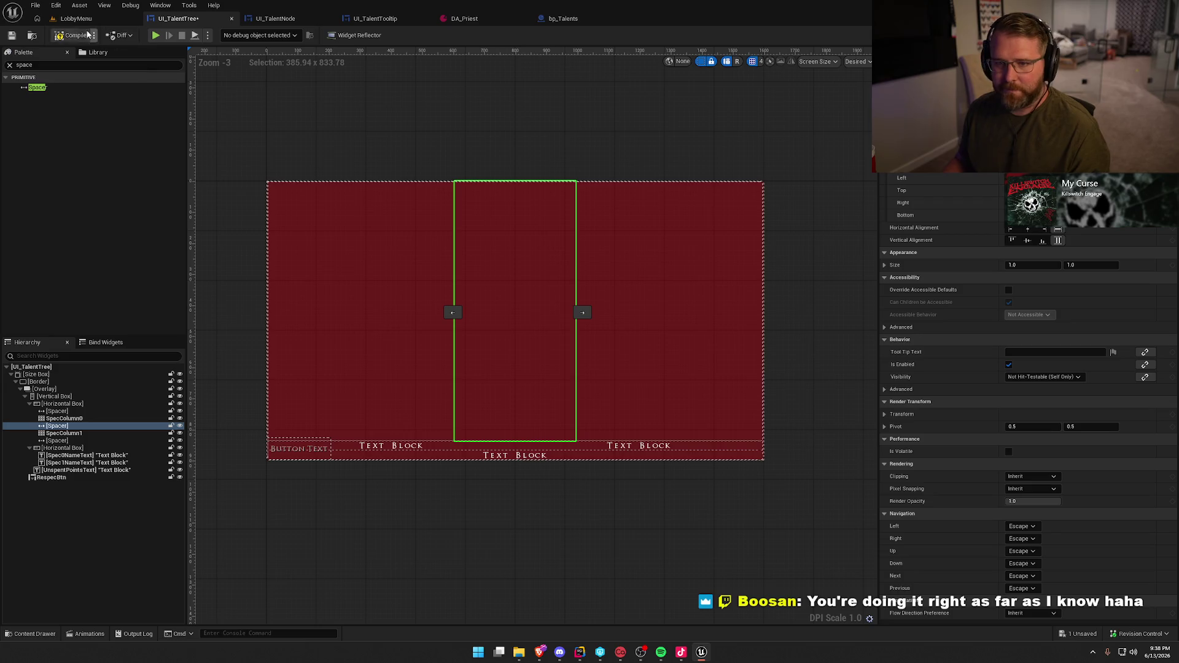
click(85, 18)
click(254, 35)
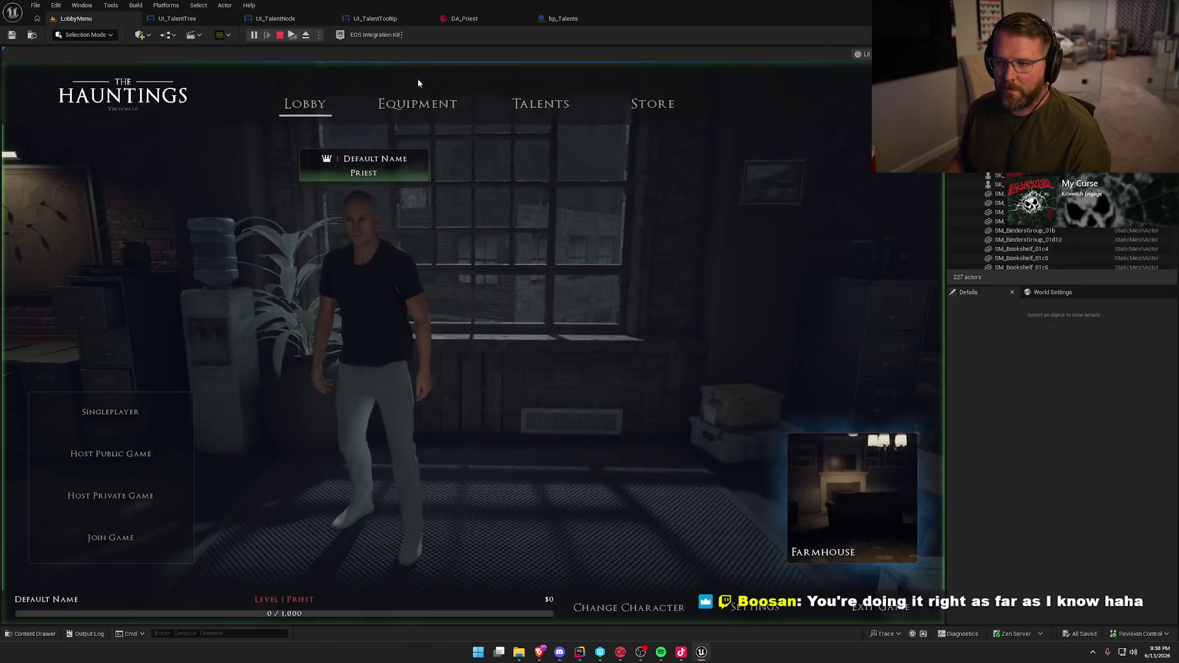
Open Talents in the running game and view Holy Protector tooltips, ending on Faithful Resurgence
click(539, 109)
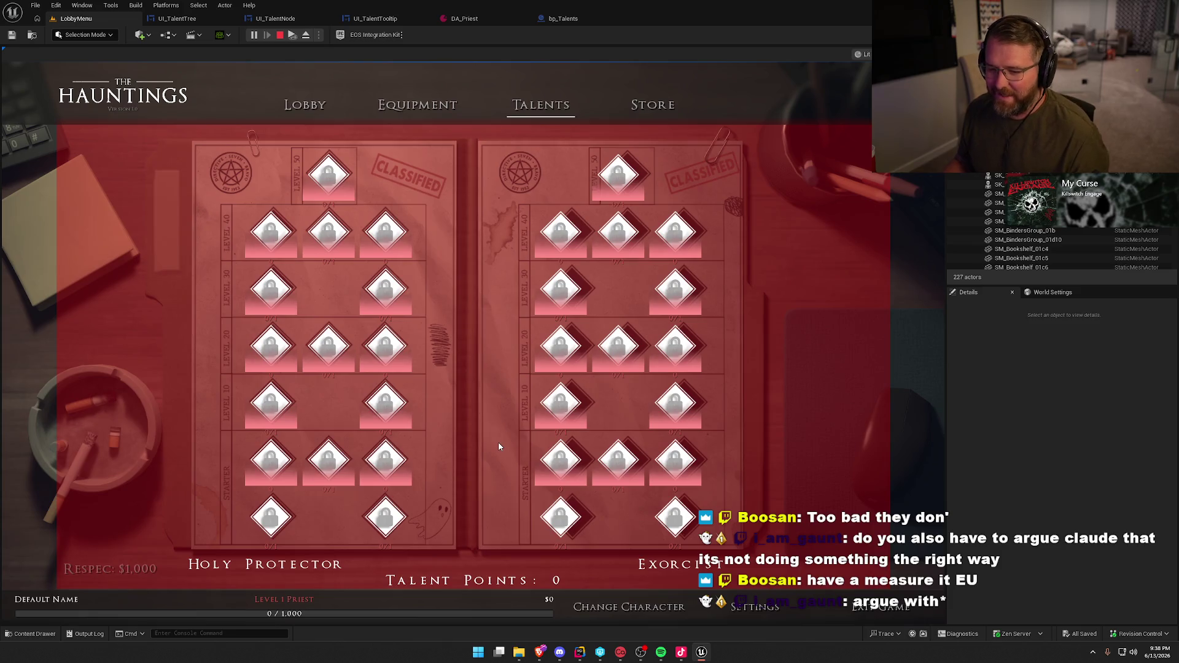
mouse_move(398, 407)
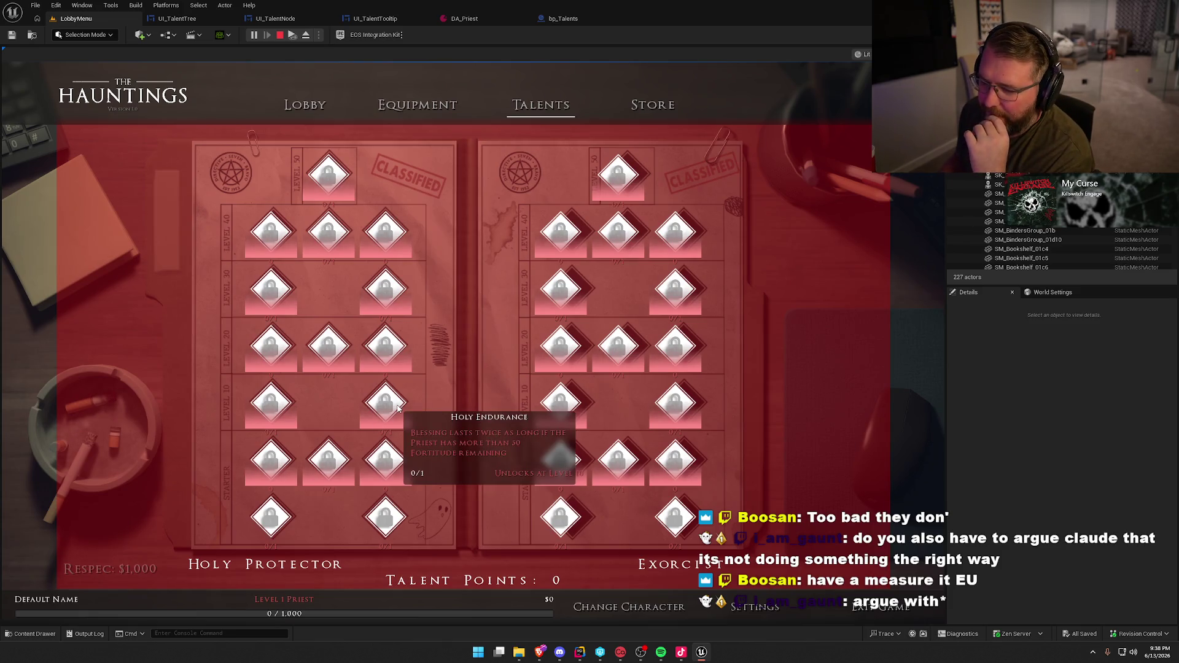
mouse_move(387, 289)
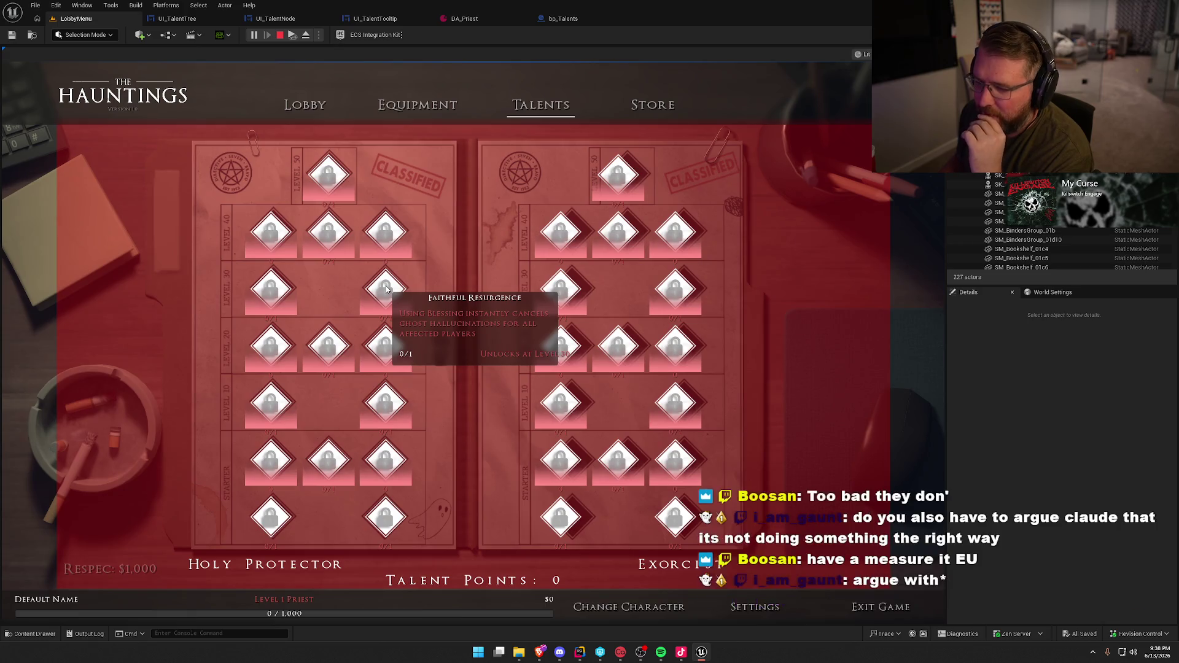
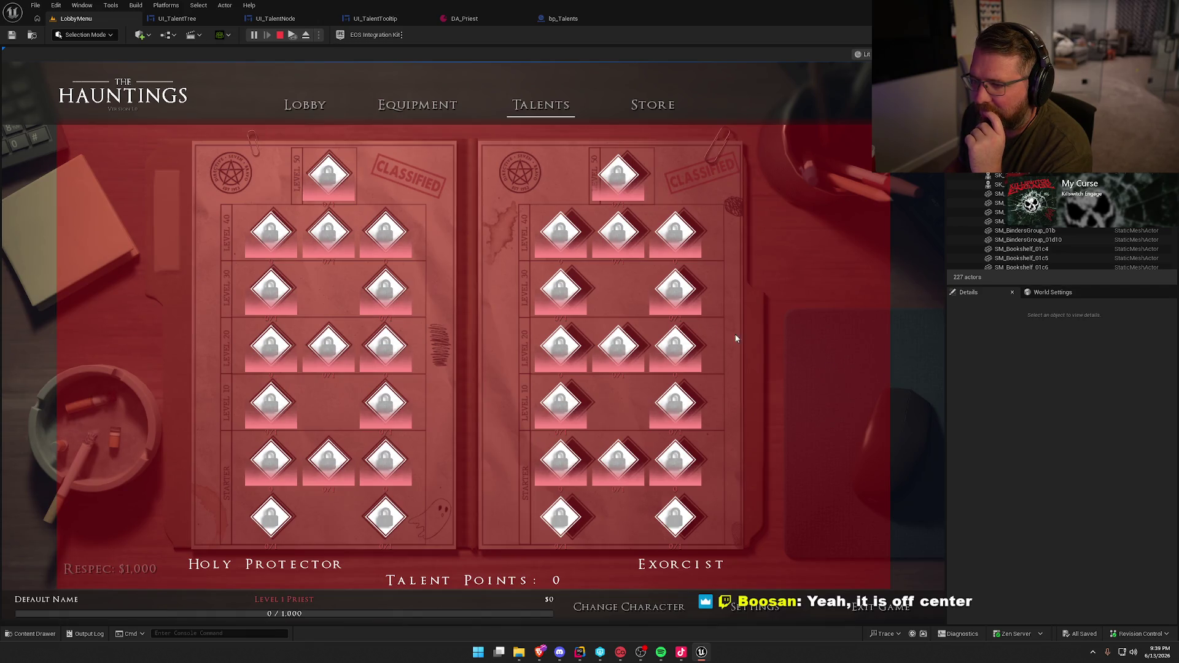
Stop the preview, undo a middle-spacer change, and narrow the right-hand spacer in UI_TalentTree
key(Escape)
click(177, 19)
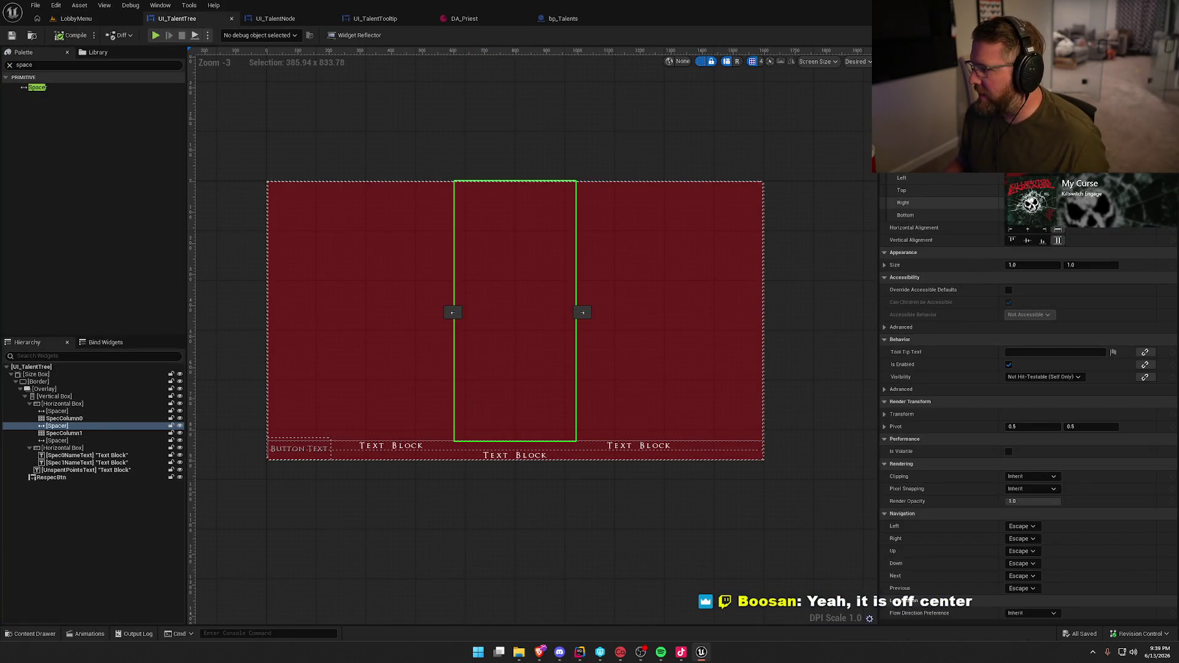
key(Return)
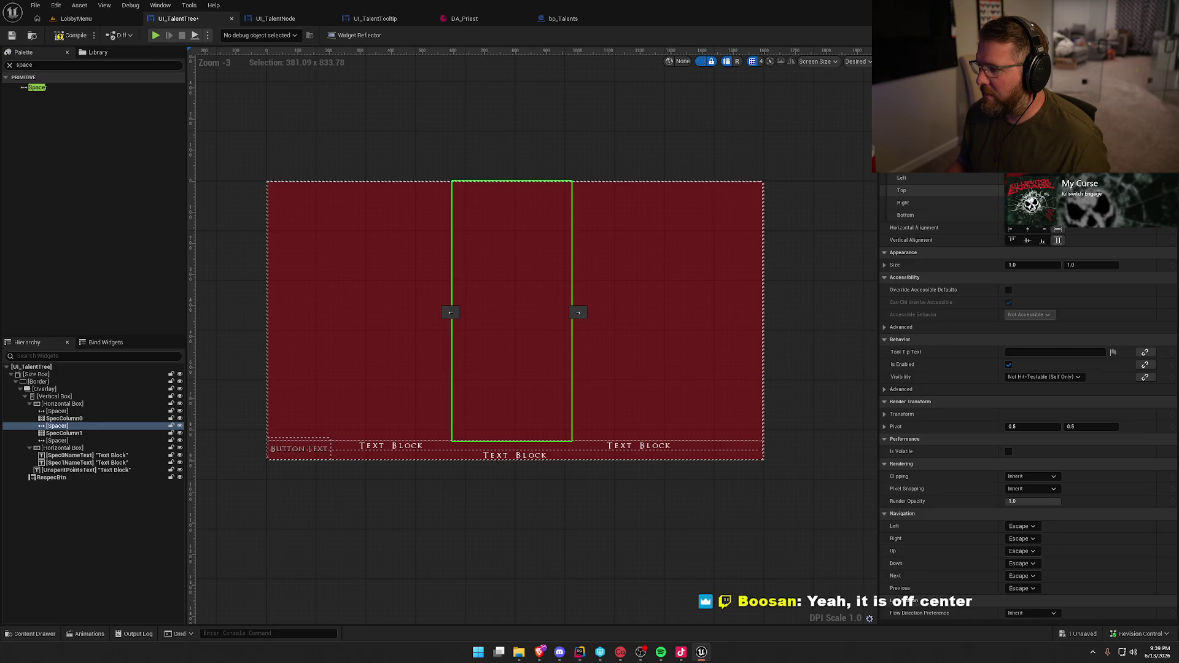
key(ctrl+z)
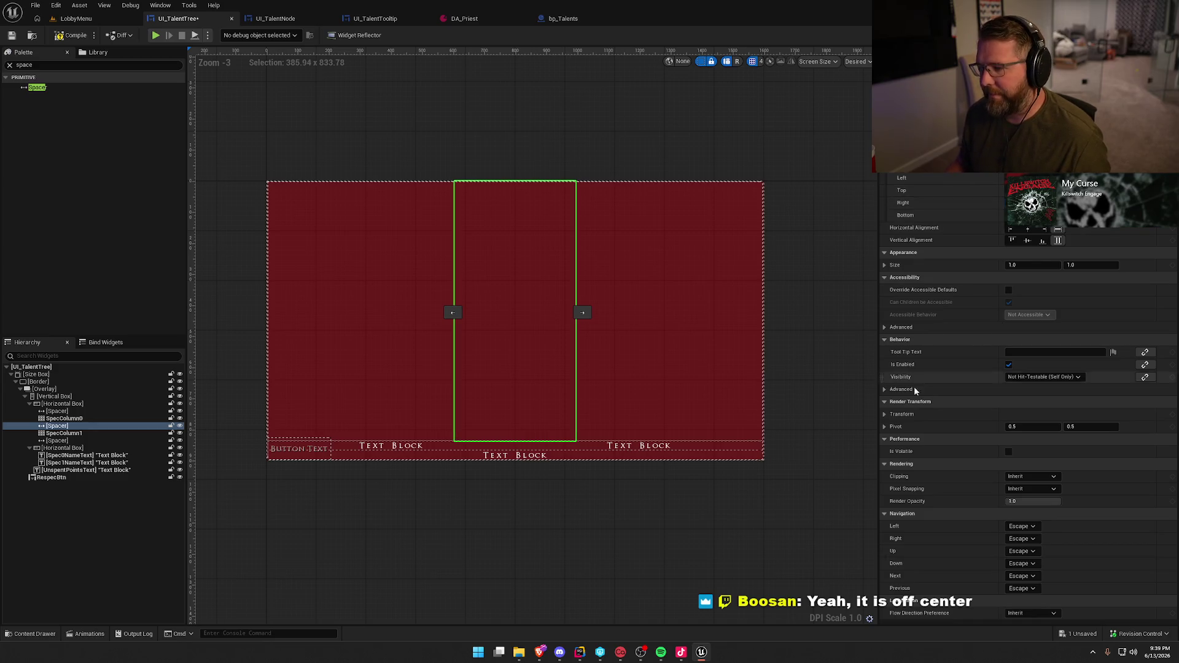
click(698, 301)
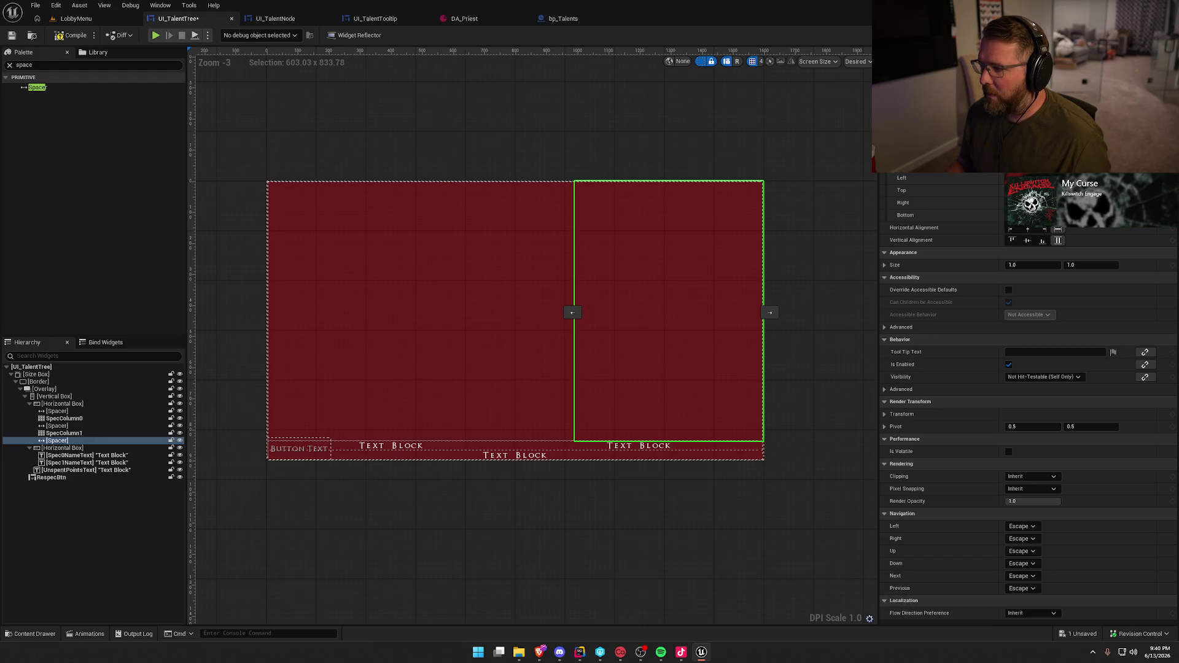
key(Return)
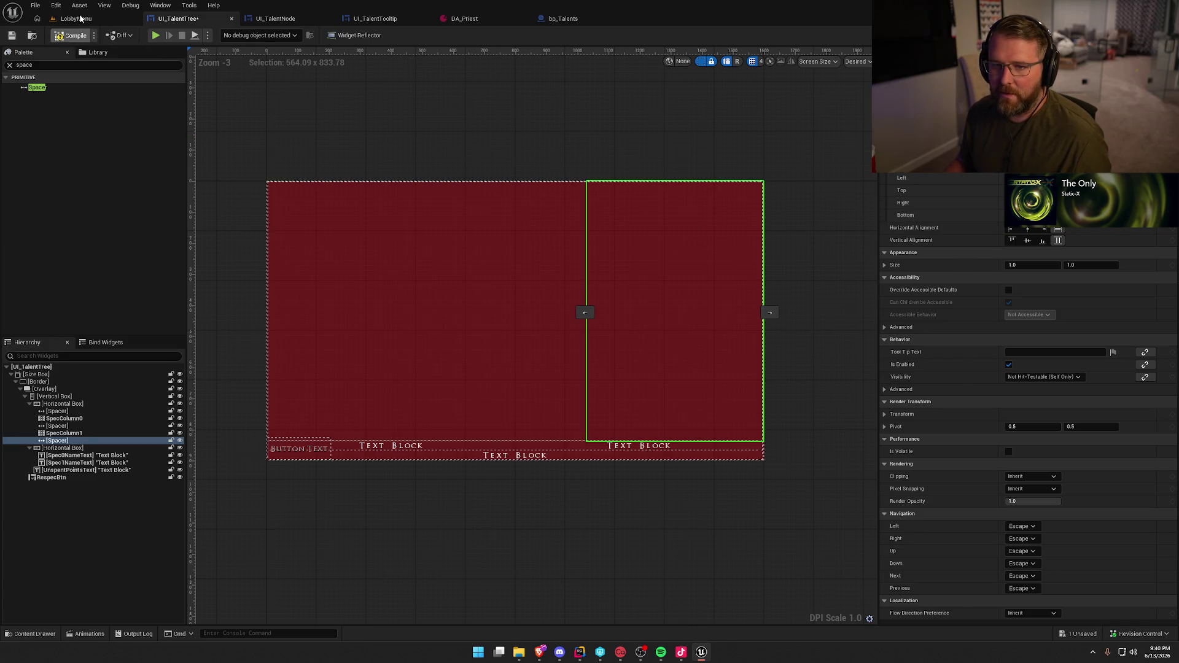
click(79, 19)
Play the game and check the Holy Protector and Exorcist trees on the Talents page
click(254, 35)
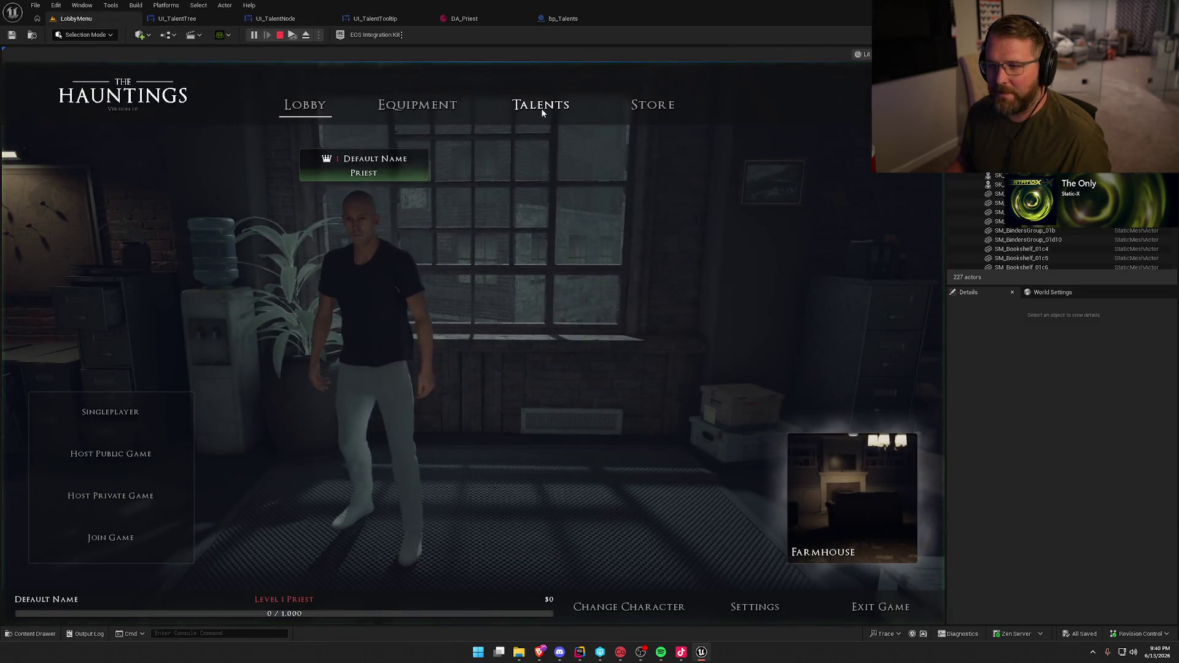
click(543, 112)
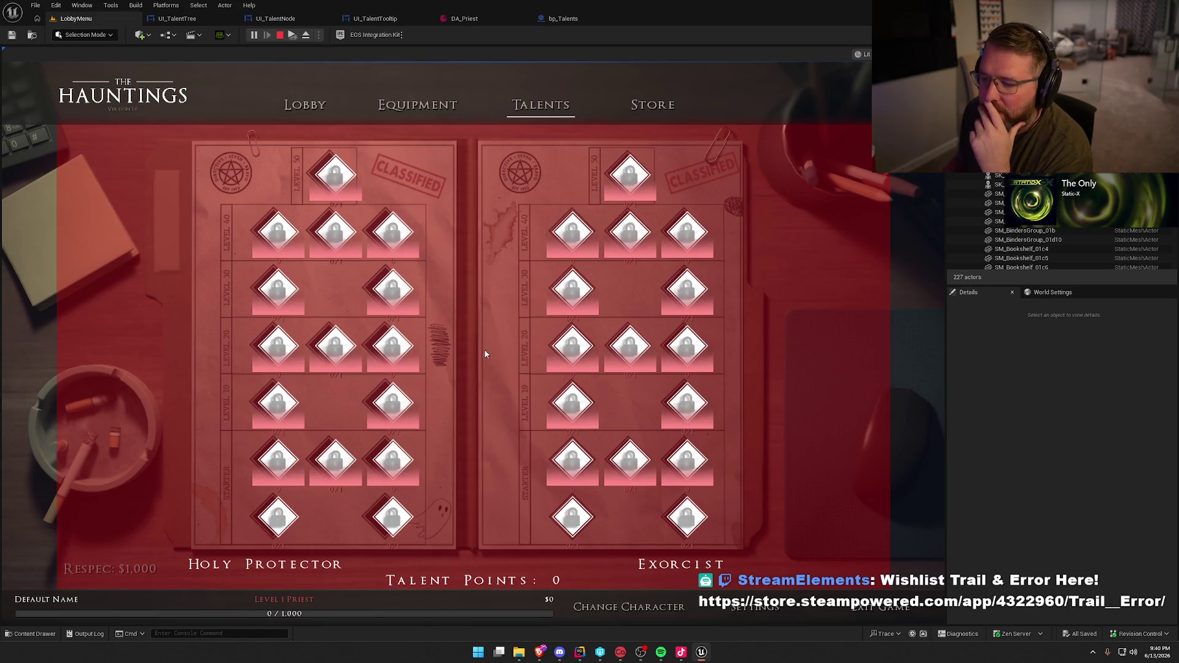
mouse_move(552, 372)
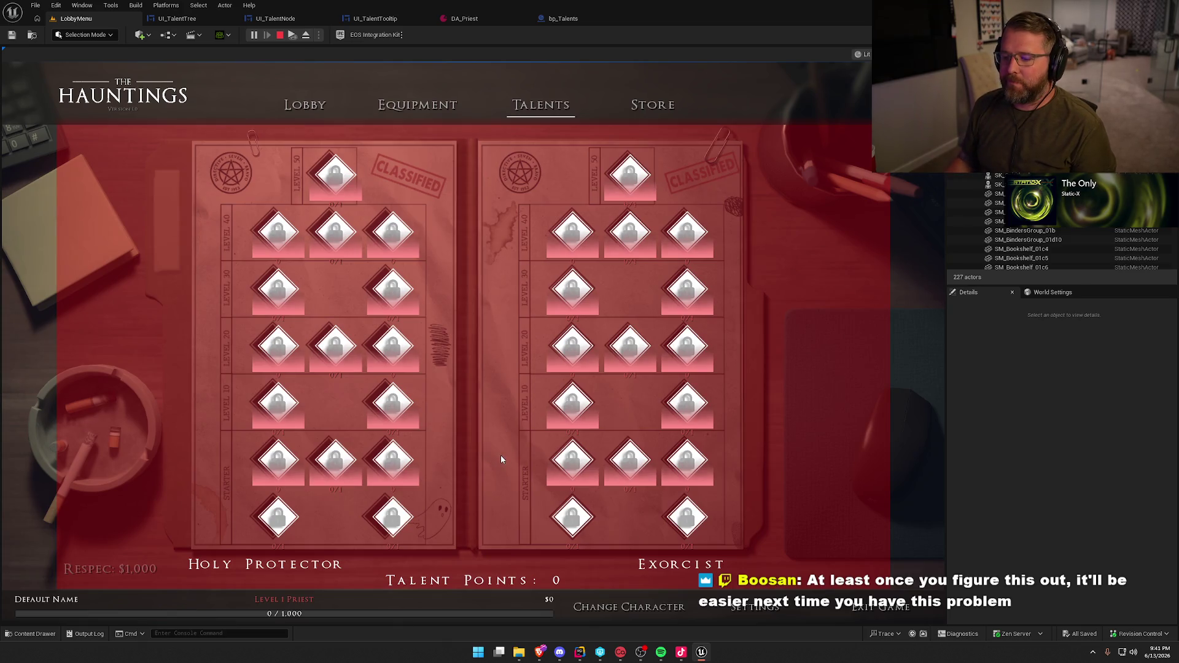
key(Escape)
In UI_TalentTree, inspect the Overlay, Border and Size Box containers, then select the Overlay
click(177, 21)
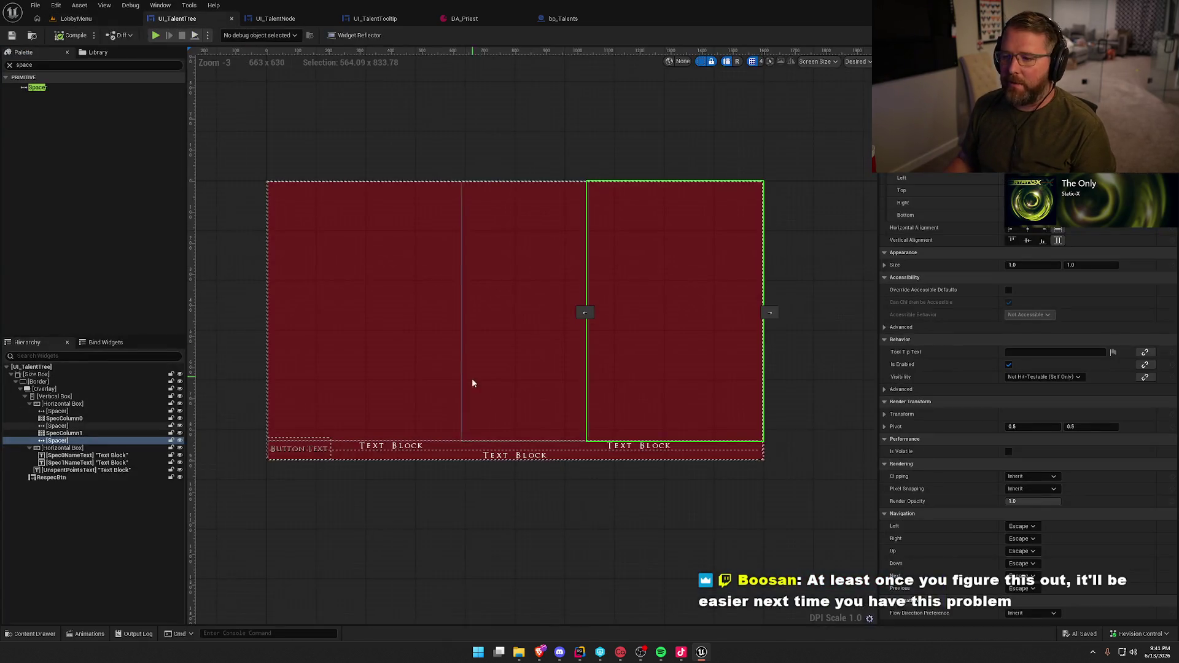
click(50, 389)
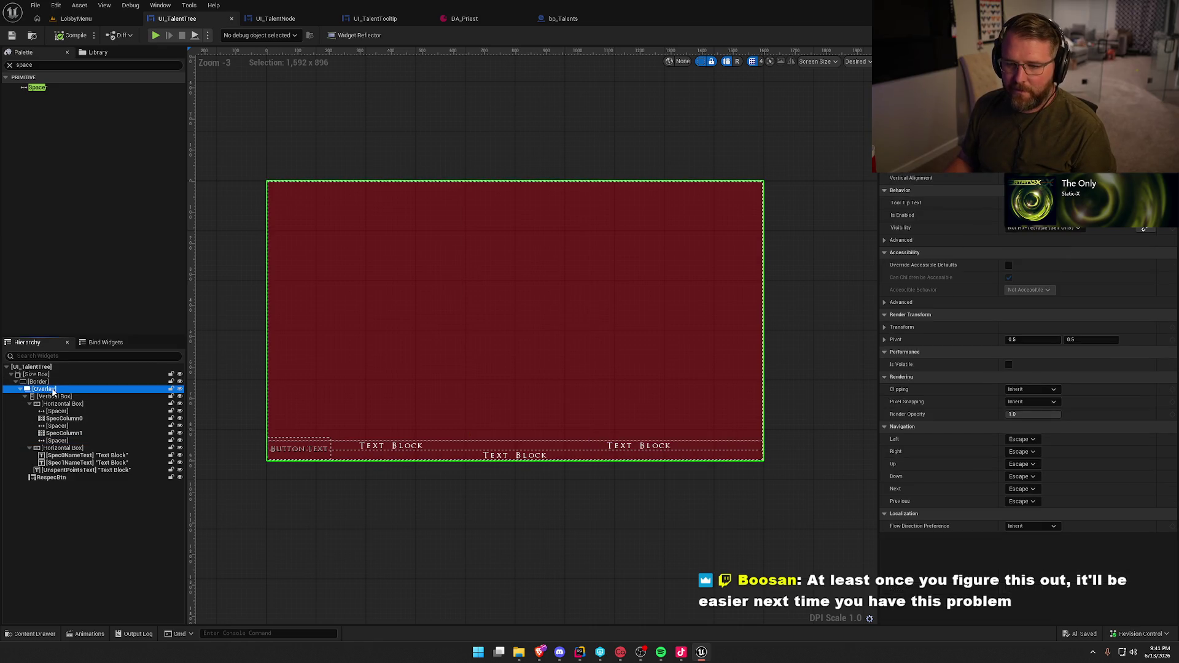
click(40, 382)
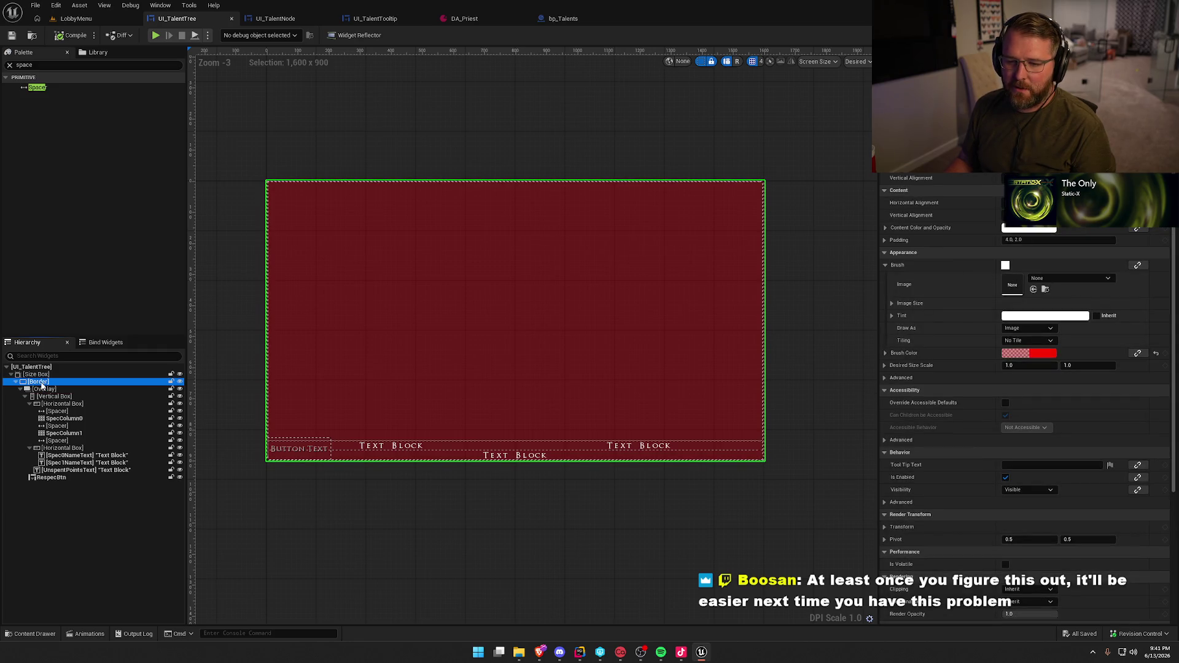
click(35, 376)
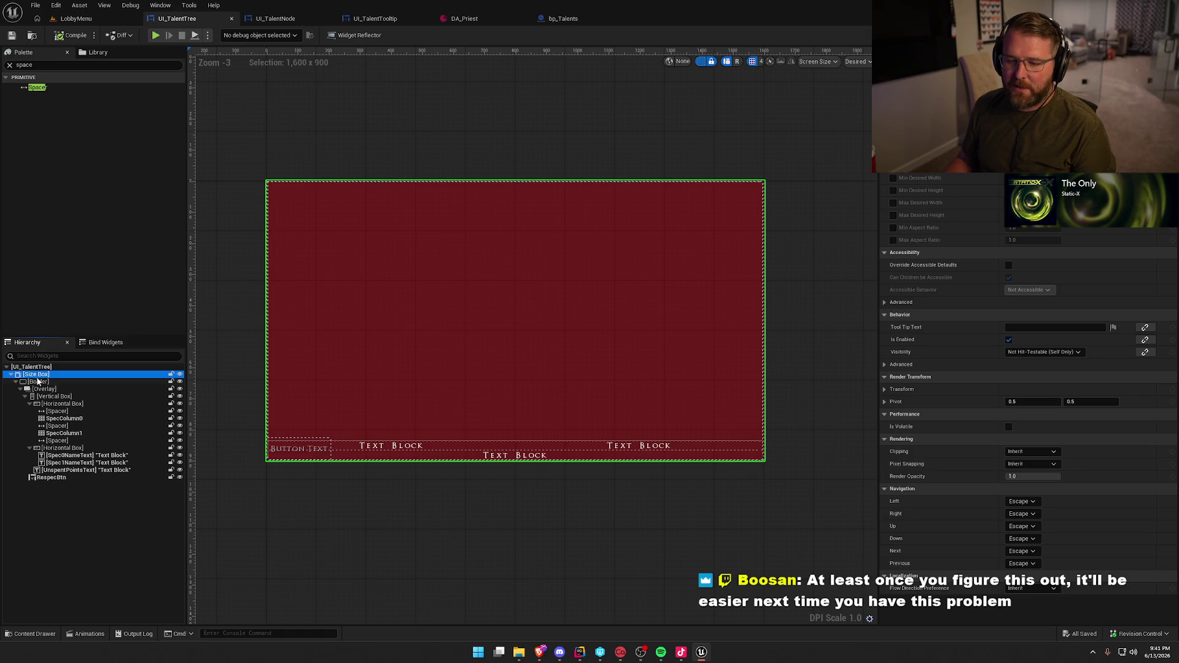
click(40, 382)
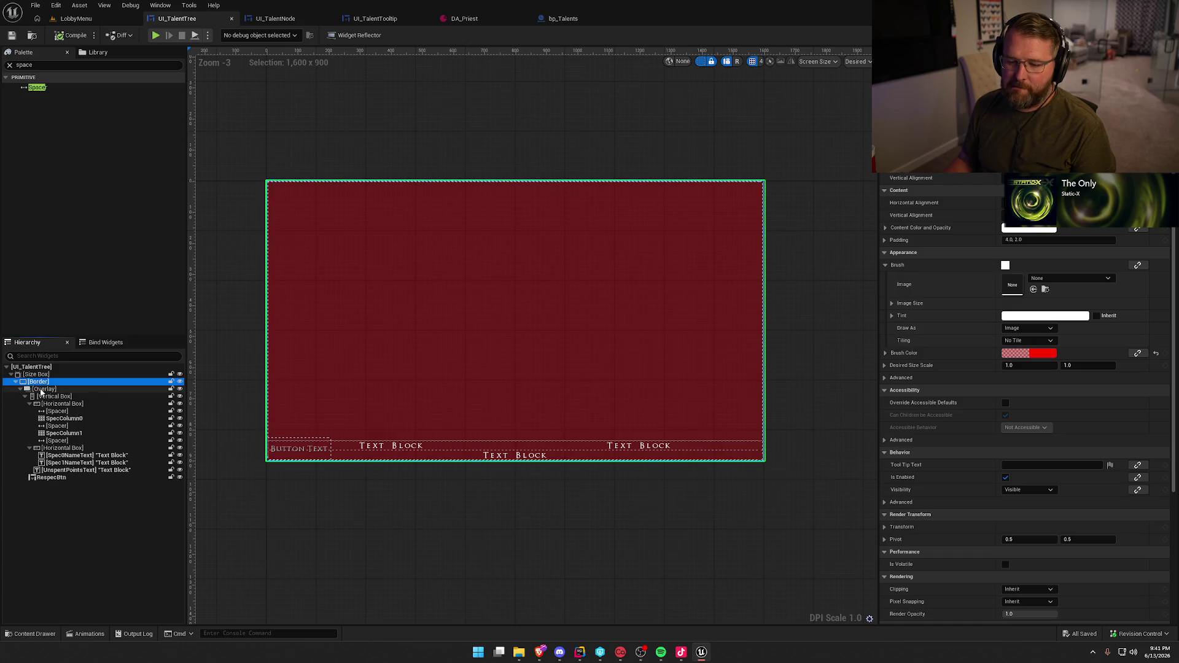
click(42, 389)
right_click(41, 390)
Replace the Overlay with a Canvas Panel and inspect its Vertical Box and RespecBtn children
mouse_move(86, 487)
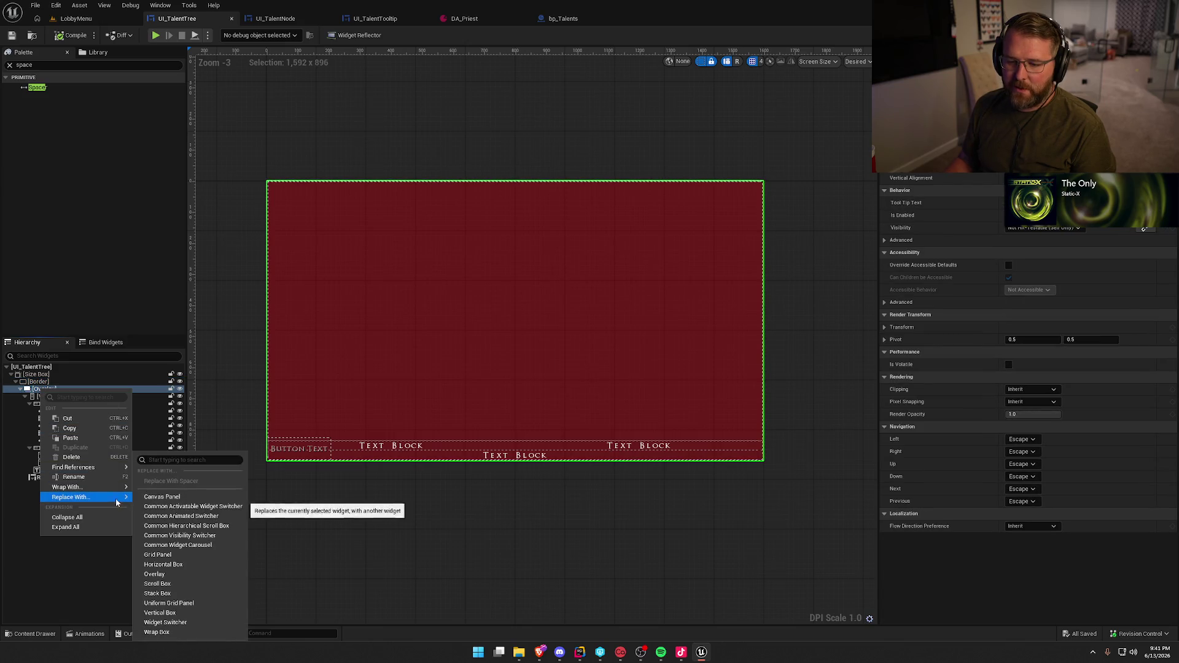
click(191, 500)
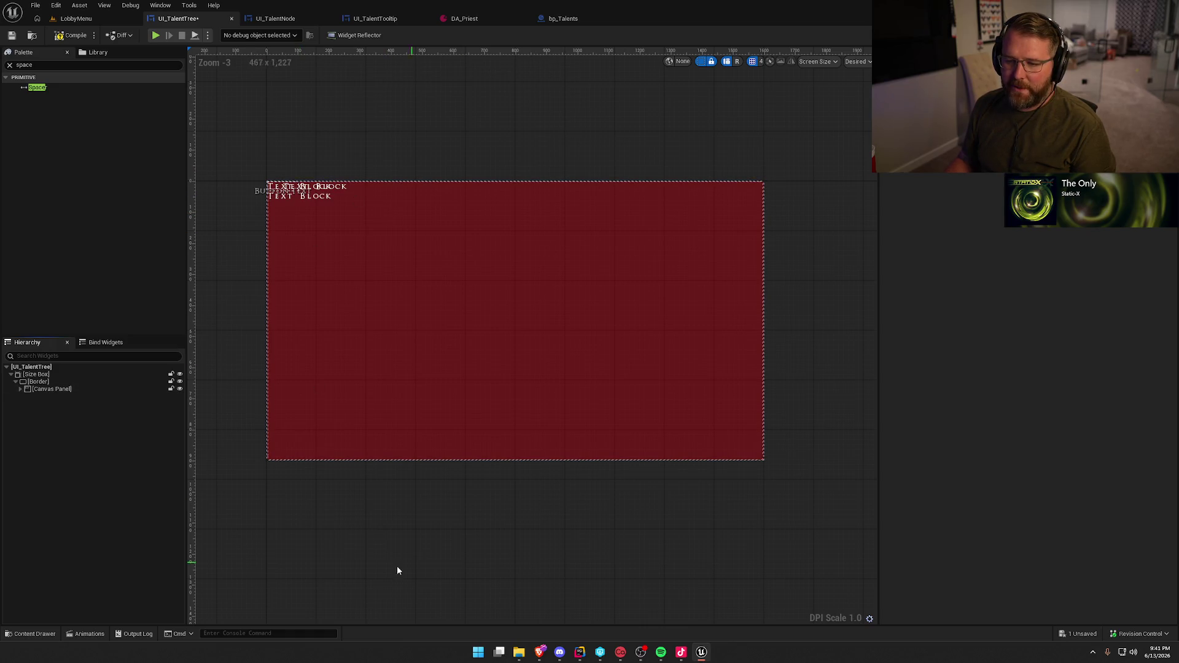
click(21, 389)
click(51, 396)
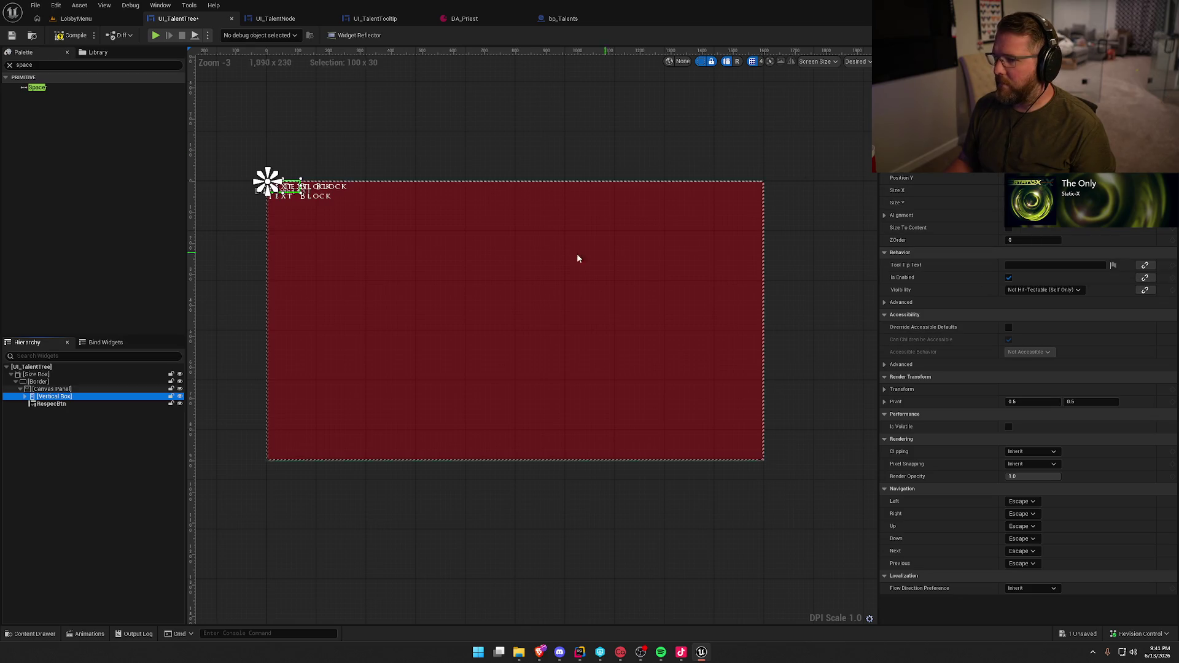
click(51, 404)
Anchor the Vertical Box to full stretch with all offsets set to 0
click(55, 396)
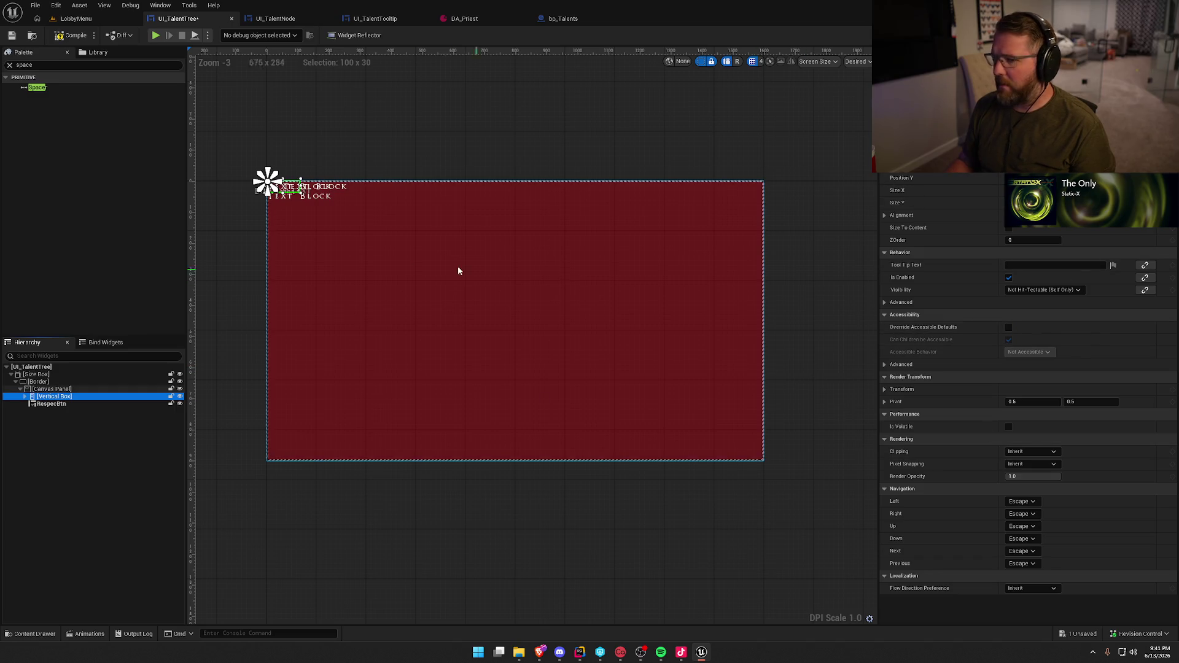
click(1019, 153)
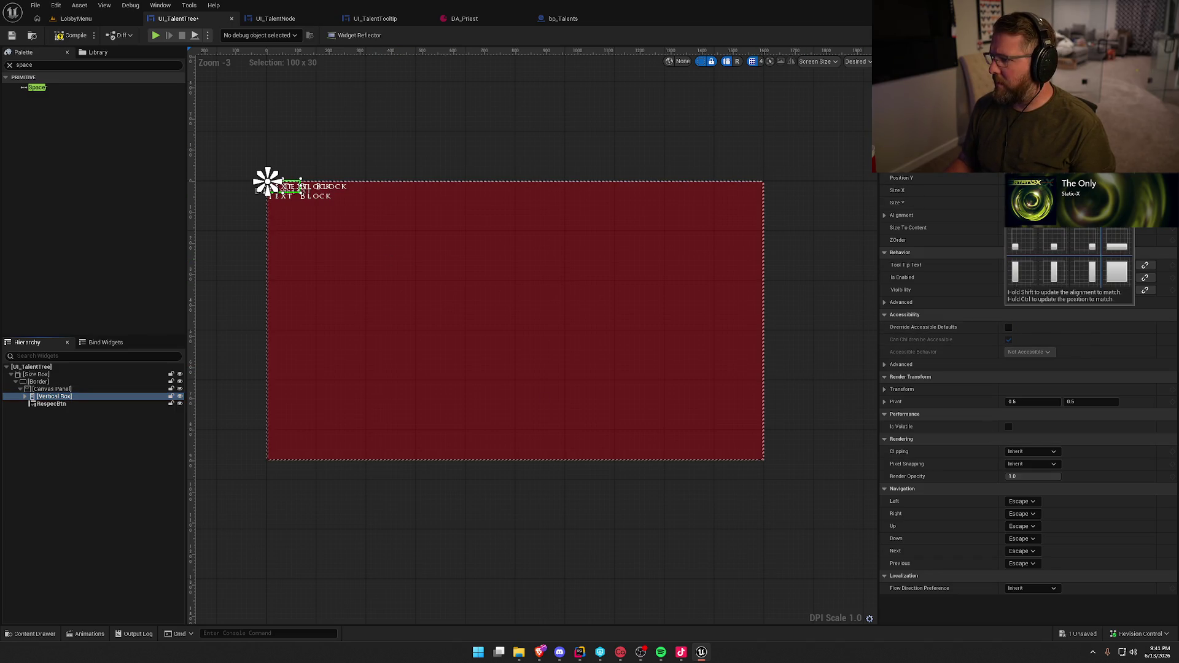
click(1117, 271)
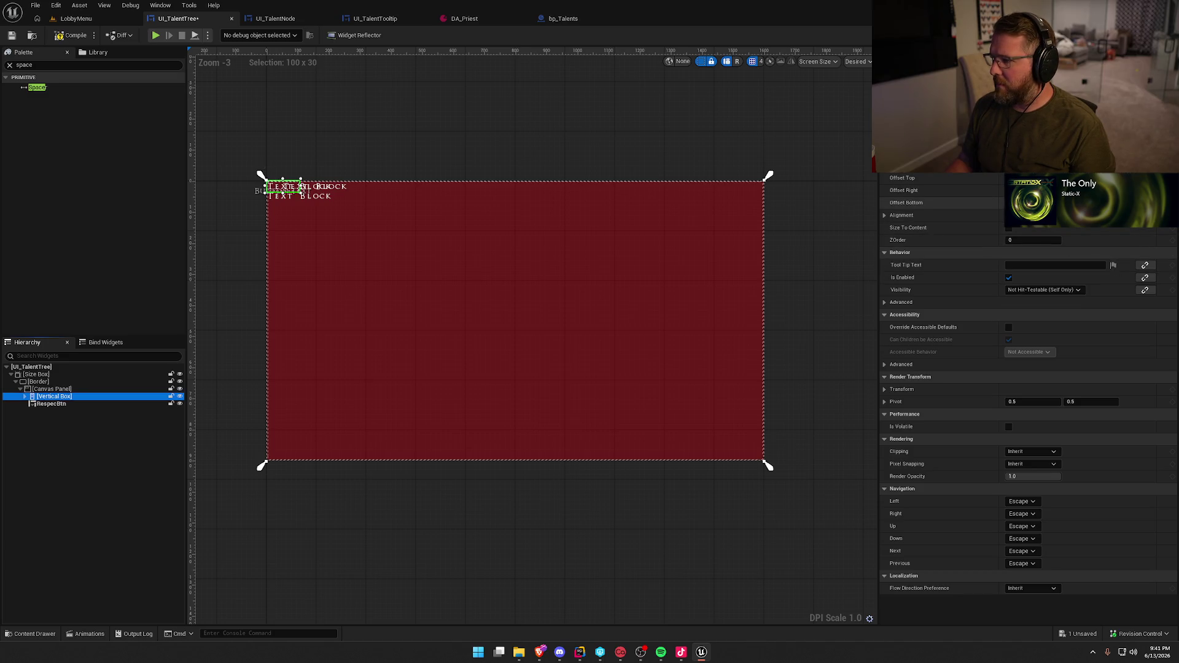
text(0)
key(Tab)
text(0)
key(Return)
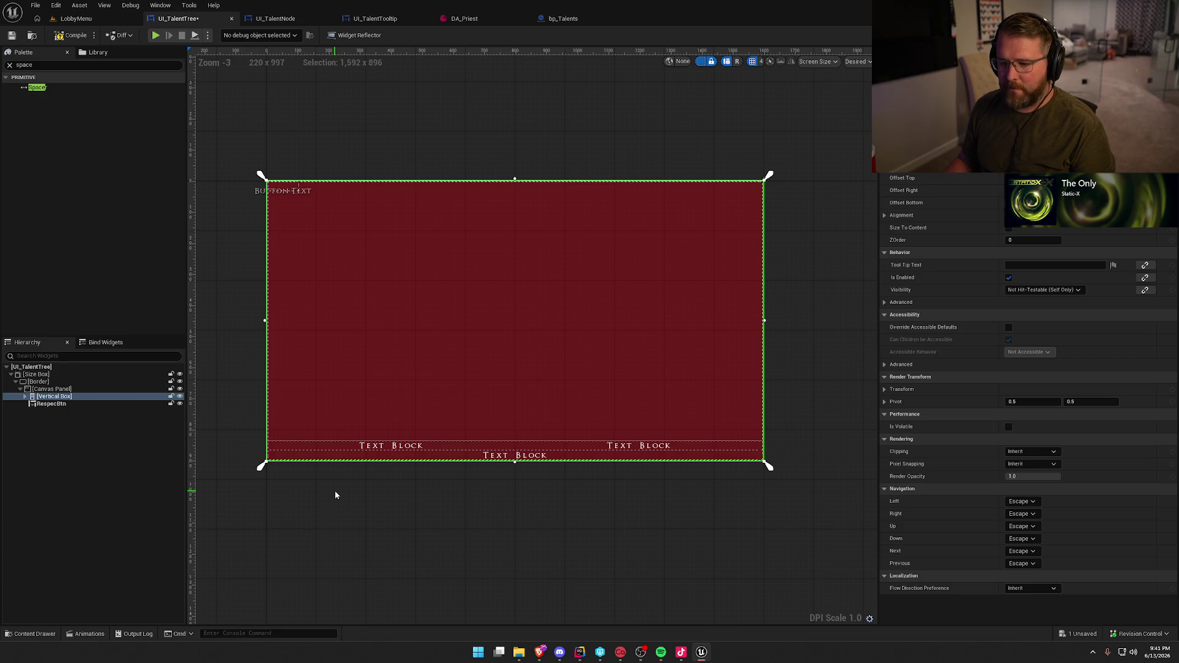
Make RespecBtn size to content, anchor it bottom-left, and set Position Y to -75
click(56, 404)
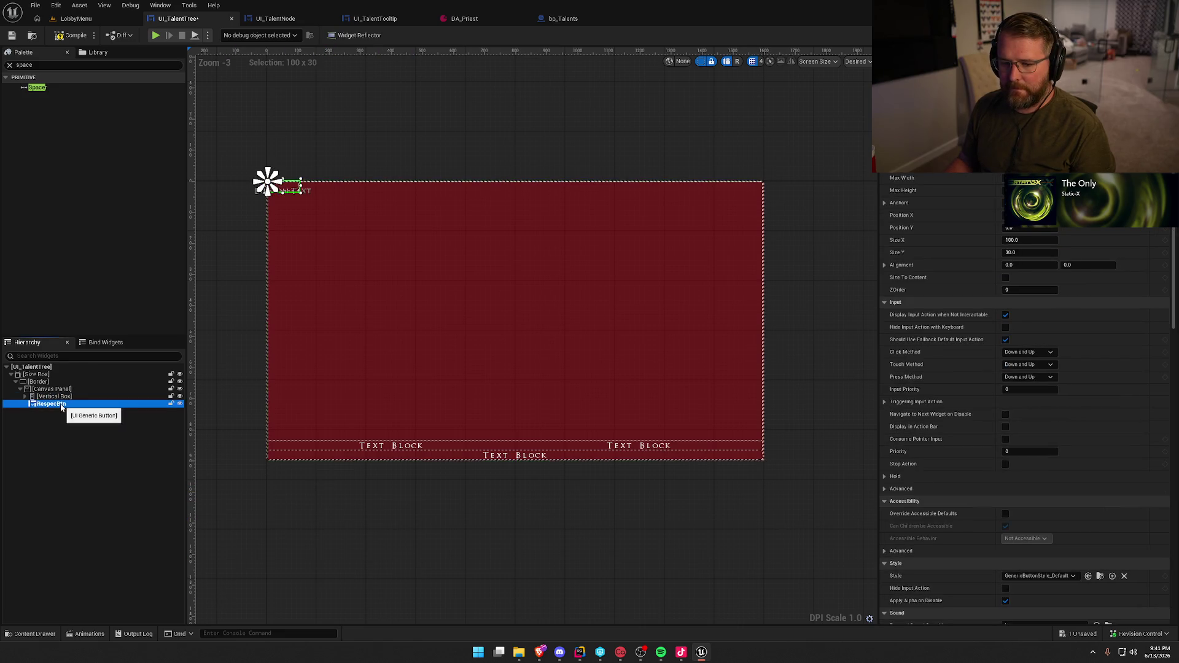
click(1005, 277)
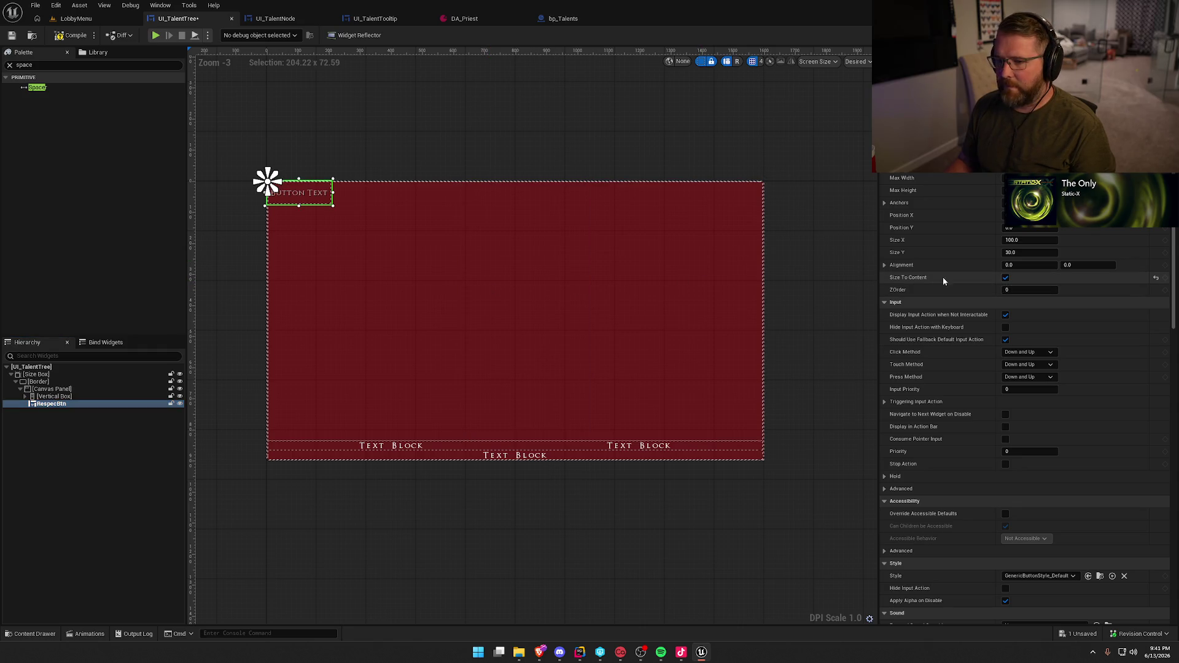
click(1026, 203)
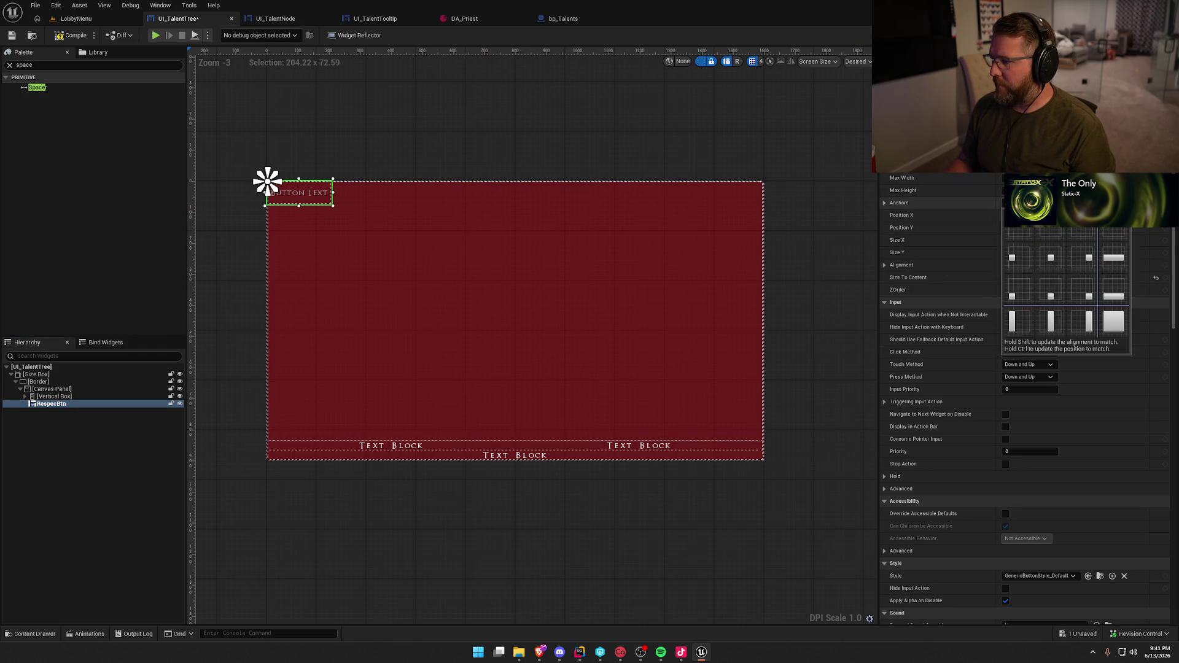
click(1021, 316)
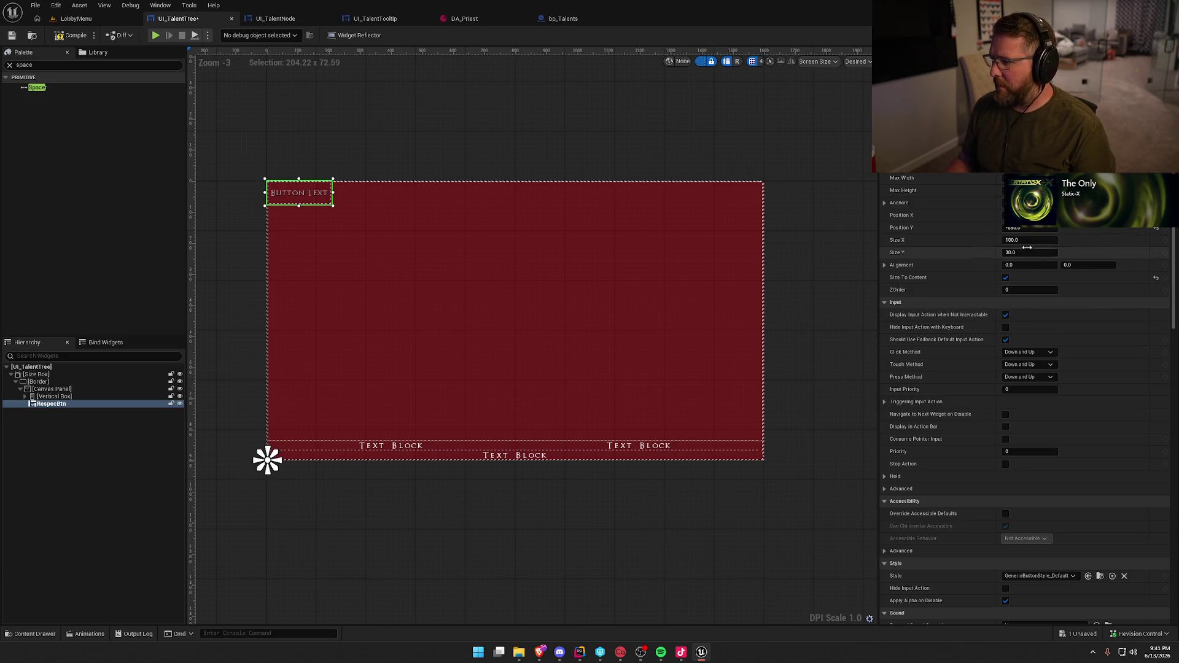
click(1027, 229)
text(0)
key(Return)
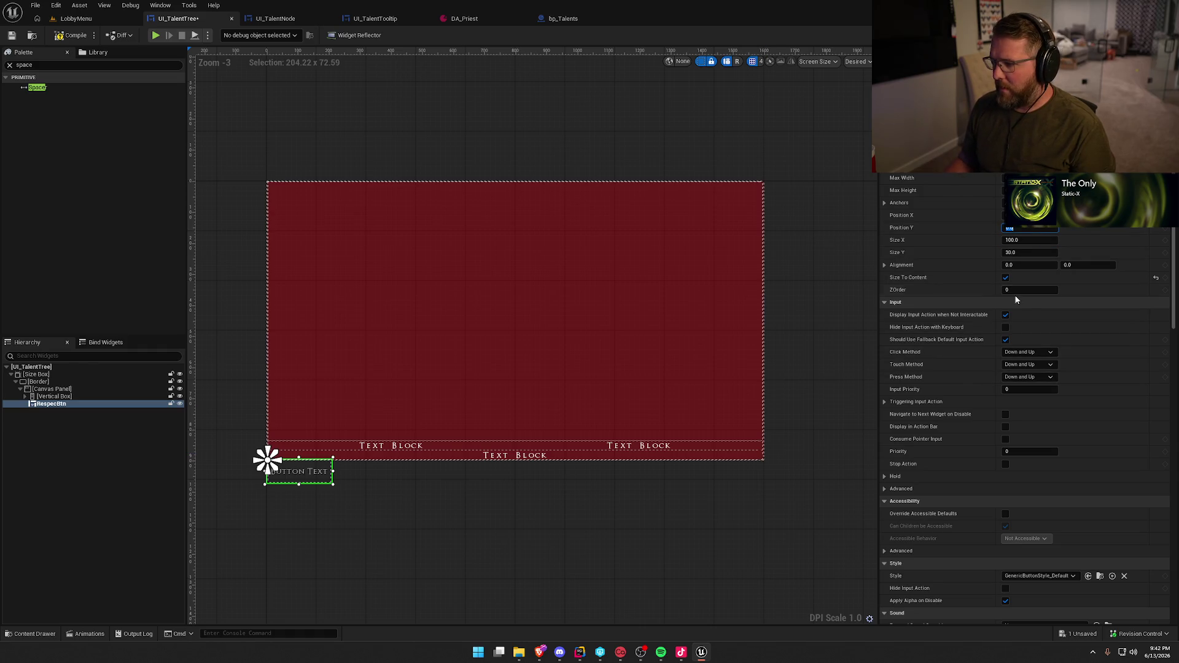
drag(1030, 228, 1005, 228)
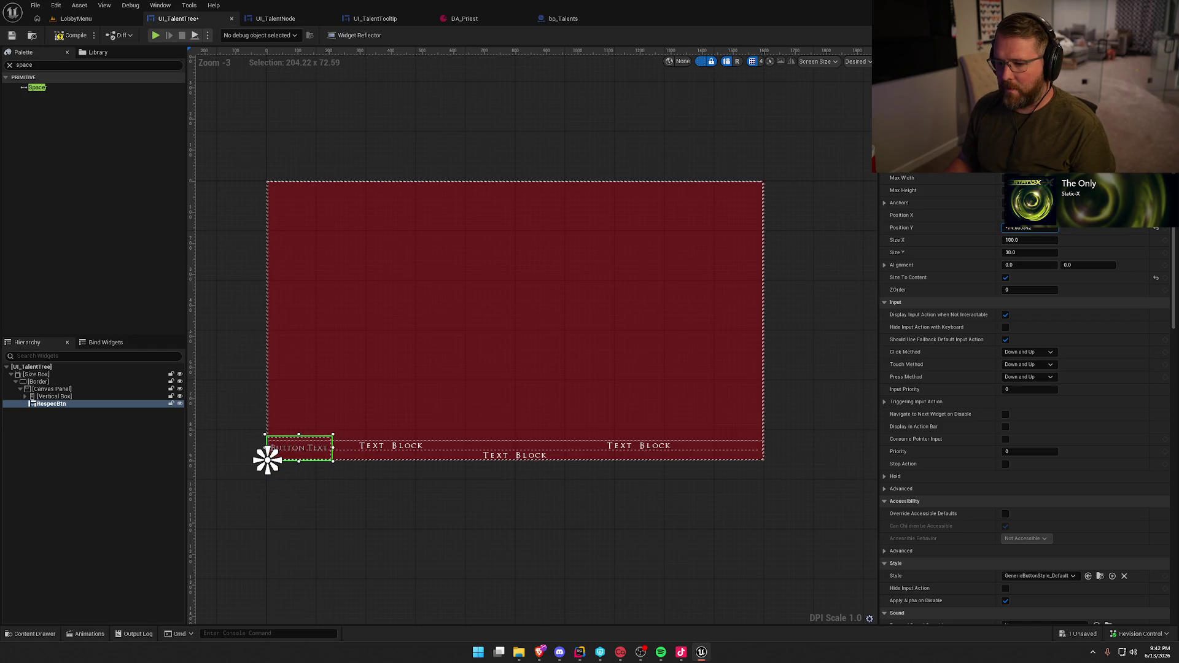
click(1030, 229)
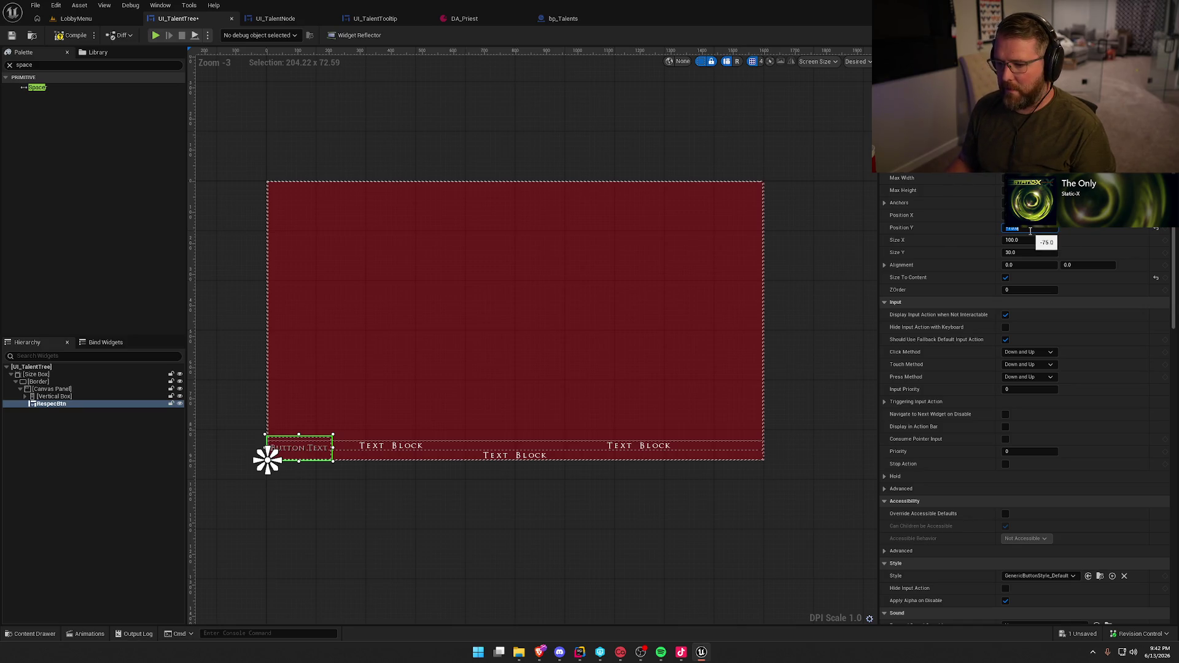
click(836, 282)
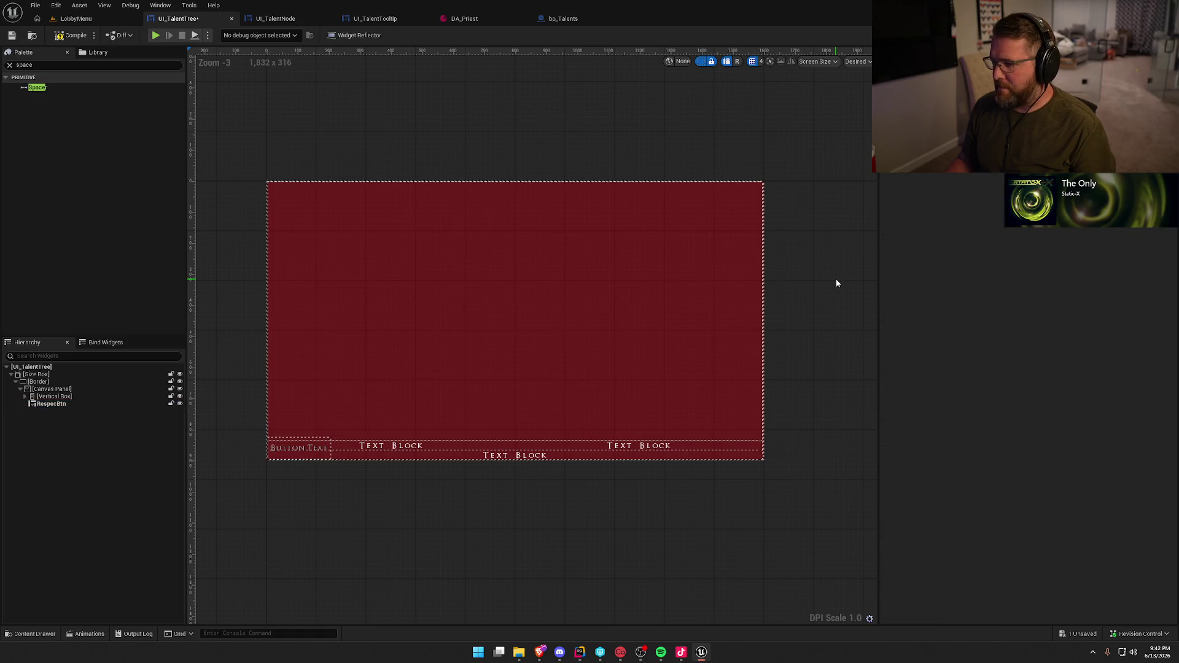
click(35, 398)
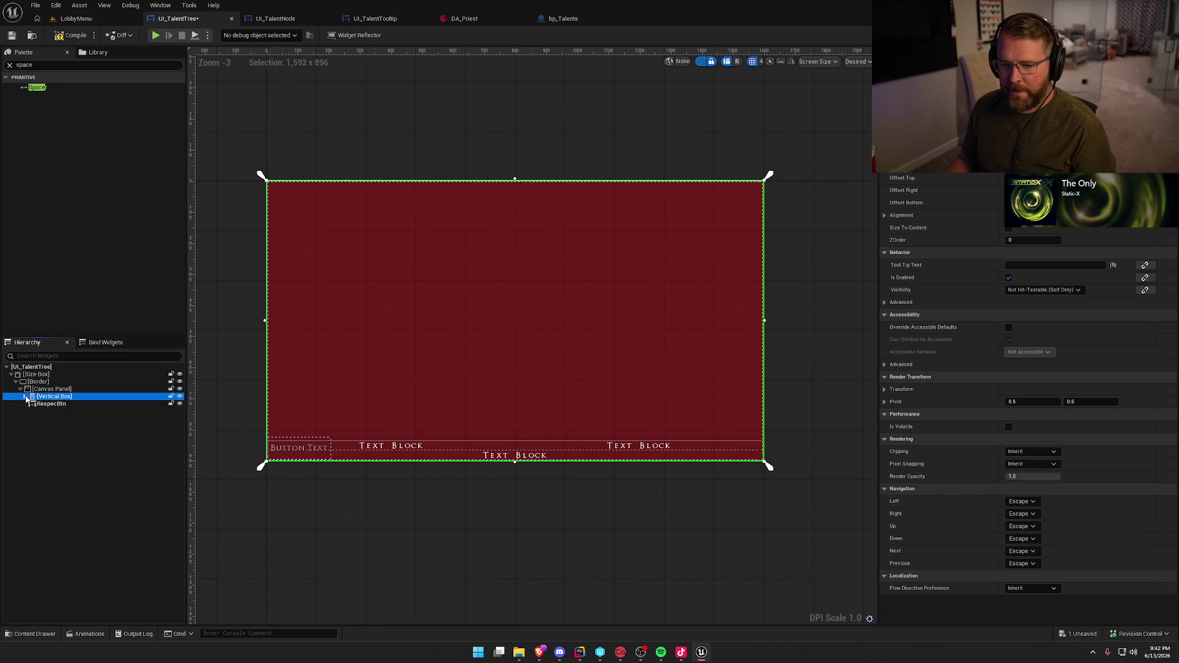
Delete the three Spacers from the horizontal box holding the spec columns
click(25, 398)
click(61, 404)
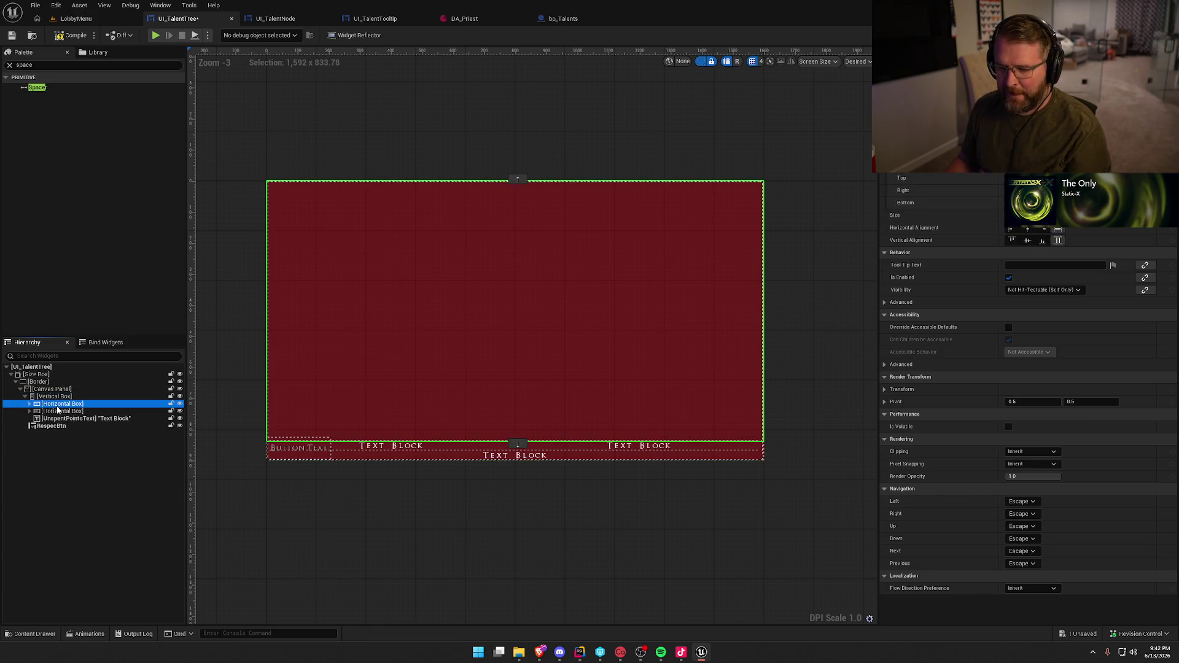
click(62, 412)
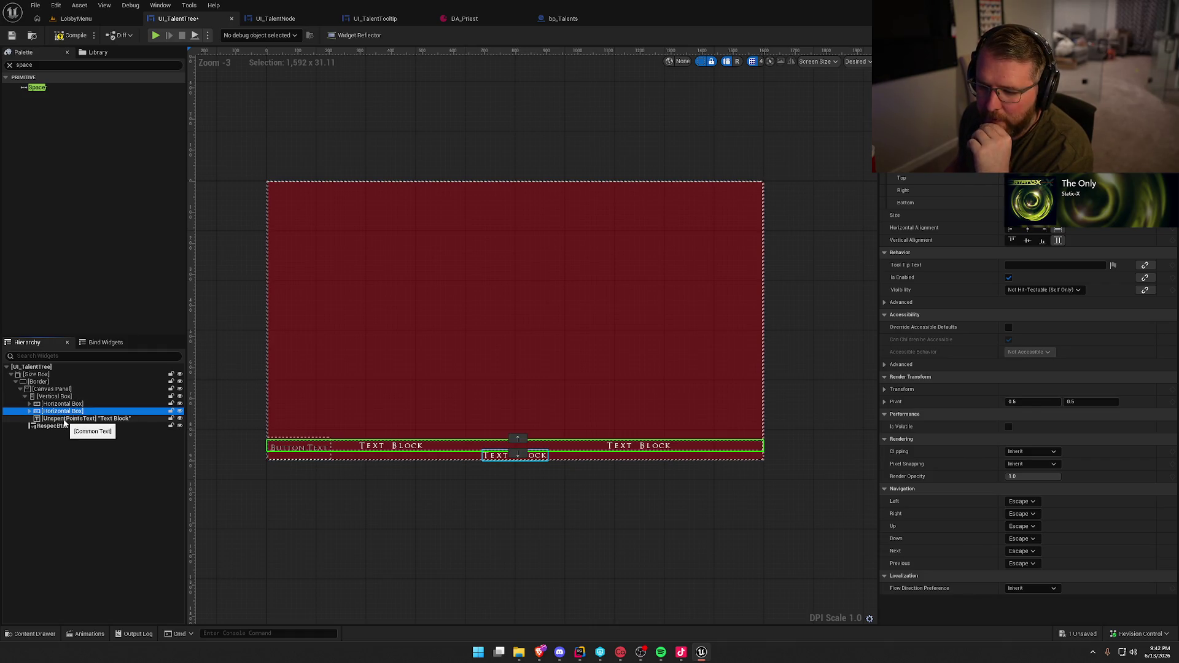
click(61, 405)
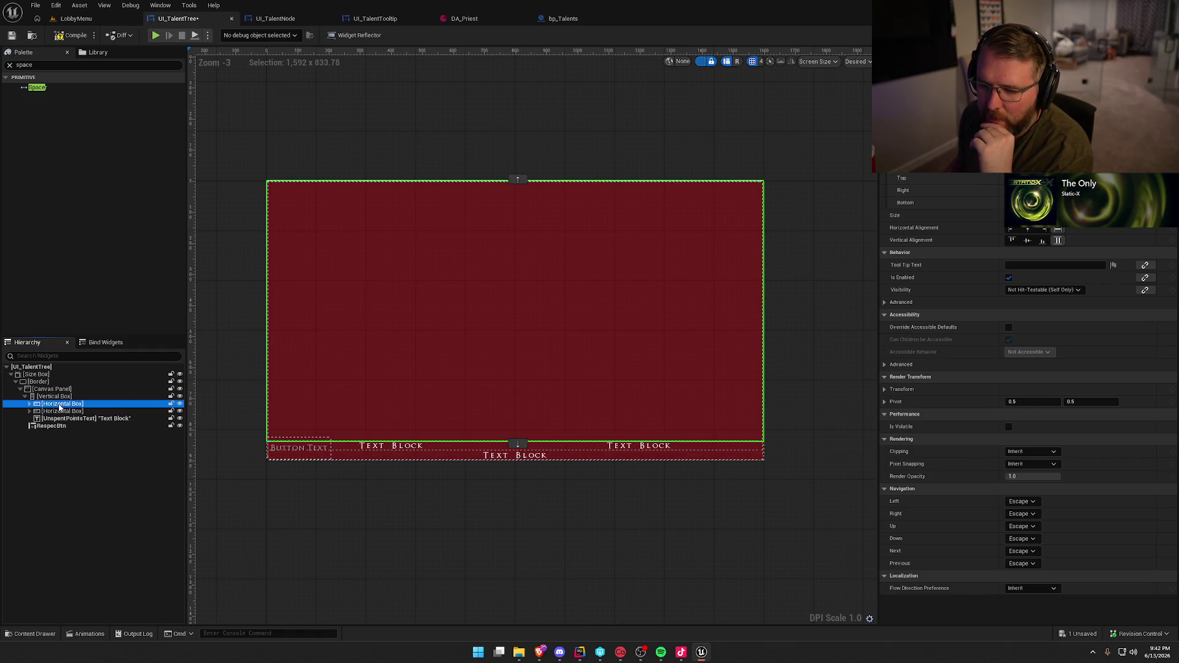
click(30, 404)
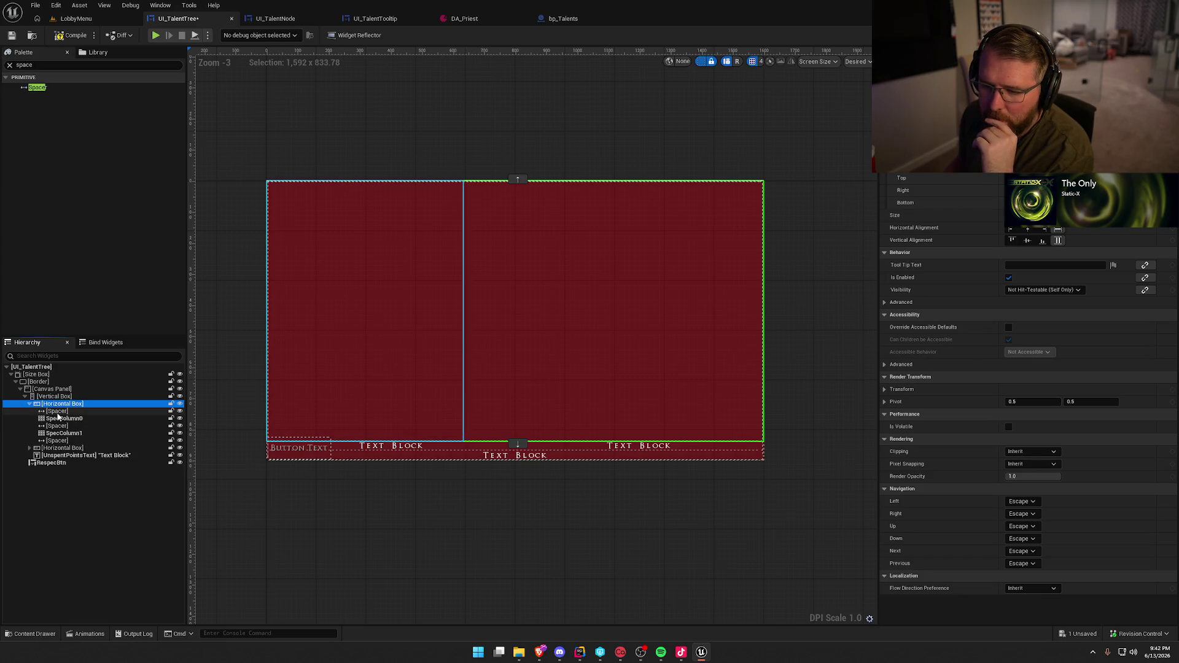
click(57, 411)
ctrl+click(61, 426)
ctrl+click(65, 441)
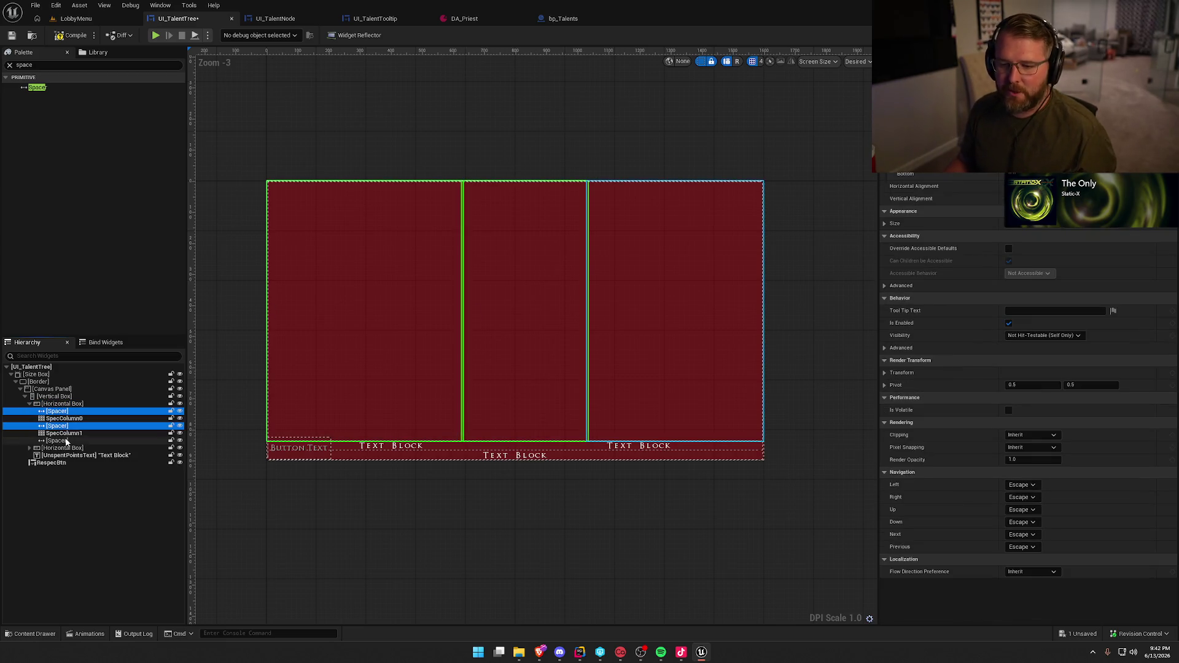
key(Delete)
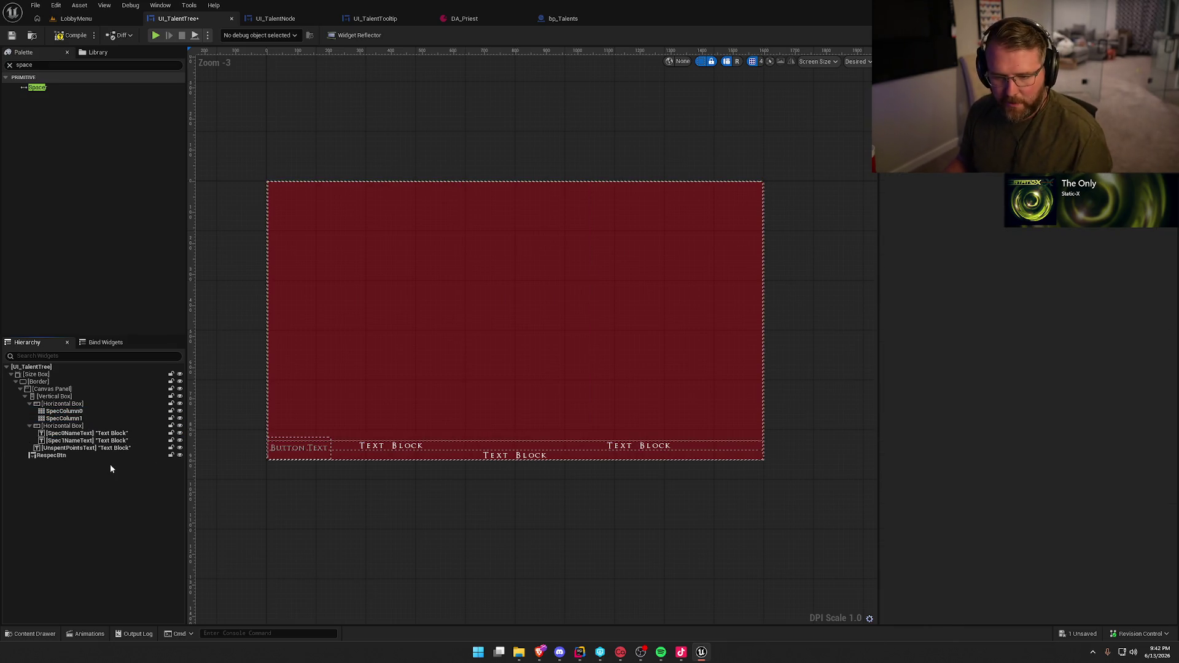
Move SpecColumn0 onto the Canvas Panel and delete the emptied horizontal box
drag(63, 411, 53, 390)
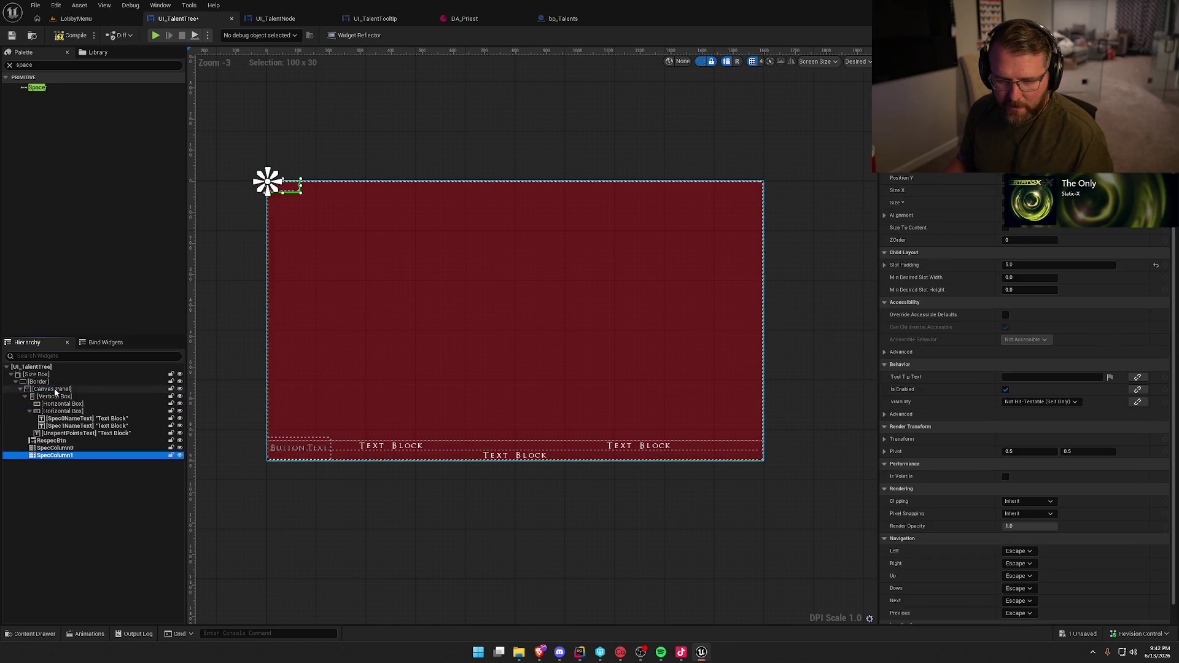
click(56, 405)
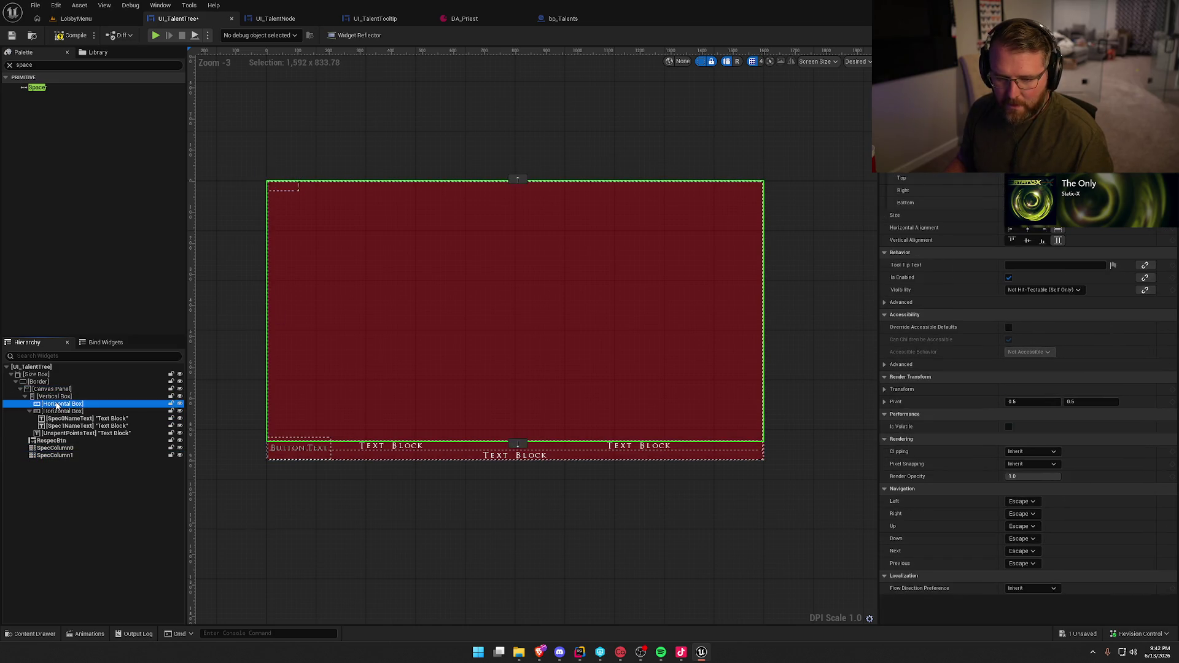
key(Delete)
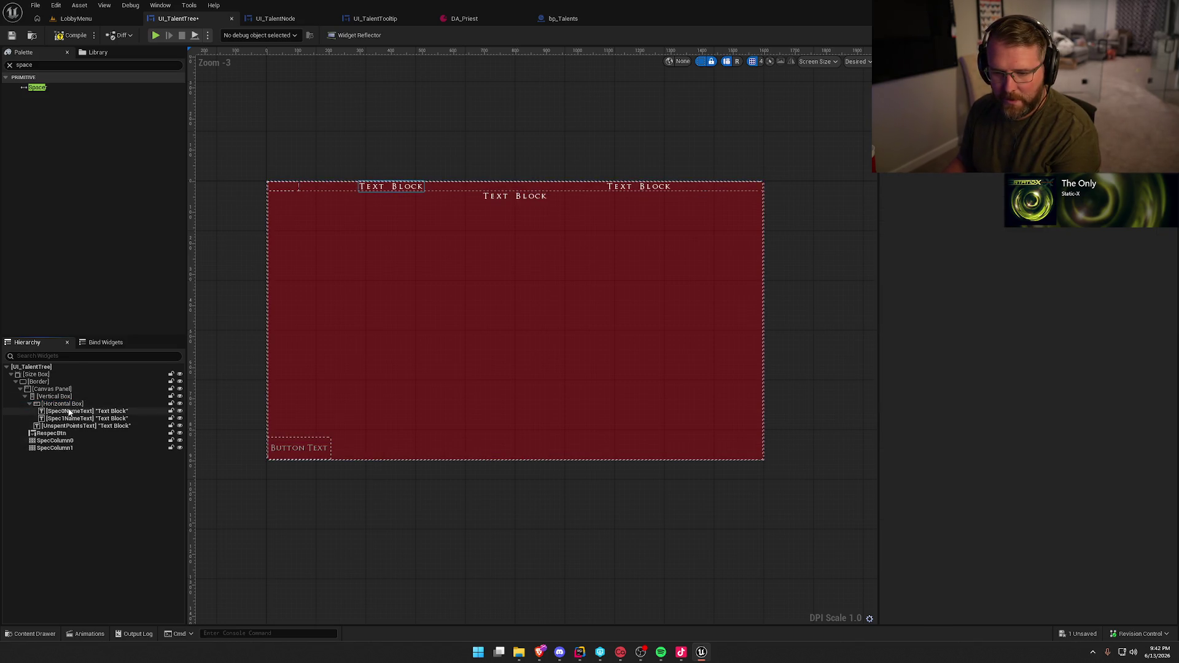
Inspect the box of spec name texts and the unspent points text
click(69, 405)
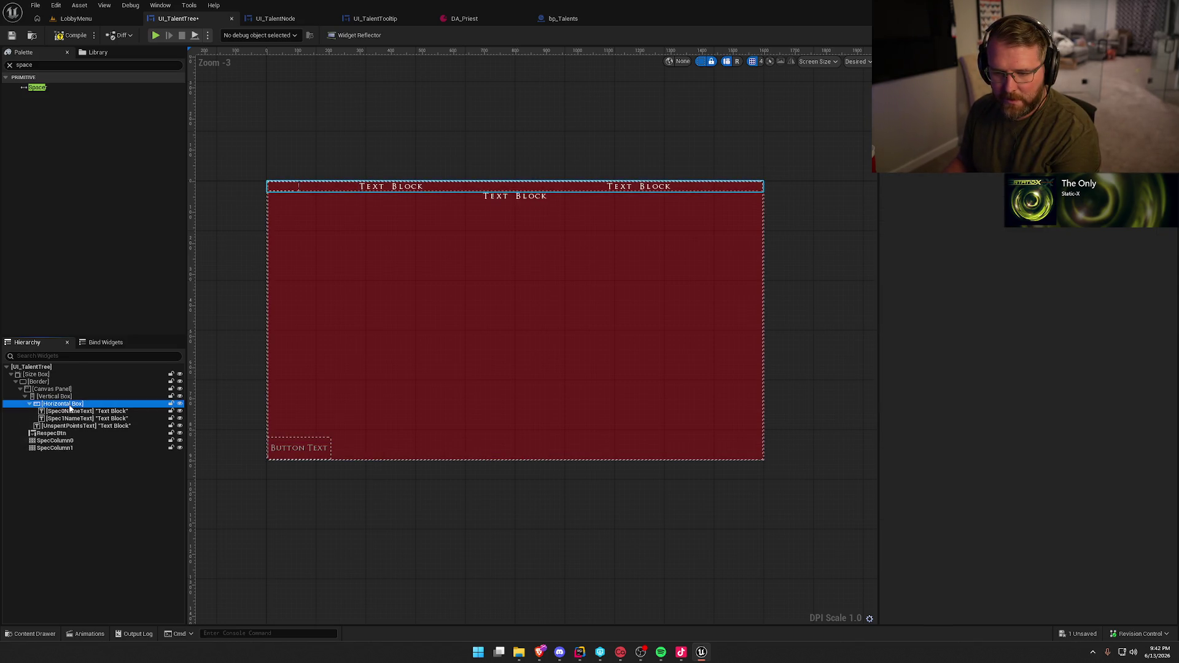
click(29, 405)
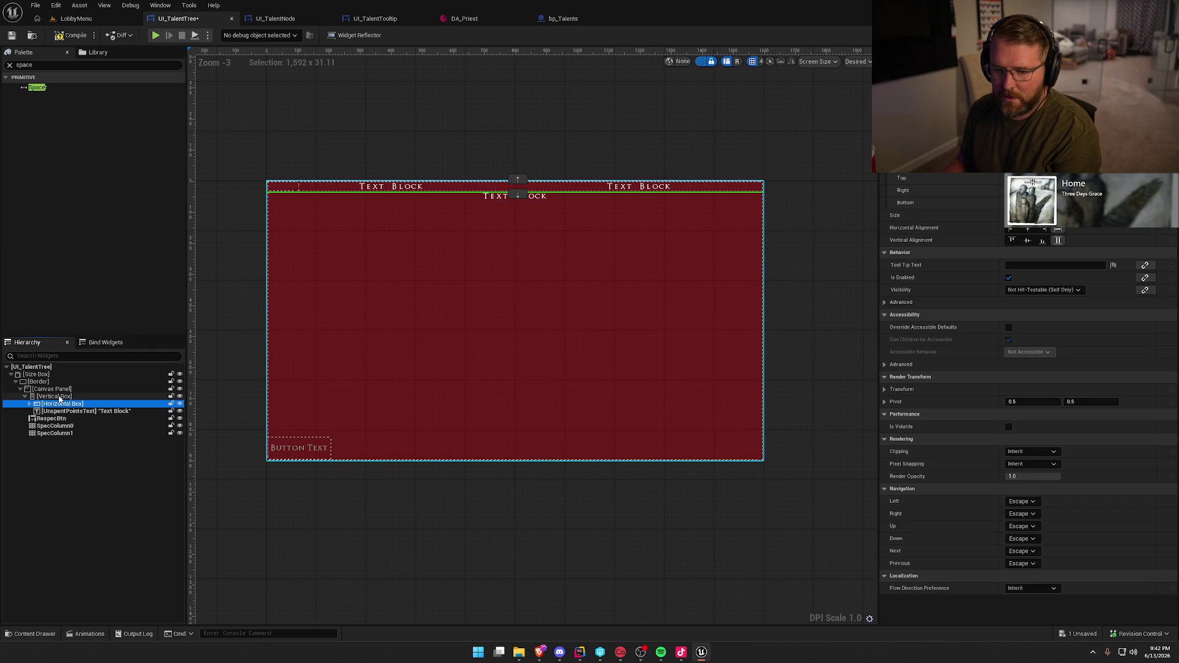
click(68, 412)
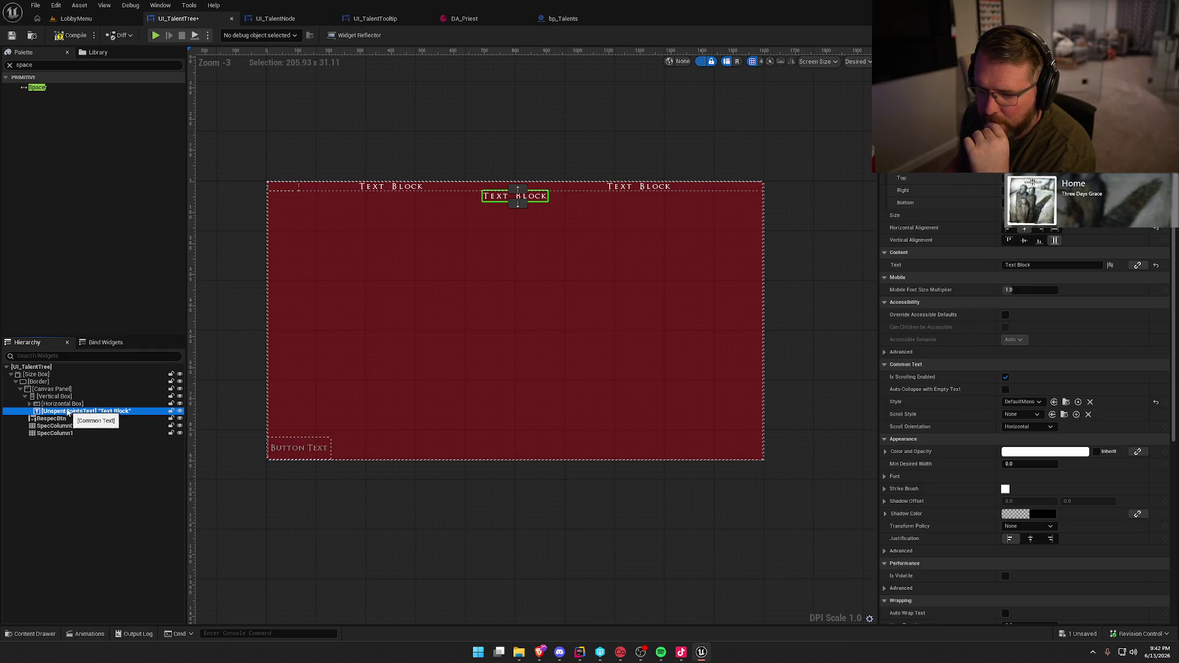
click(32, 404)
click(30, 404)
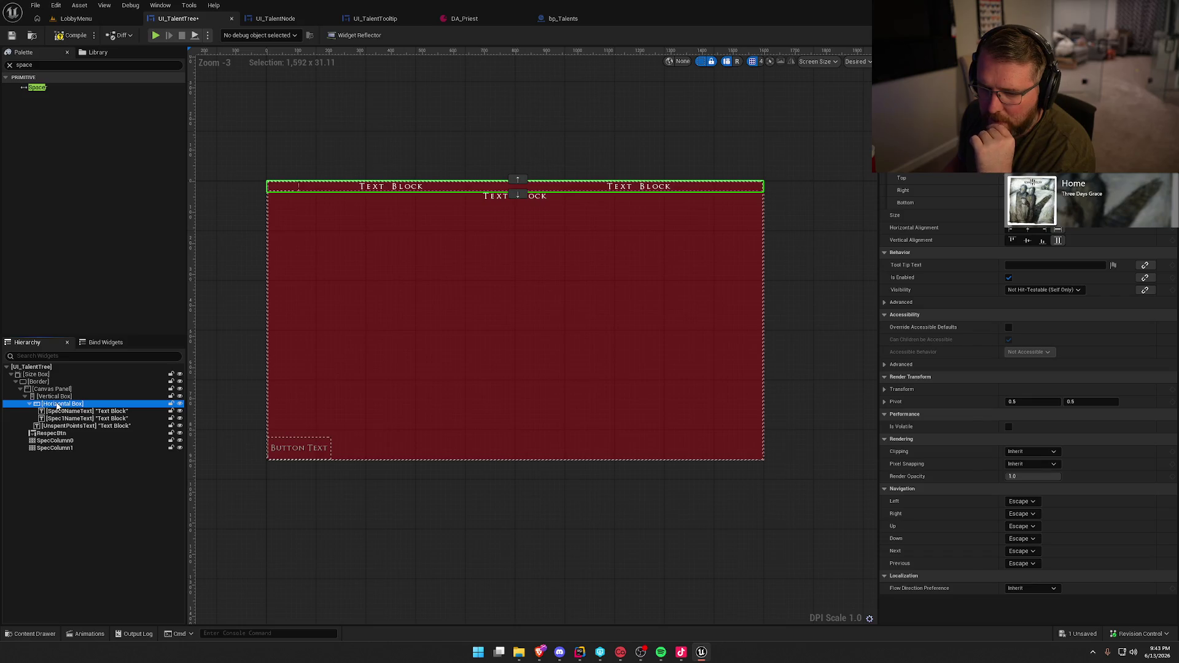
click(30, 405)
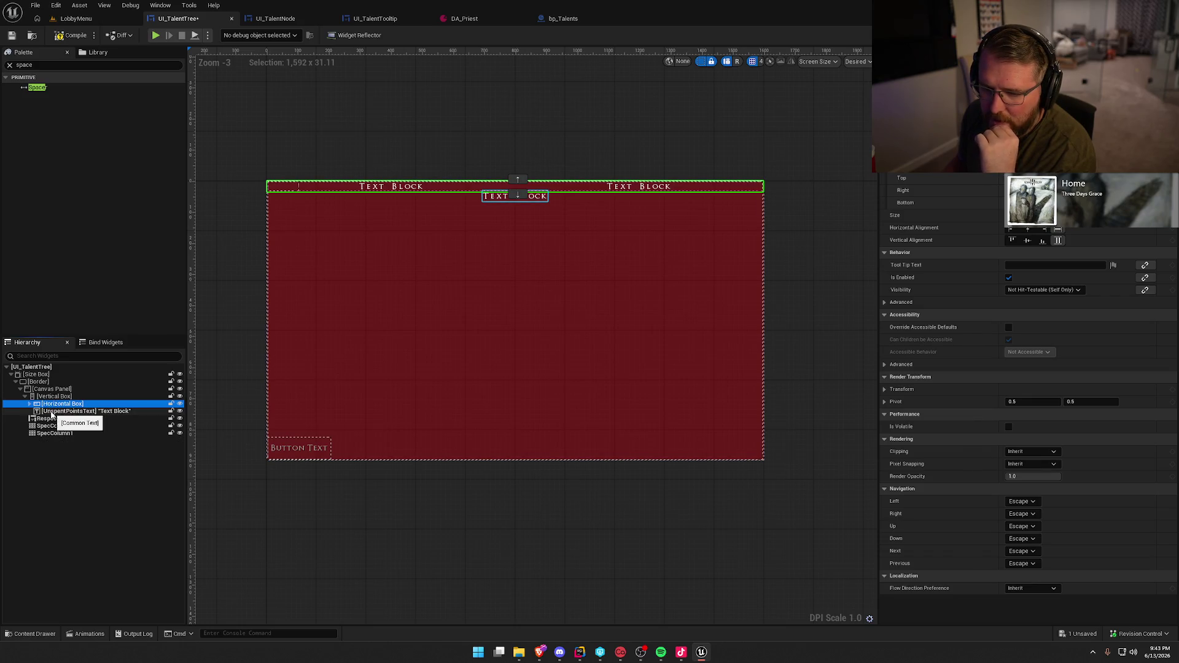
Anchor the Vertical Box bottom-stretch, move it to the bottom edge, and size it to content
click(54, 396)
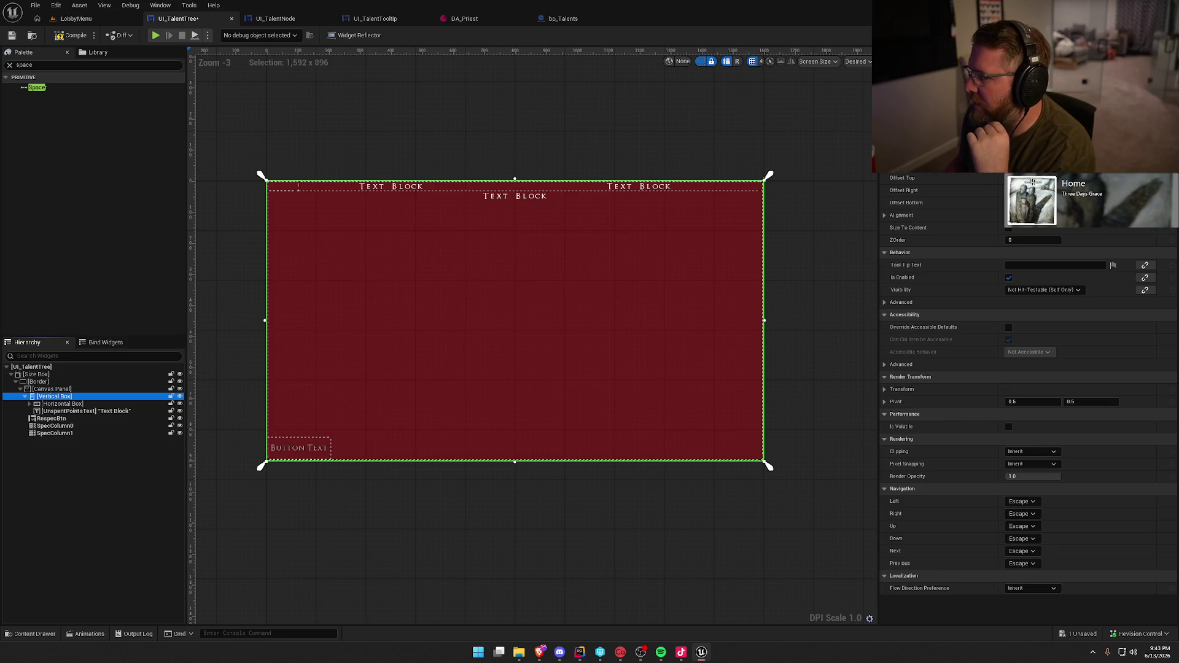
click(1031, 153)
click(1116, 247)
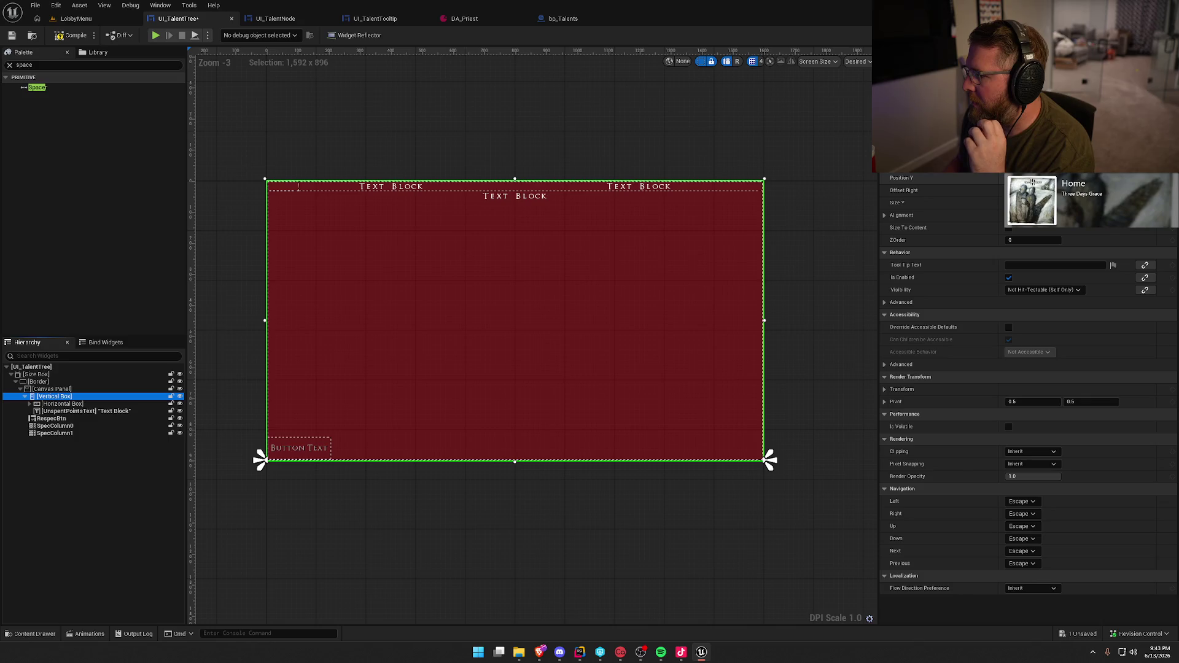
mouse_move(299, 186)
mouse_down()
mouse_move(298, 4)
mouse_move(298, 190)
mouse_up()
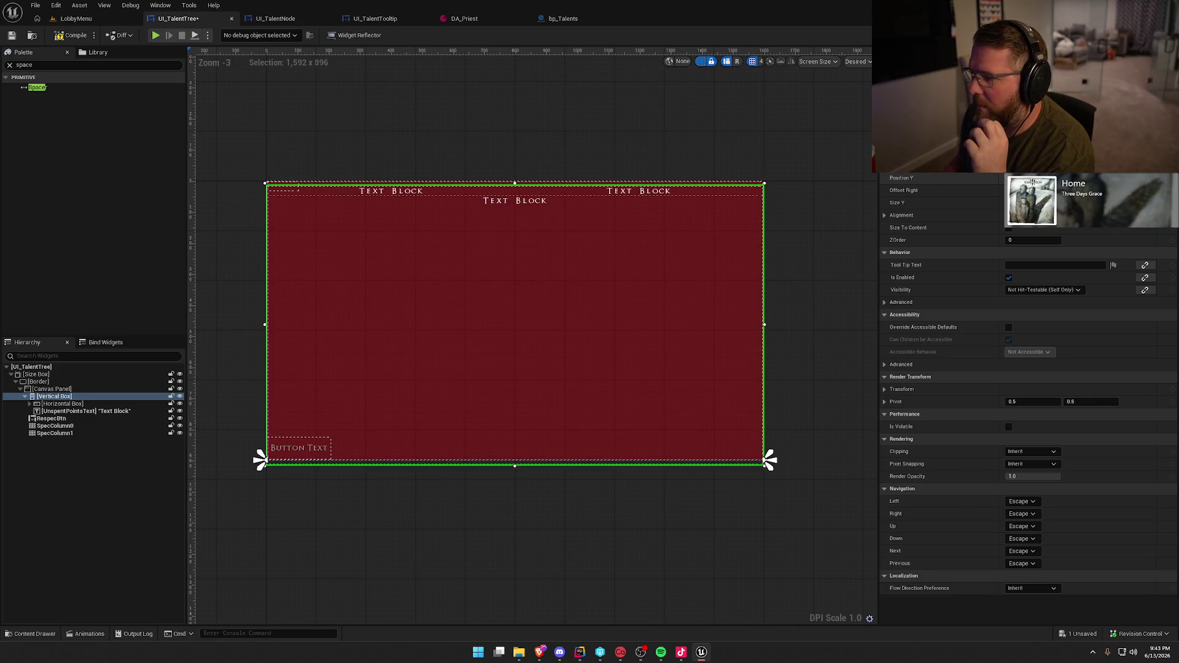
key(Return)
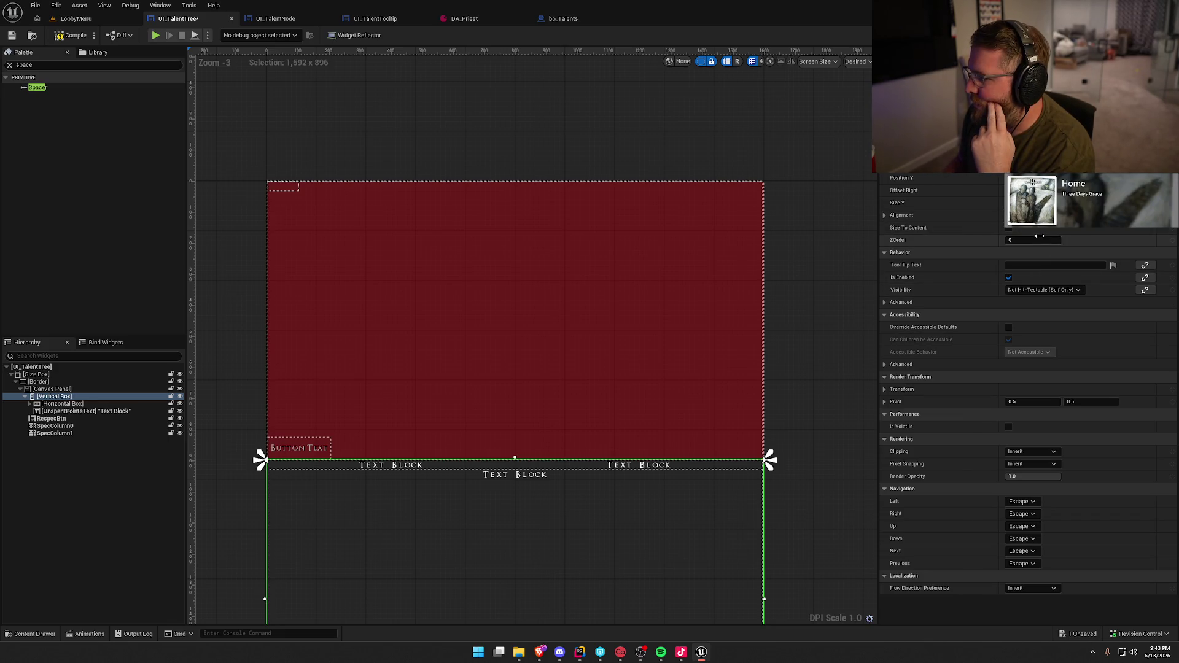
click(1009, 227)
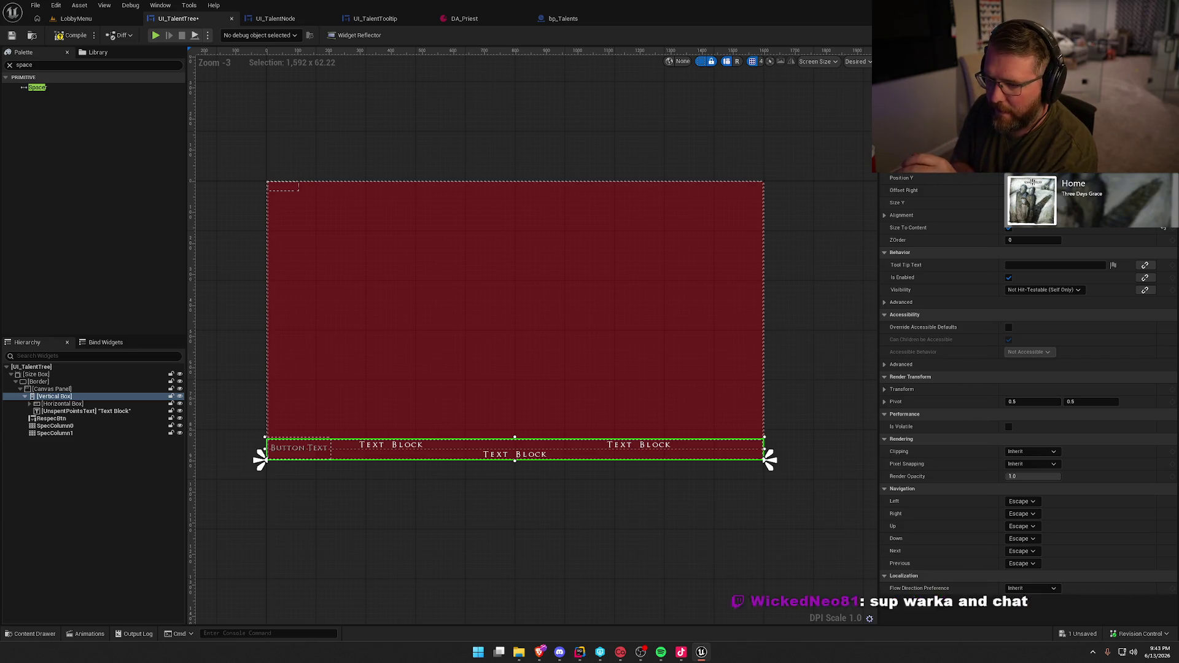
Centre-anchor SpecColumn1, enlarge it into a tall column, and place it on the right
click(282, 187)
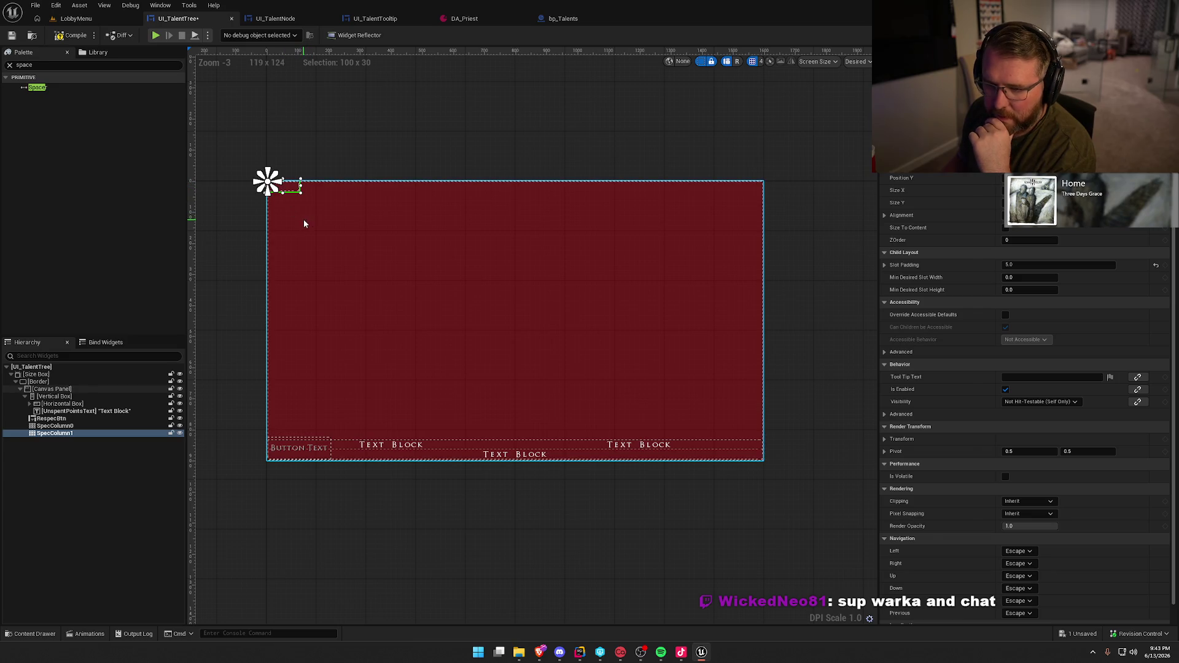
click(1005, 228)
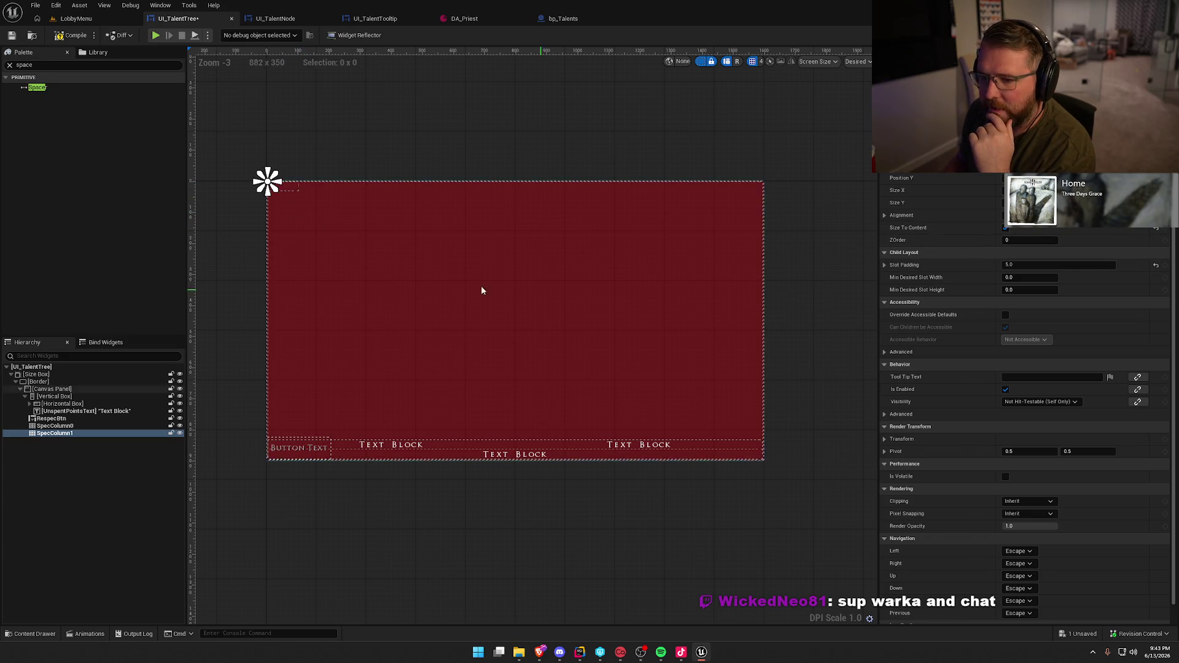
click(1032, 221)
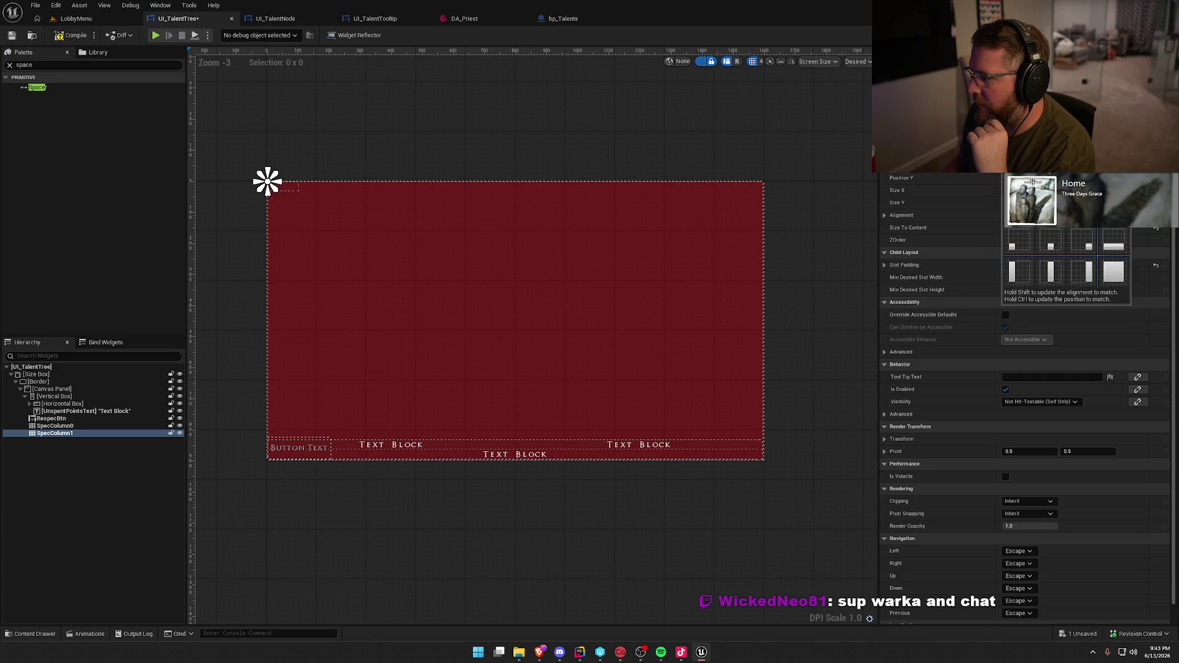
click(1050, 209)
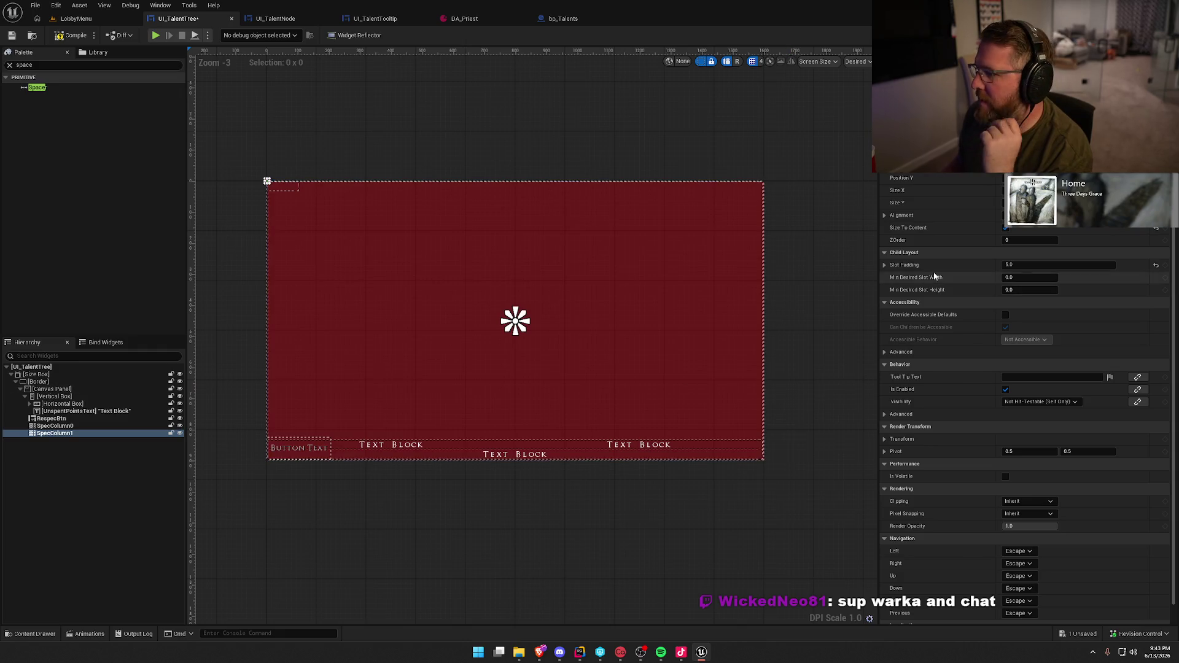
click(1006, 228)
mouse_move(301, 192)
mouse_down()
mouse_move(320, 293)
mouse_move(425, 395)
mouse_up()
drag(352, 322, 651, 344)
Centre-anchor SpecColumn0 and set SpecColumn1's height to 700
drag(292, 190, 415, 316)
click(1023, 153)
click(1044, 243)
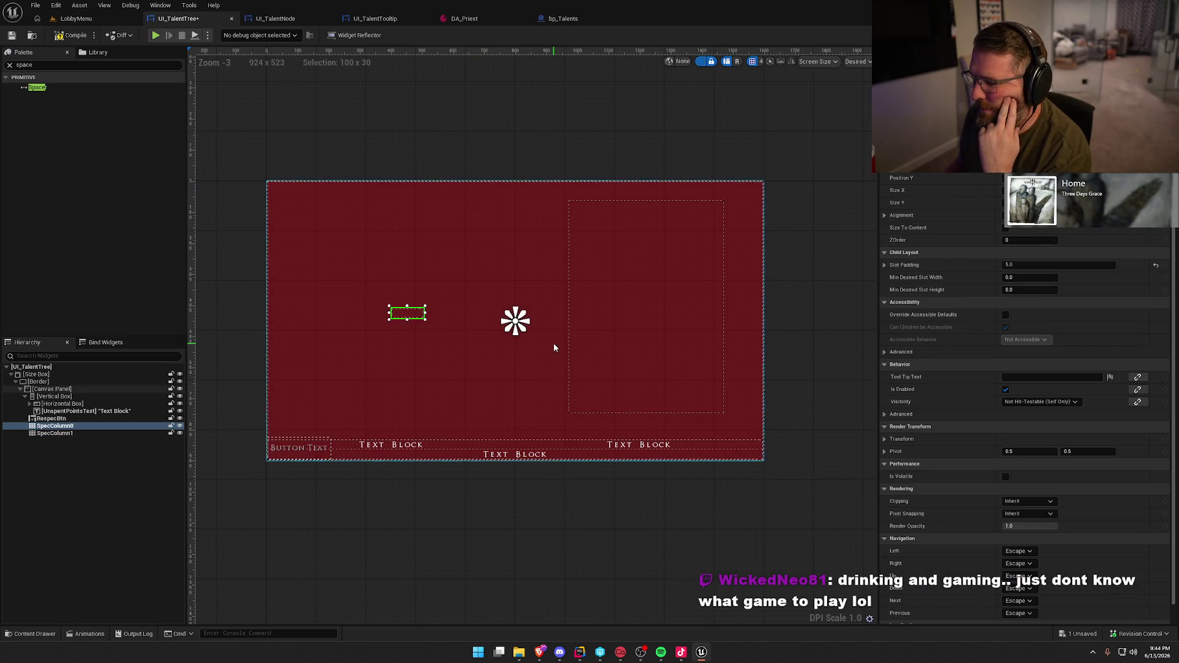
click(602, 358)
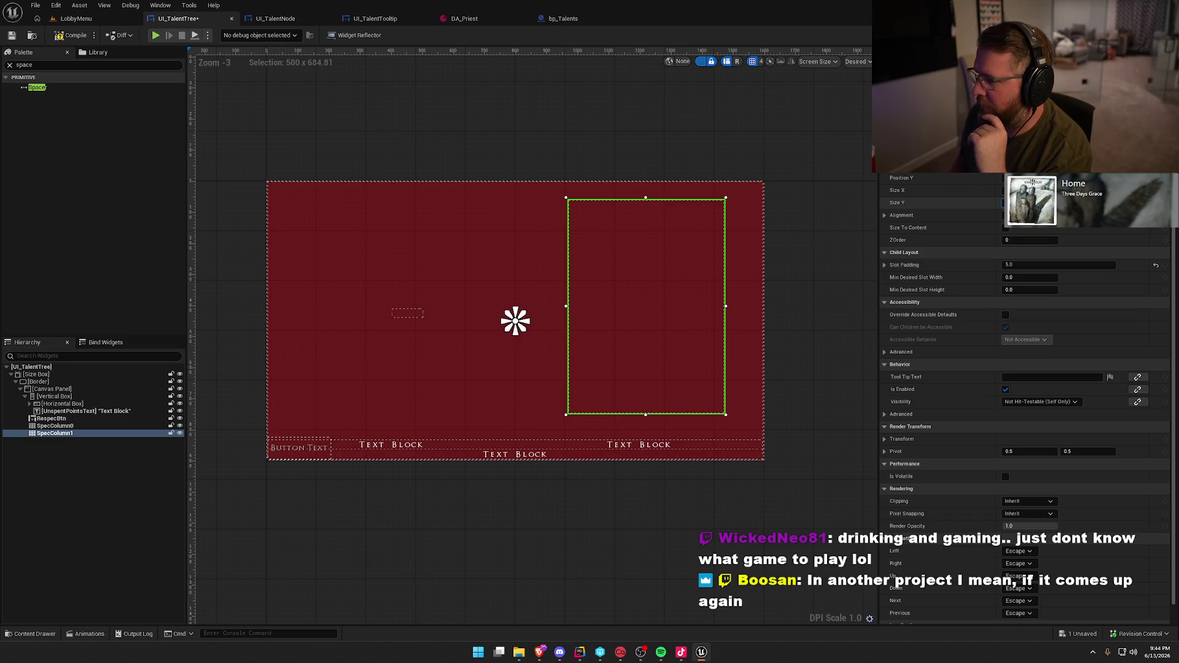
key(Return)
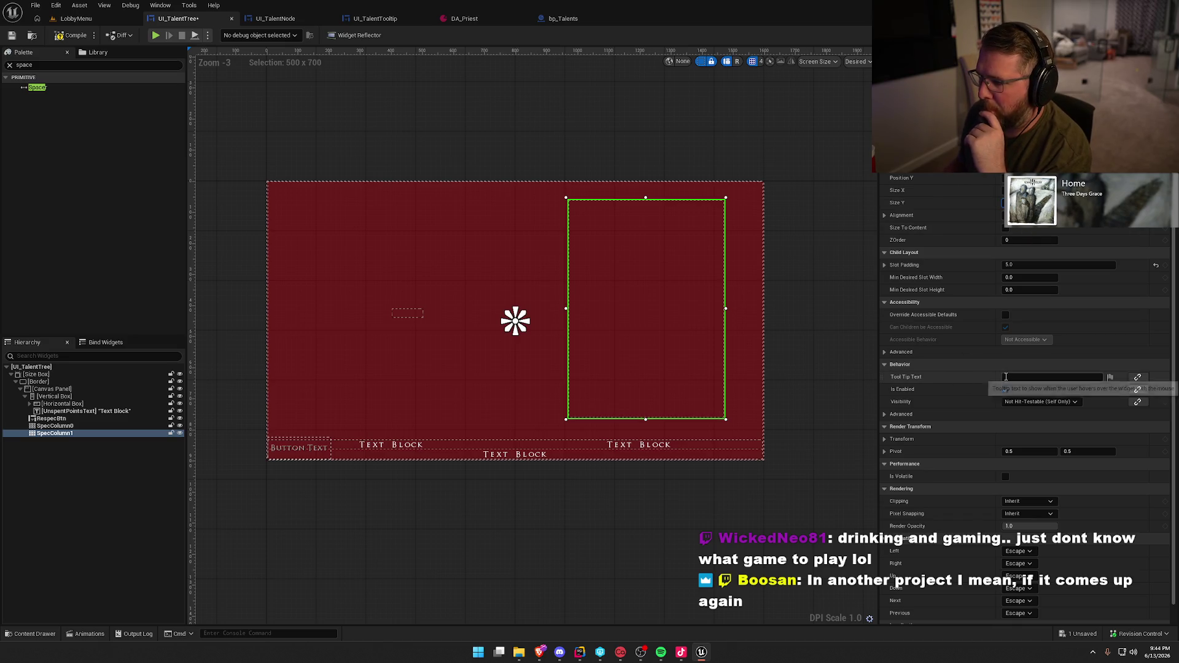
Size SpecColumn0 to 500 × 700, place it on the left, and compile
click(398, 315)
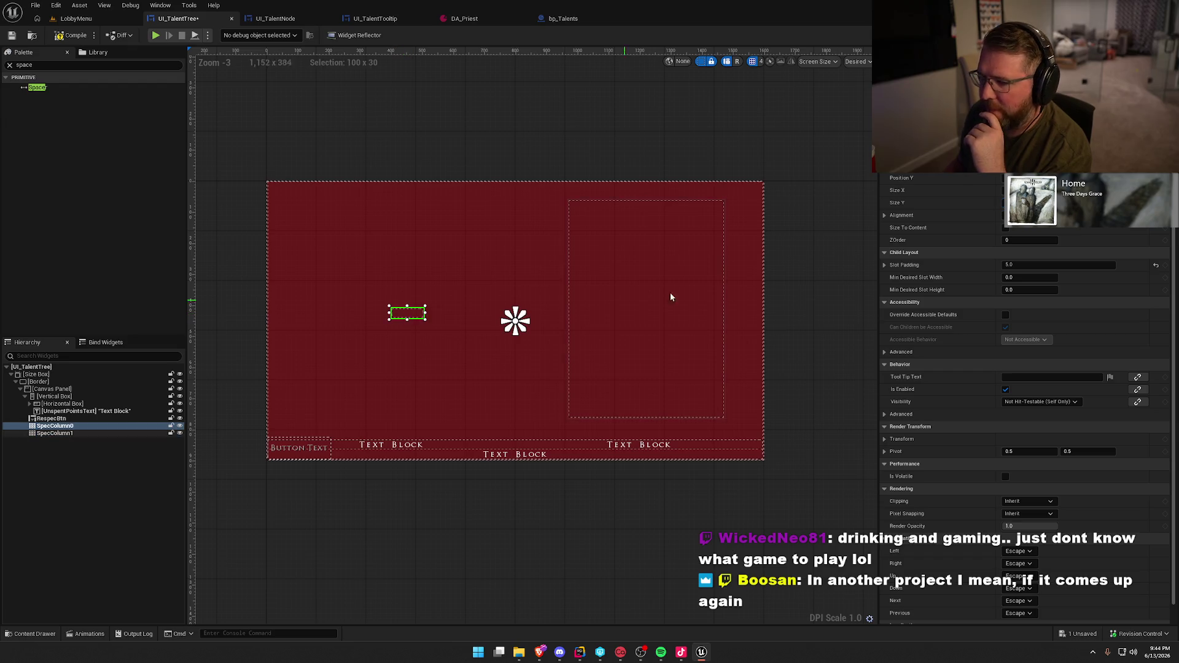
text(500)
key(Tab)
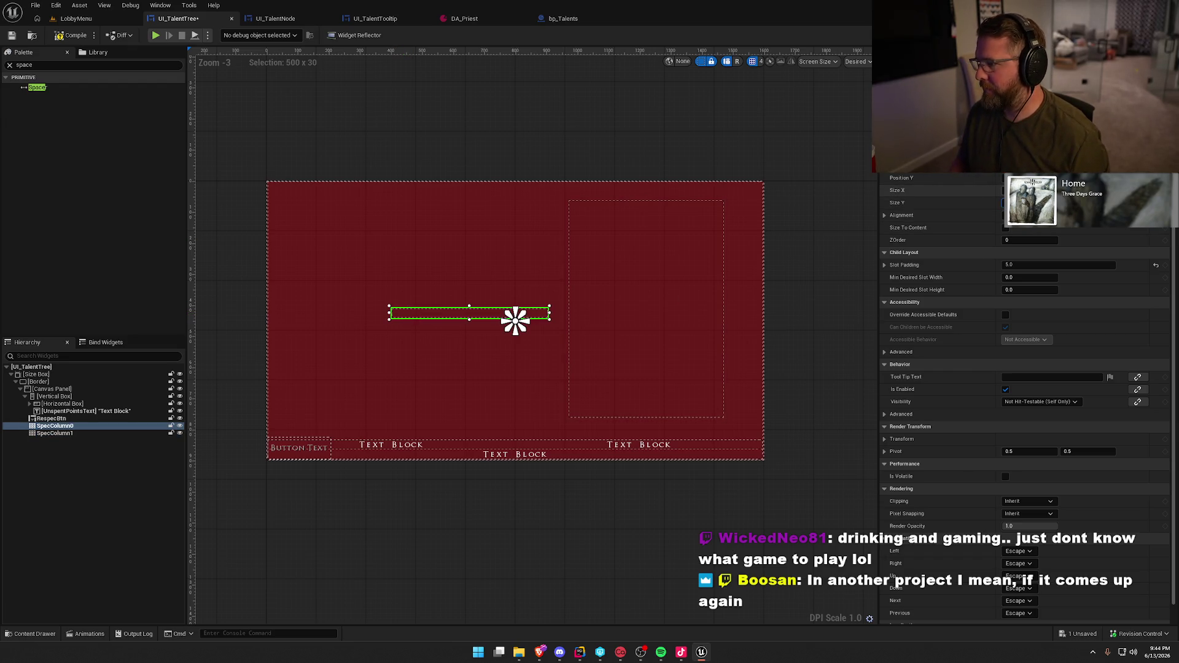
text(700)
key(Return)
mouse_move(476, 511)
mouse_down()
mouse_move(420, 373)
mouse_move(420, 404)
mouse_move(415, 393)
mouse_up()
click(67, 36)
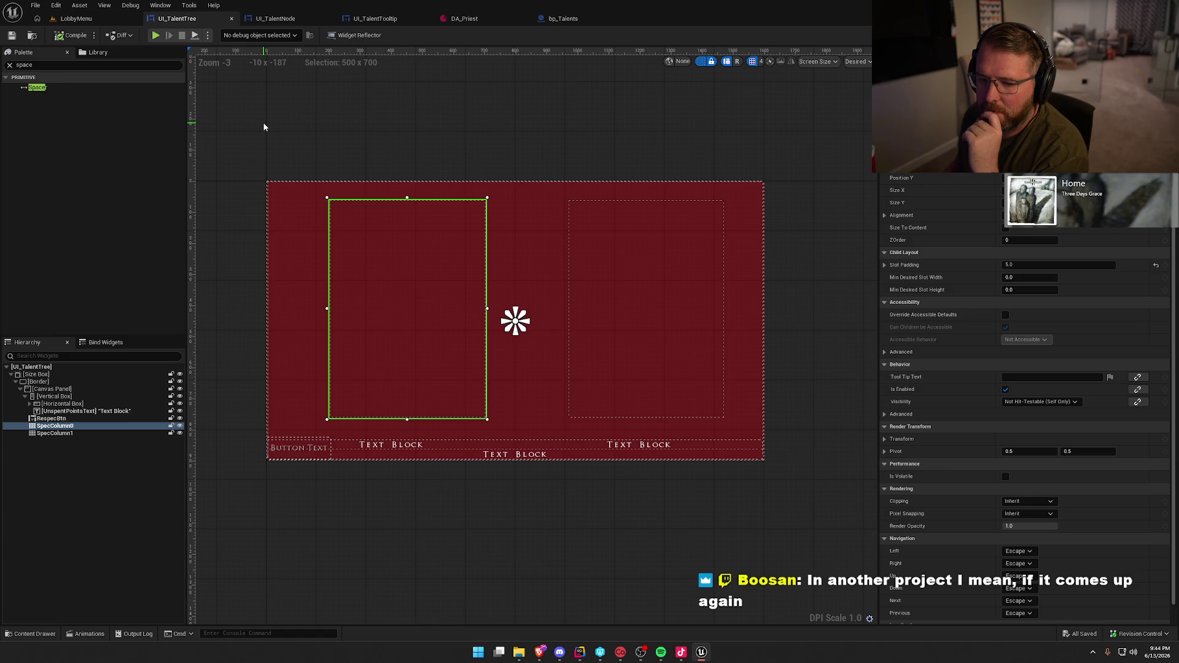
Test-play from LobbyMenu, view the Talents page, then return to UI_TalentTree
key(ctrl+tab)
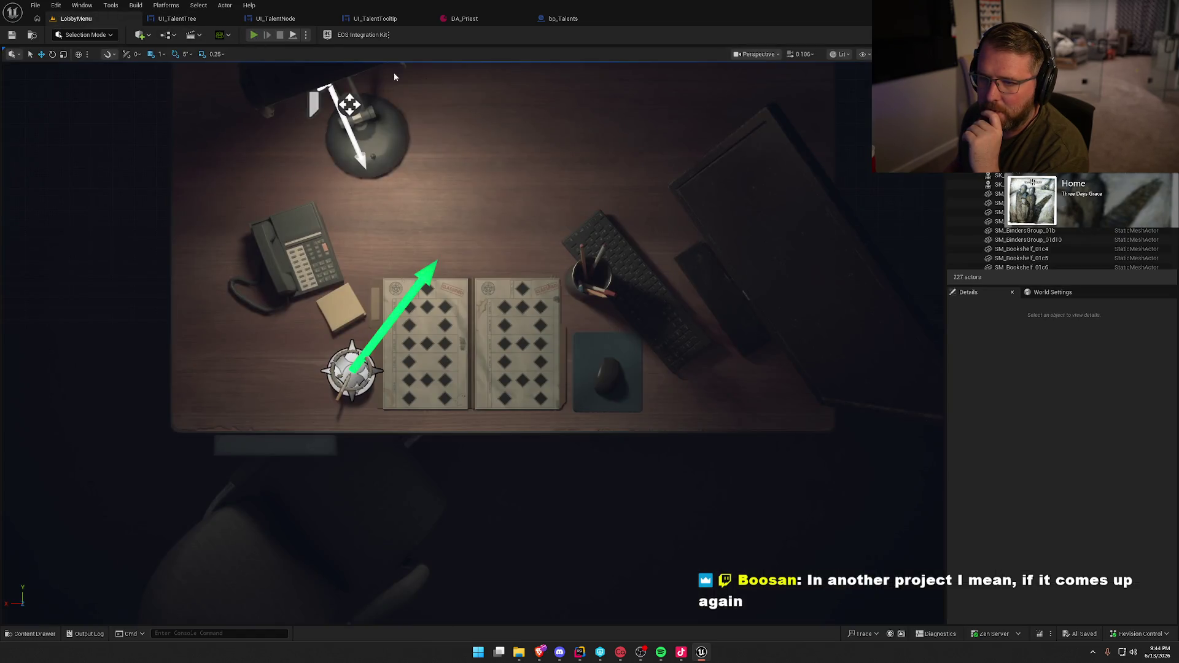
key(alt+p)
click(541, 105)
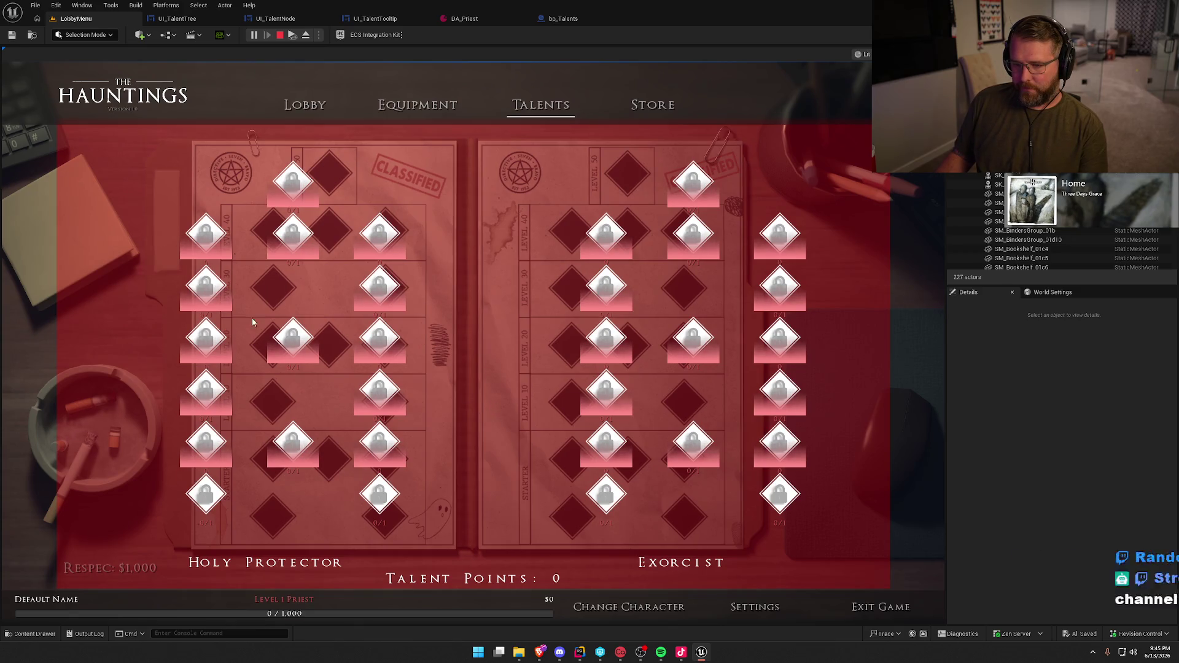
key(Escape)
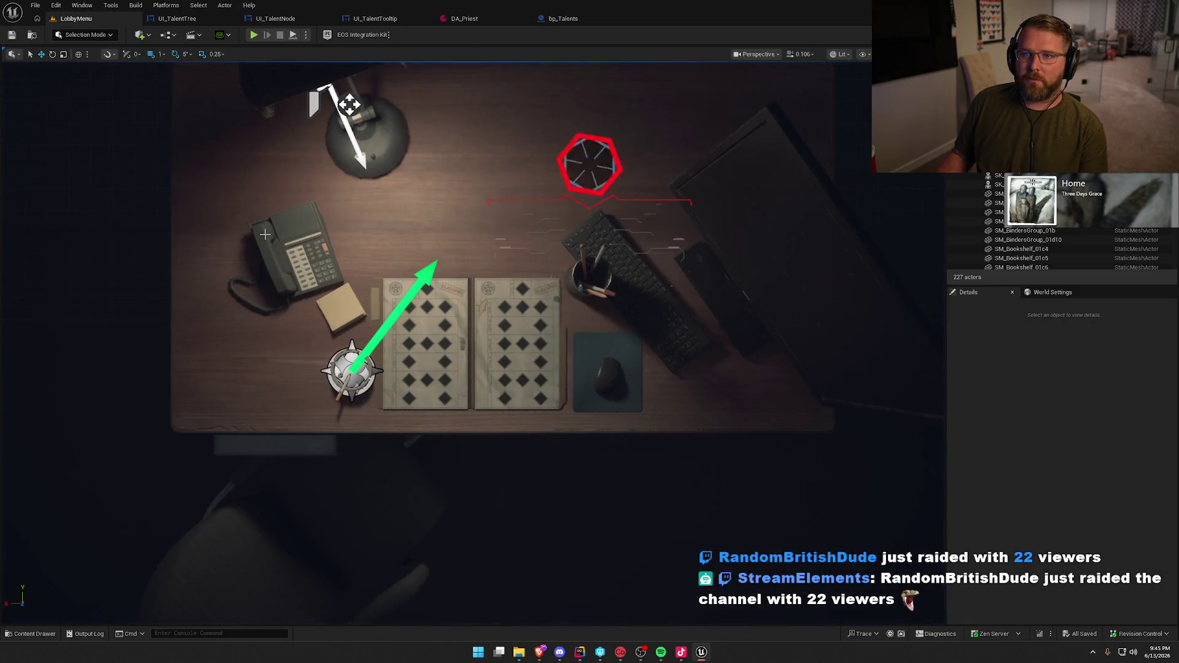
click(175, 19)
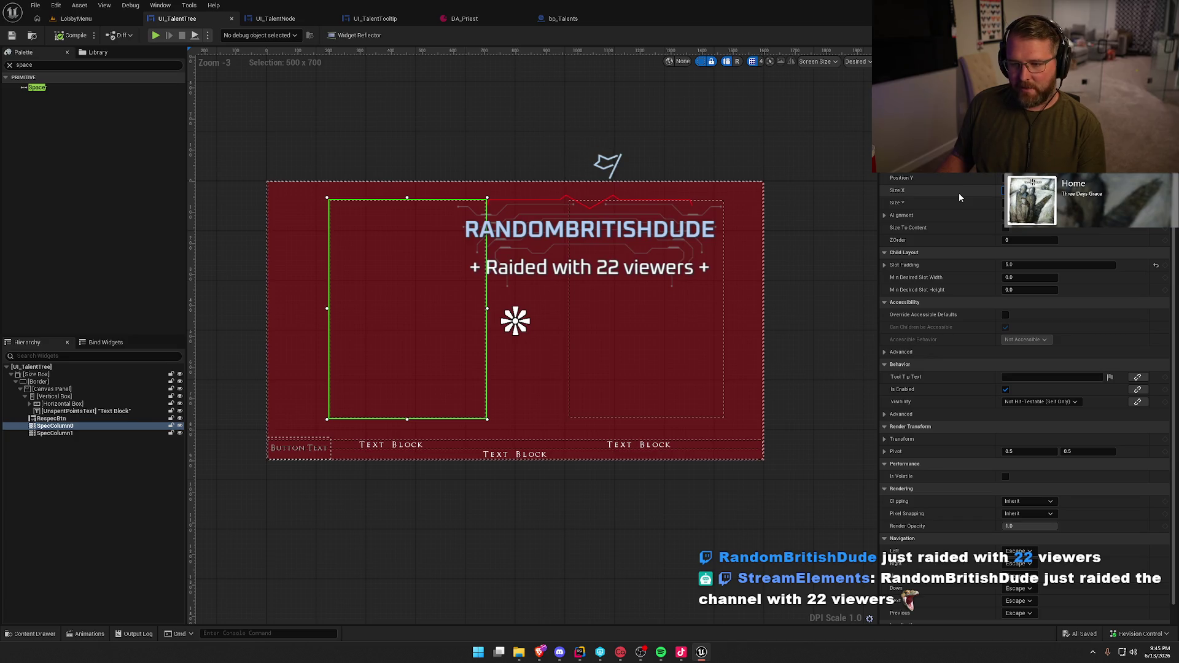
Check the size of UI_TalentNode's Vertical Box, then return to UI_TalentTree
click(275, 19)
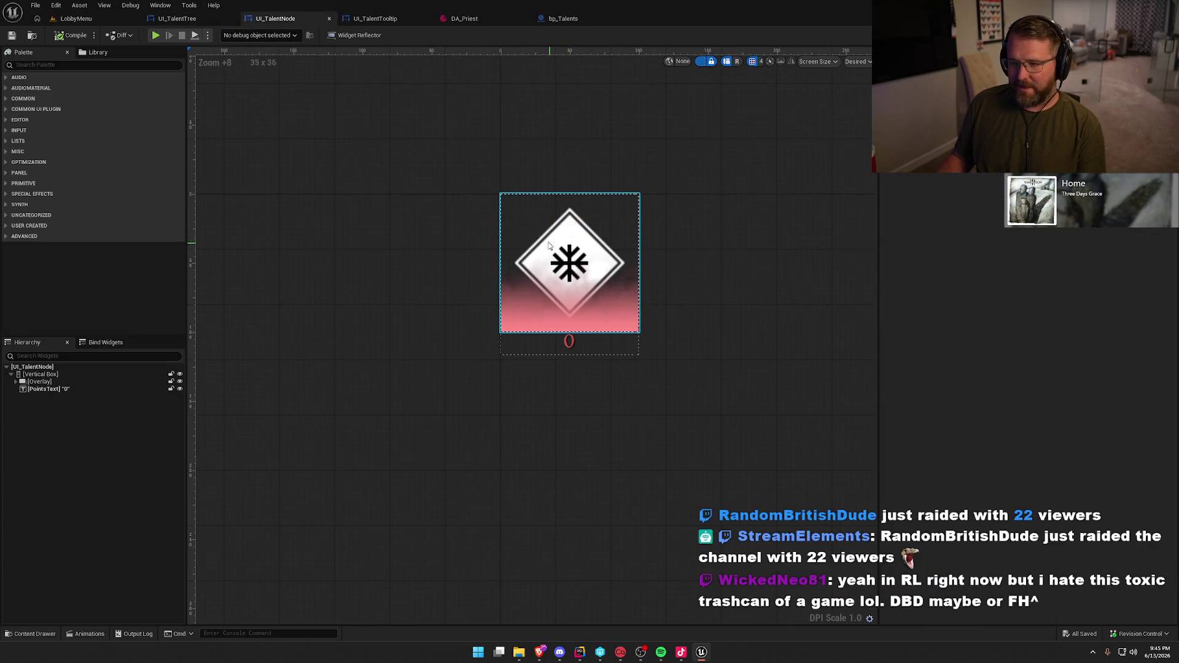
click(32, 367)
click(36, 375)
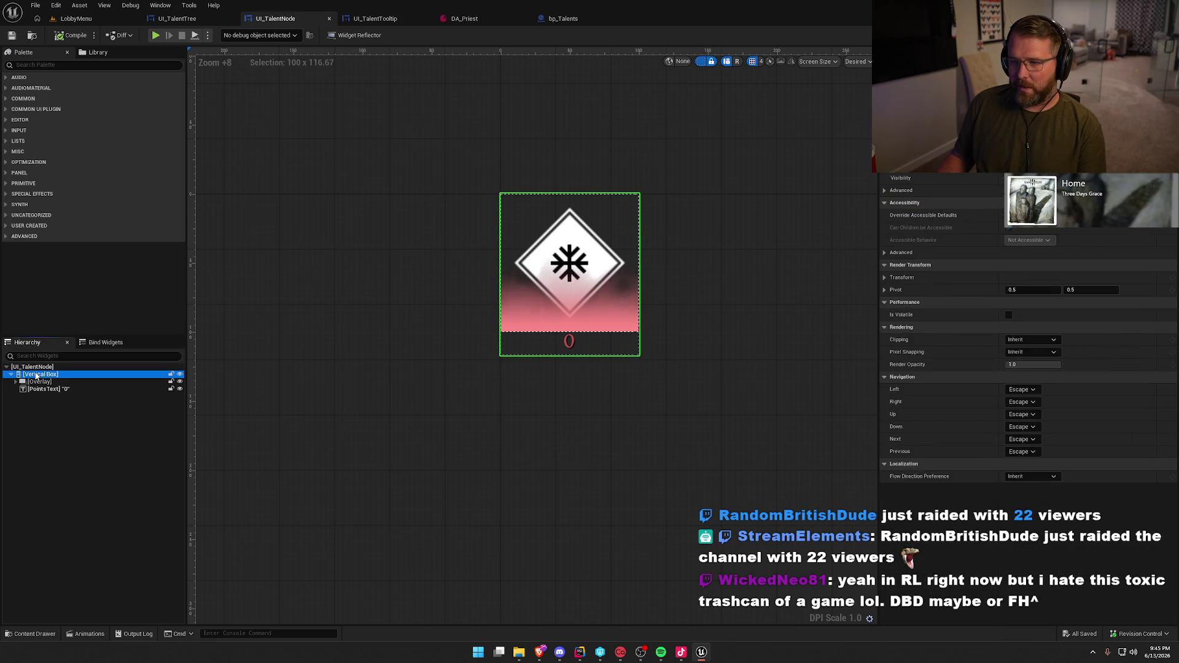
click(177, 18)
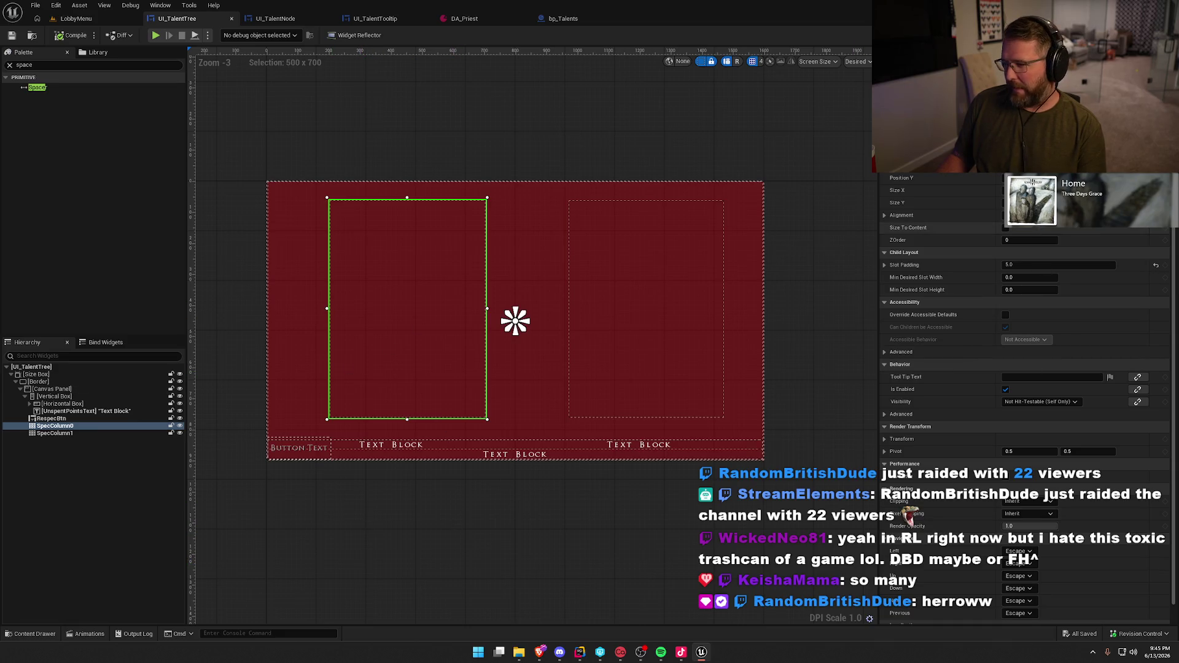
Set SpecColumn0's width to 310, save, and shift it toward the centre
text(310)
key(Return)
key(ctrl+s)
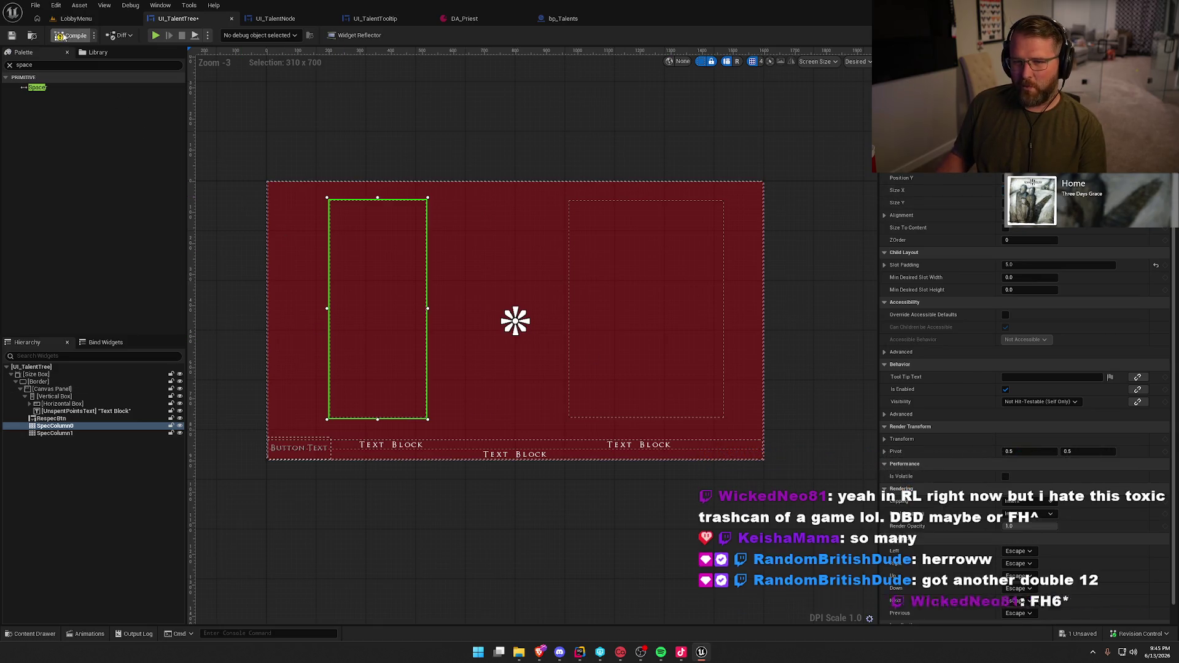
drag(382, 366, 421, 367)
click(87, 19)
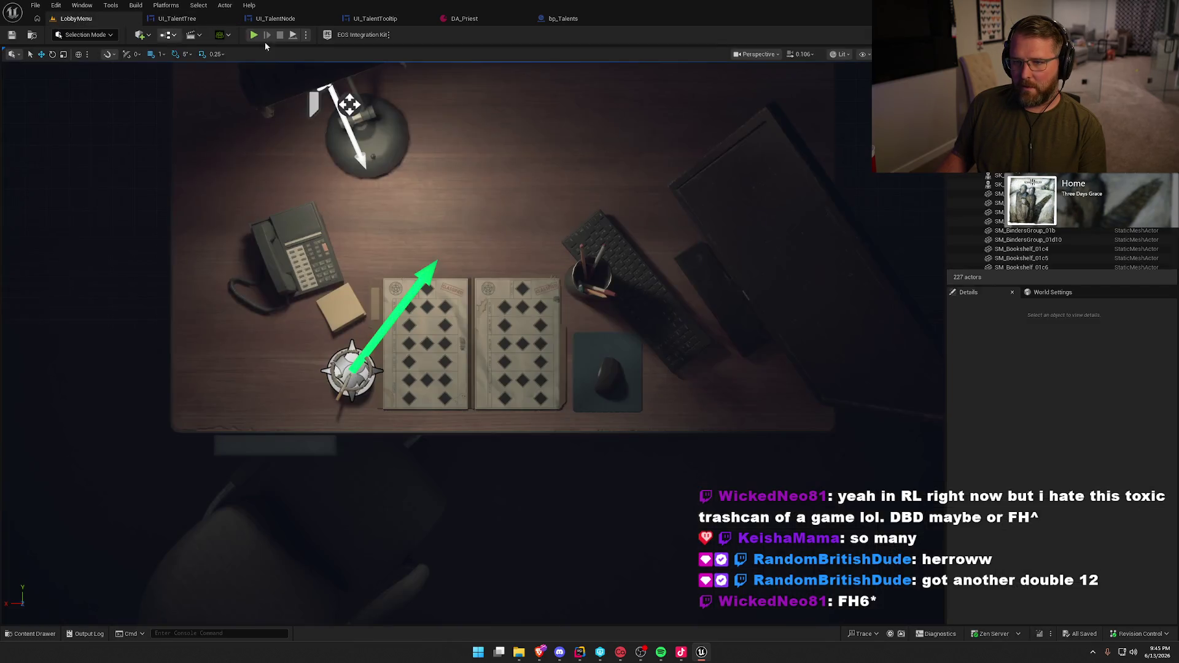
click(266, 32)
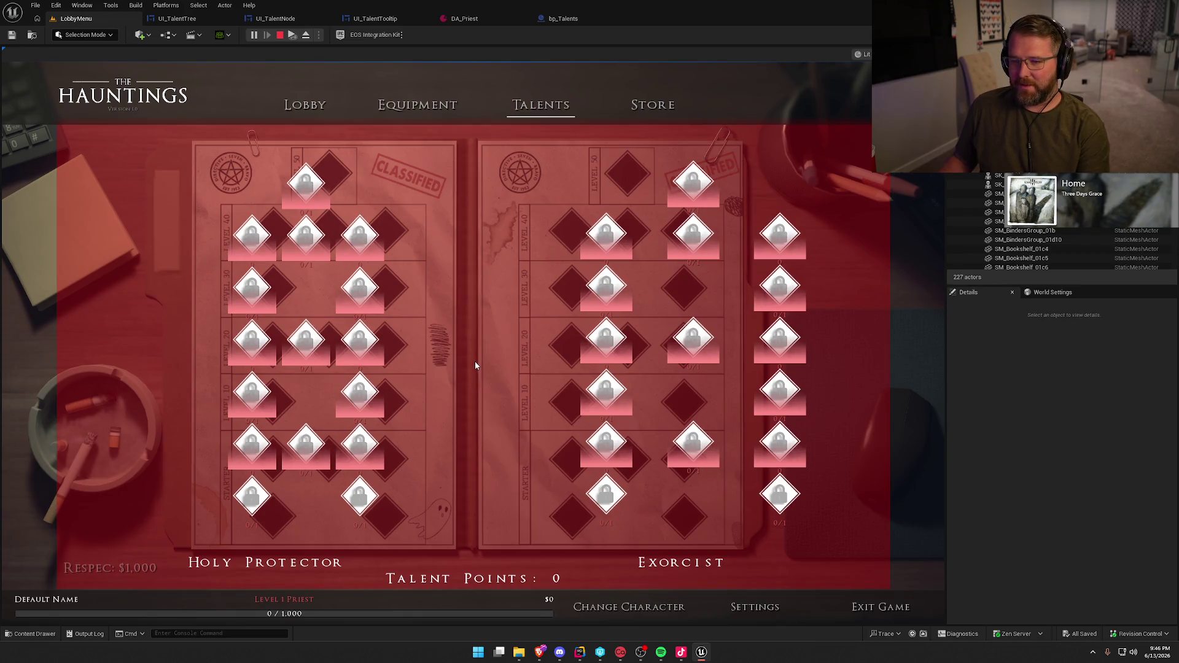
key(Escape)
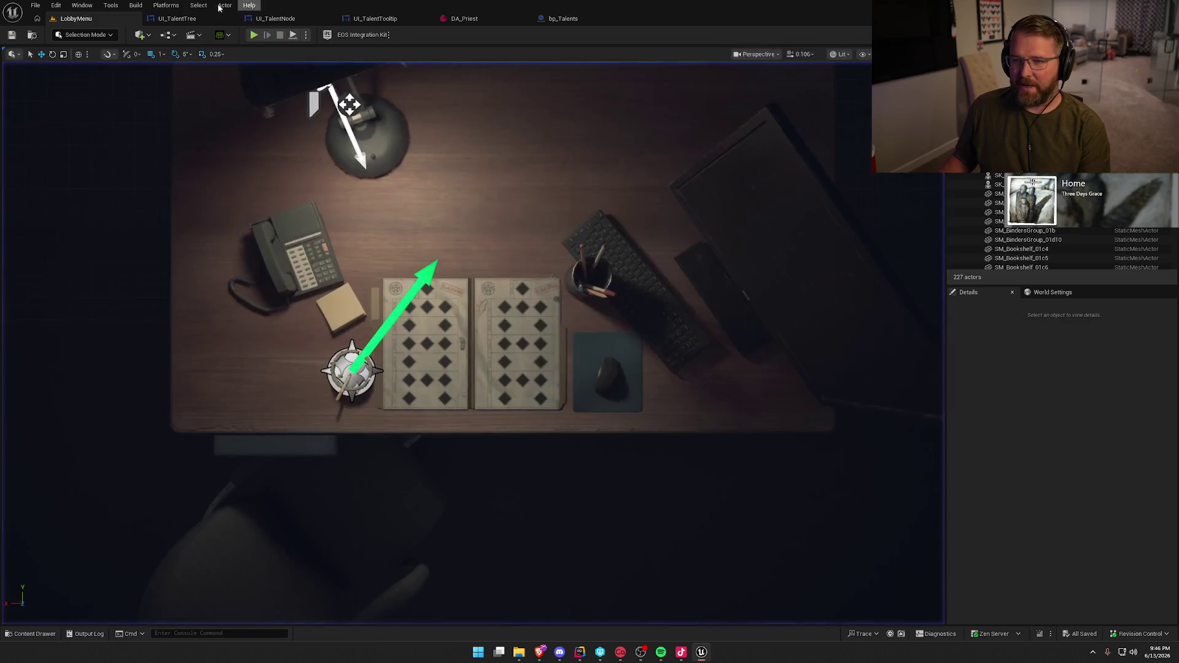
Inspect the size of UI_TalentNode's Overlay and Vertical Box
click(275, 19)
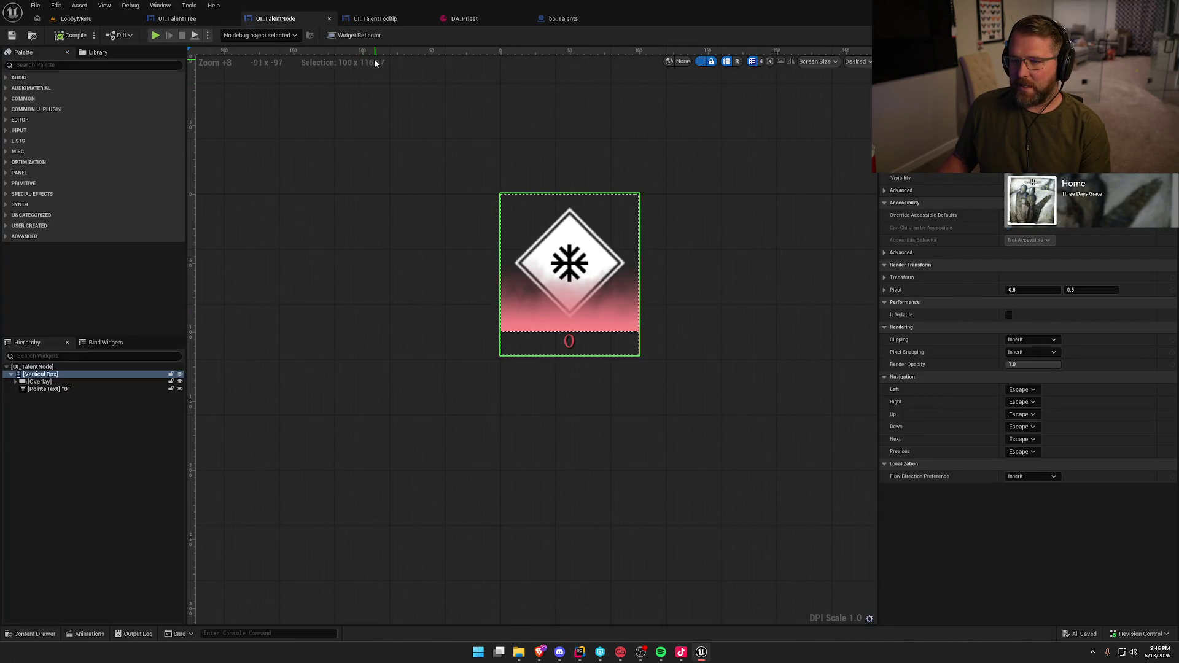
click(39, 382)
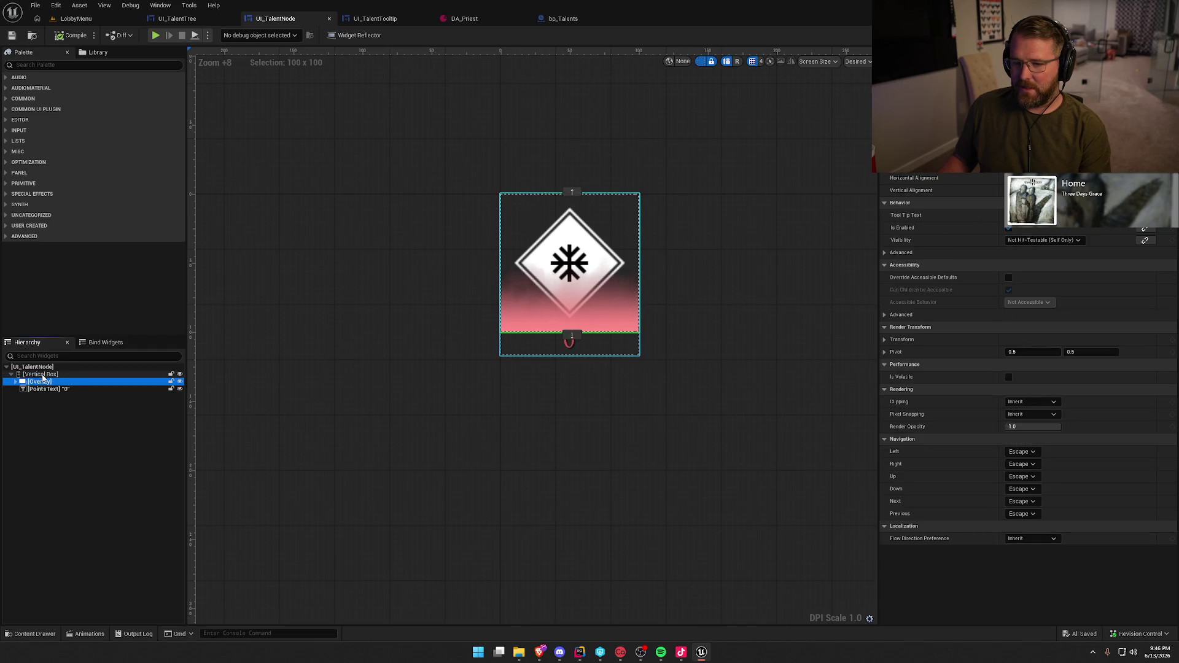
click(42, 375)
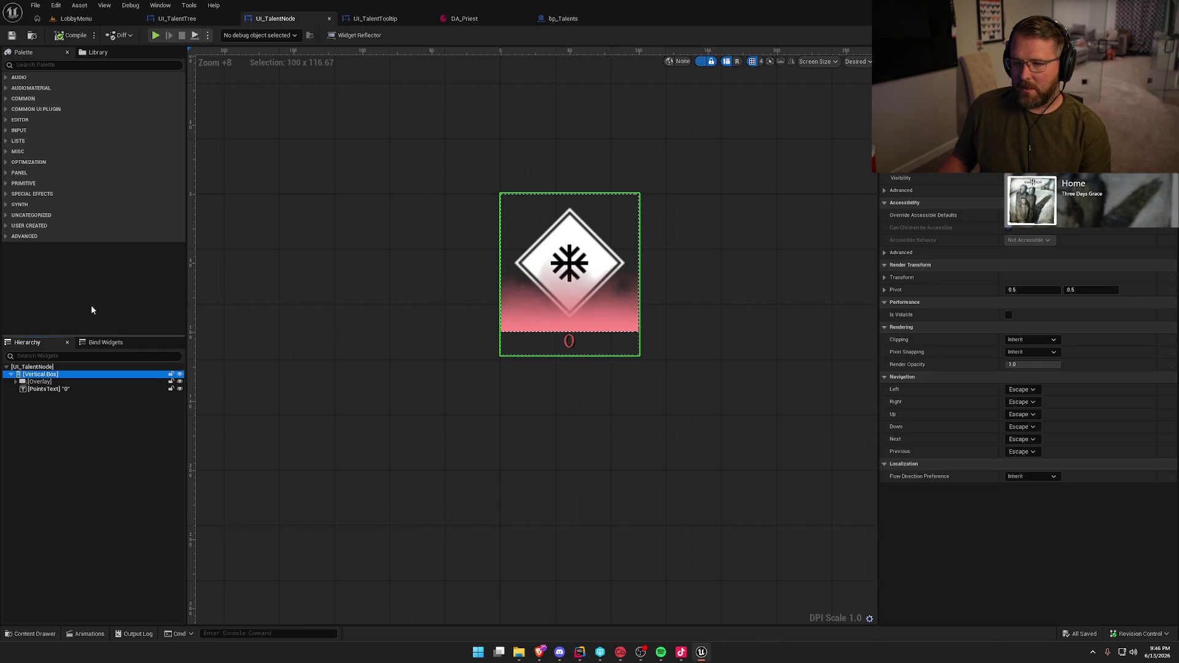
In UI_TalentTree, set SpecColumn0's Size Y to 812 and move it up to the panel top
click(181, 21)
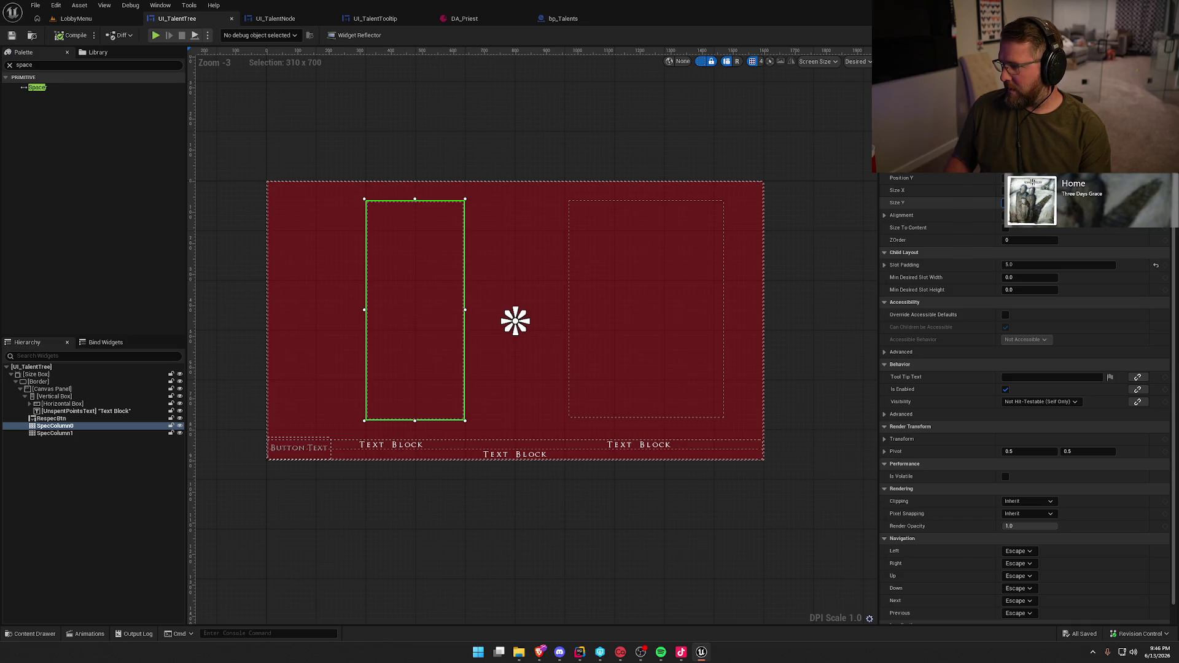
key(Return)
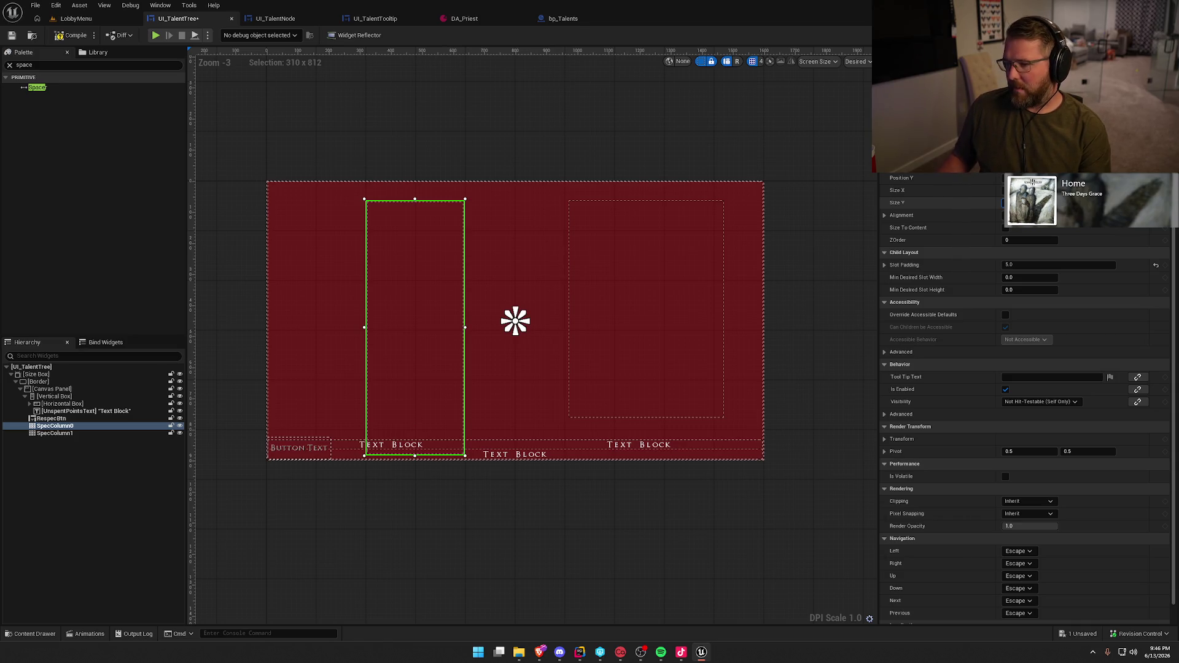
drag(425, 367, 433, 300)
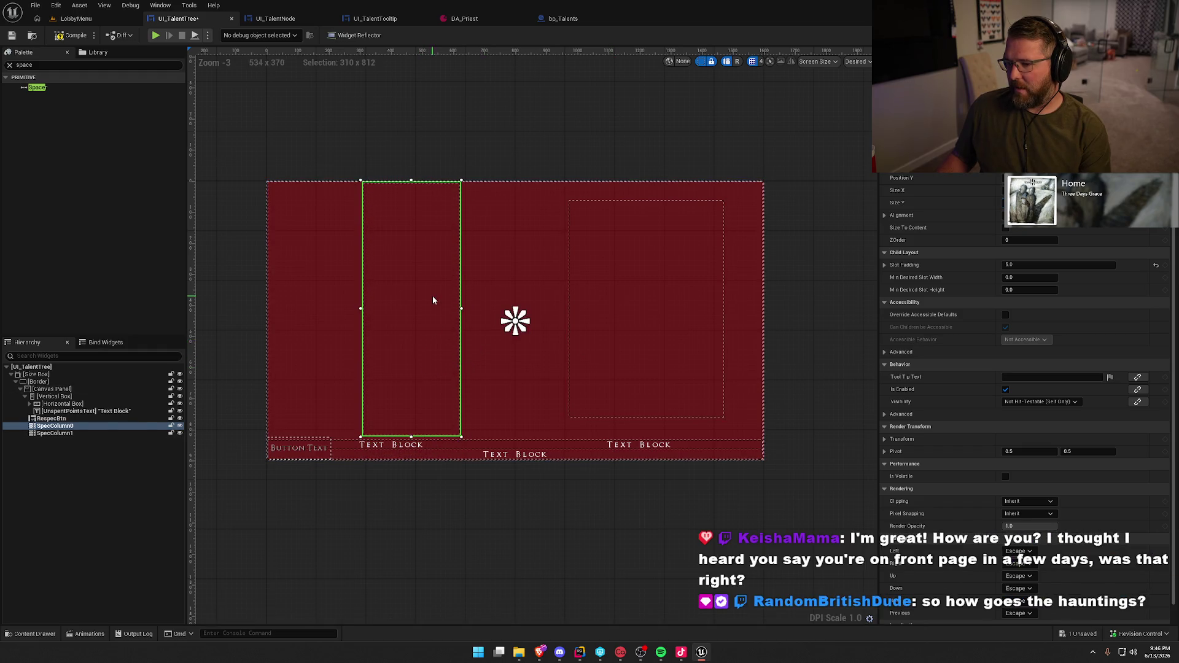
click(70, 20)
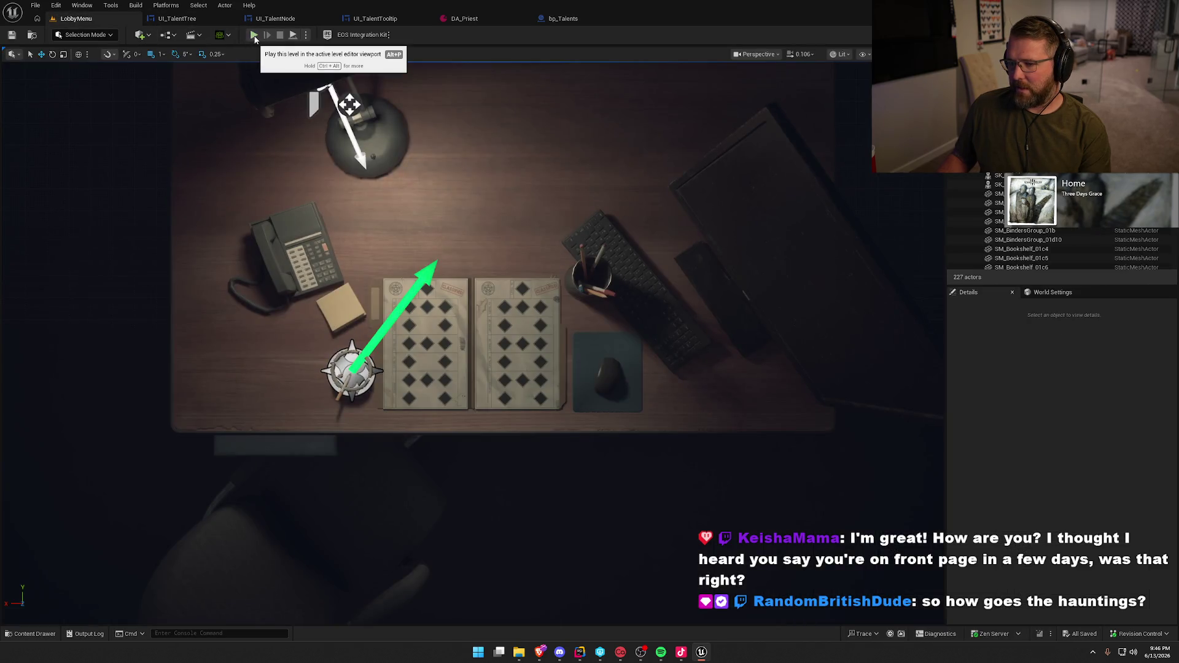
Test play the game and view the Holy Protector and Exorcist trees on the Talents page
click(254, 37)
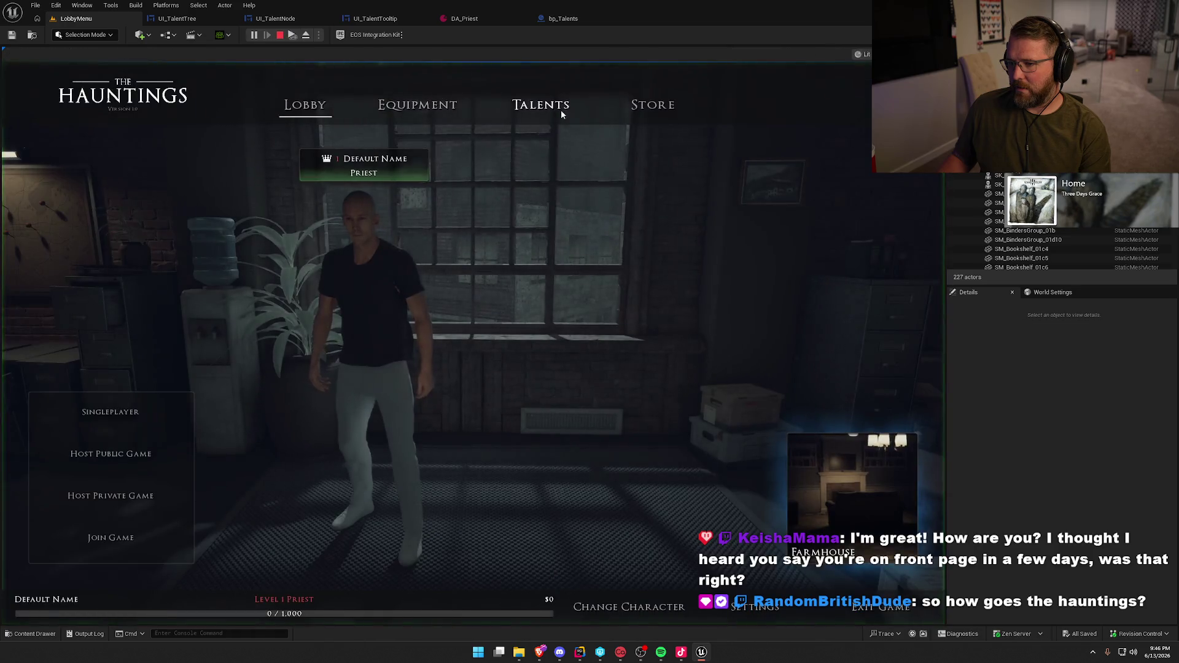
click(561, 113)
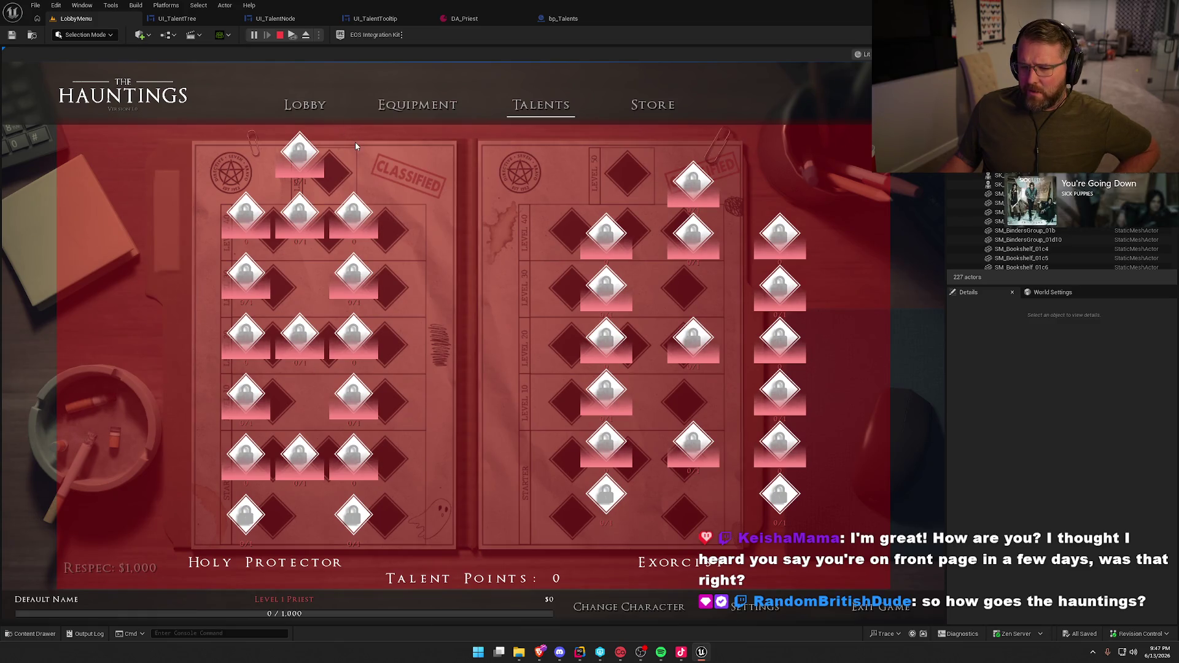
click(280, 36)
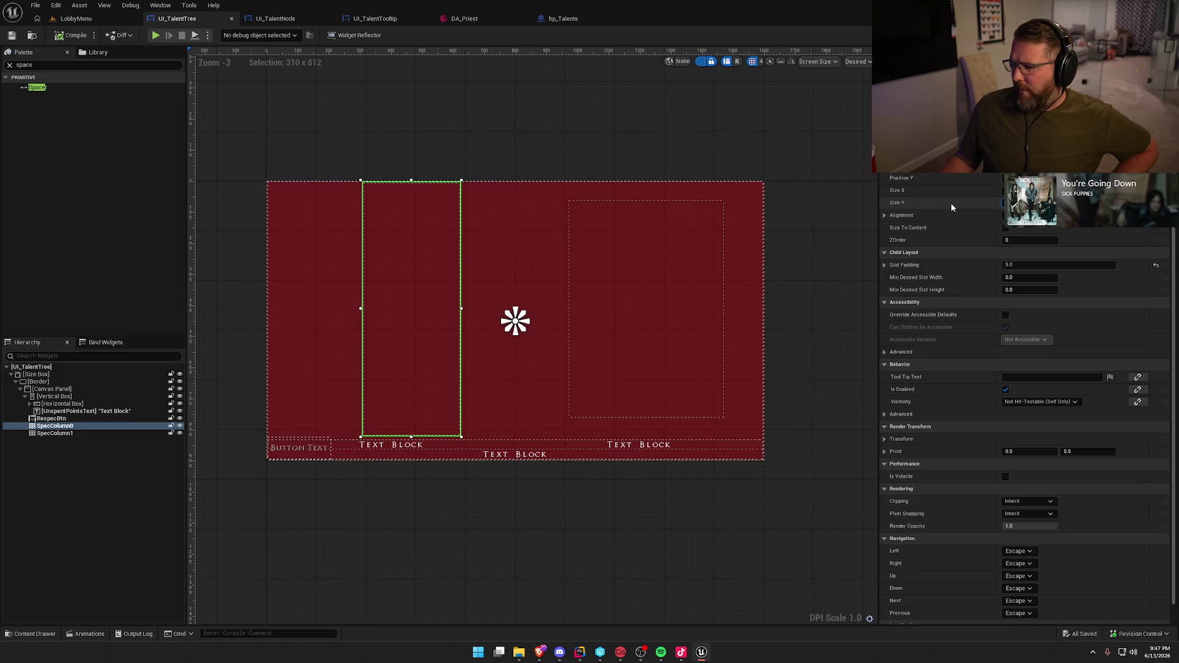
Set SpecColumn0's height to 800 and reposition it on the panel
text(800)
key(Return)
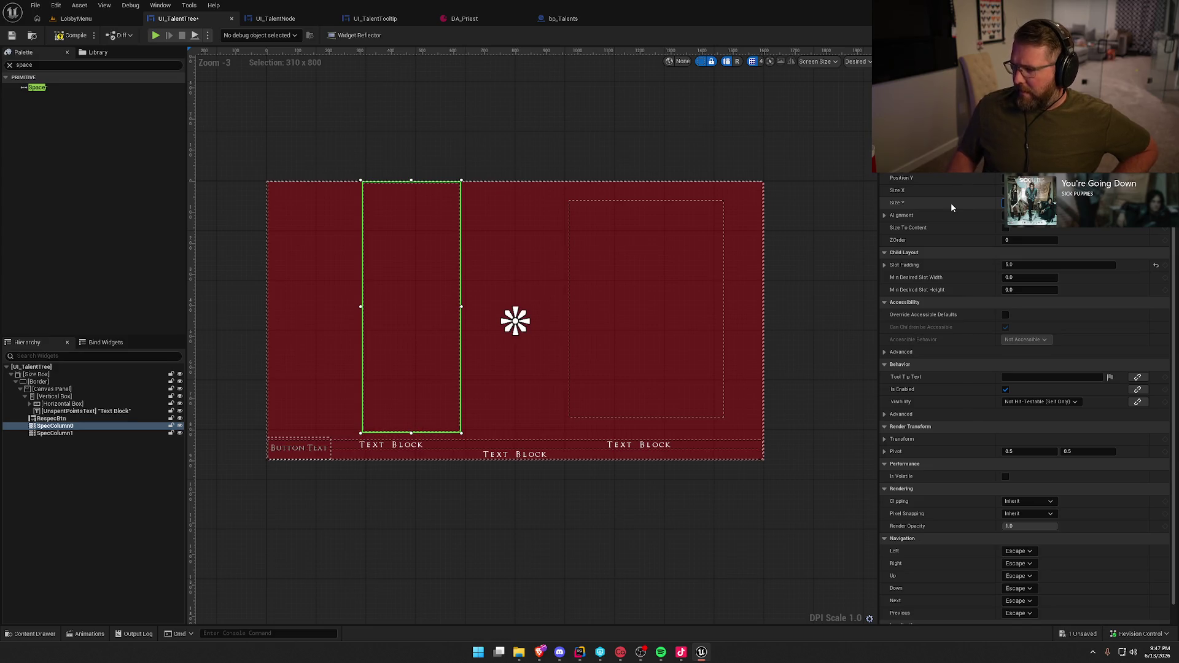
drag(426, 276, 426, 283)
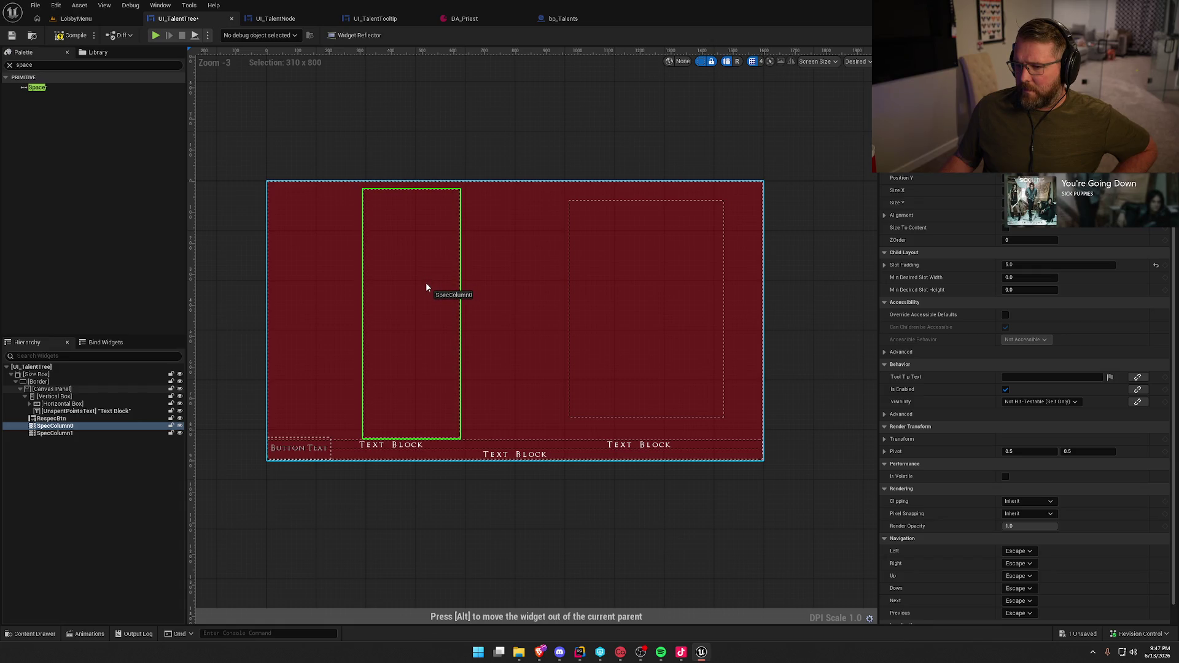
drag(426, 287, 426, 287)
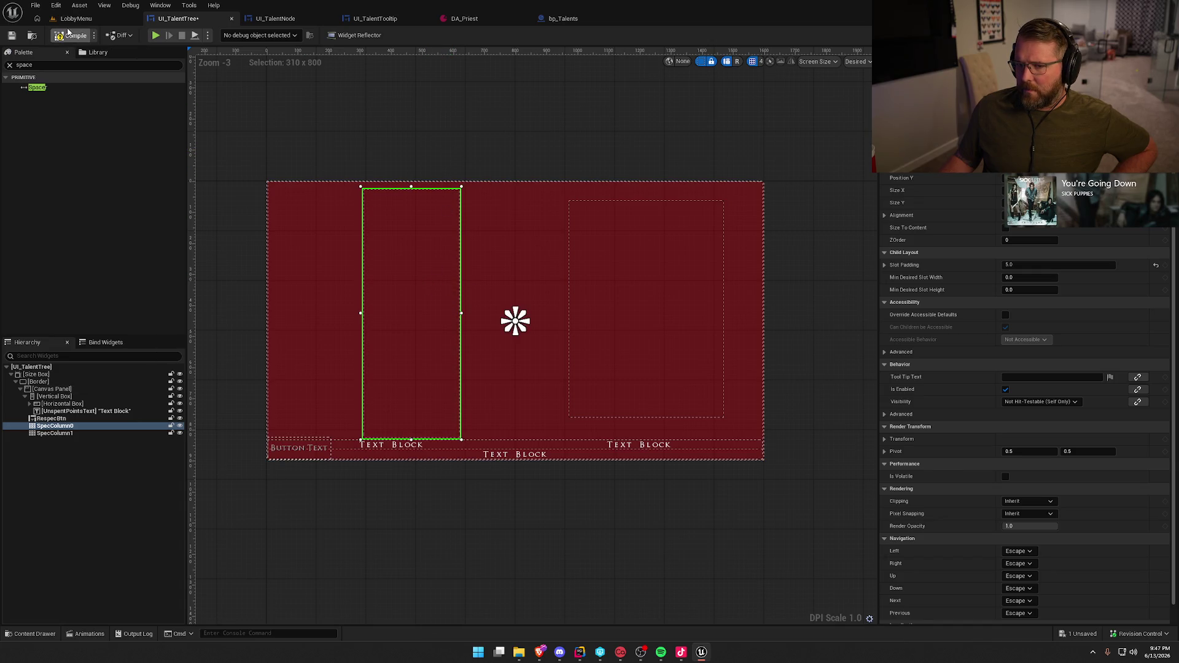
Play the LobbyMenu level, review the Talents page, then stop the game
click(80, 21)
click(254, 35)
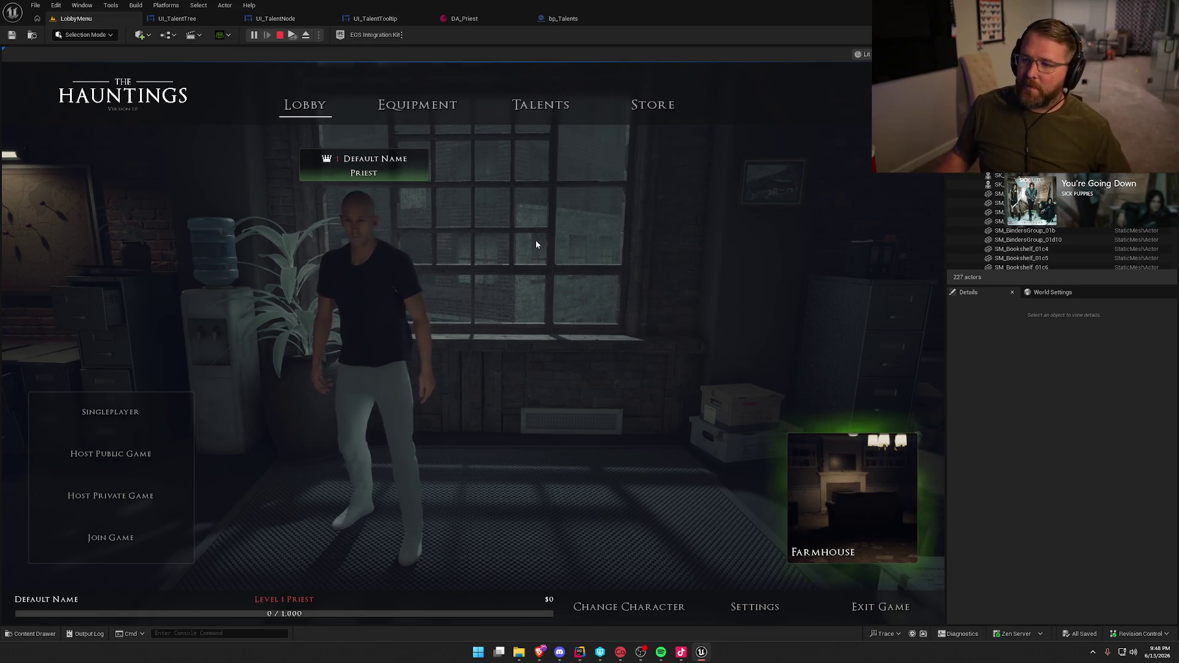
click(544, 105)
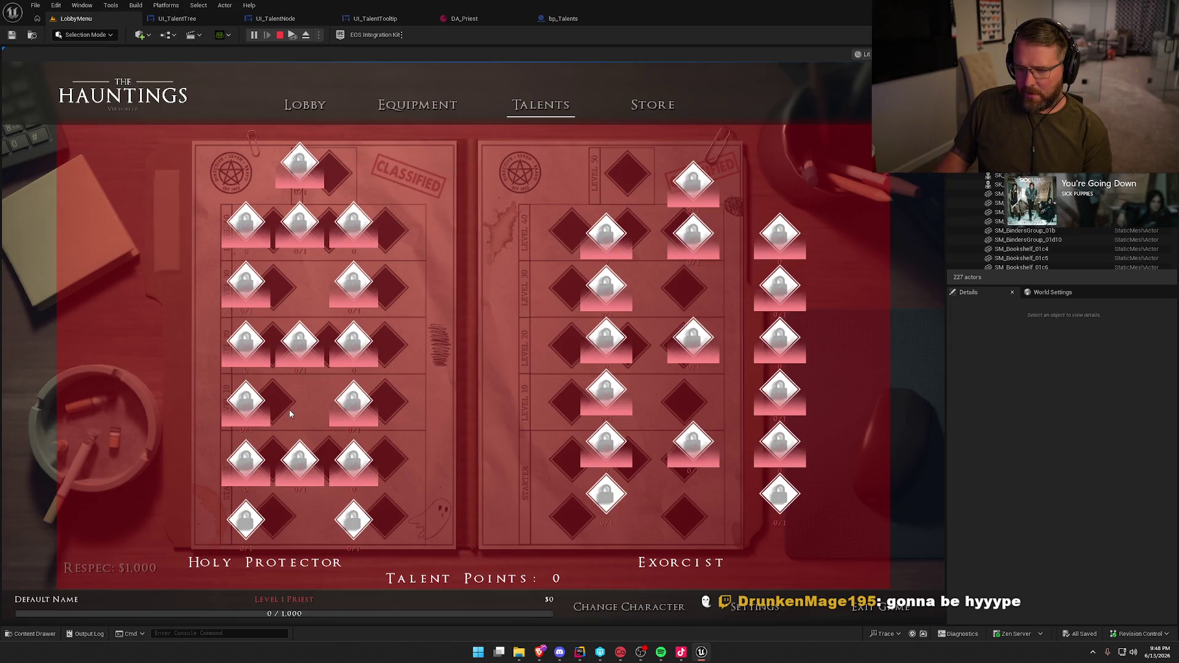
key(Escape)
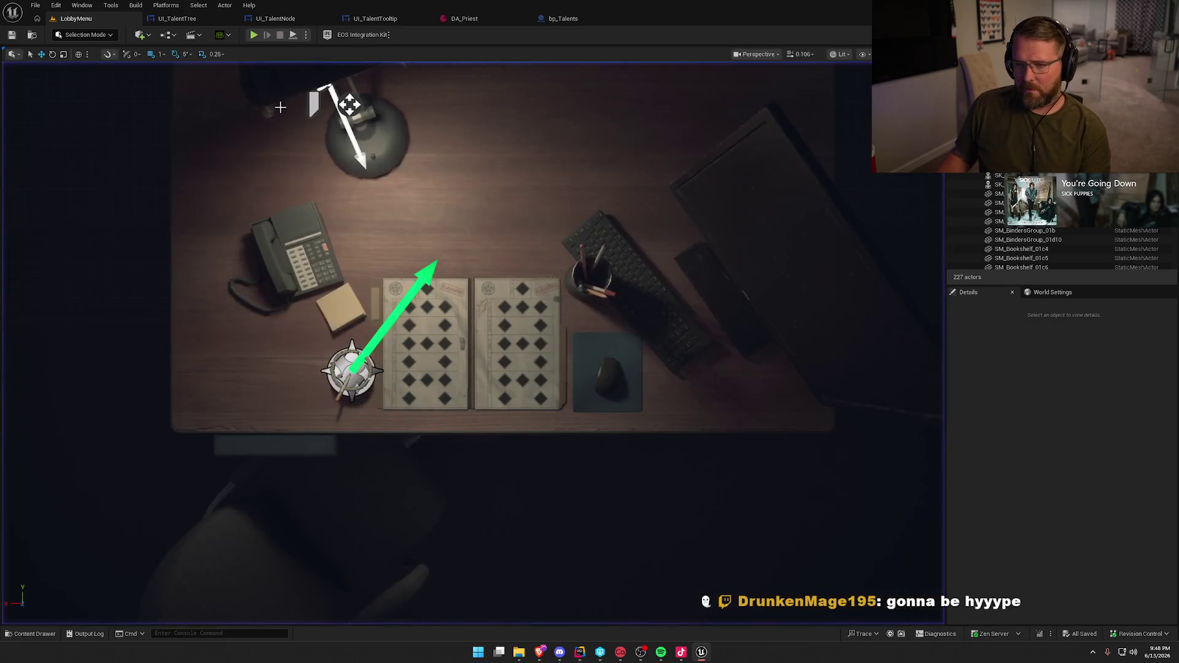
click(177, 18)
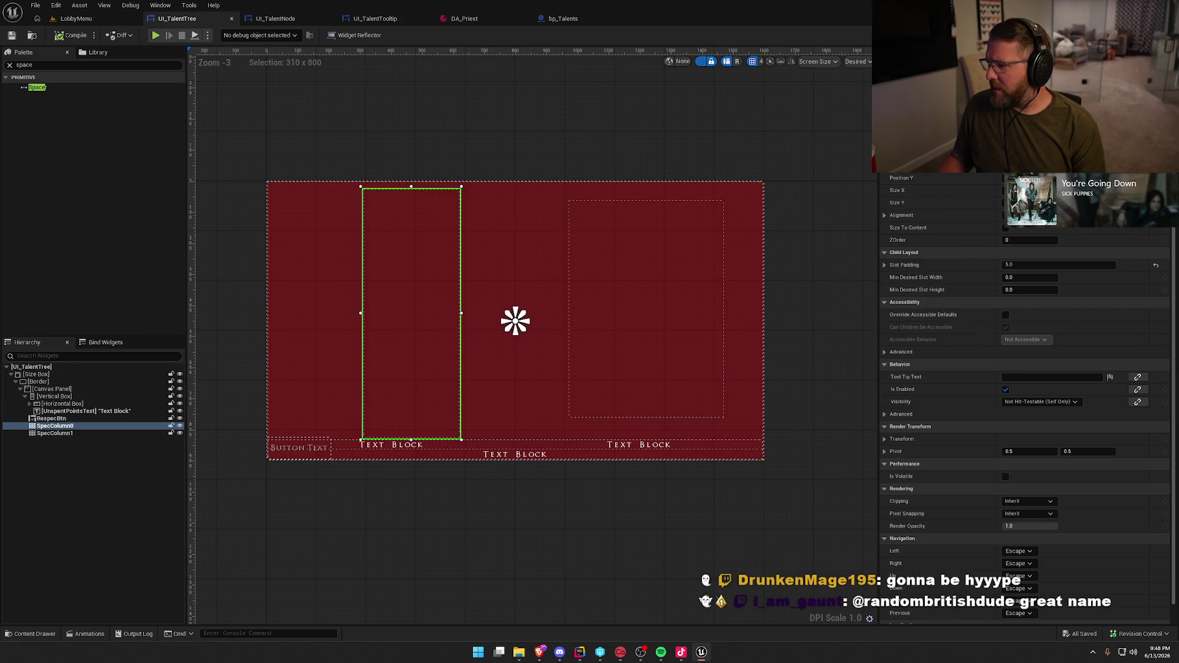
Nudge SpecColumn0 slightly right, set its height to 775, and compile and save the widget
drag(1032, 165, 1053, 165)
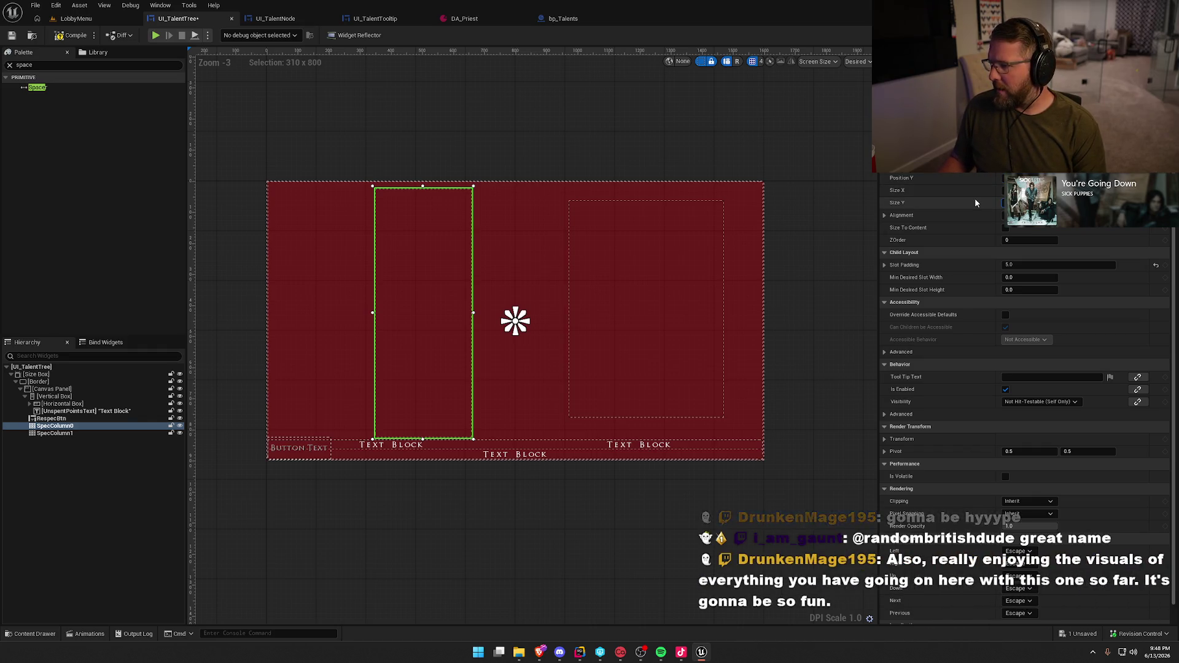
text(775)
key(Return)
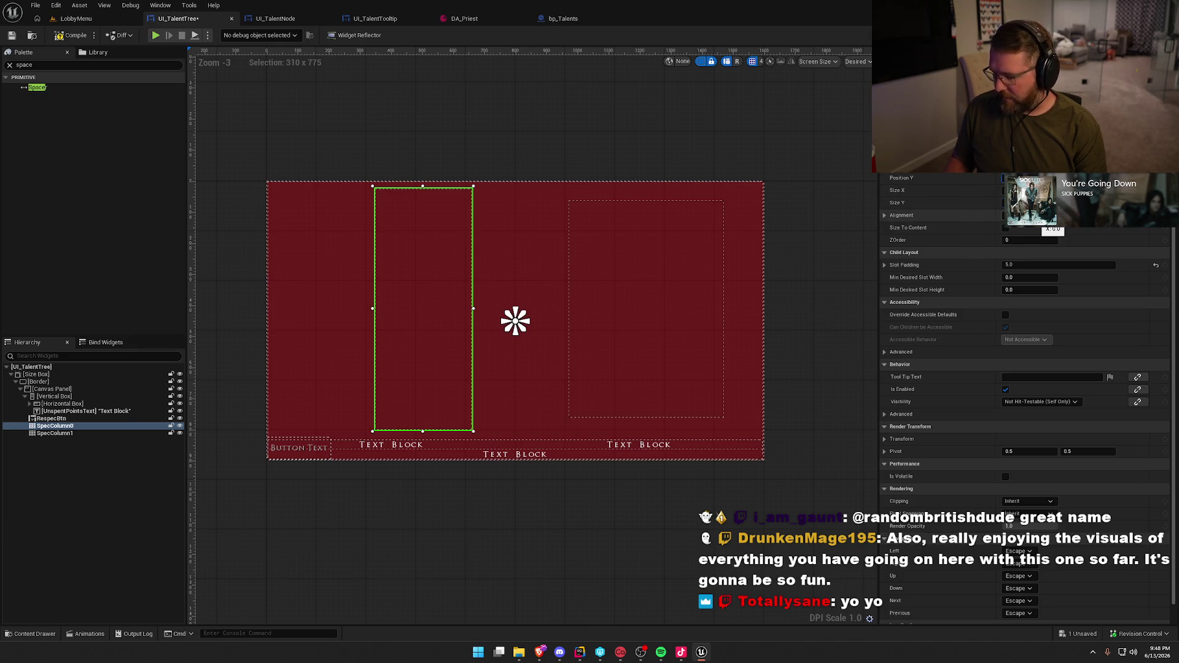
key(Return)
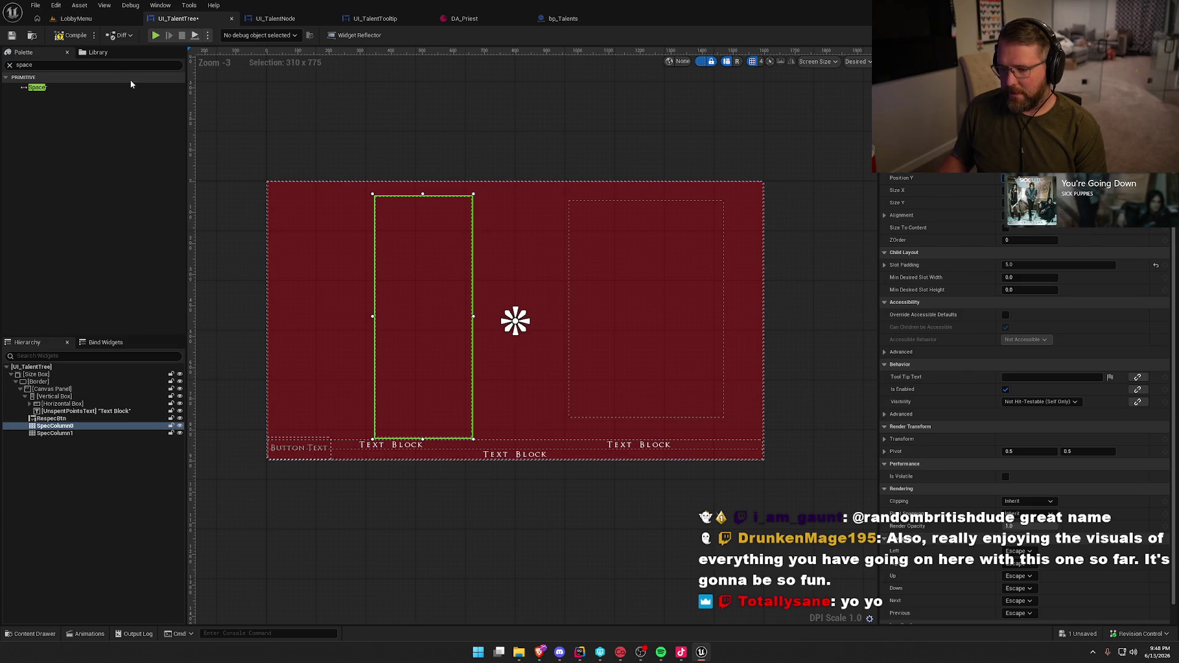
click(72, 35)
Test play the LobbyMenu level and review the Talents page layout
click(76, 20)
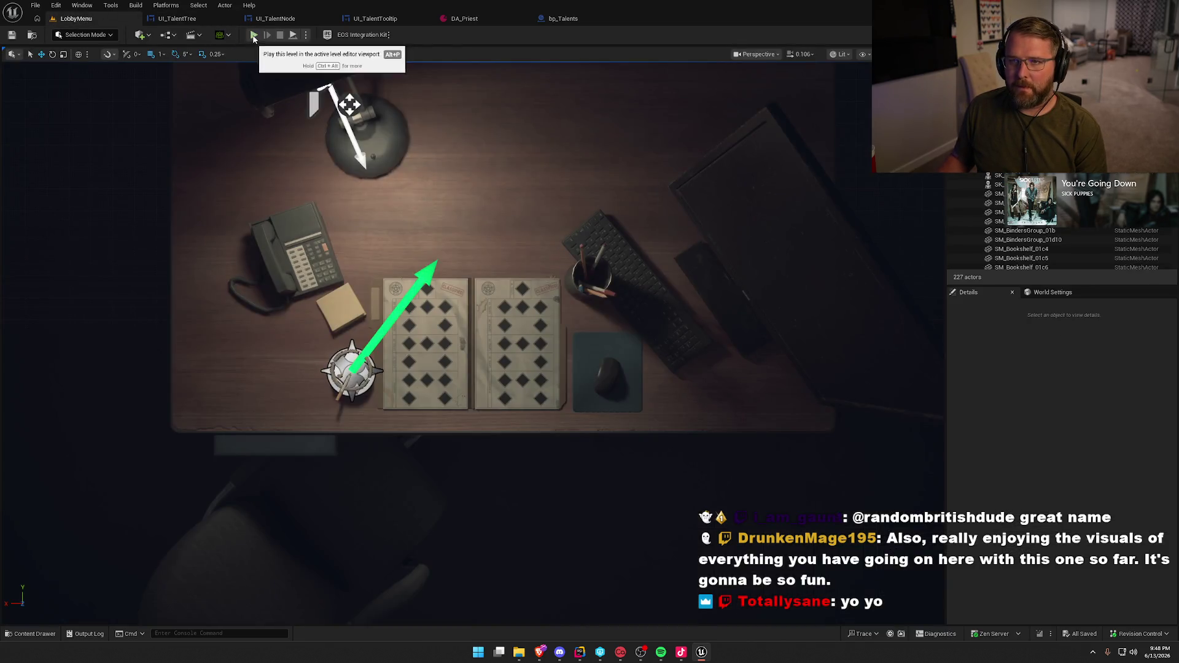
click(266, 31)
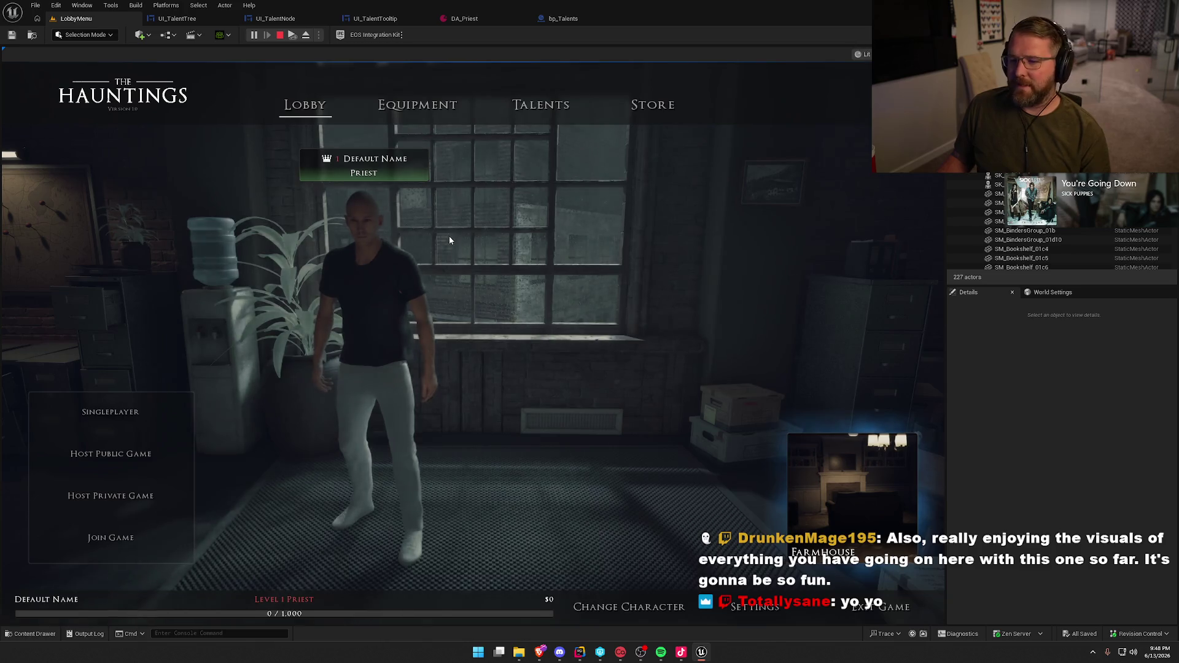
click(542, 106)
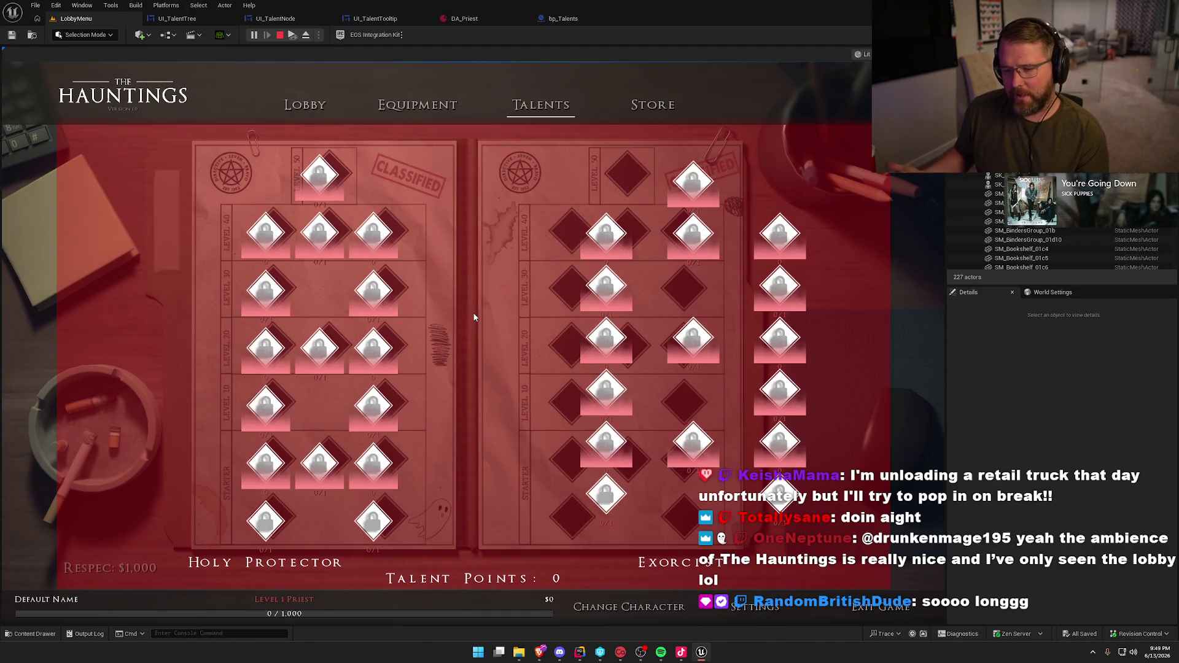
key(Escape)
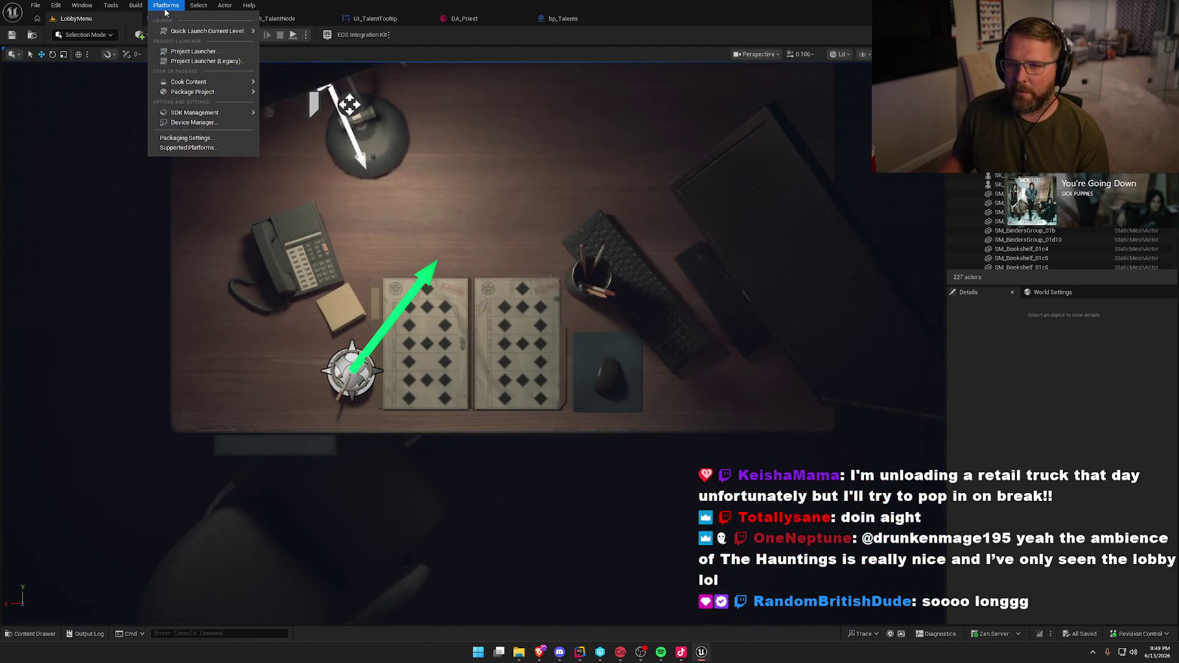
click(177, 18)
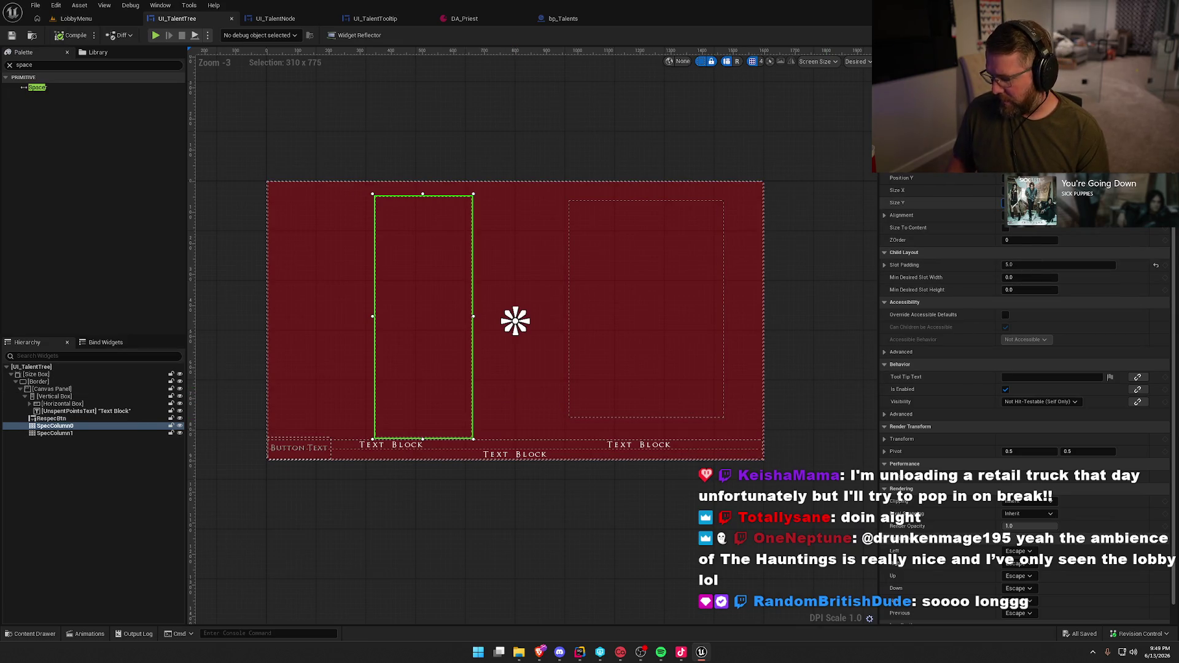
Make SpecColumn0 780 tall and 325 wide, nudge it up, save, and start a LobbyMenu test play
text(780)
key(Return)
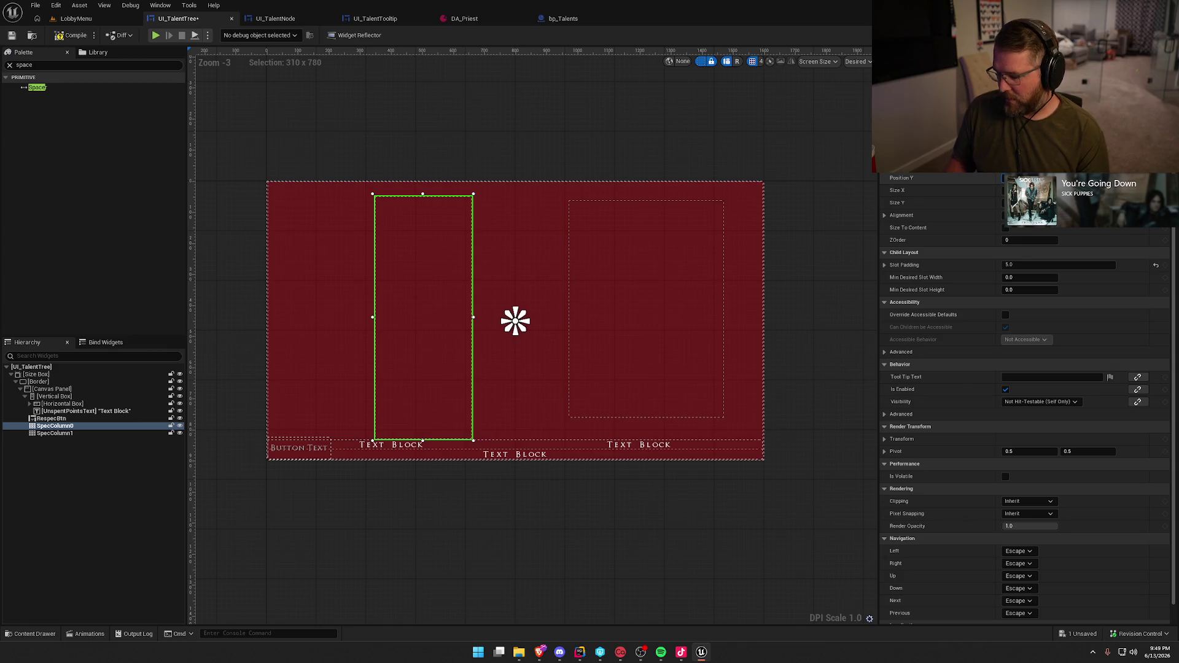
key(Up)
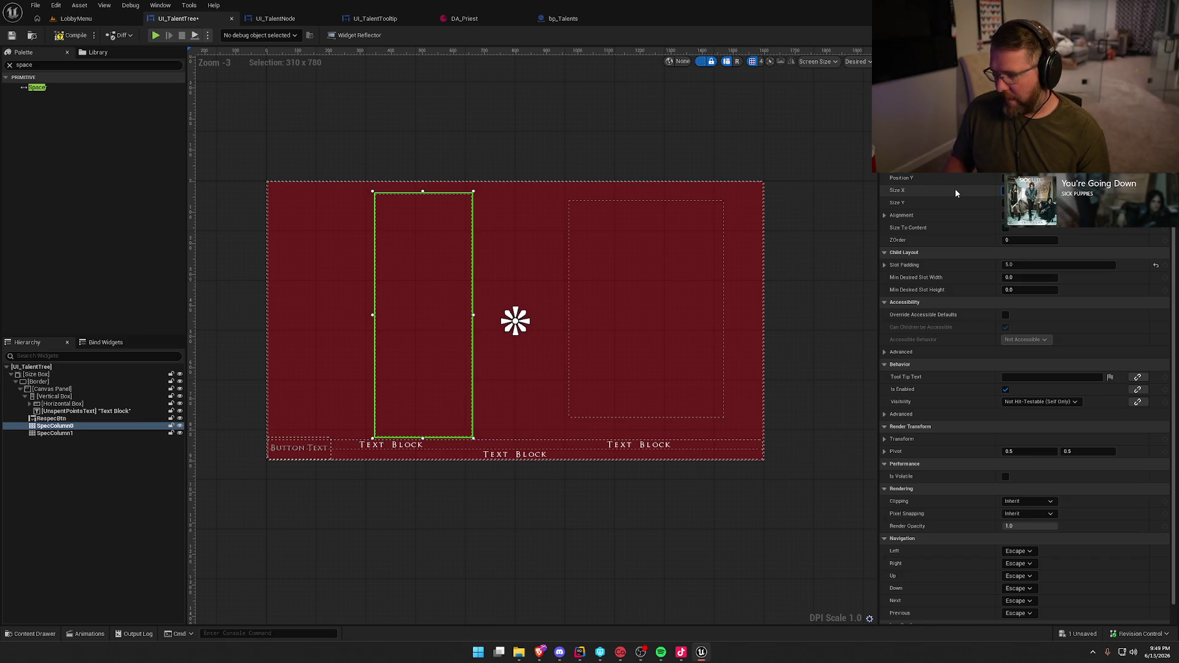
drag(956, 193, 965, 193)
key(ctrl+s)
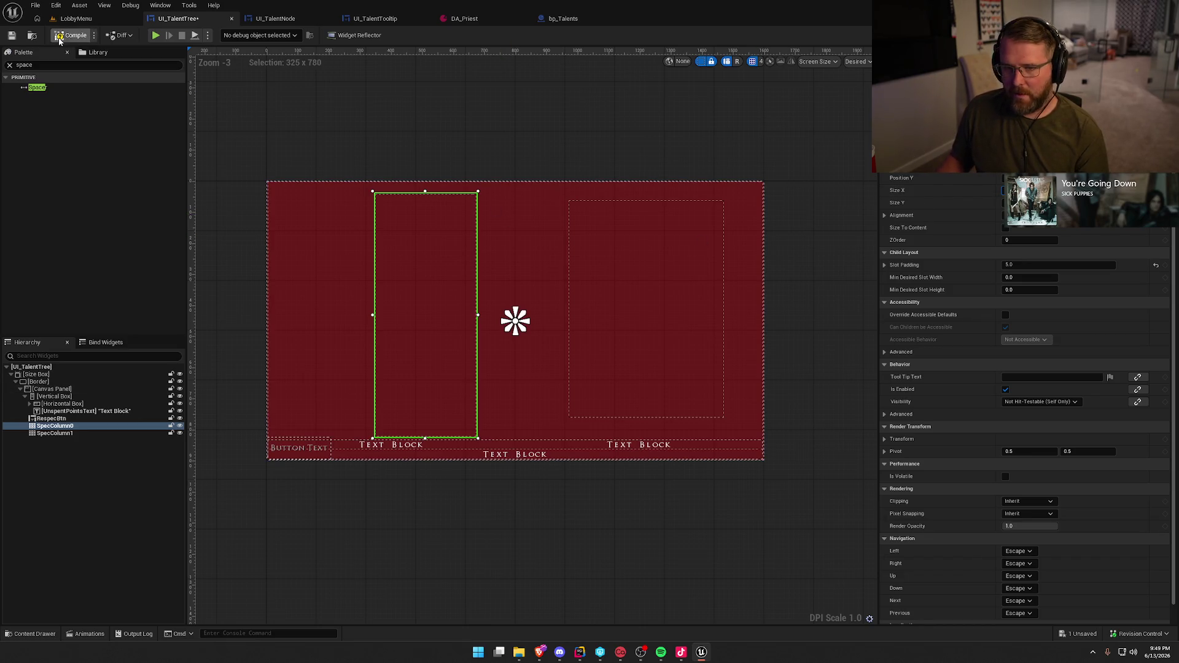
click(73, 18)
click(254, 35)
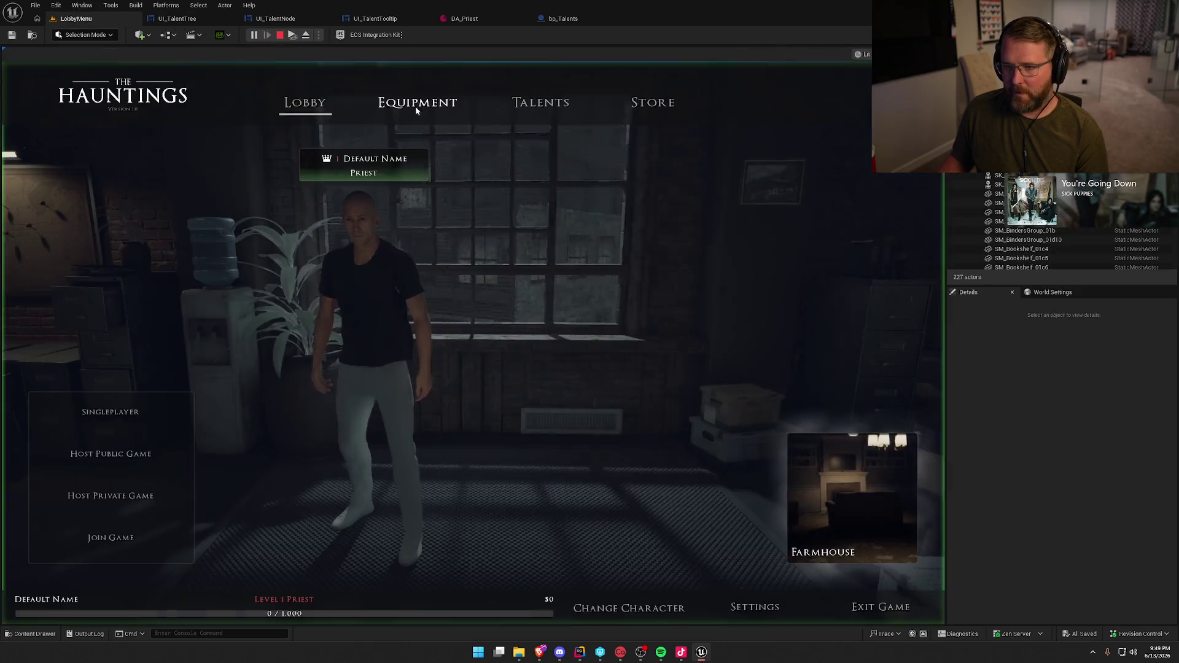
Review the Talents page in the running game, then stop play and reopen UI_TalentTree
click(541, 106)
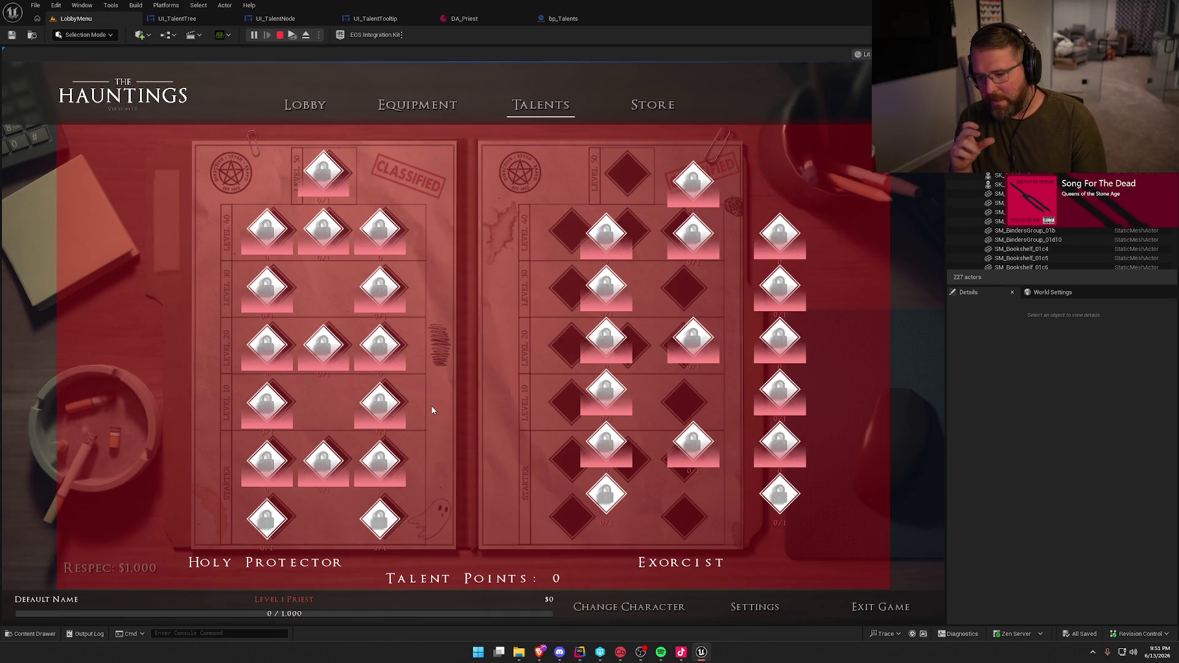
key(Escape)
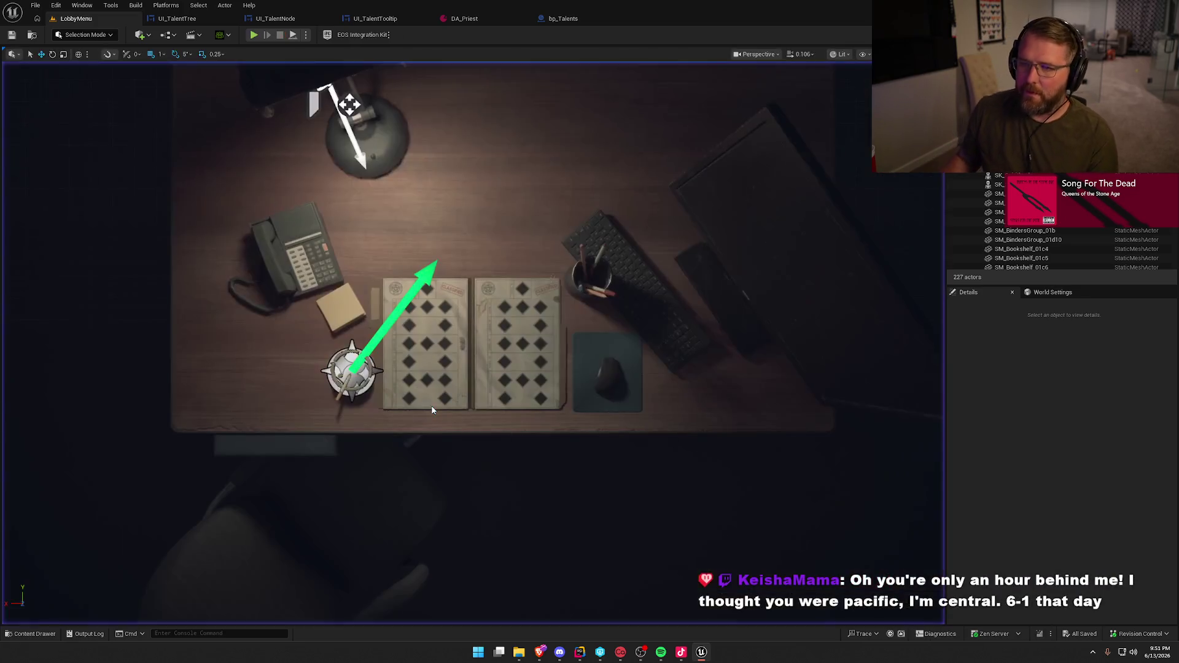
click(177, 19)
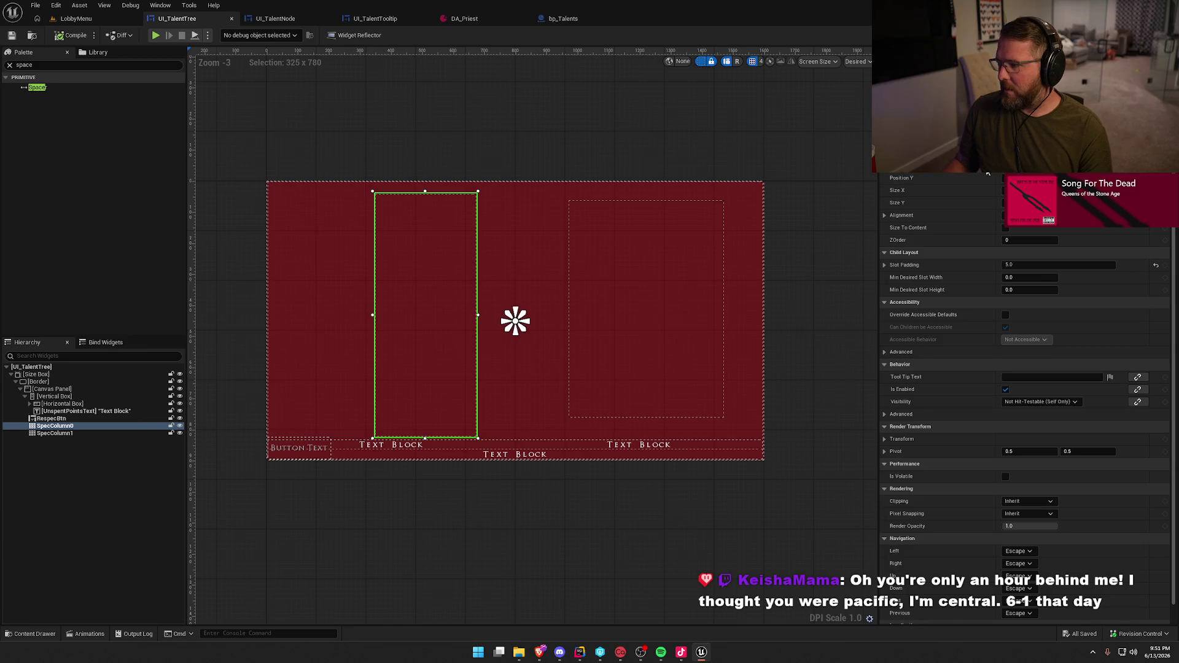
Nudge SpecColumn0 right, trim it to 775 tall, and check the Talents page in play
key(Right)
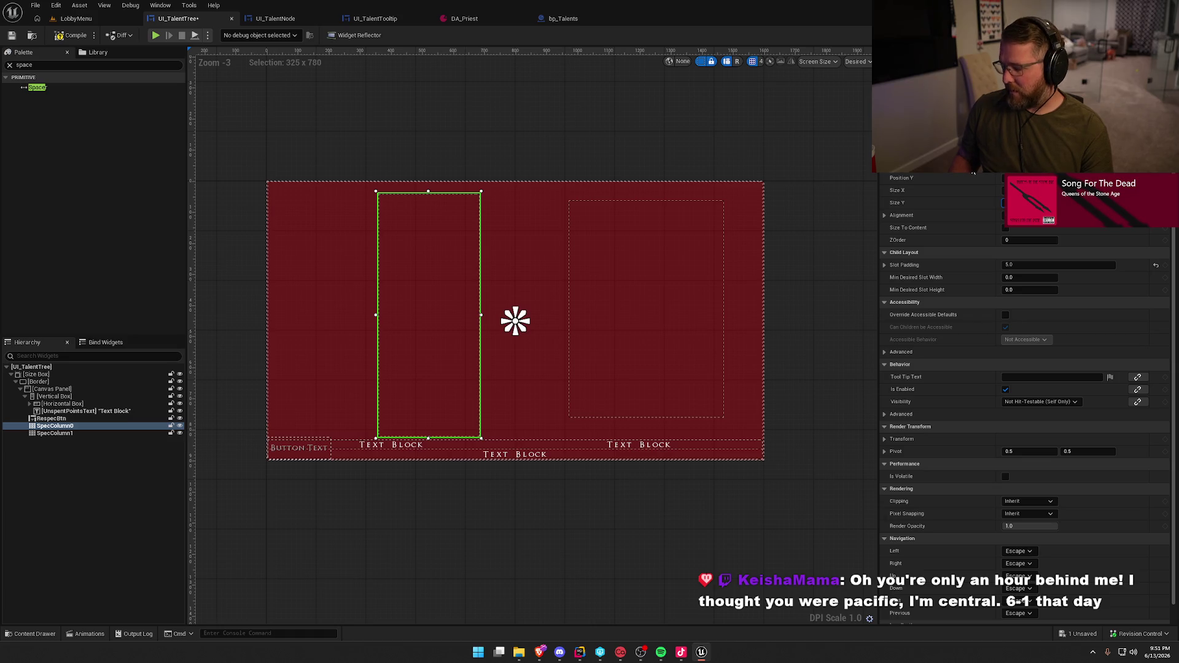
key(Return)
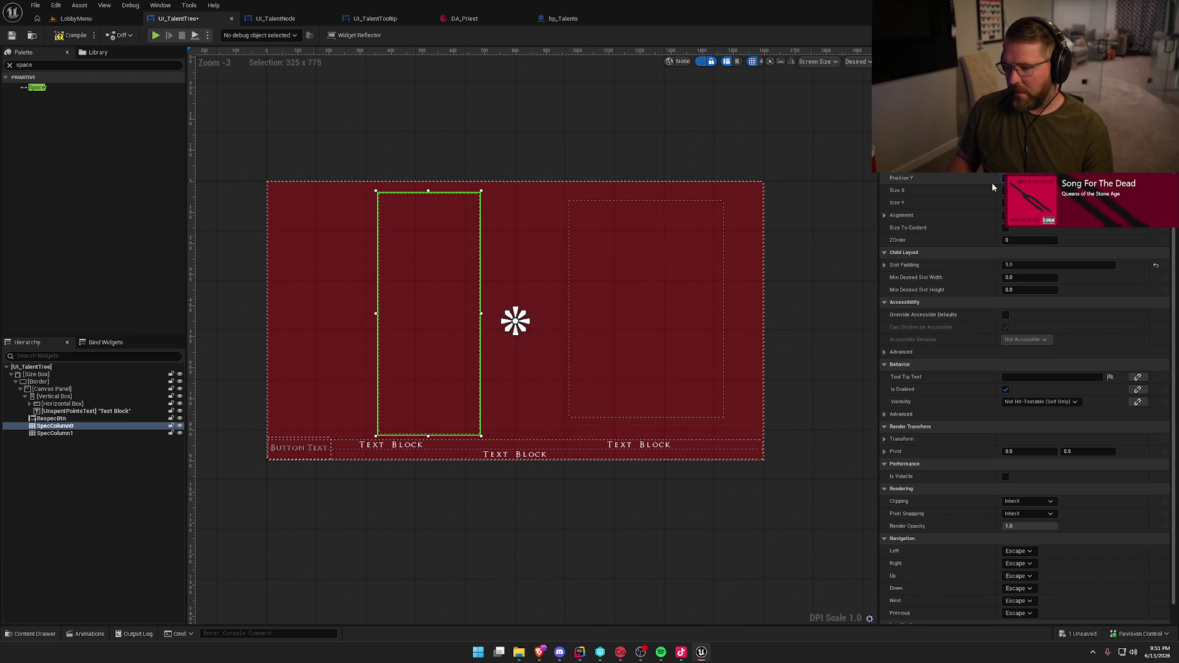
click(76, 18)
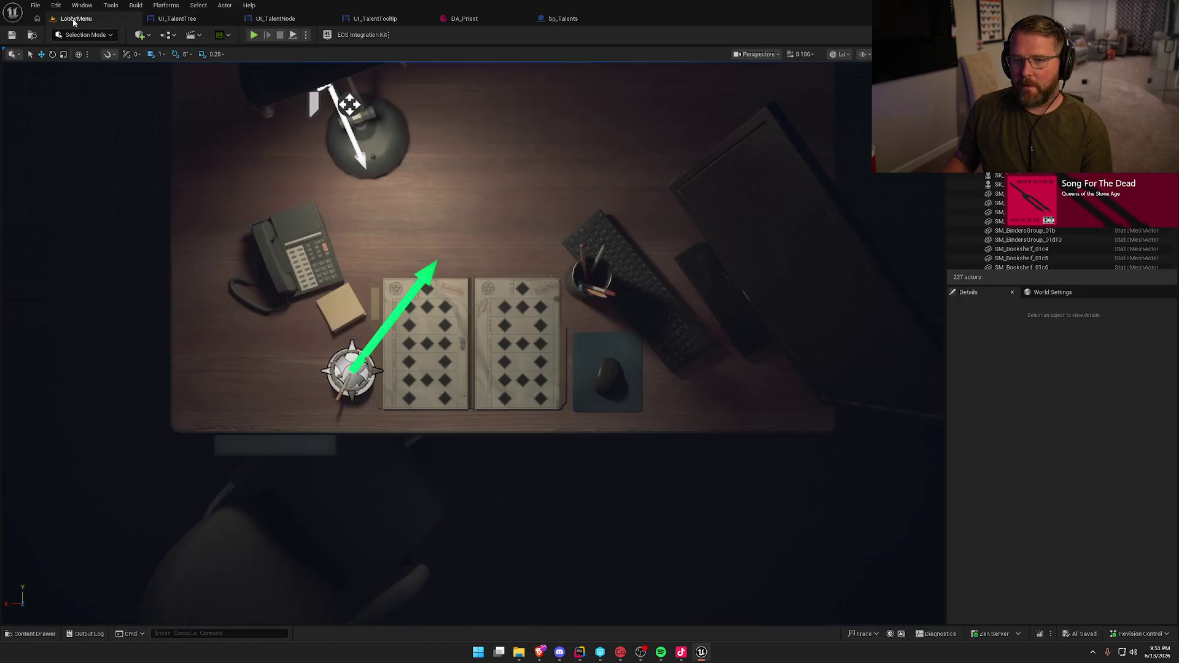
click(254, 35)
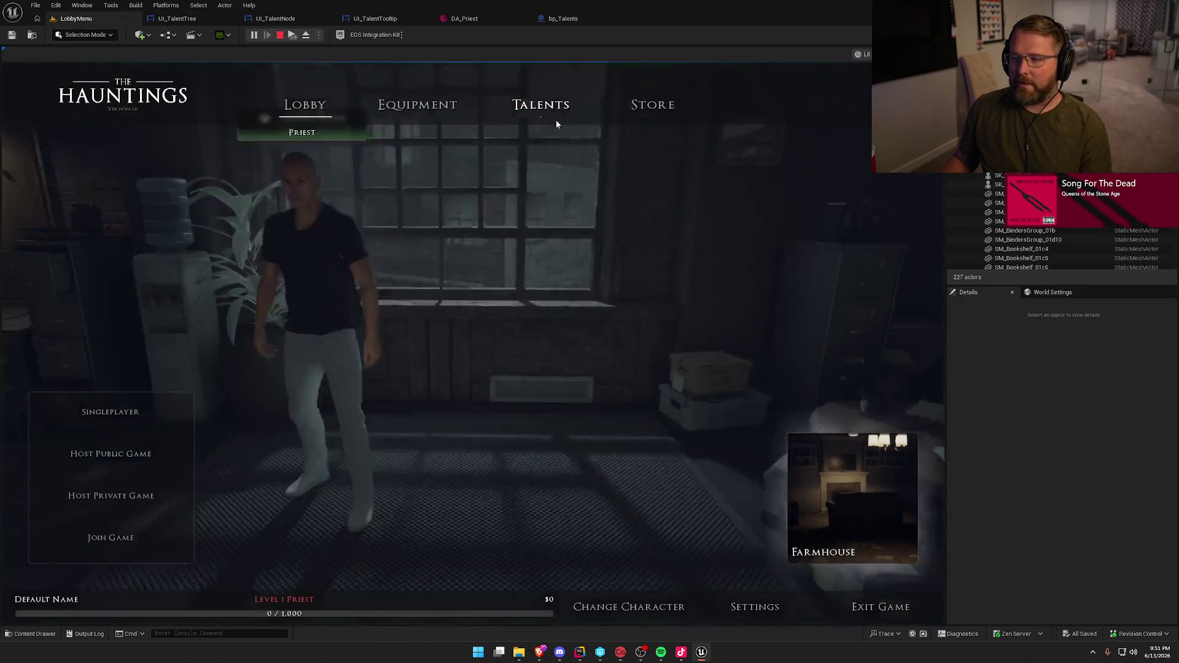
click(552, 117)
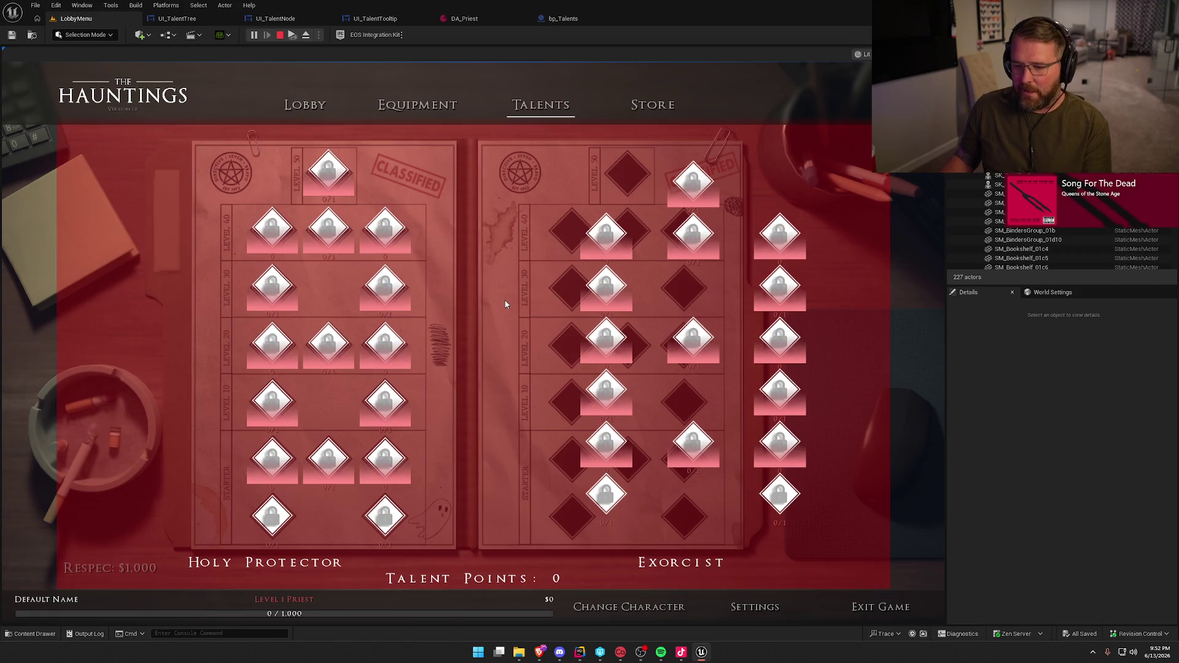
key(Escape)
click(177, 19)
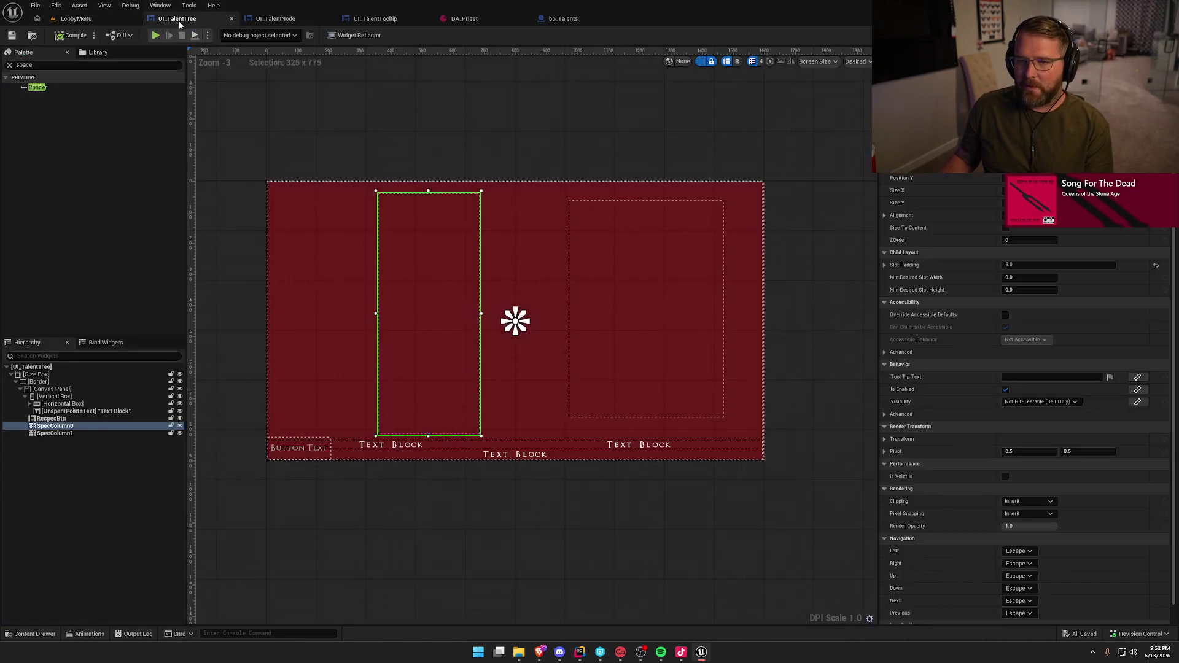
Lower SpecColumn0's top edge slightly and save the widget
click(428, 189)
drag(428, 189, 428, 192)
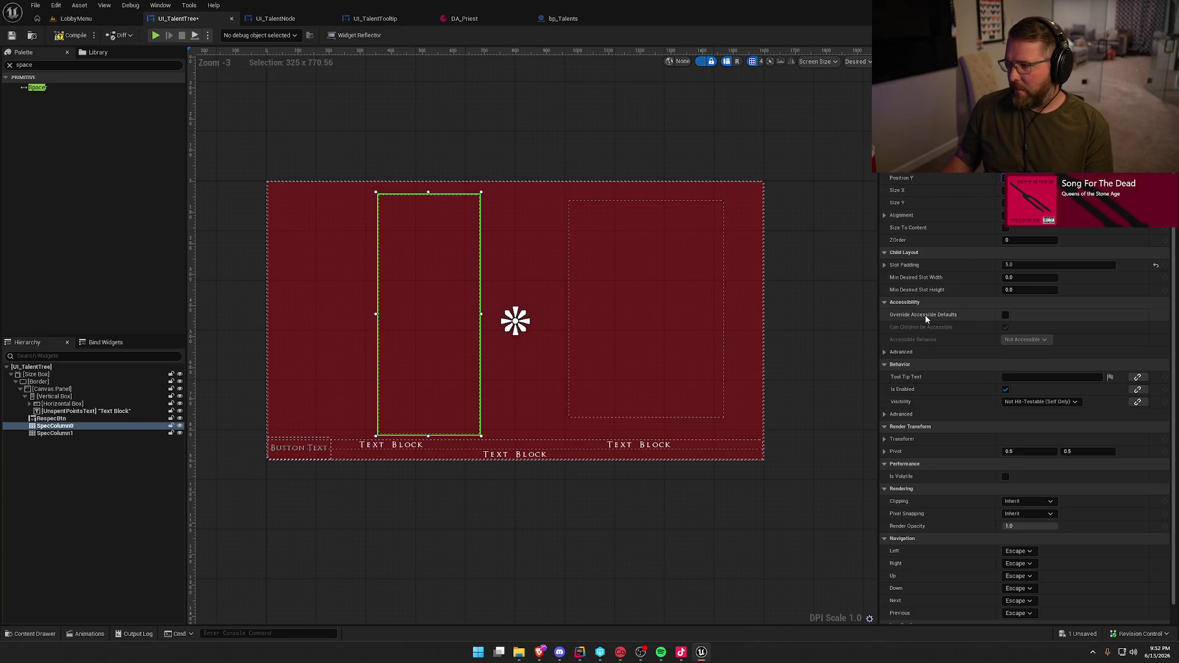
key(ctrl+s)
Set SpecColumn0's Size Y to 770 in the UI_TalentTree designer
click(74, 18)
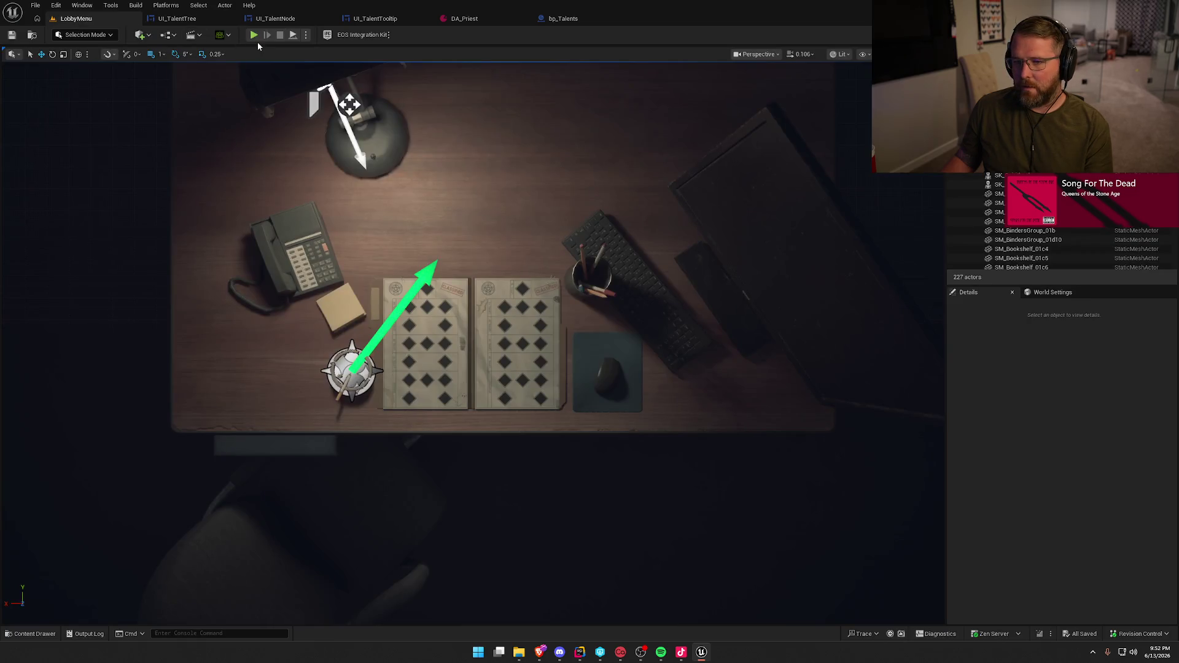
click(172, 22)
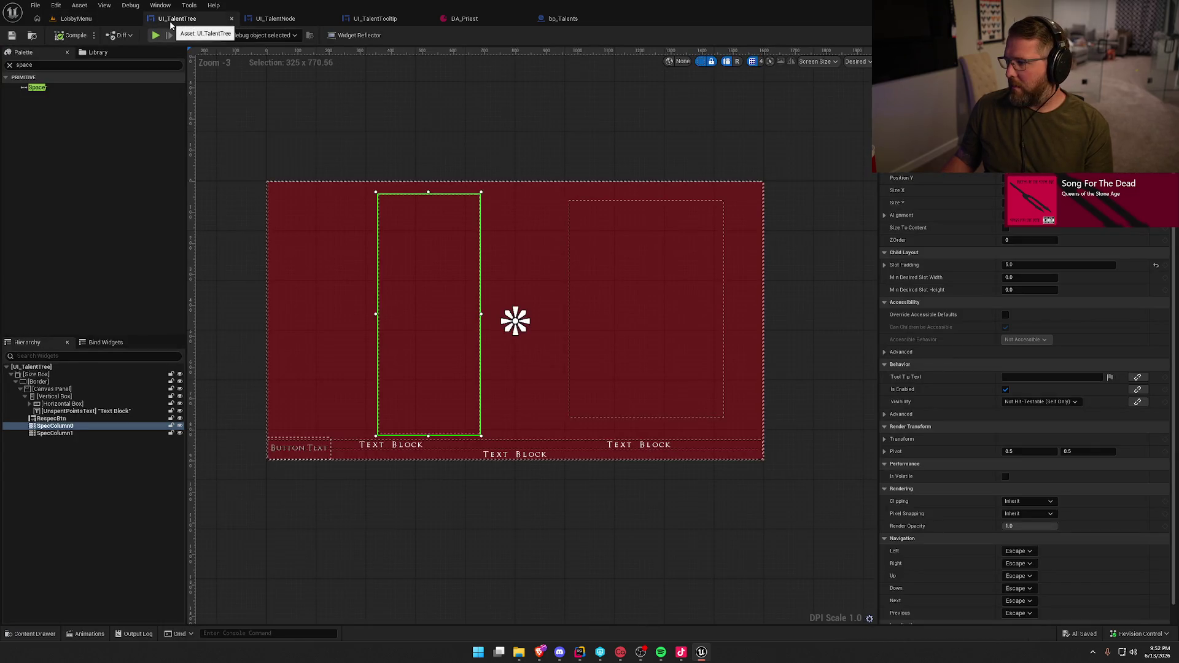
click(1008, 203)
text(770)
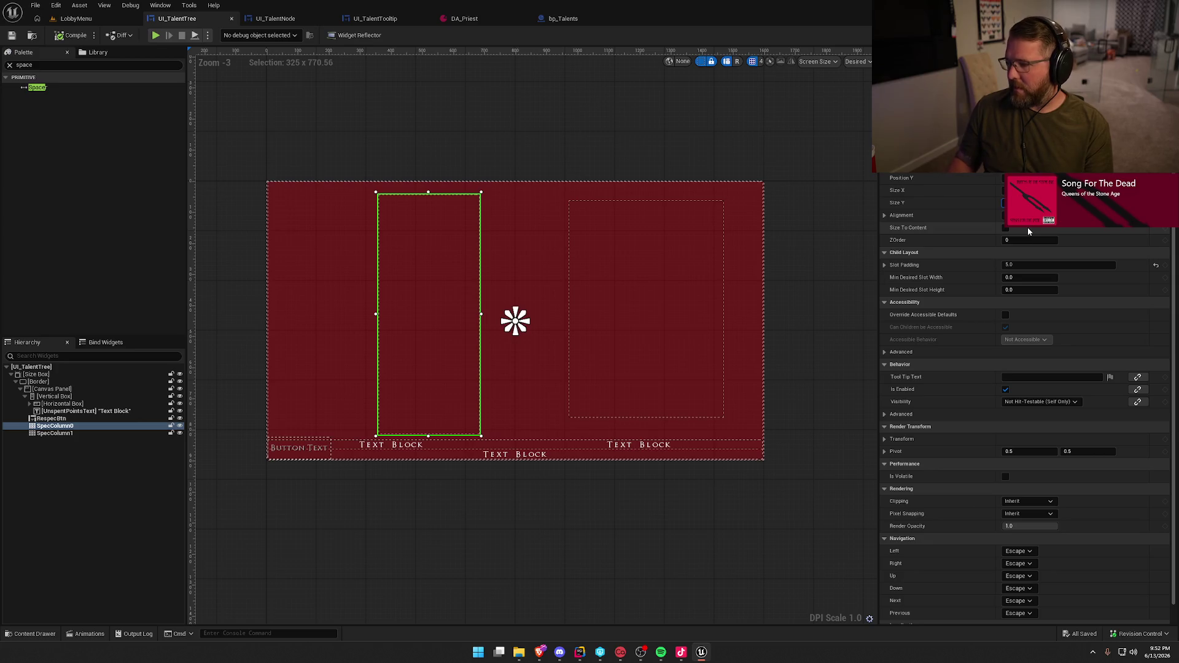
key(Return)
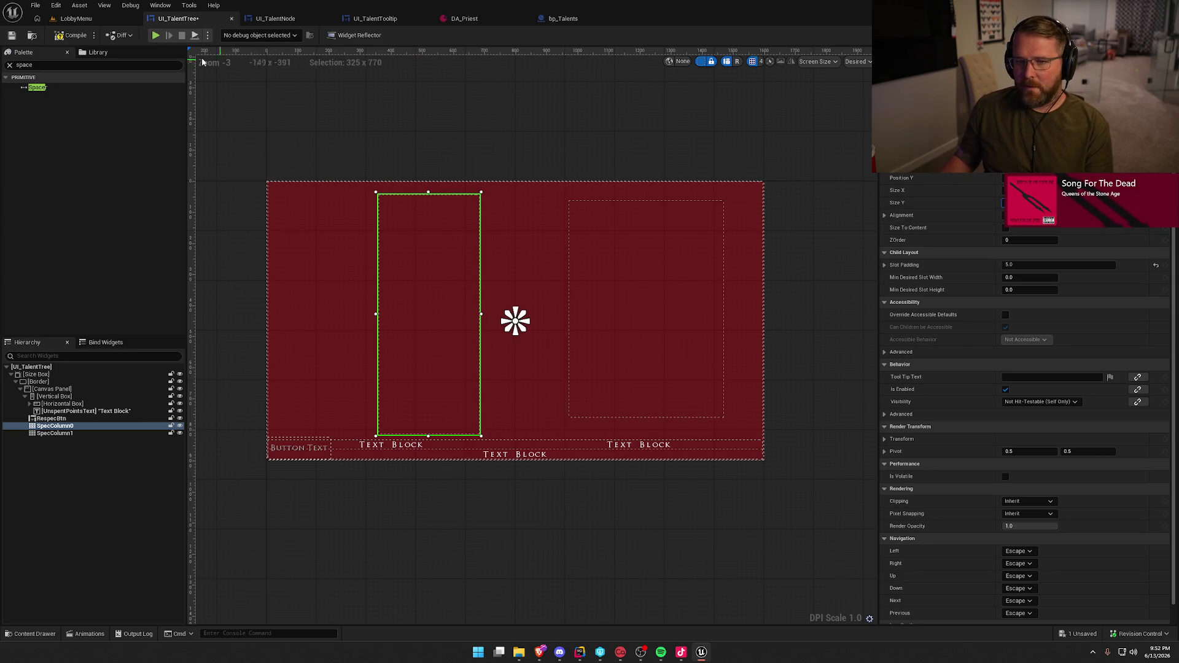
Play the LobbyMenu level and check the Talents page, then stop the game
click(73, 19)
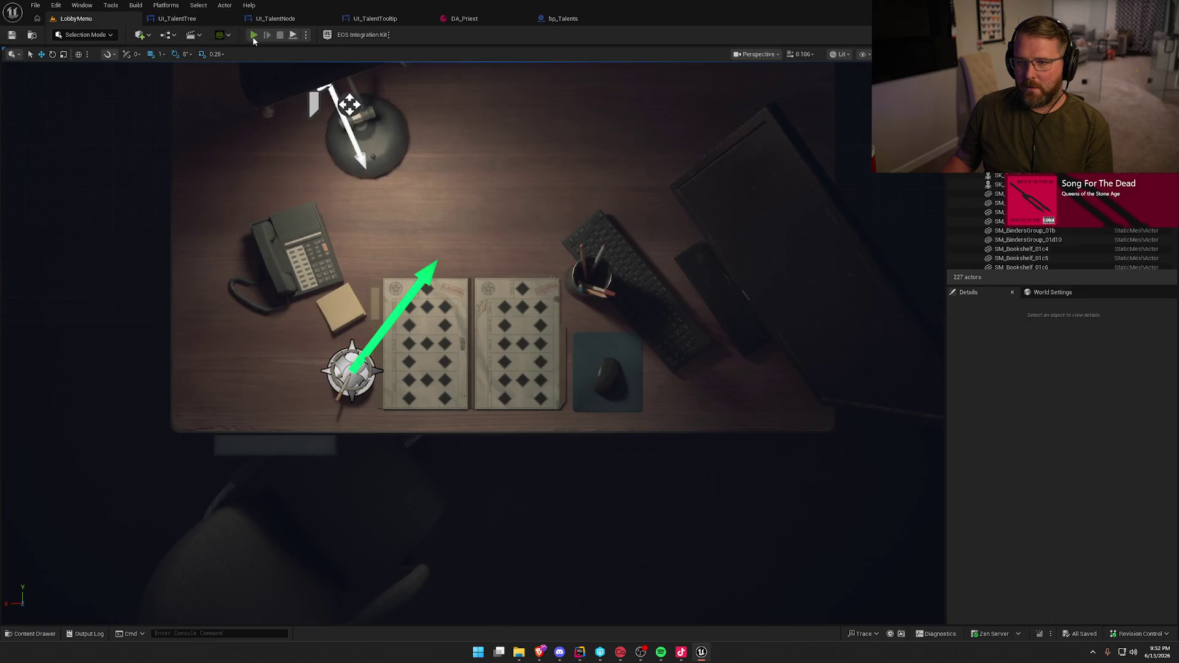
click(252, 35)
click(586, 148)
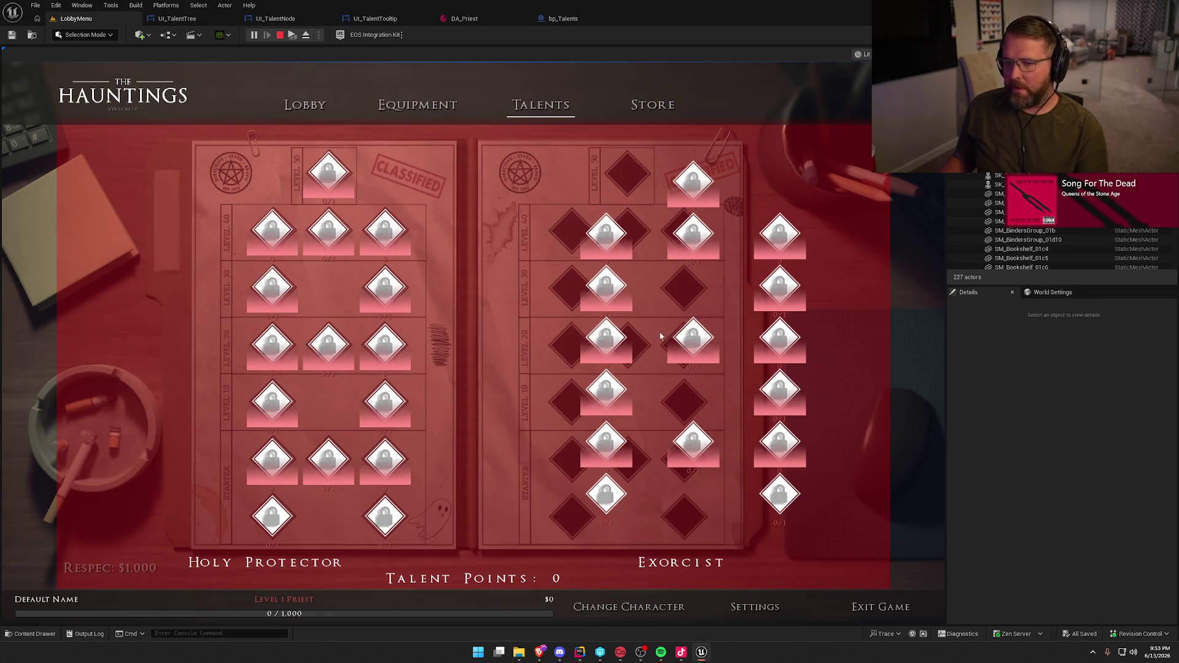
key(Escape)
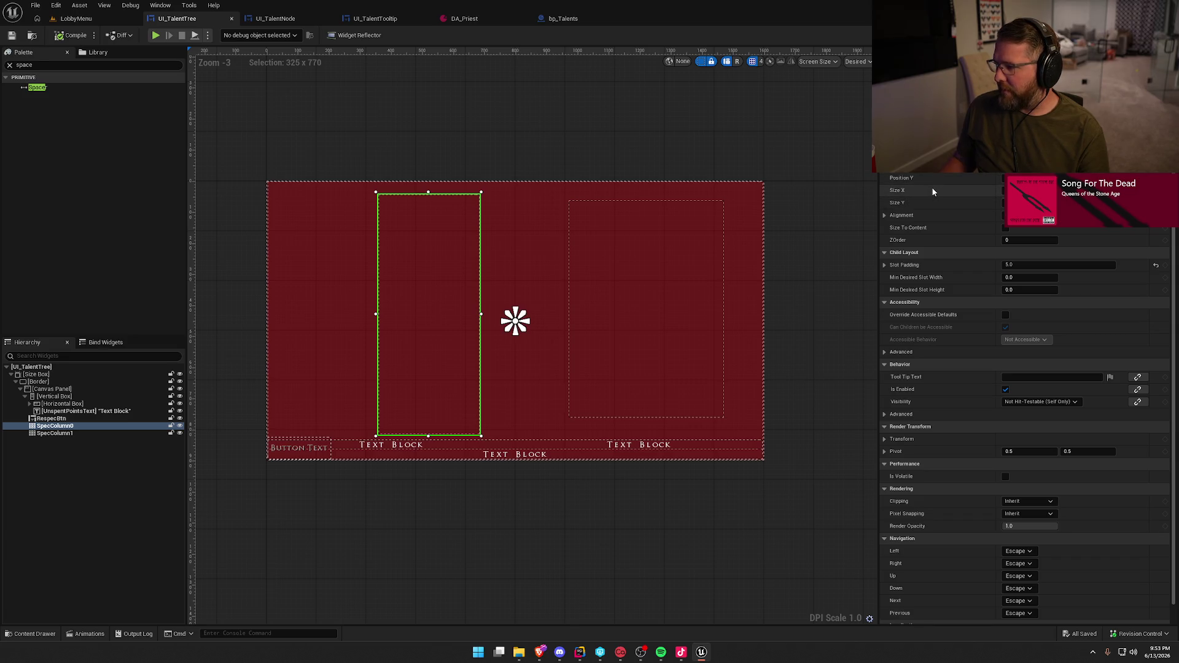
Size SpecColumn1 to 325 × 770 and move it up to align with SpecColumn0
click(679, 312)
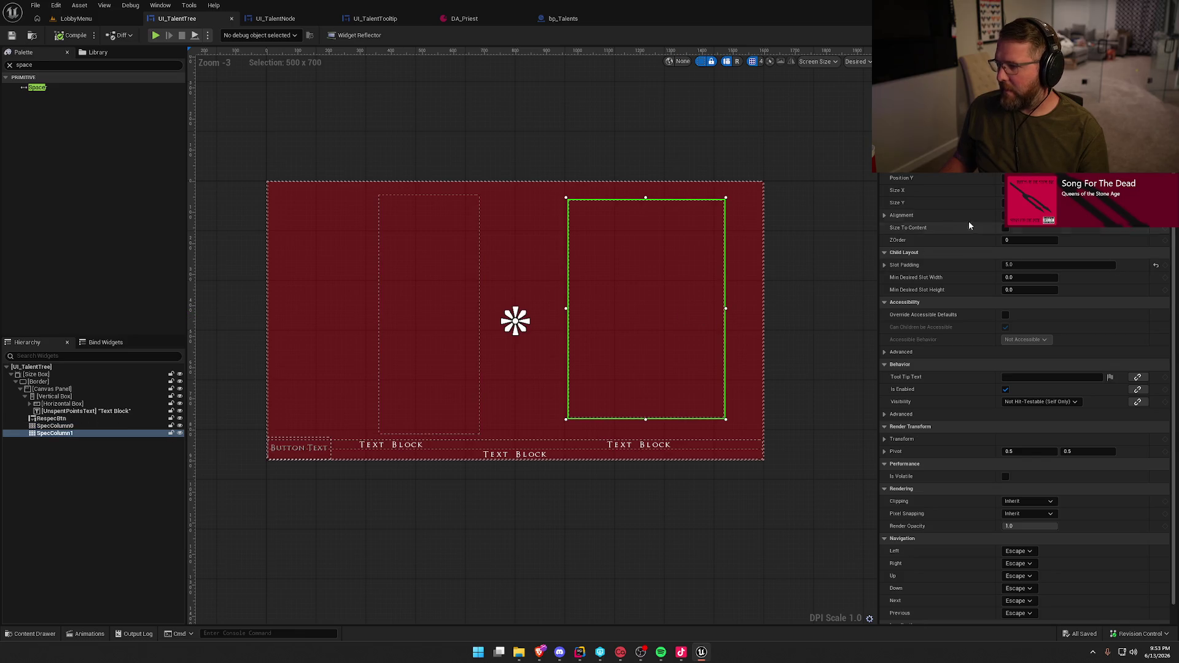
key(Tab)
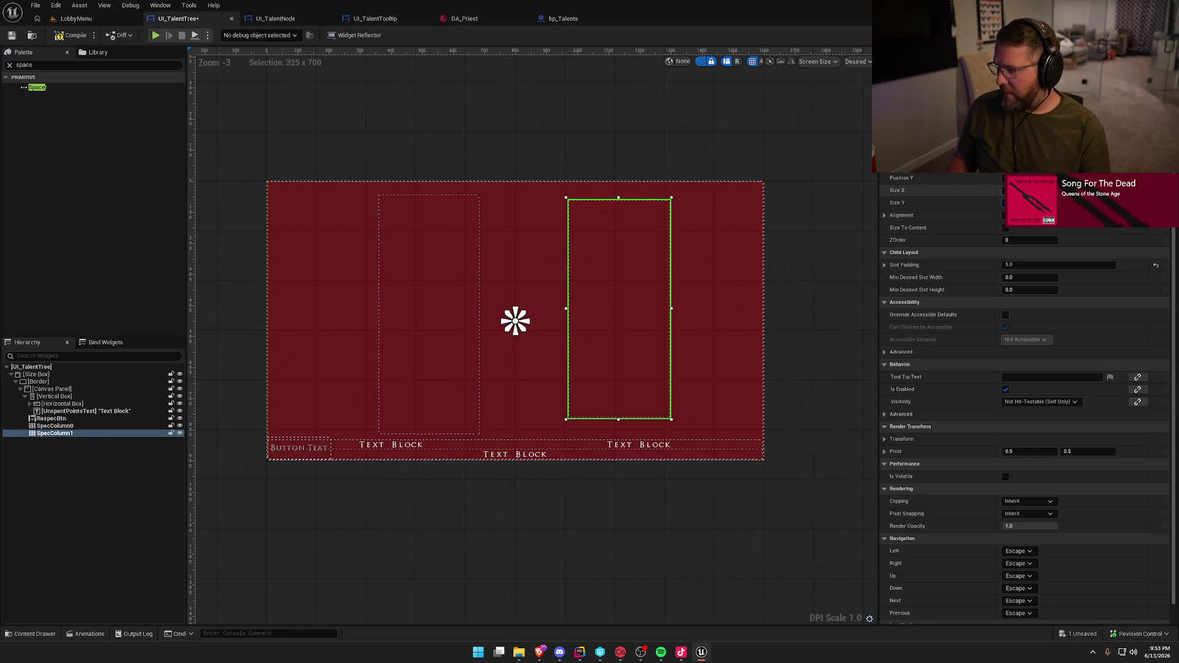
text(770)
key(Return)
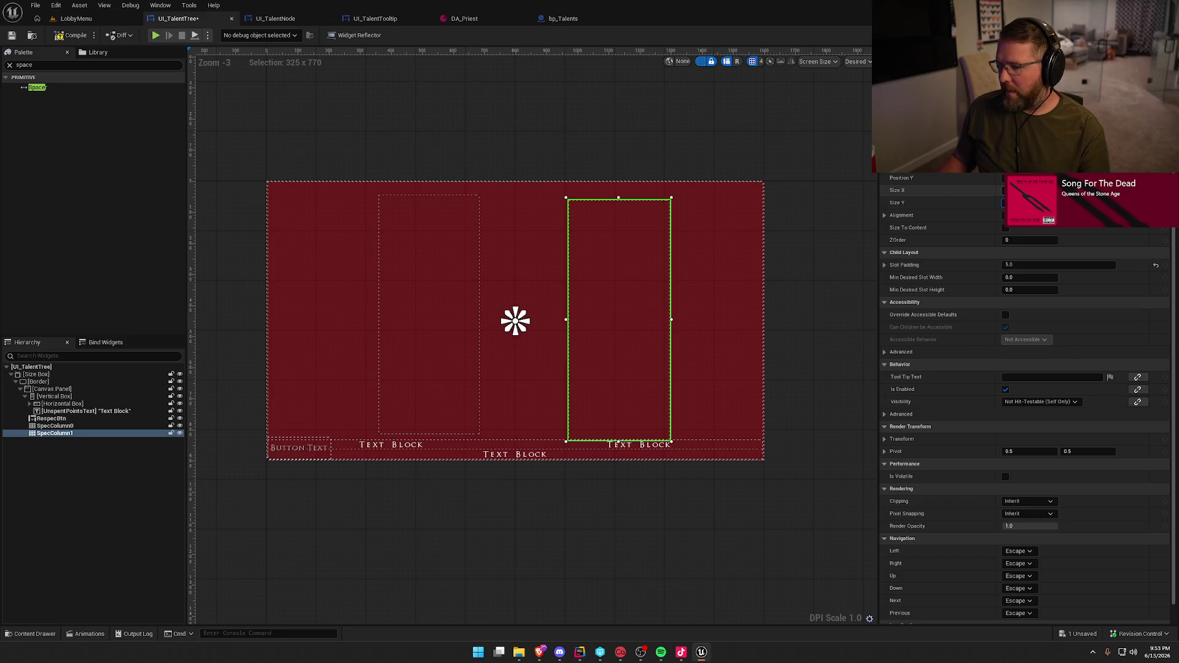
click(457, 330)
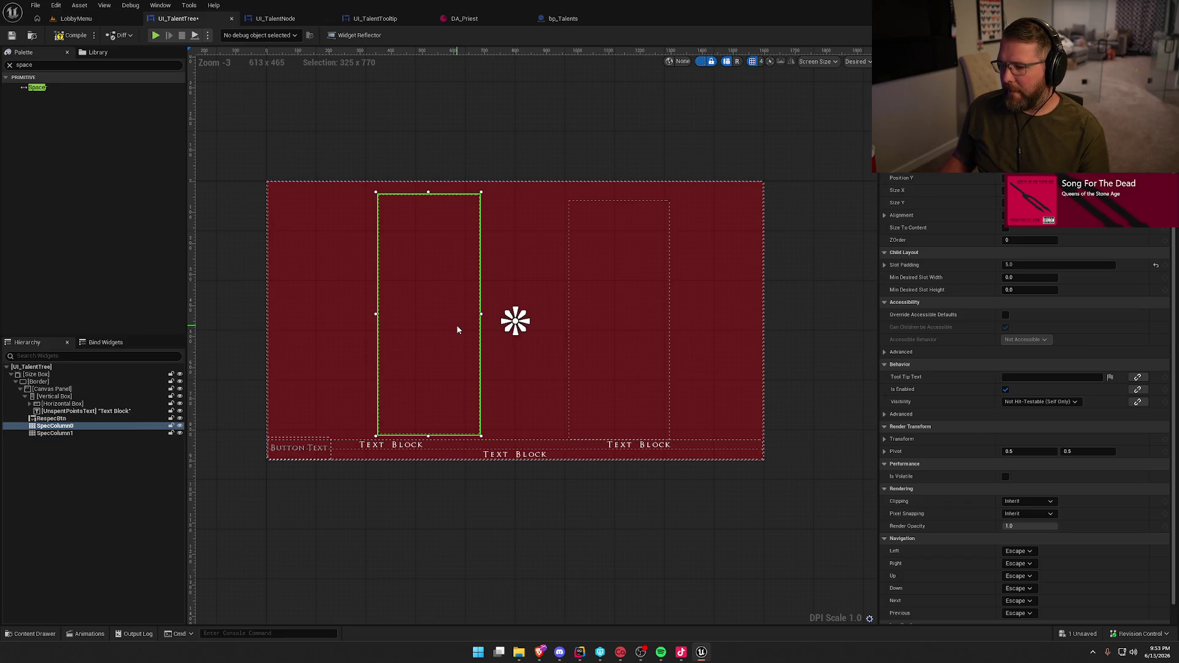
click(635, 327)
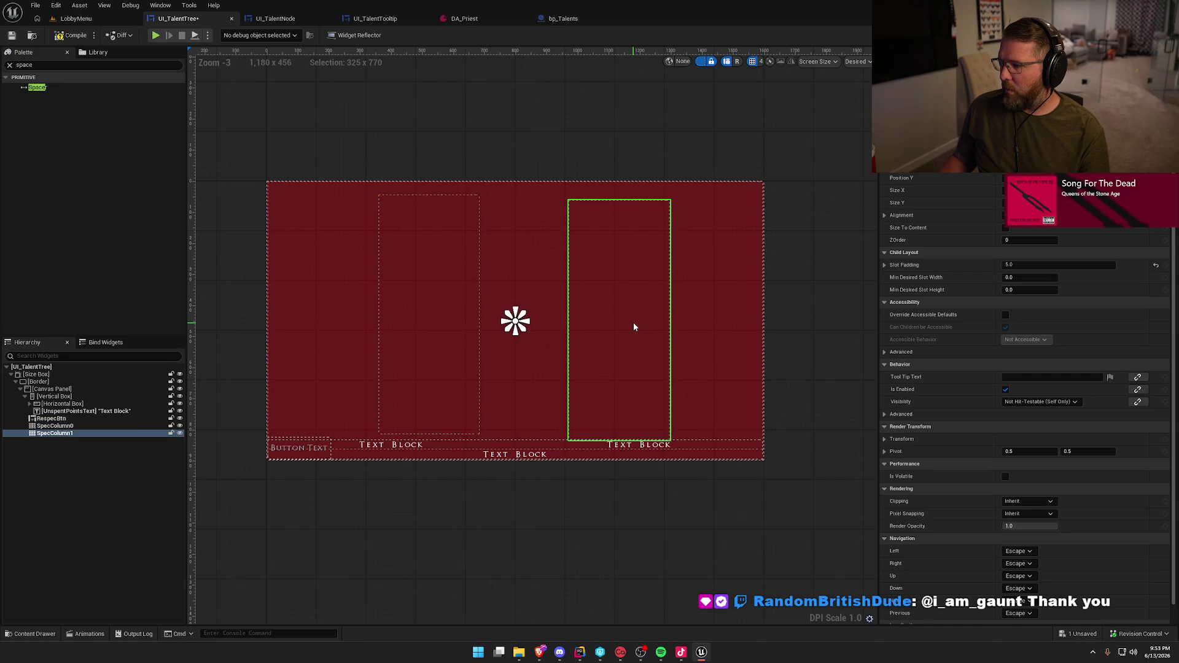
drag(1019, 178, 1011, 178)
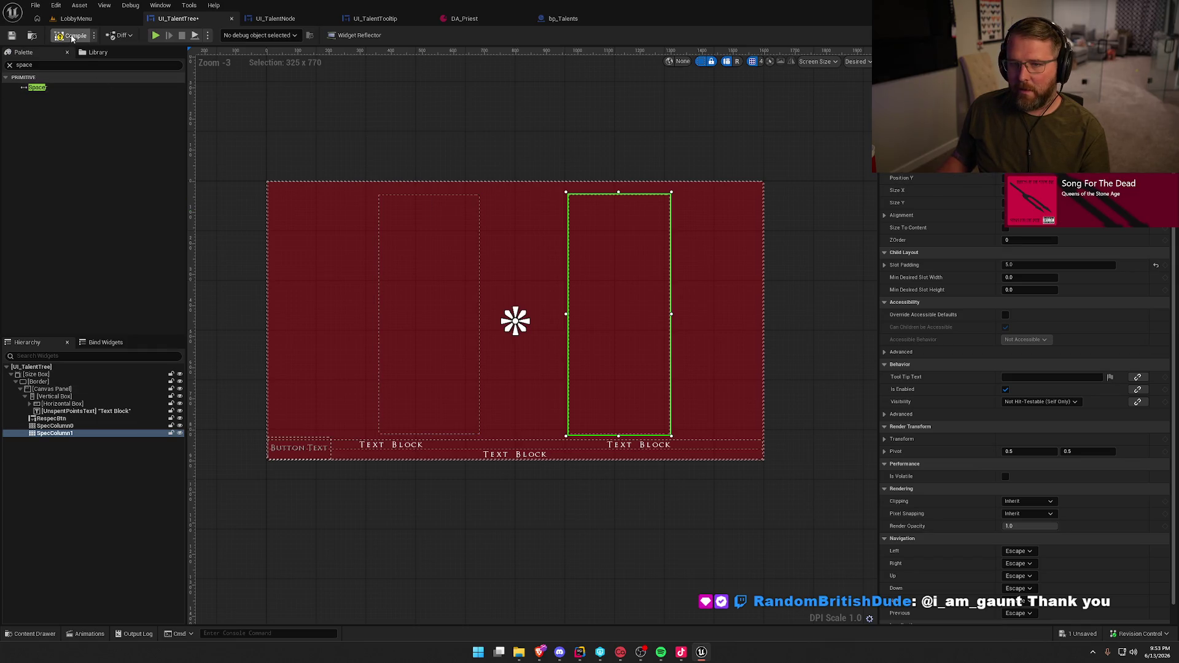
Test play to check both columns on the Talents page, then return to UI_TalentTree
click(74, 19)
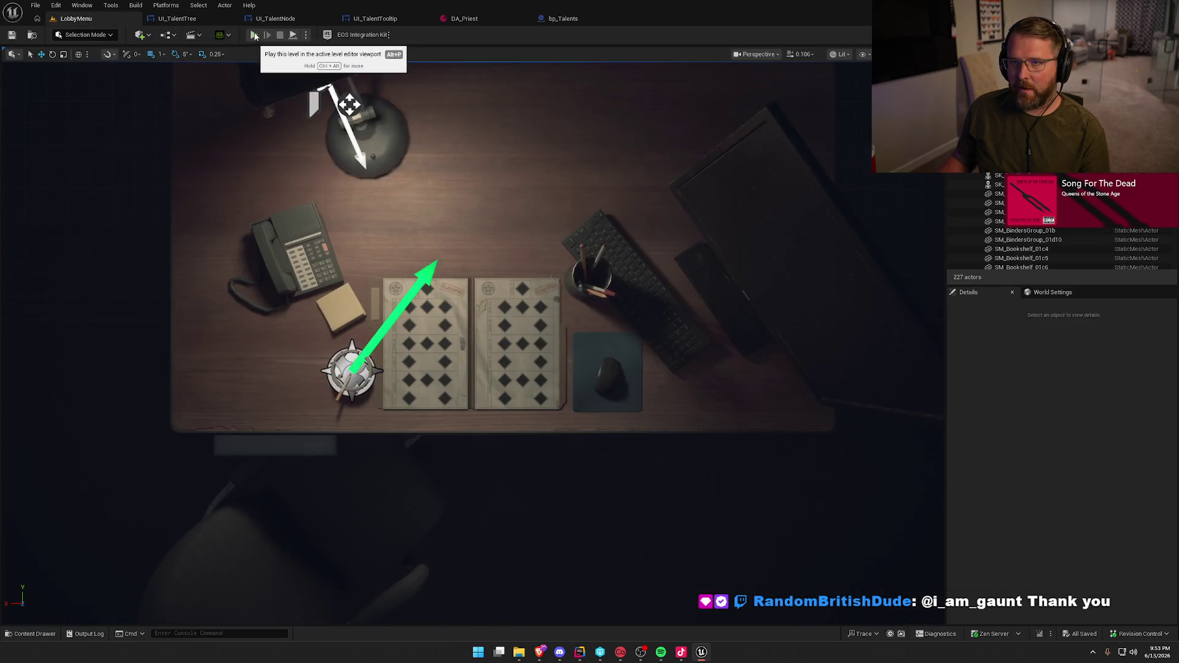
click(254, 35)
click(548, 110)
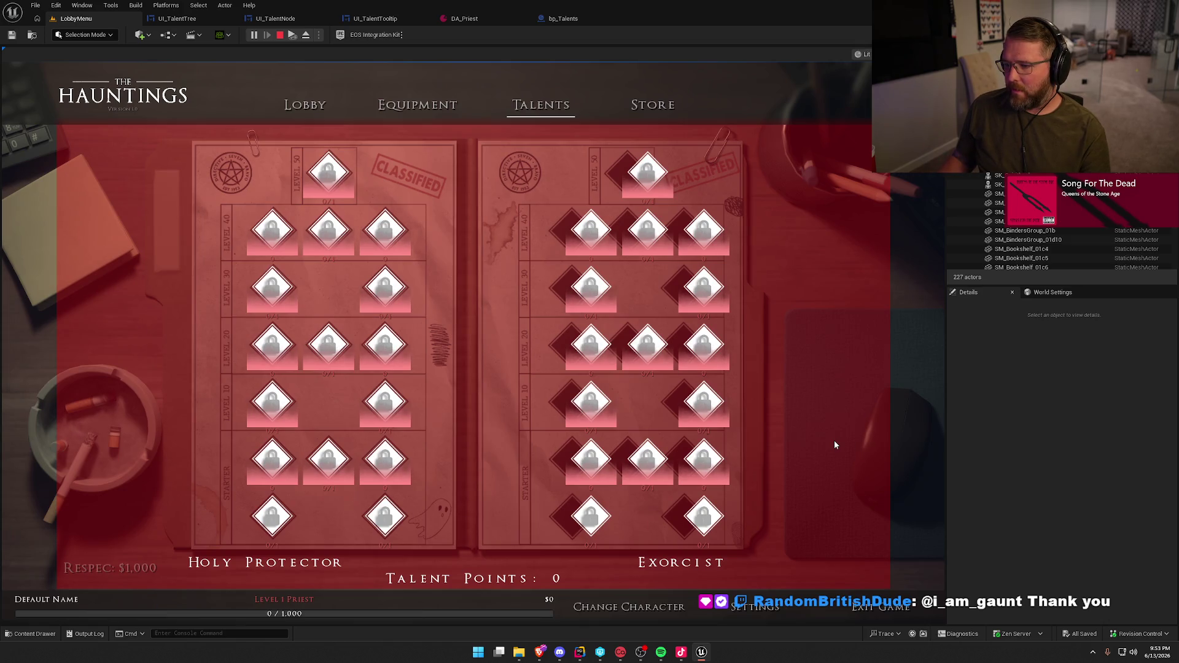
mouse_move(571, 231)
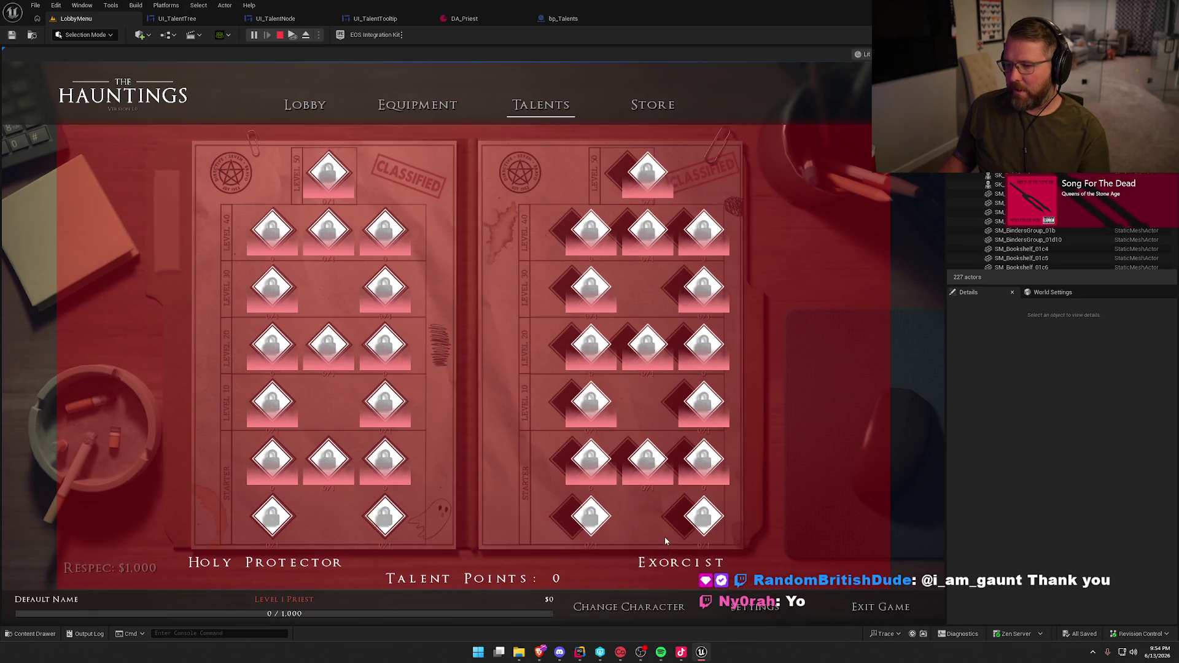
key(Escape)
click(176, 18)
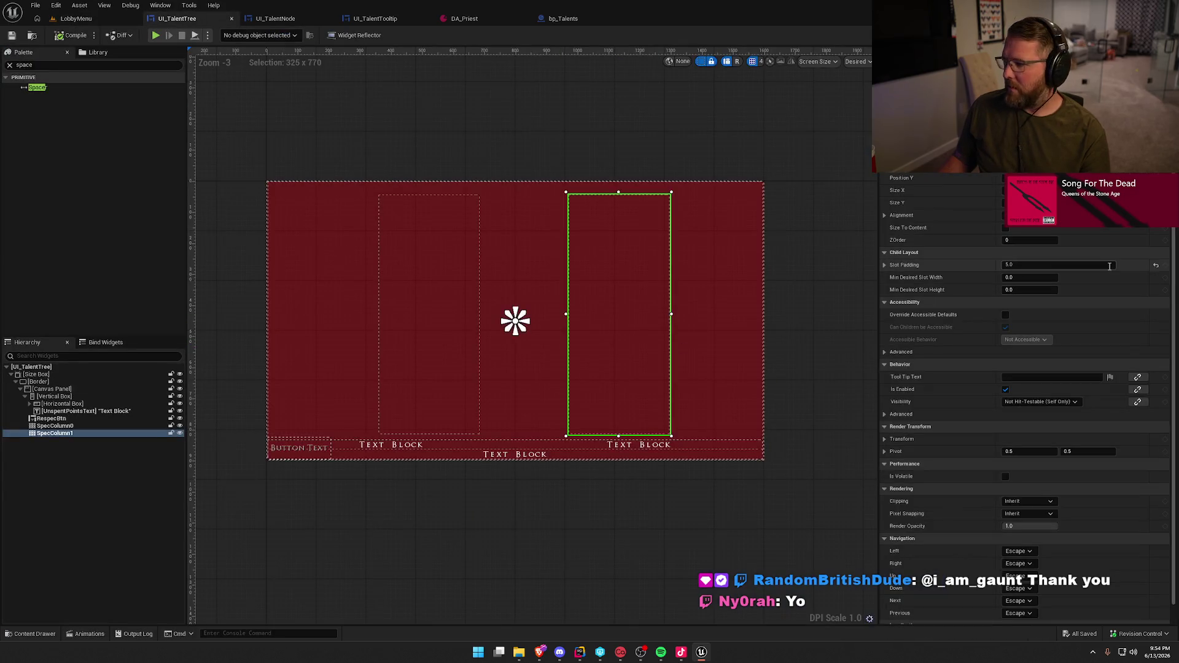
Nudge SpecColumn1 left and briefly preview the game
key(Left)
key(Left)
key(Left)
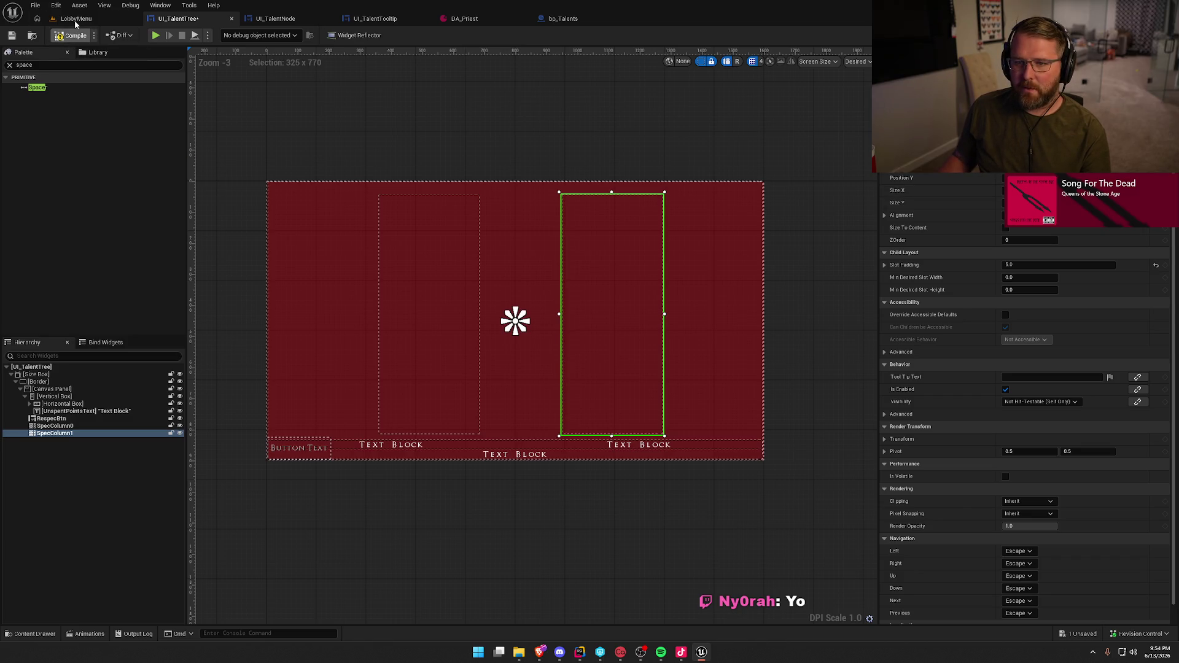
click(75, 21)
click(257, 35)
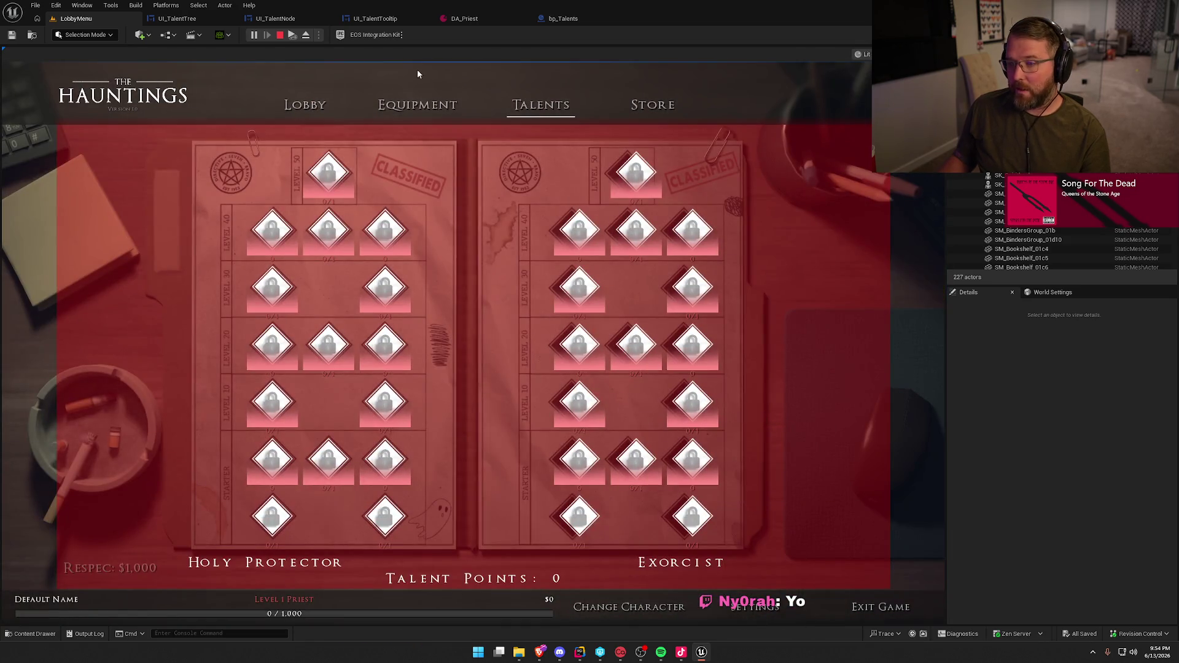
click(280, 35)
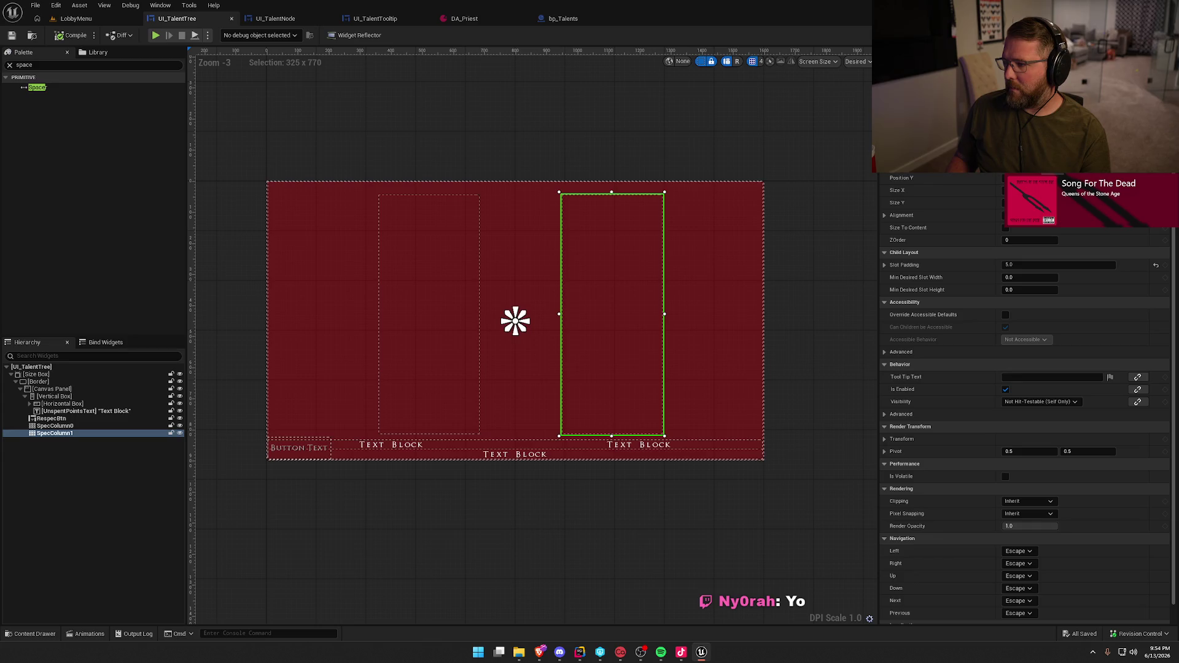
Nudge SpecColumn1 further left and check its alignment on the Talents screen
key(Left)
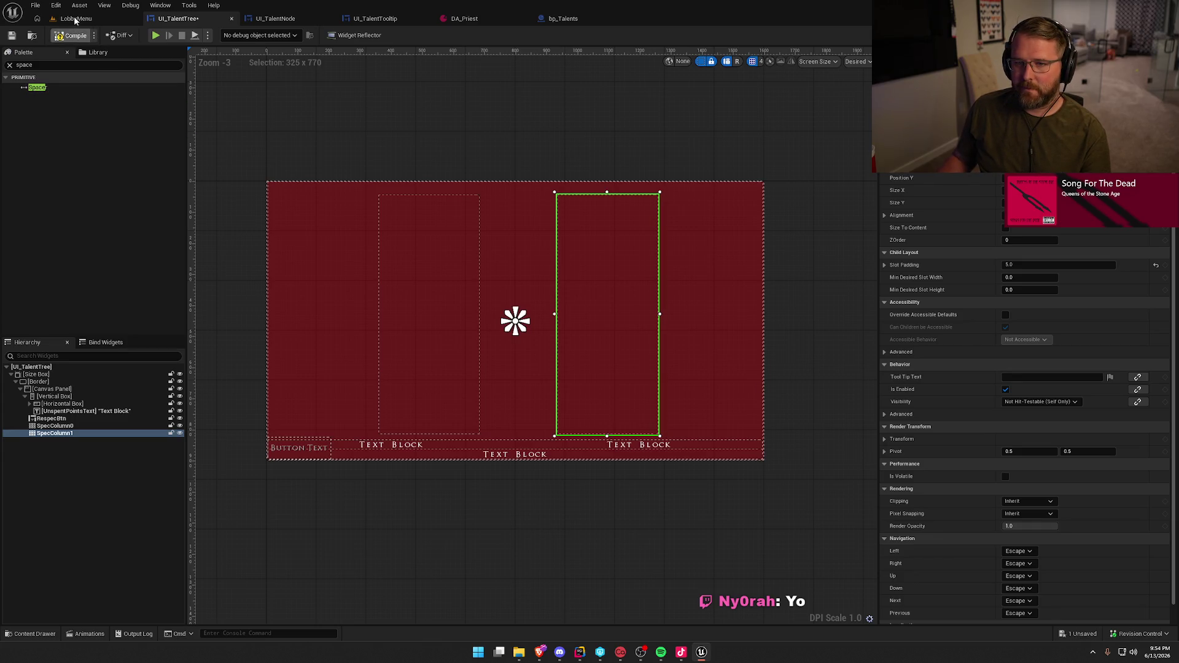
click(75, 19)
click(252, 35)
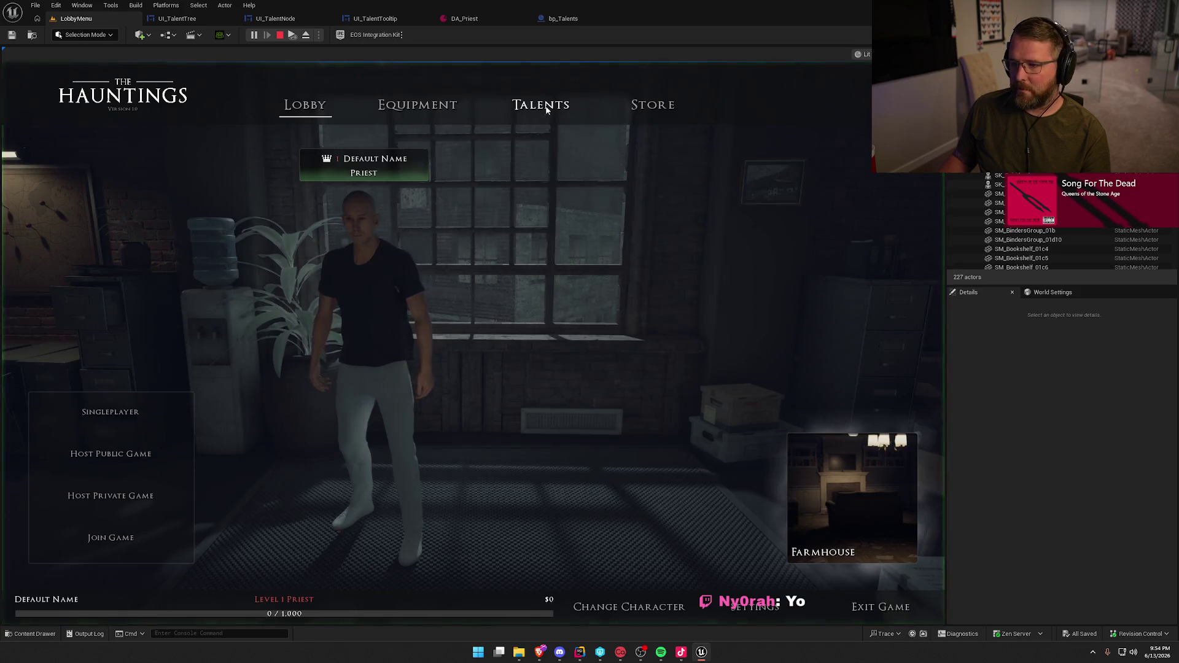
click(544, 105)
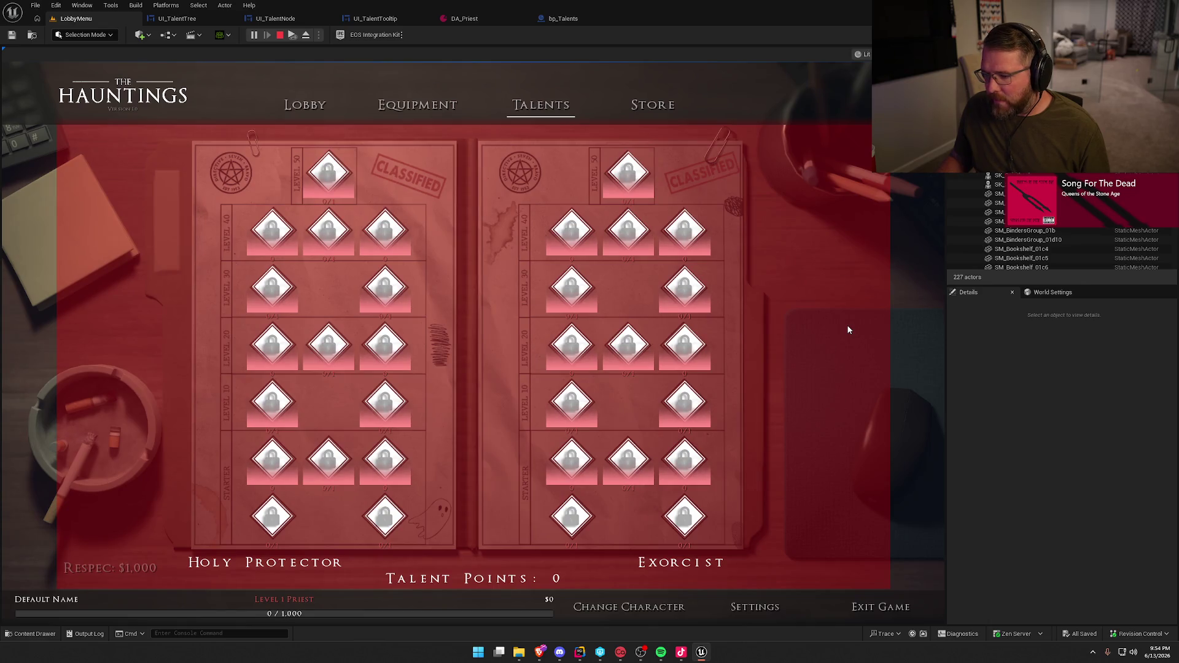
mouse_move(710, 280)
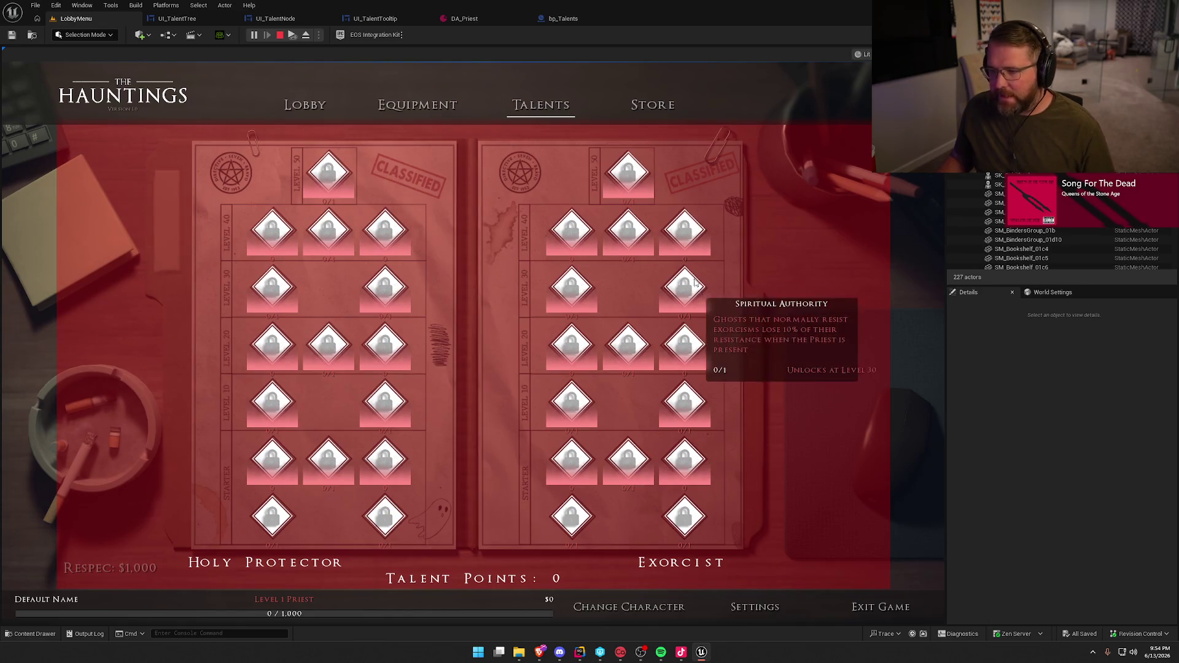
key(Escape)
click(177, 18)
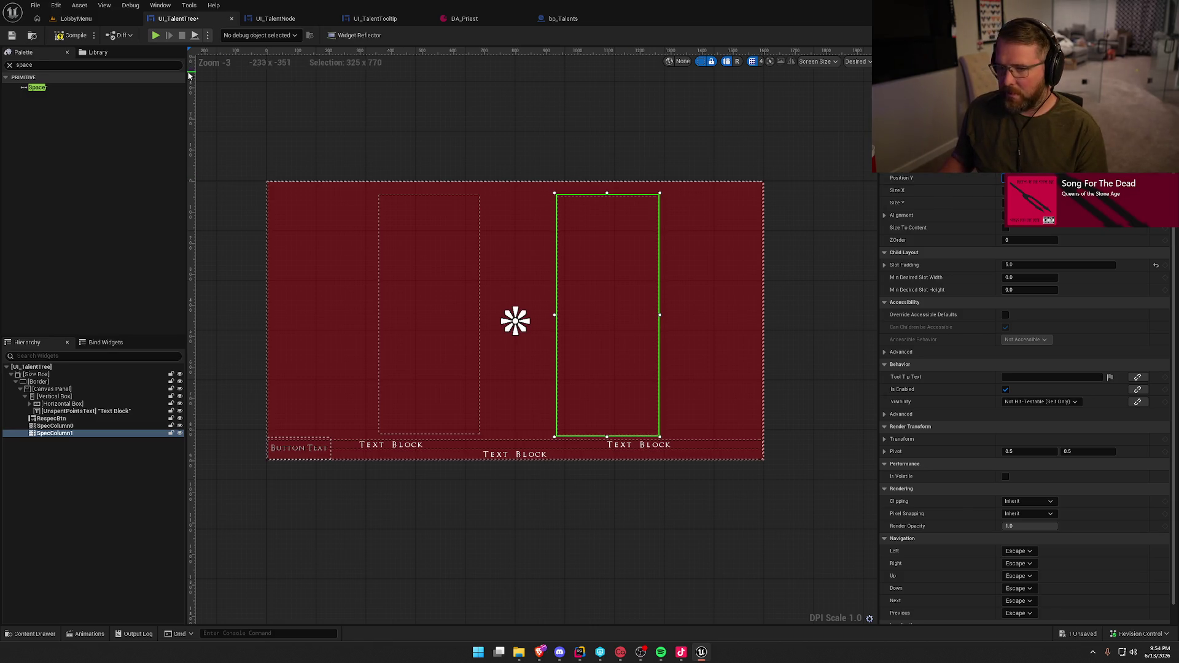
Run another test play to recheck the Talents screen
click(76, 19)
click(254, 35)
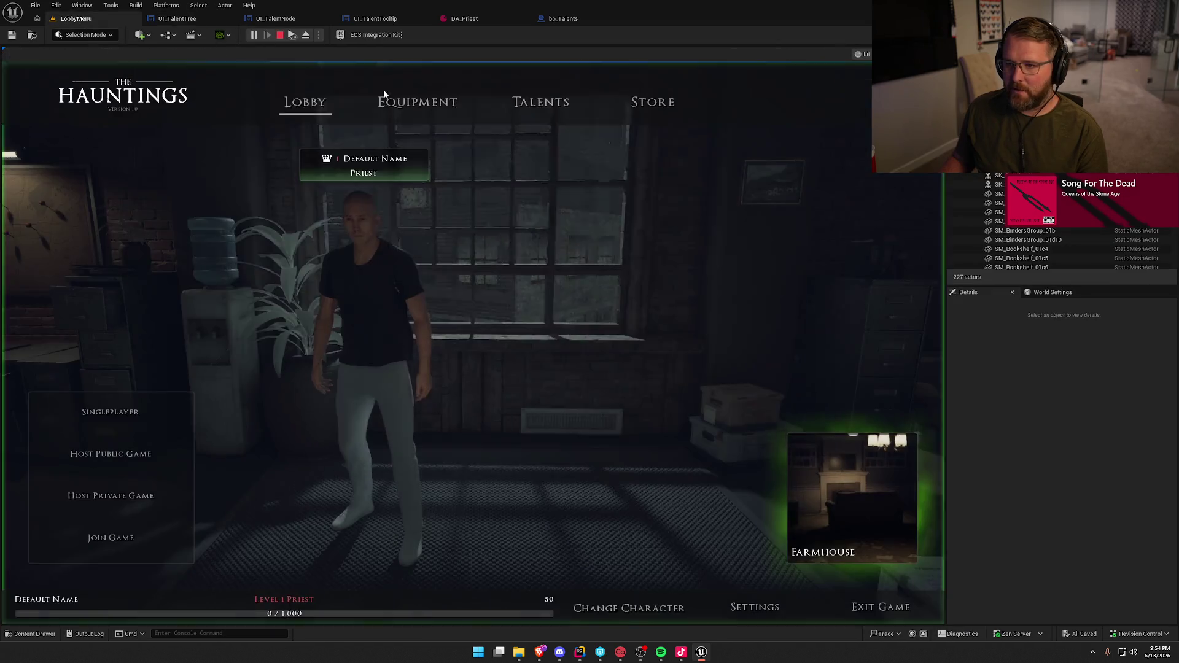
click(542, 106)
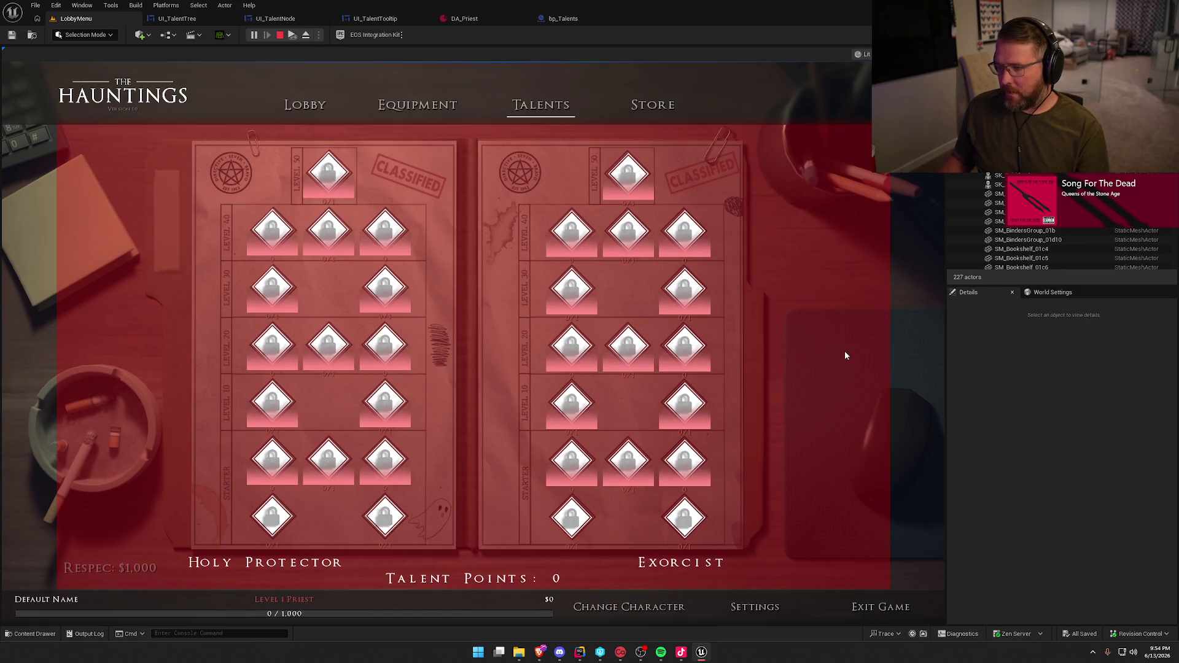
key(Escape)
click(177, 19)
Adjust SpecColumn1's Position Y in Details and preview the lobby level again
click(1032, 178)
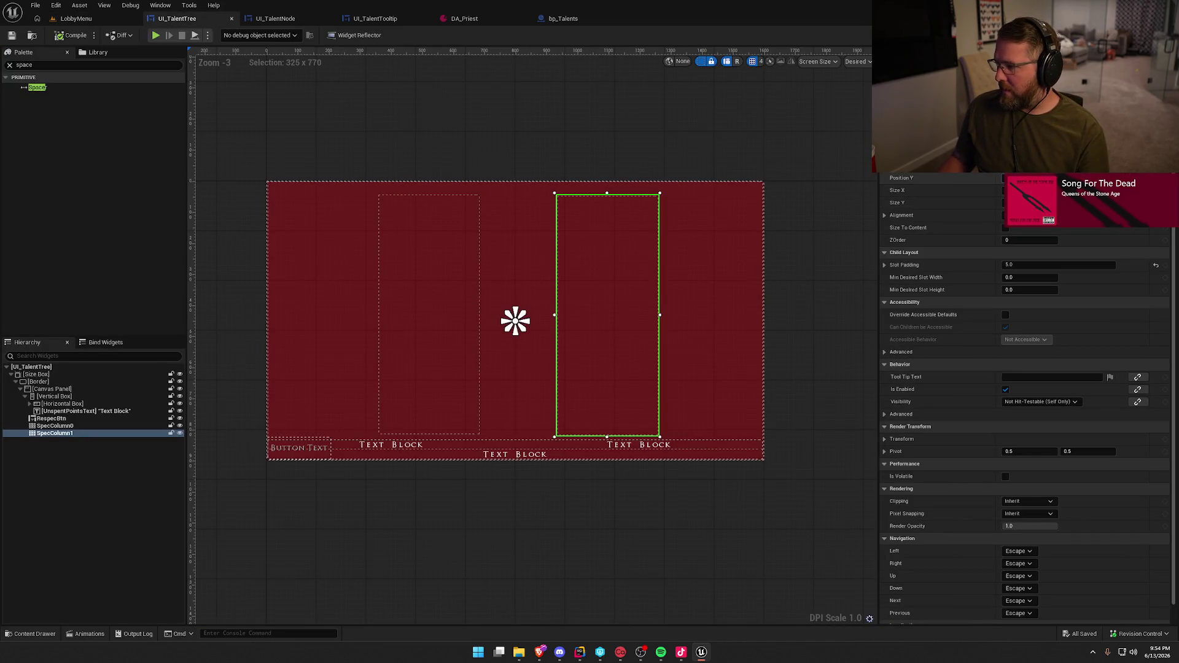
key(Return)
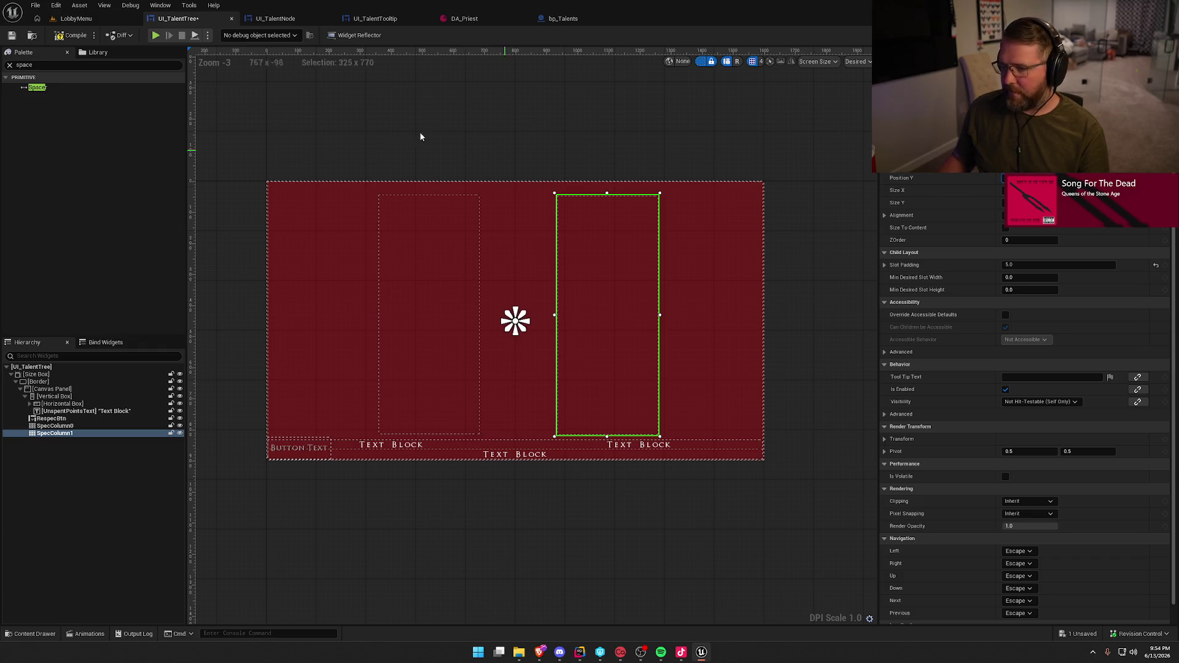
click(73, 18)
click(255, 35)
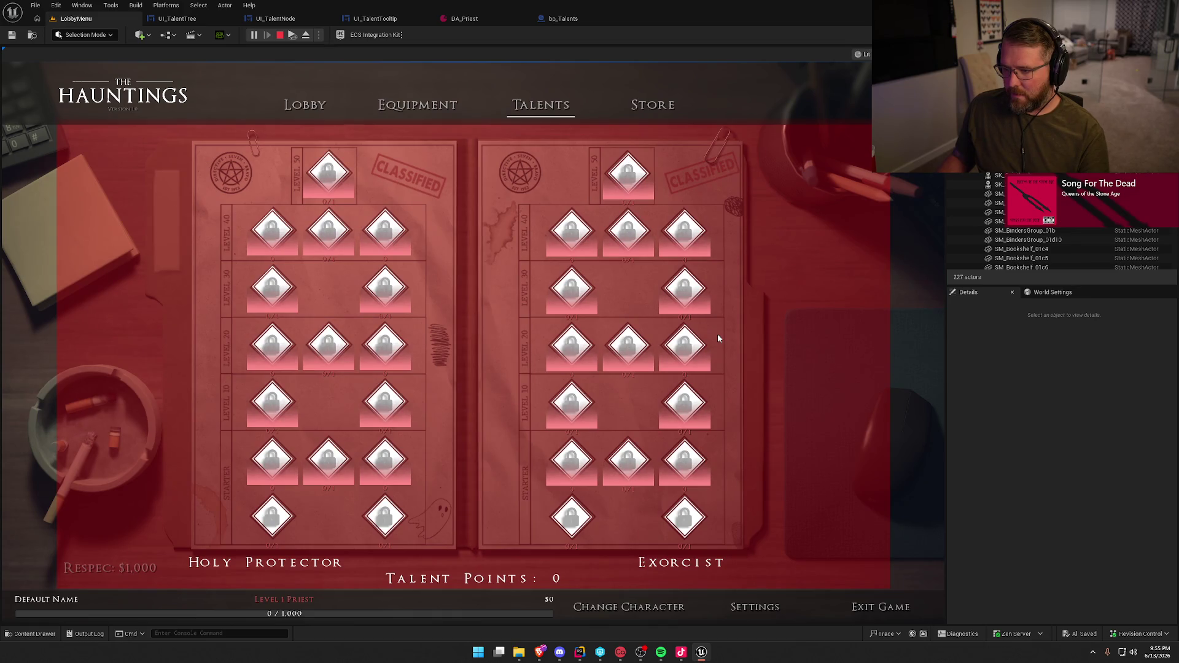
key(Escape)
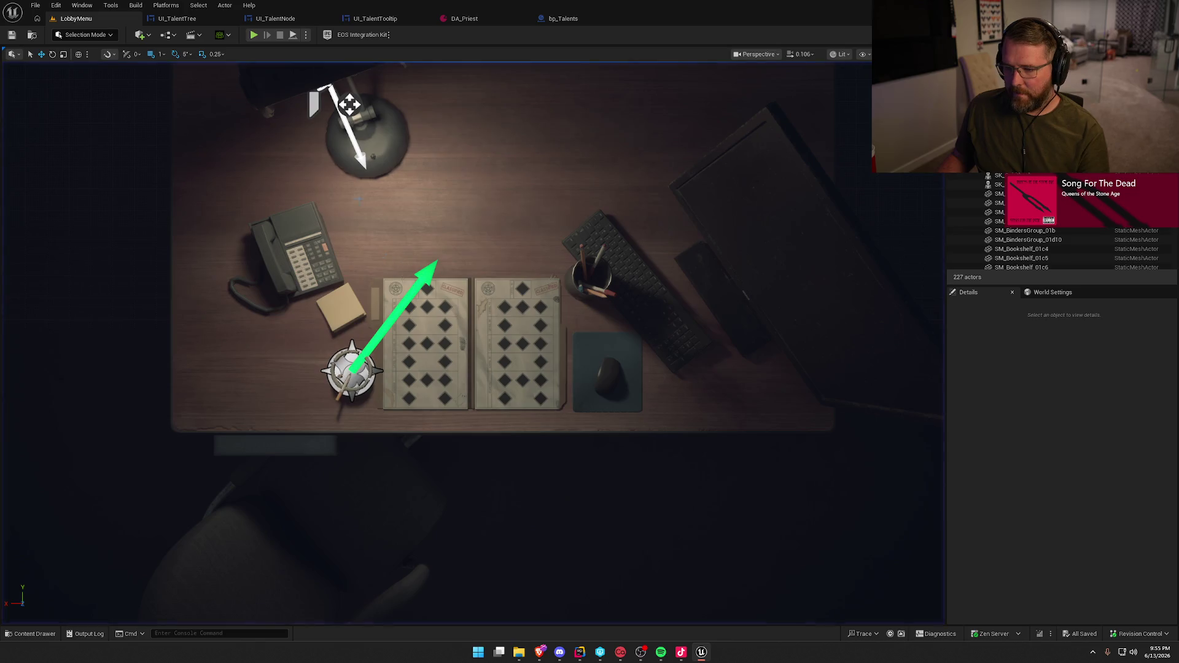
Select the left and right talent columns in the UI_TalentTree designer to compare them
click(165, 19)
click(441, 290)
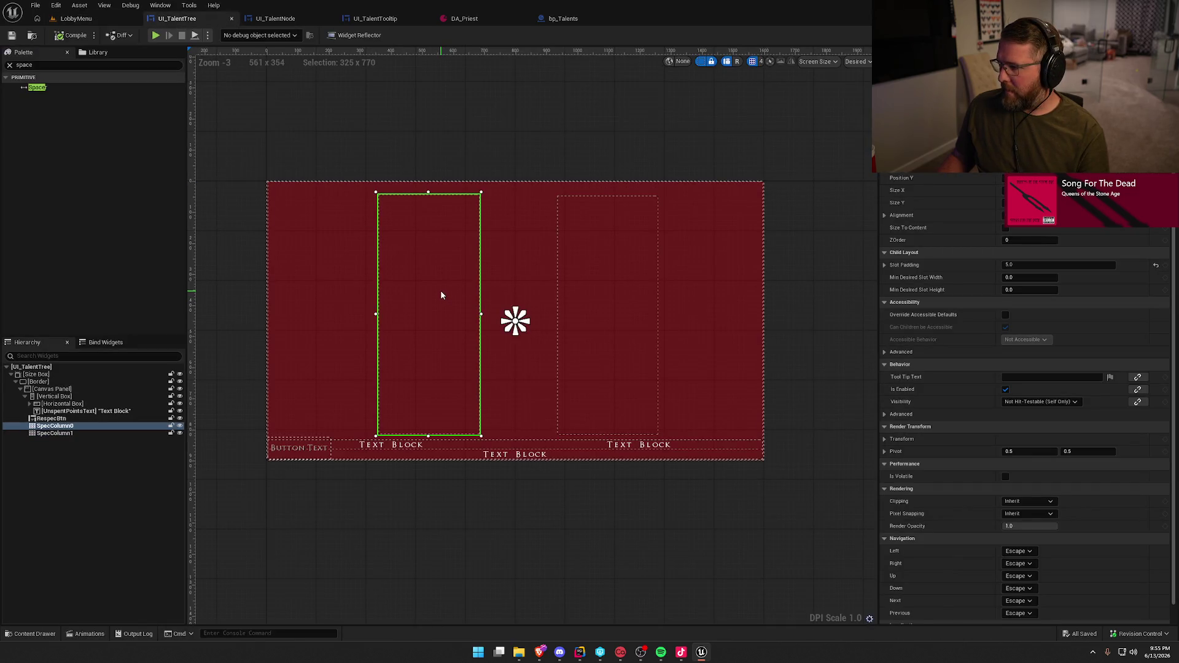
click(1004, 178)
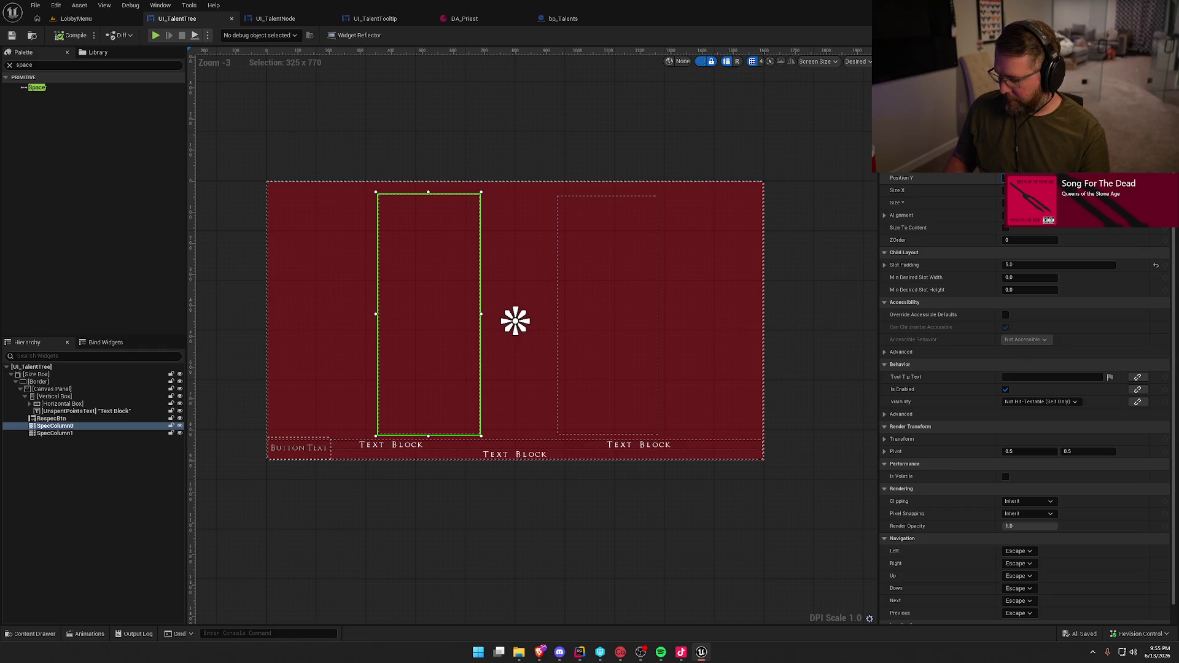
click(588, 319)
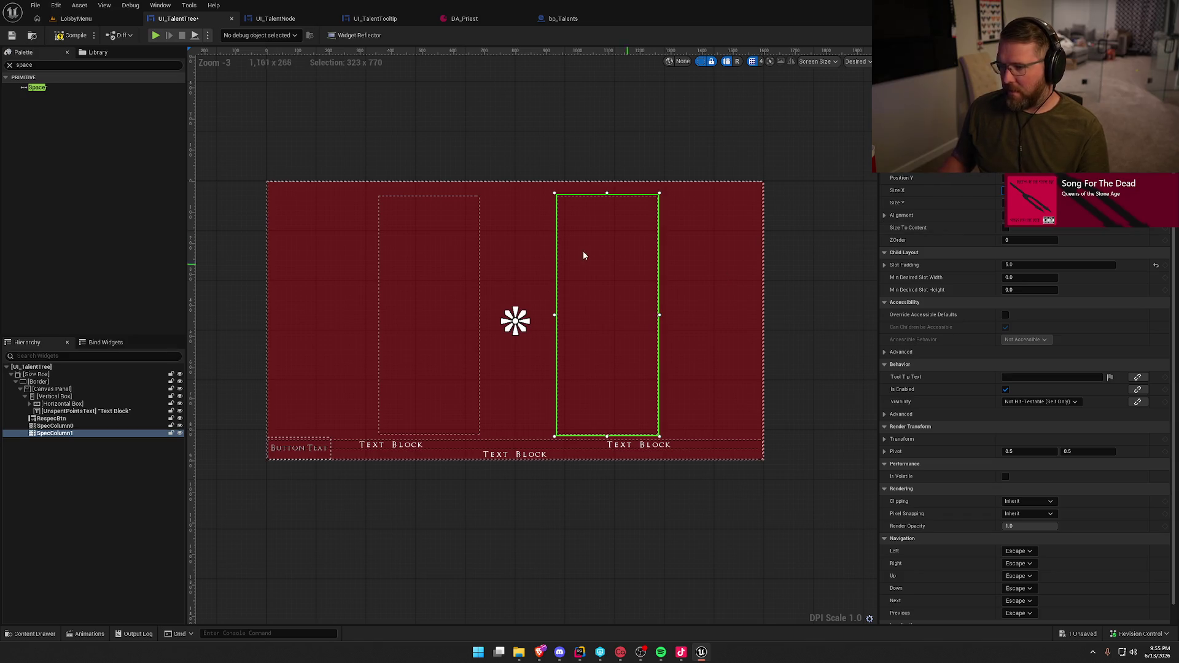
Play the lobby level, view the game's Talents screen, then stop the preview
click(74, 19)
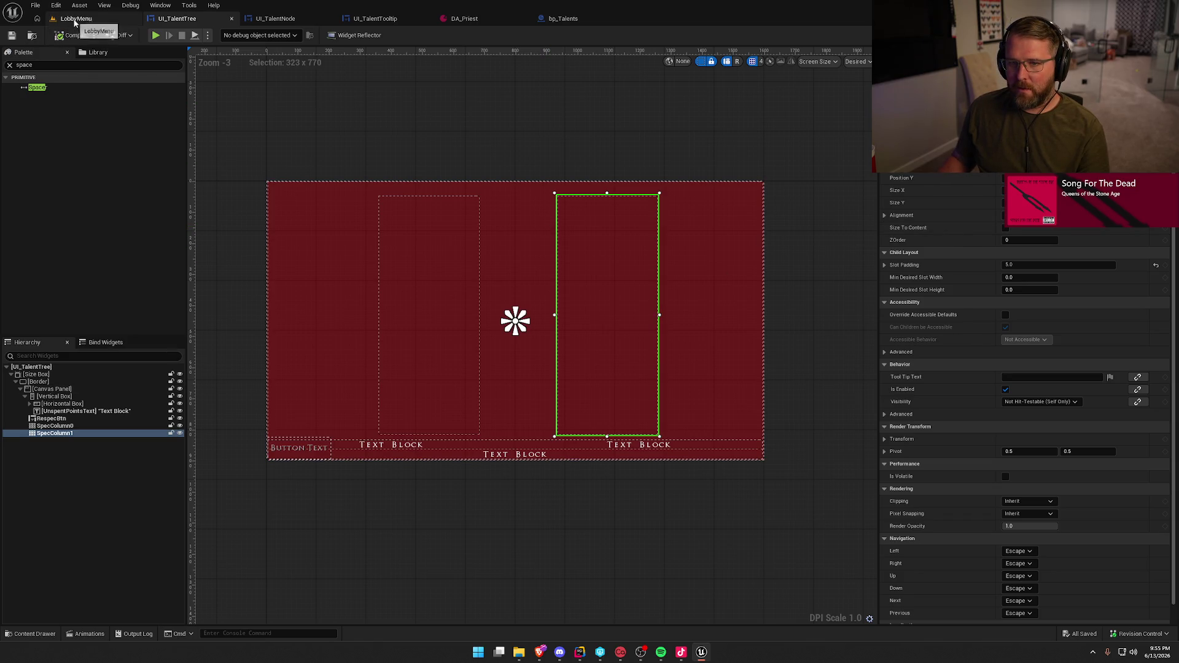
click(252, 36)
click(532, 105)
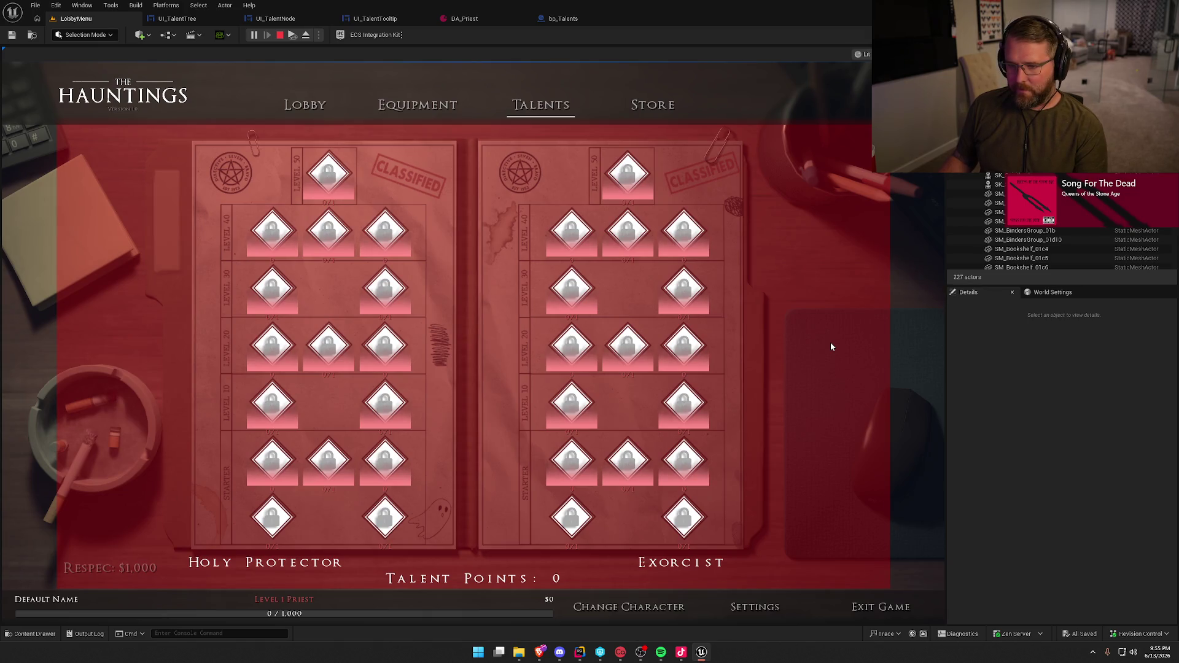
key(Escape)
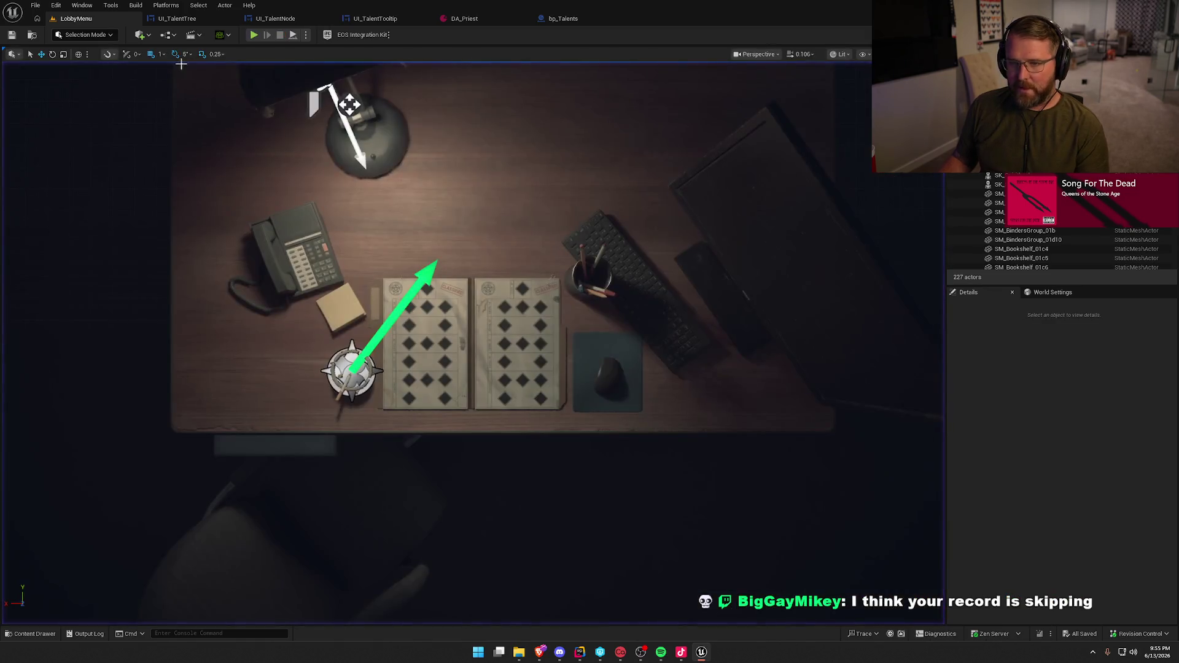
Nudge the left talent column slightly right and save the widget
click(183, 23)
click(434, 275)
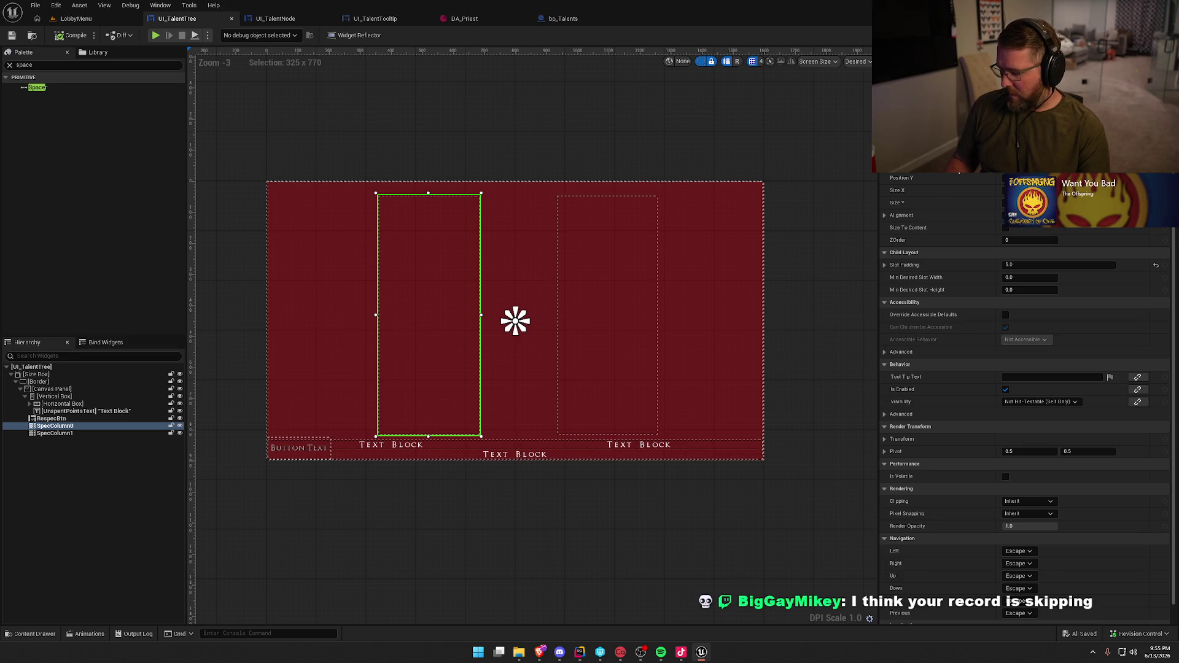
key(Right)
key(ctrl+s)
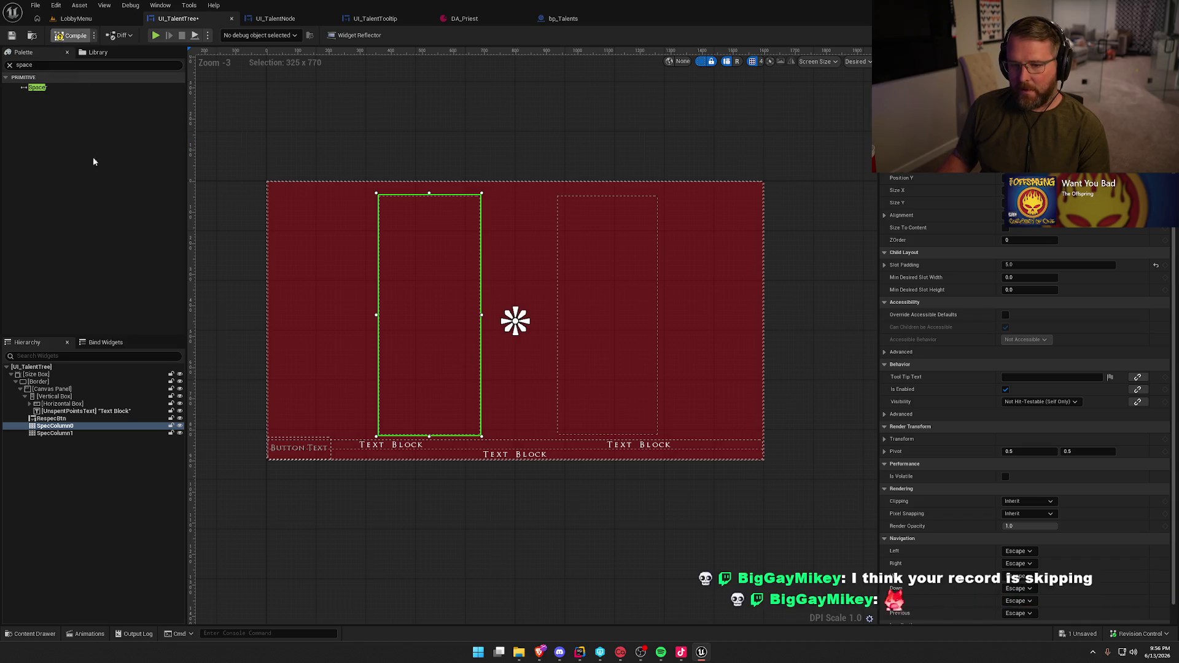
Replace the red Border in the widget hierarchy with its child panel
click(38, 381)
right_click(52, 382)
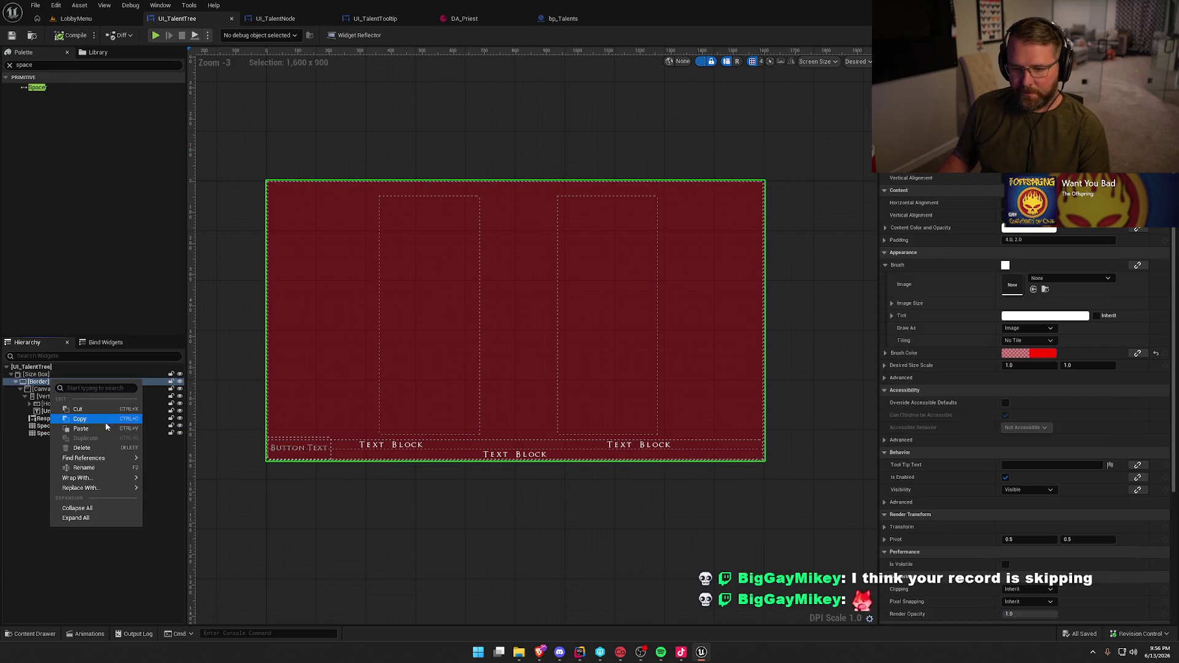
mouse_move(92, 487)
click(197, 484)
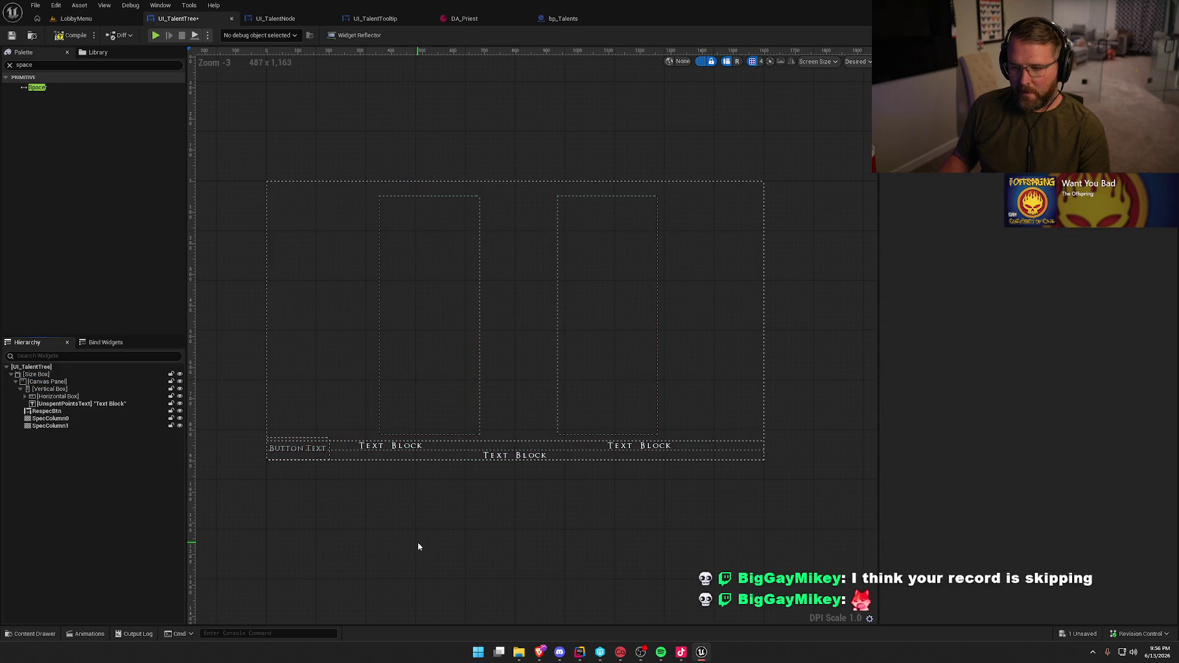
Play the lobby level to check the Talents screen, then reselect the left talent column
click(76, 18)
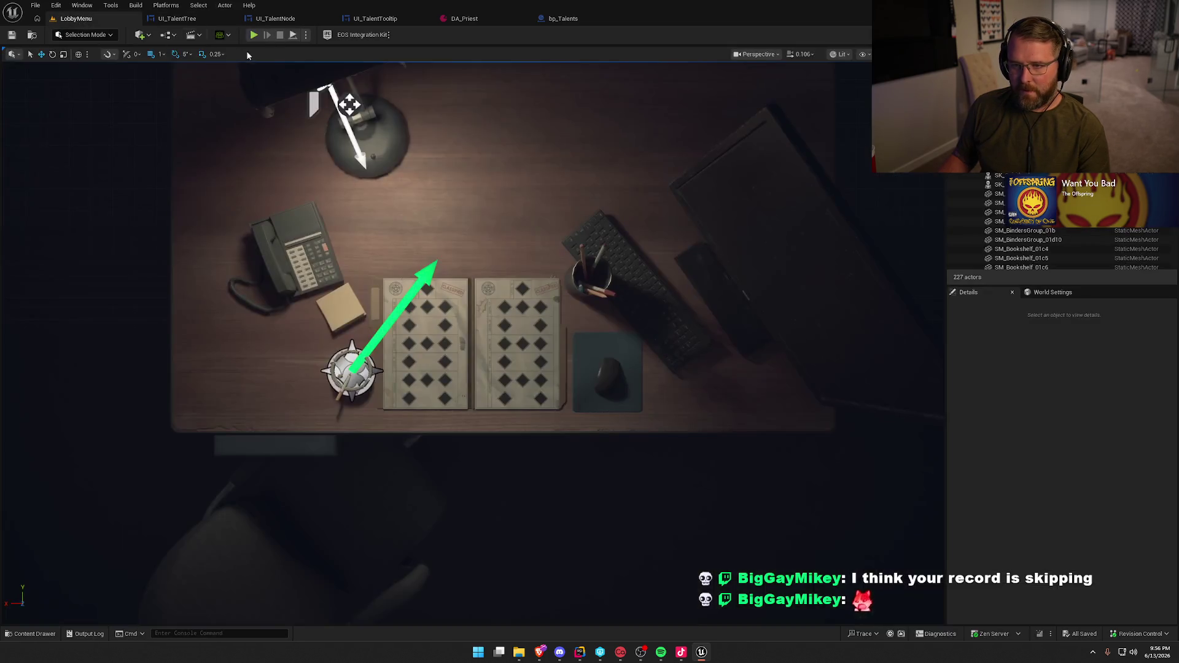
click(266, 30)
click(540, 108)
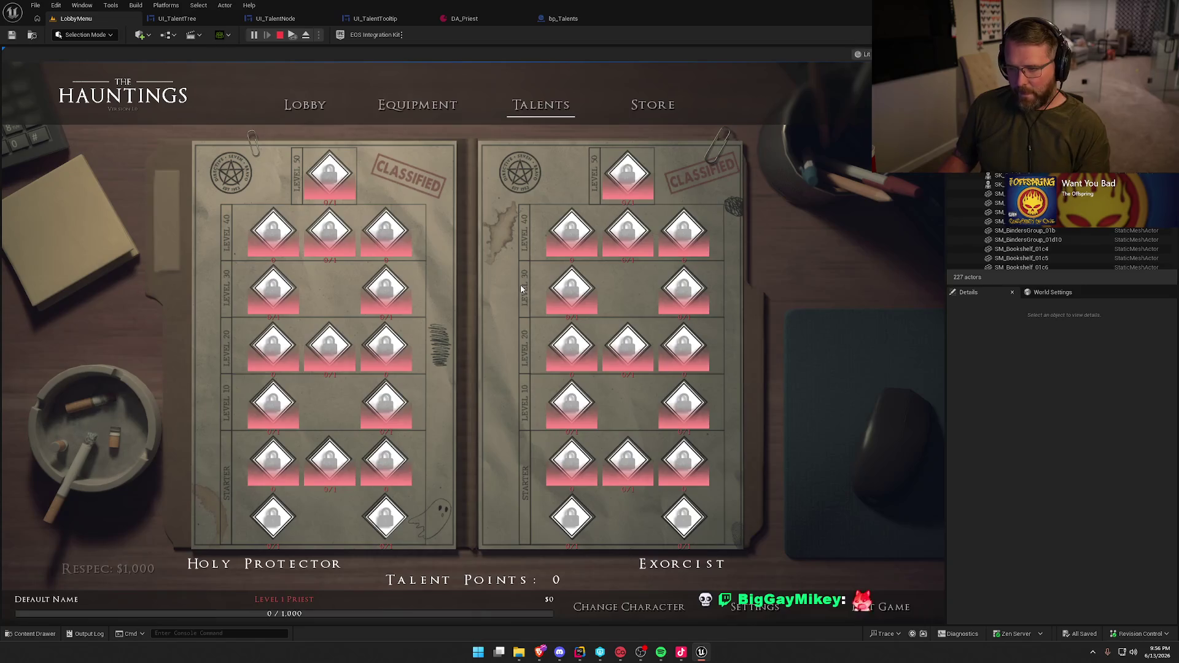
key(Escape)
click(177, 18)
click(394, 276)
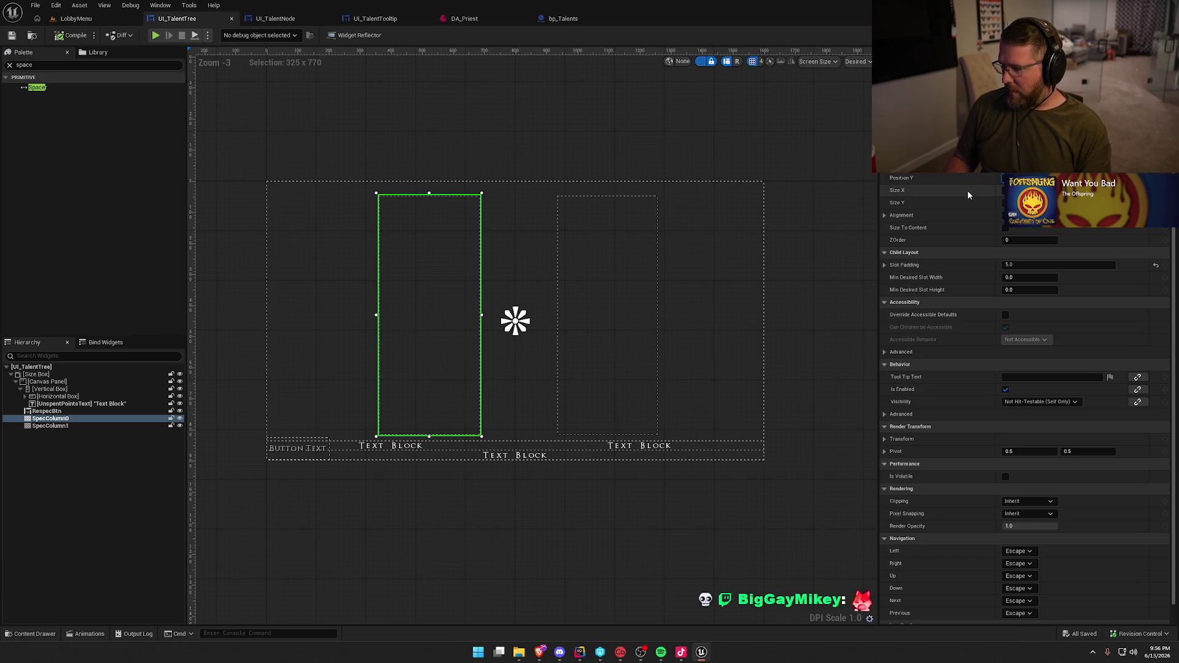
key(Return)
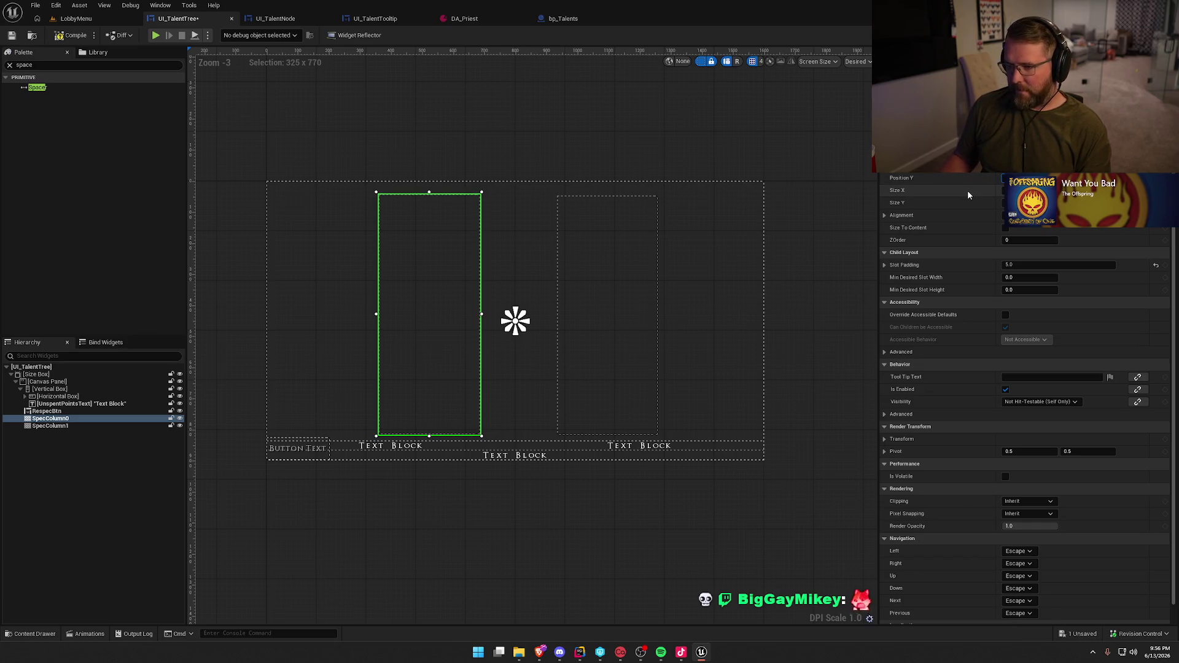
key(ctrl+s)
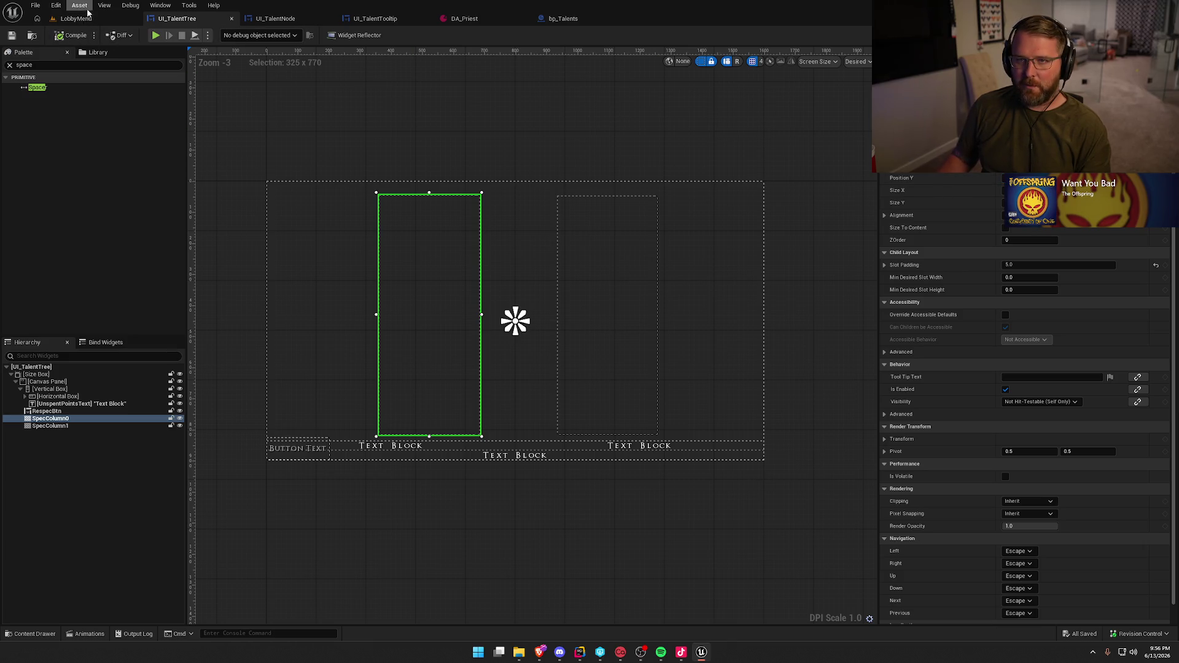
click(76, 19)
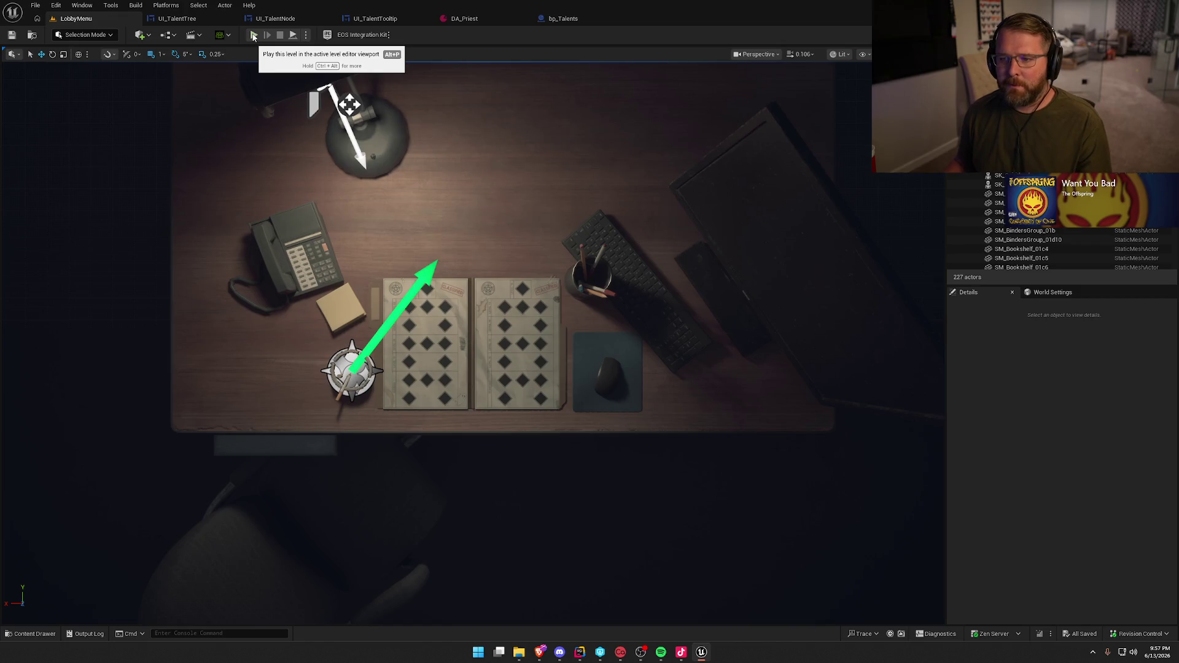
click(254, 36)
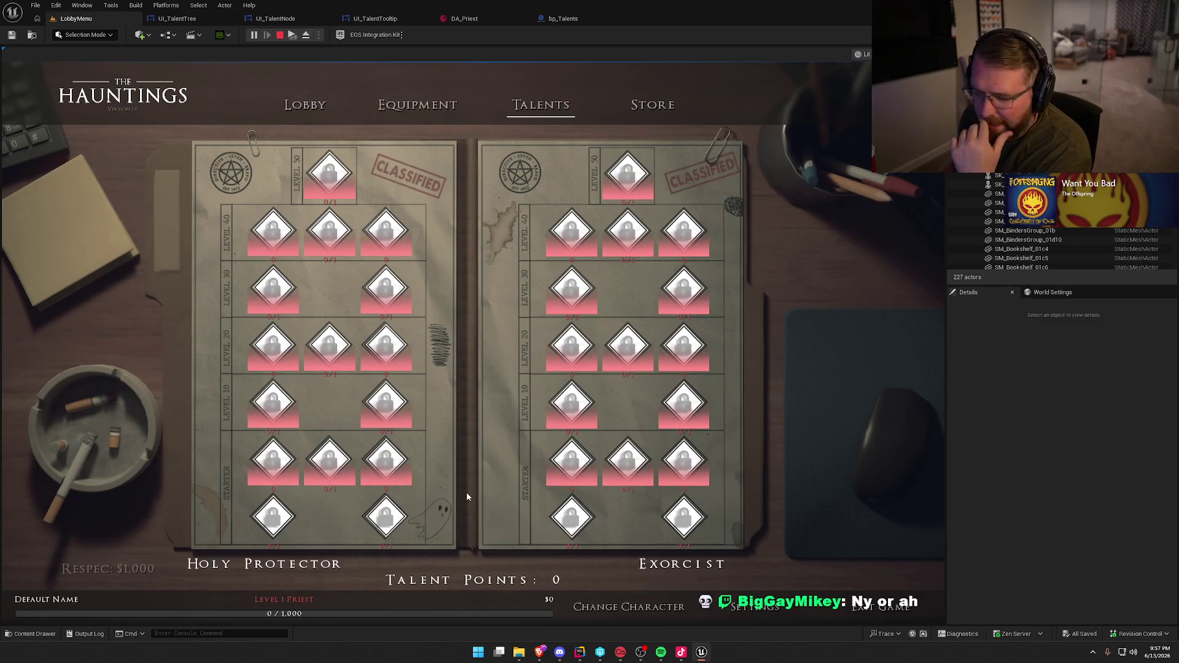
mouse_move(376, 519)
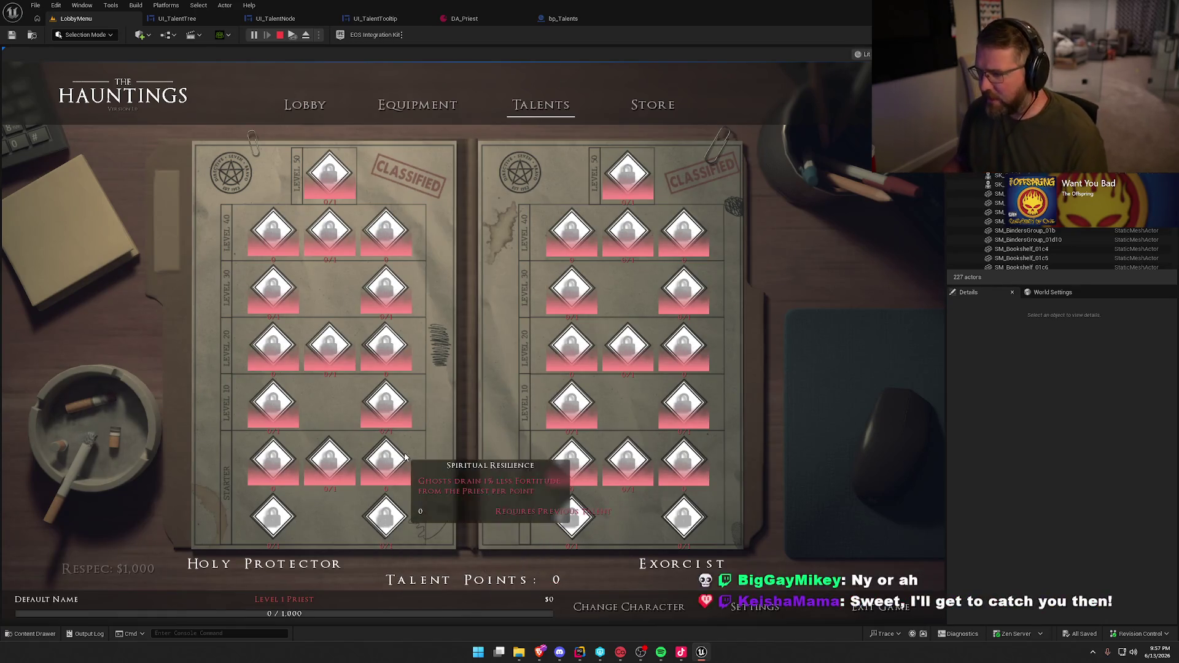
key(Escape)
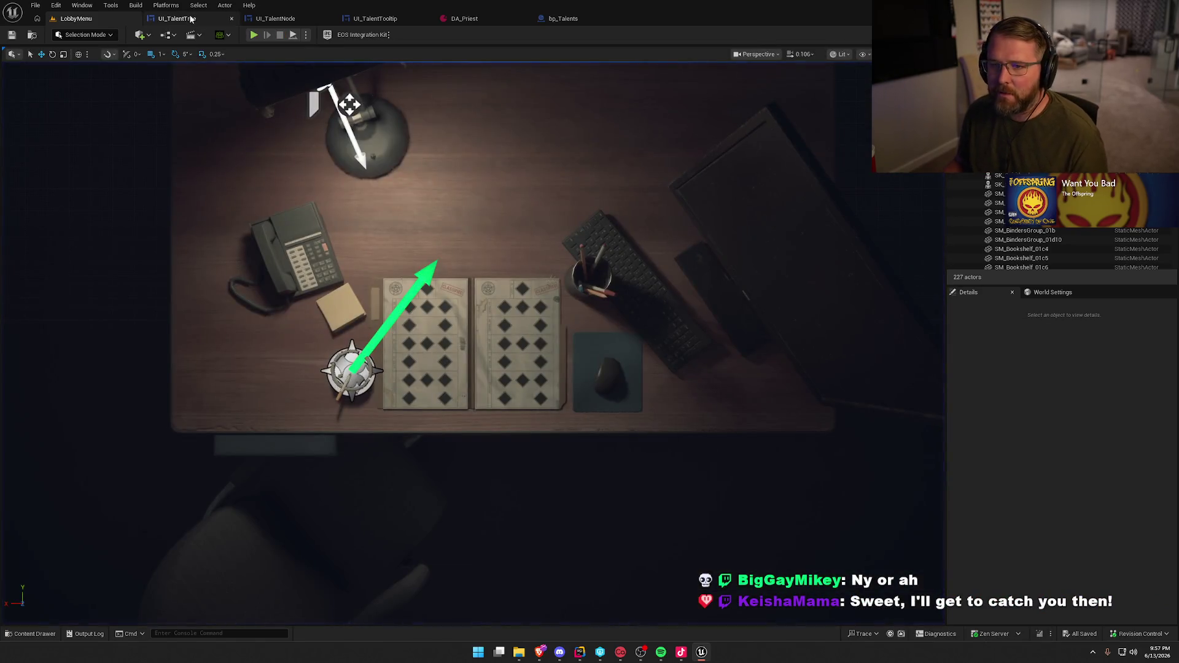
Select the right and left spec columns in the UI_TalentTree designer
click(242, 21)
click(178, 20)
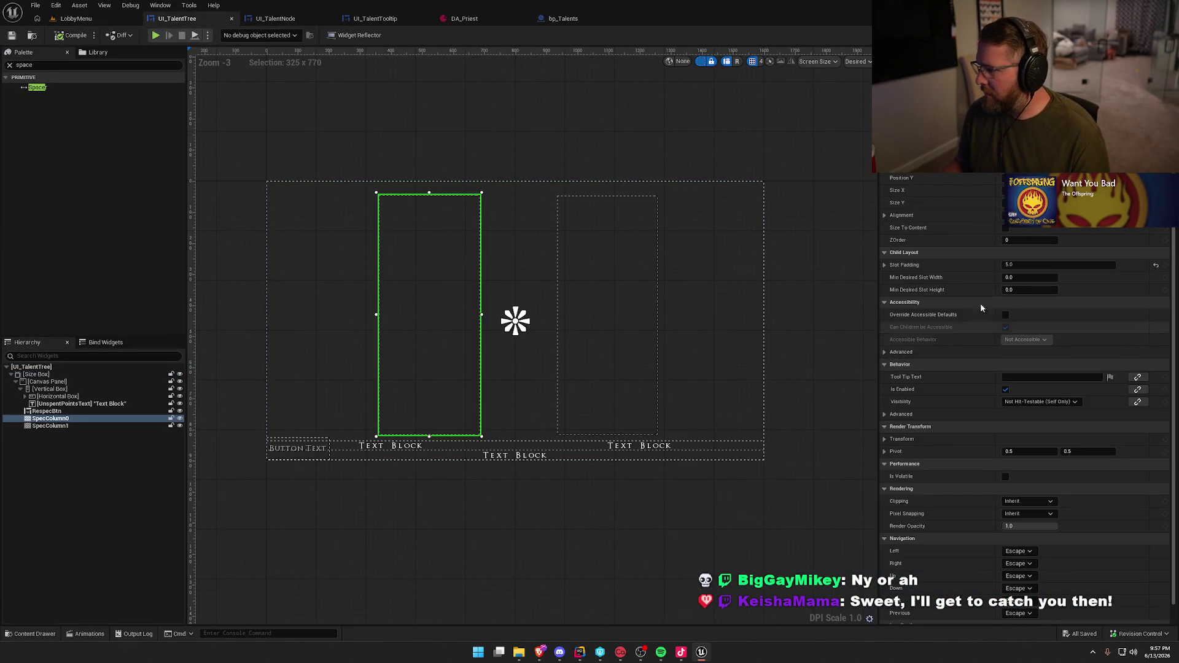
click(611, 289)
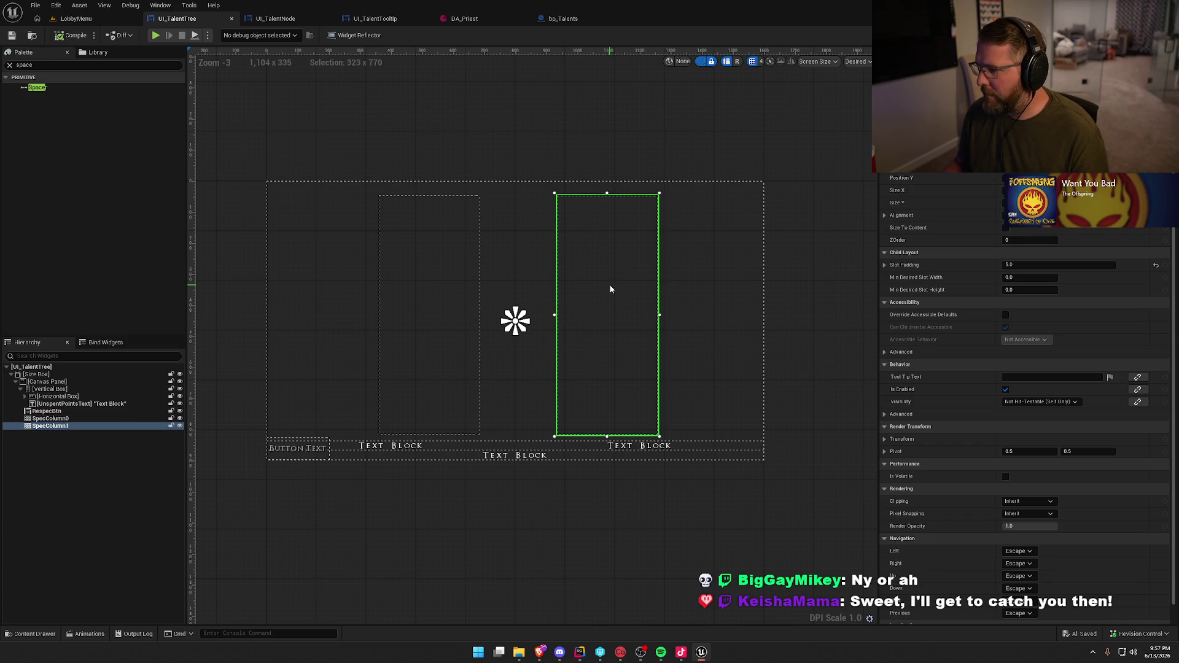
click(431, 306)
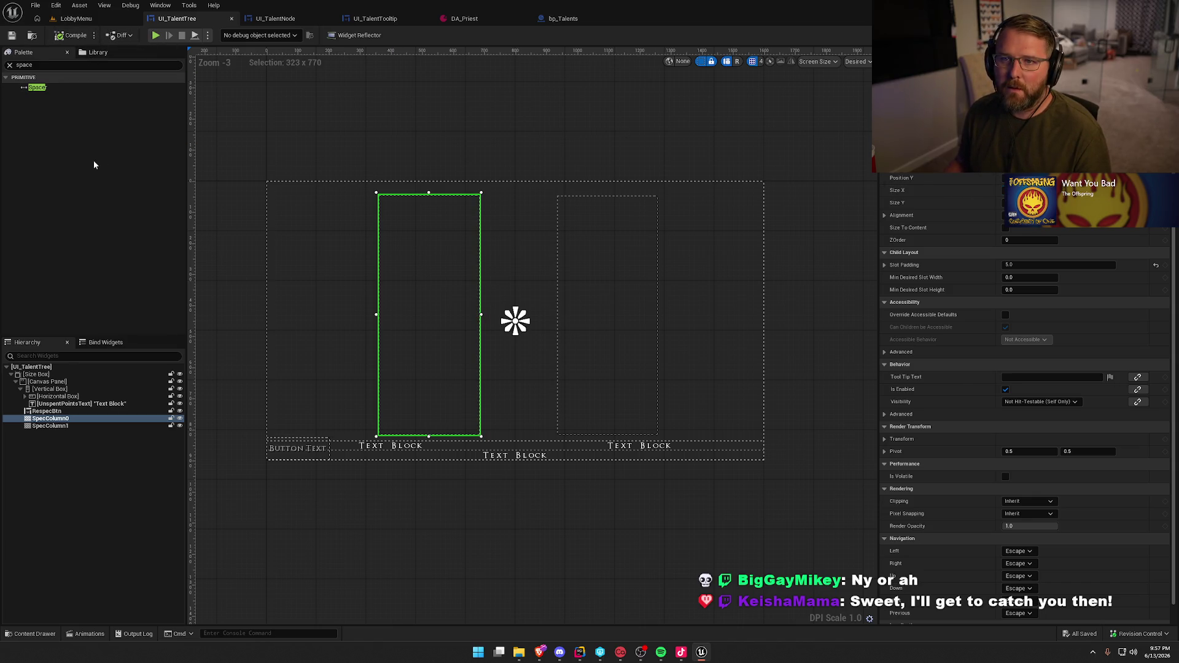
Play the LobbyMenu level, view the Talents page, and stop the preview
click(68, 19)
click(227, 35)
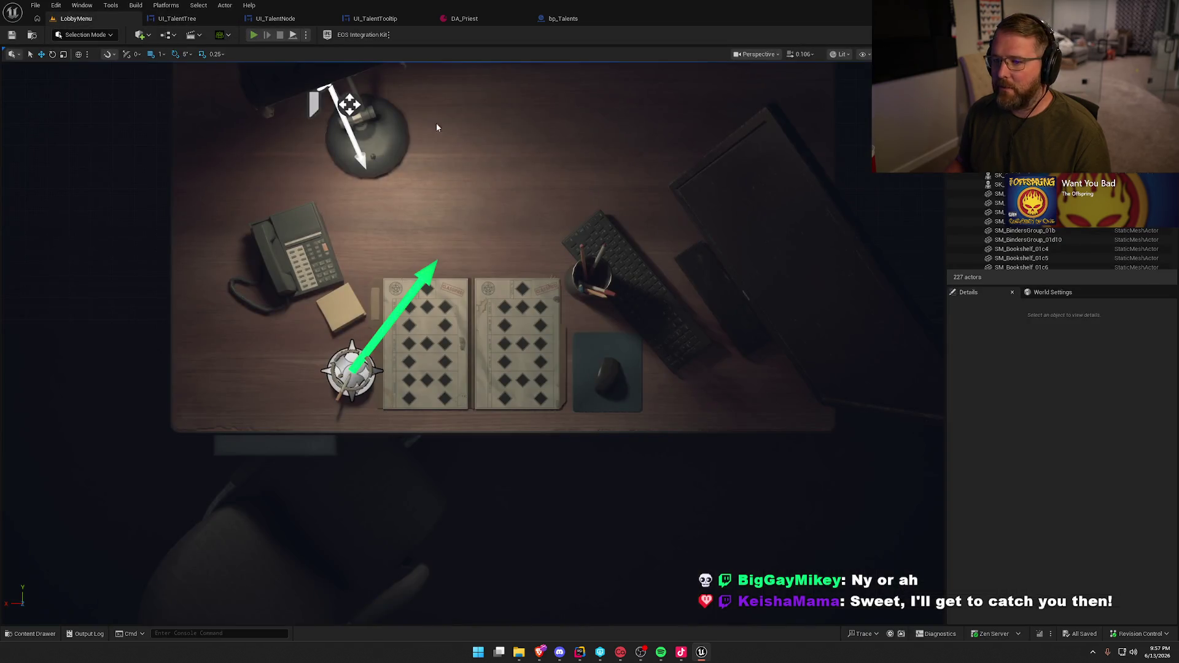
click(489, 107)
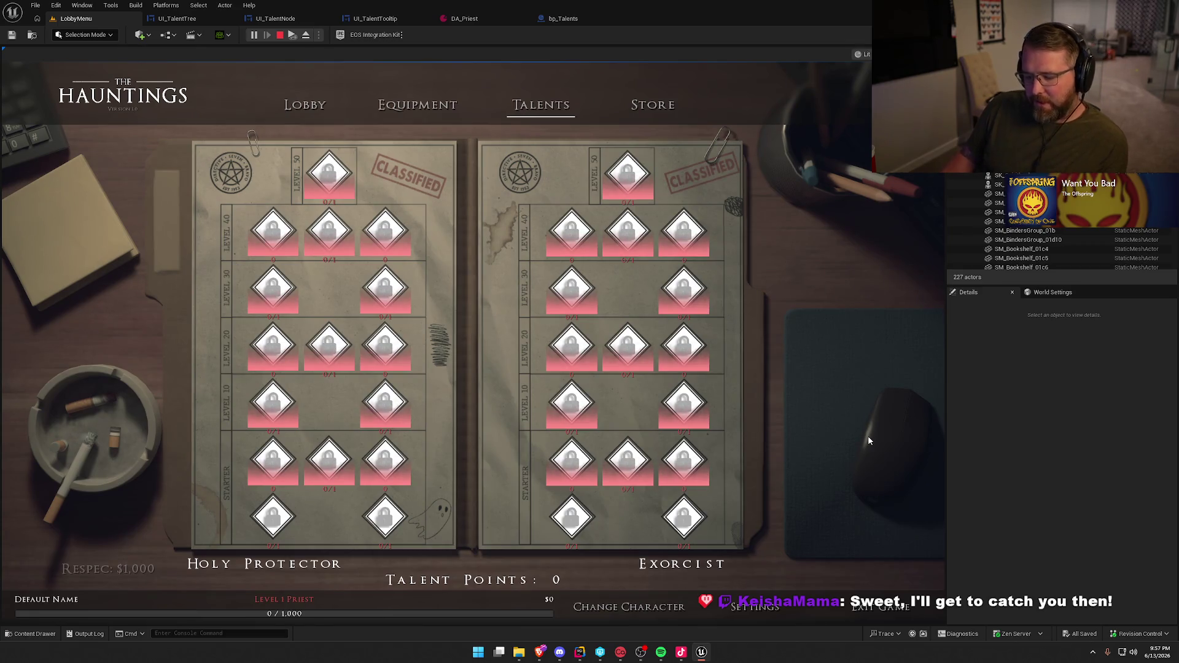
key(Escape)
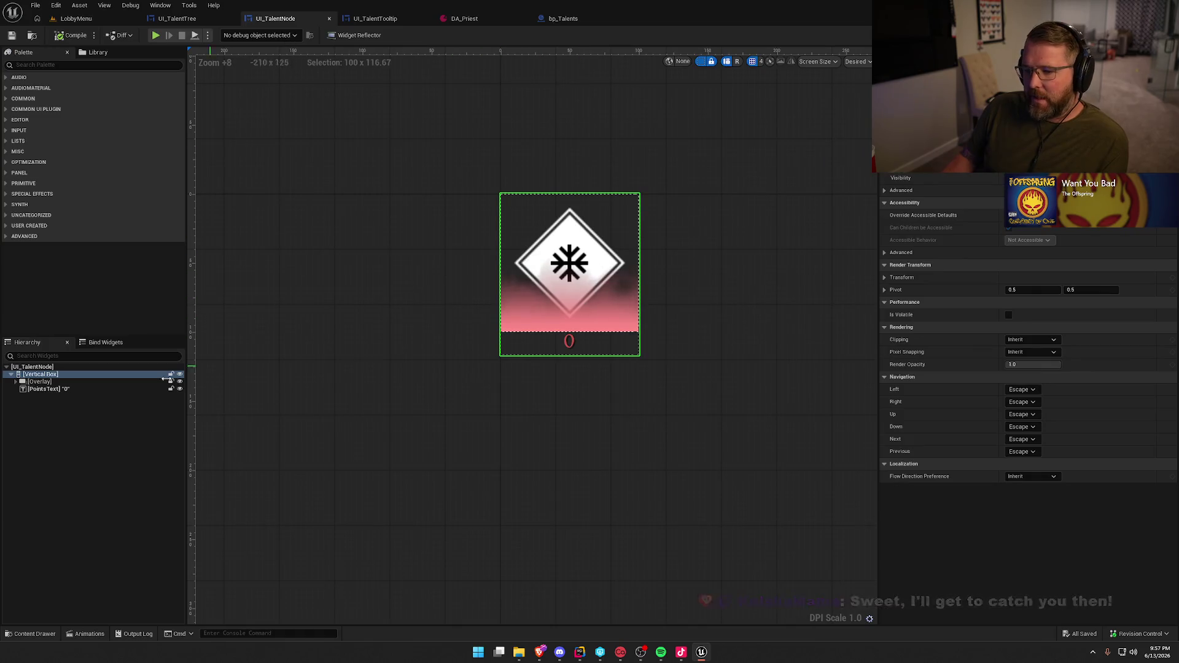
Set the LockedOverlay layer's brush image to the DiamondBG asset
click(15, 381)
click(54, 411)
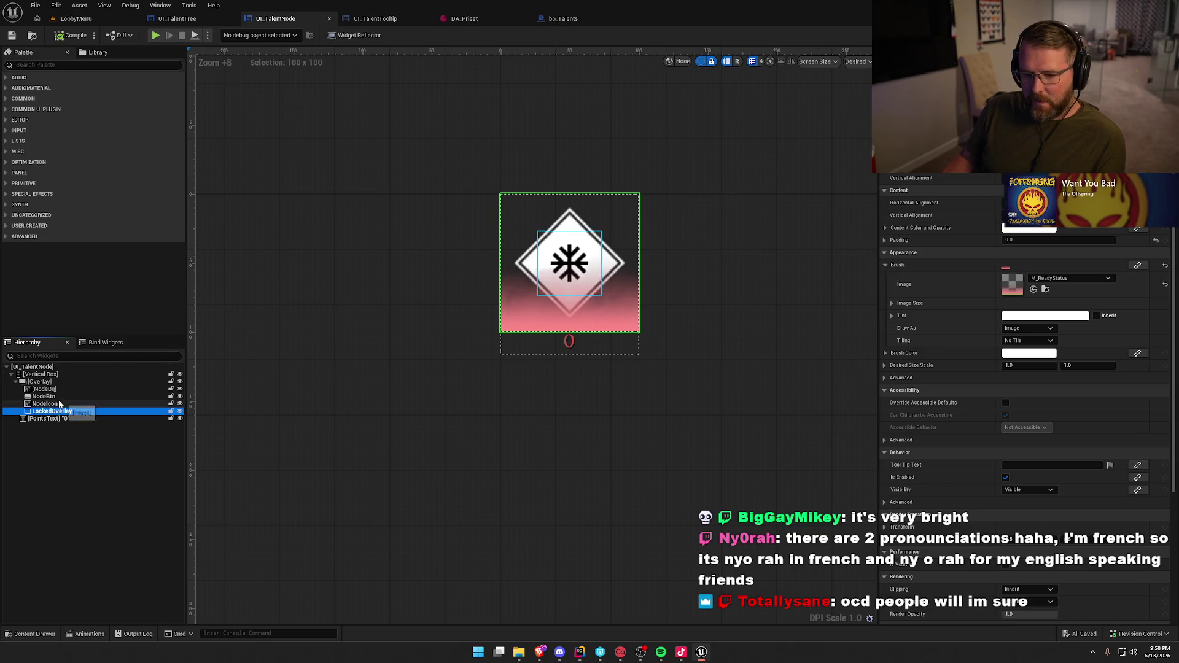
click(82, 397)
click(1046, 239)
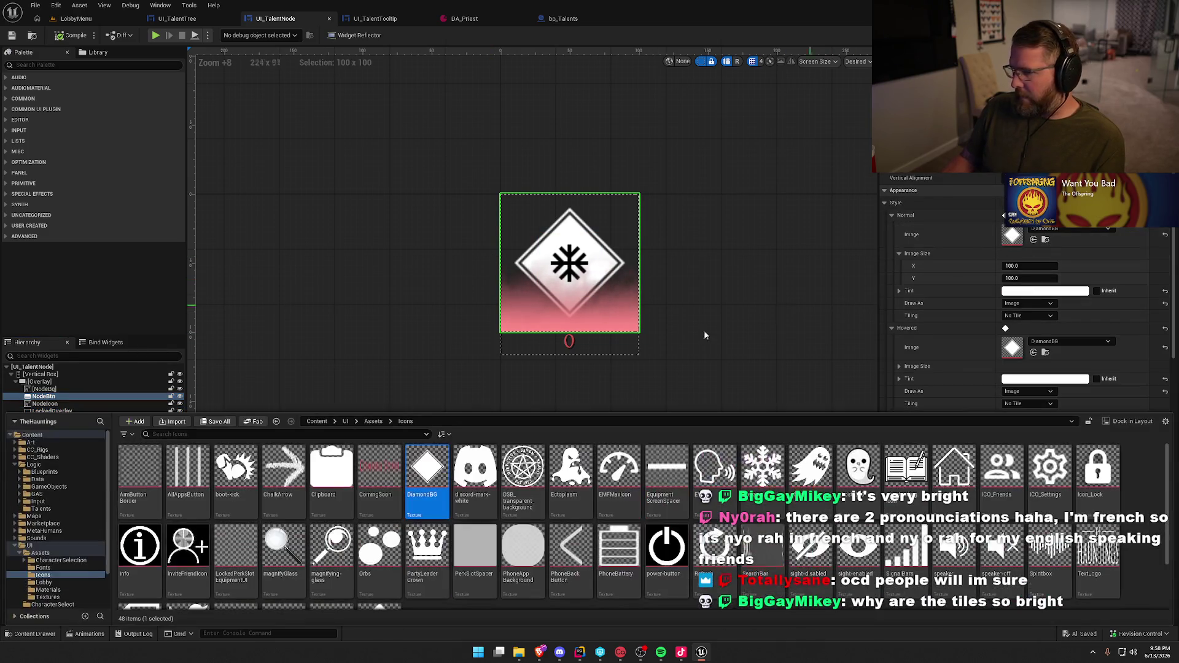
click(360, 392)
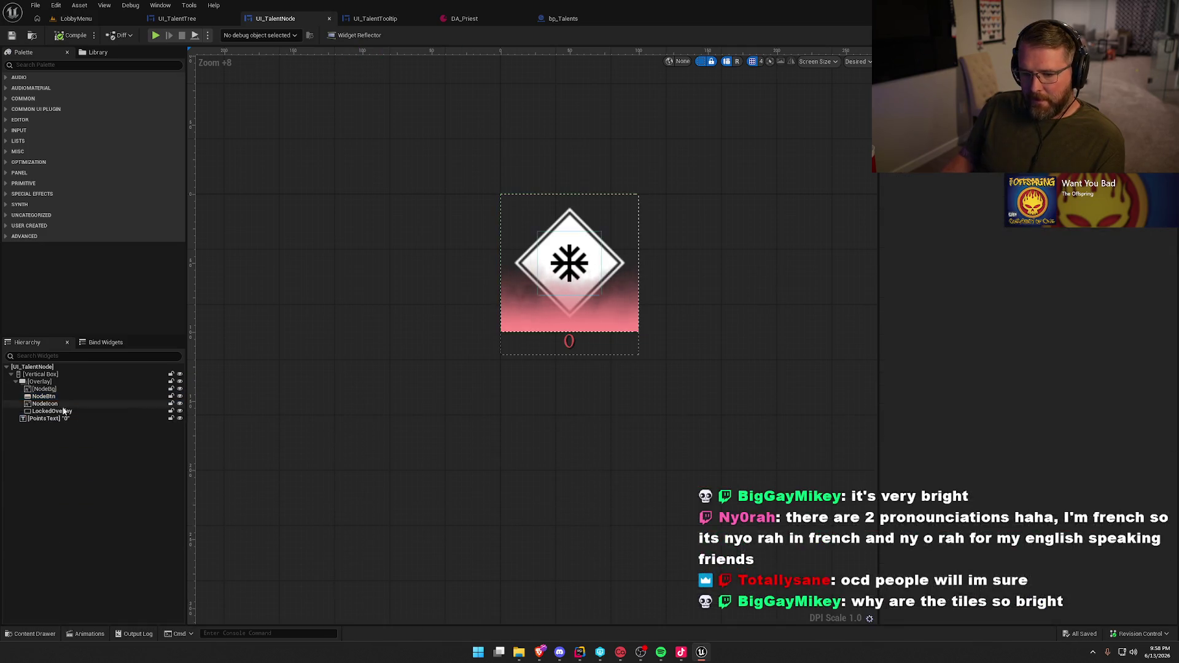
click(53, 411)
click(1034, 289)
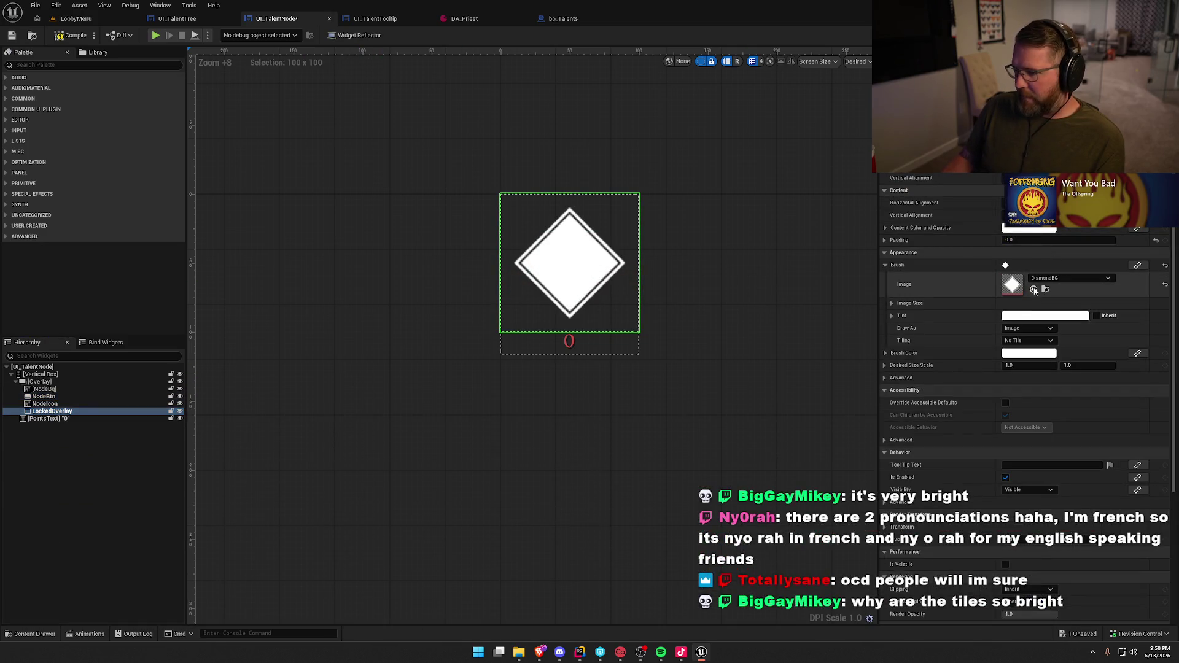
Tint the LockedOverlay near-black with low opacity, then play the LobbyMenu level
click(1031, 354)
drag(955, 428, 959, 477)
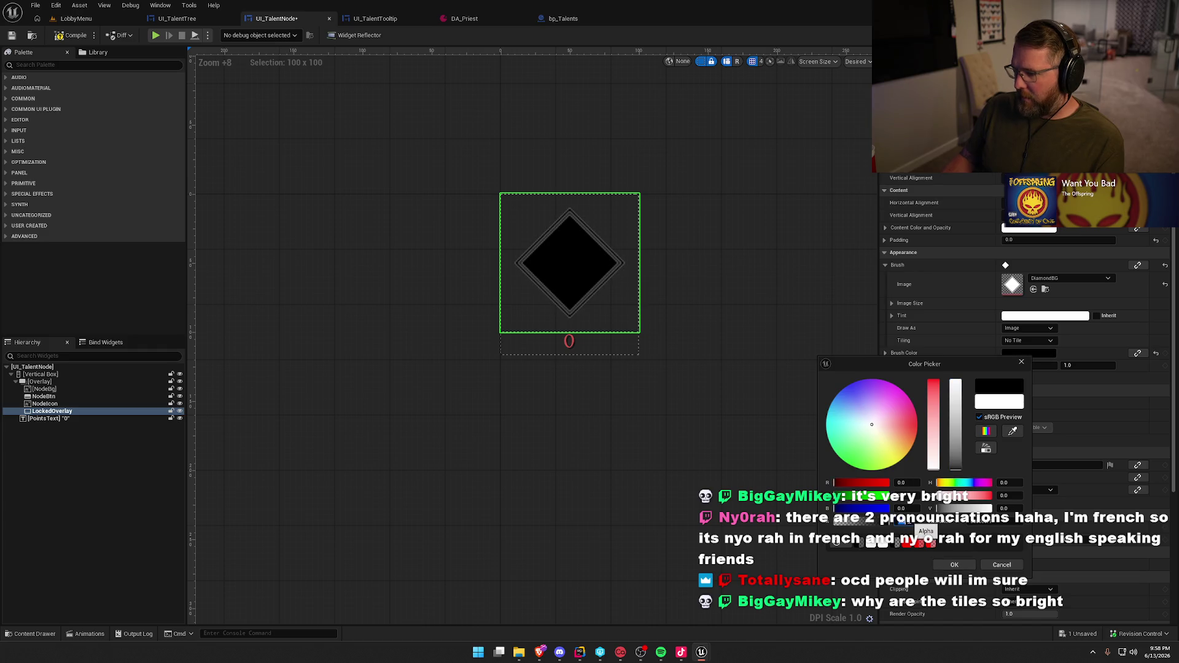
drag(910, 521, 903, 521)
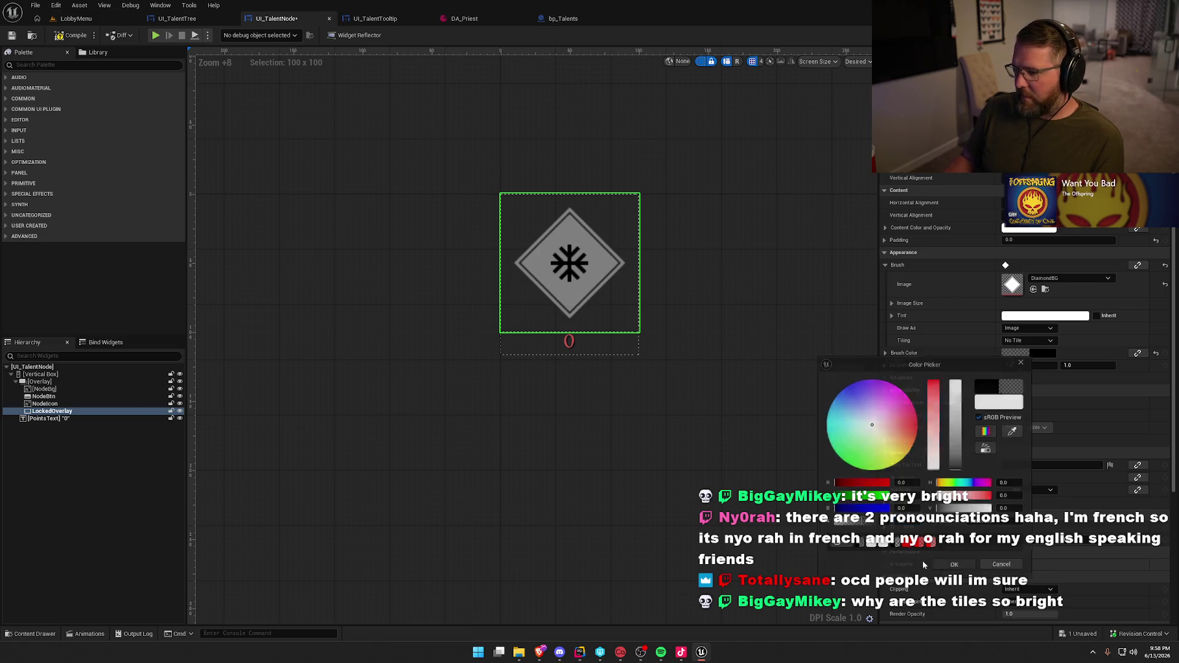
click(955, 564)
click(75, 19)
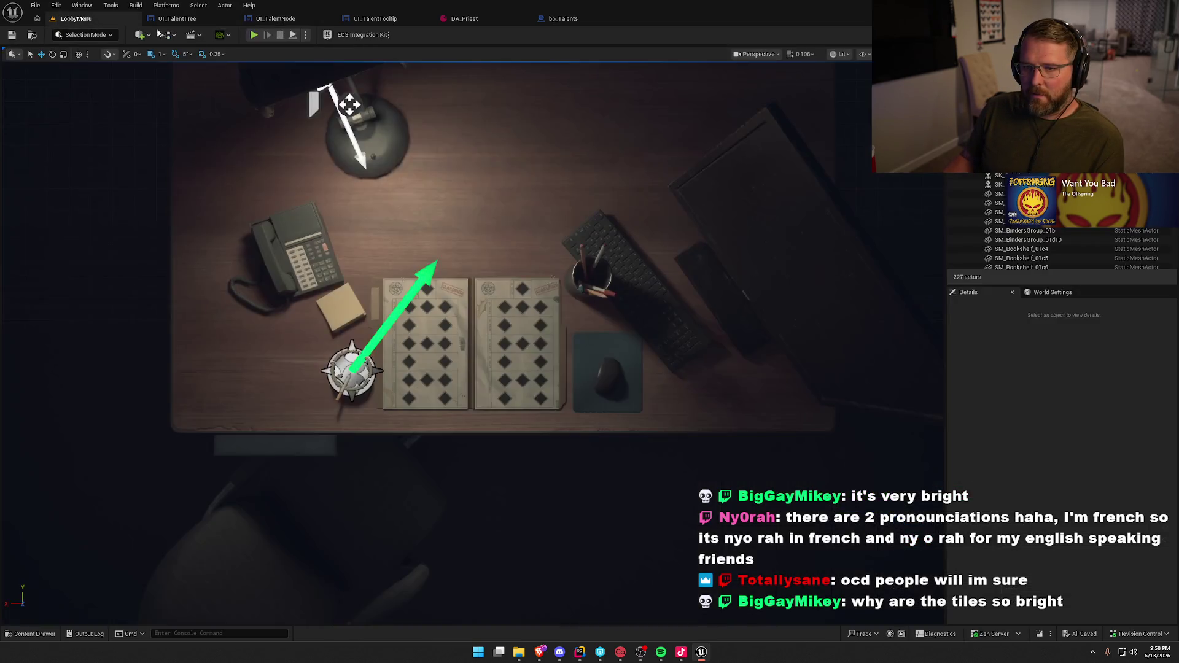
click(254, 36)
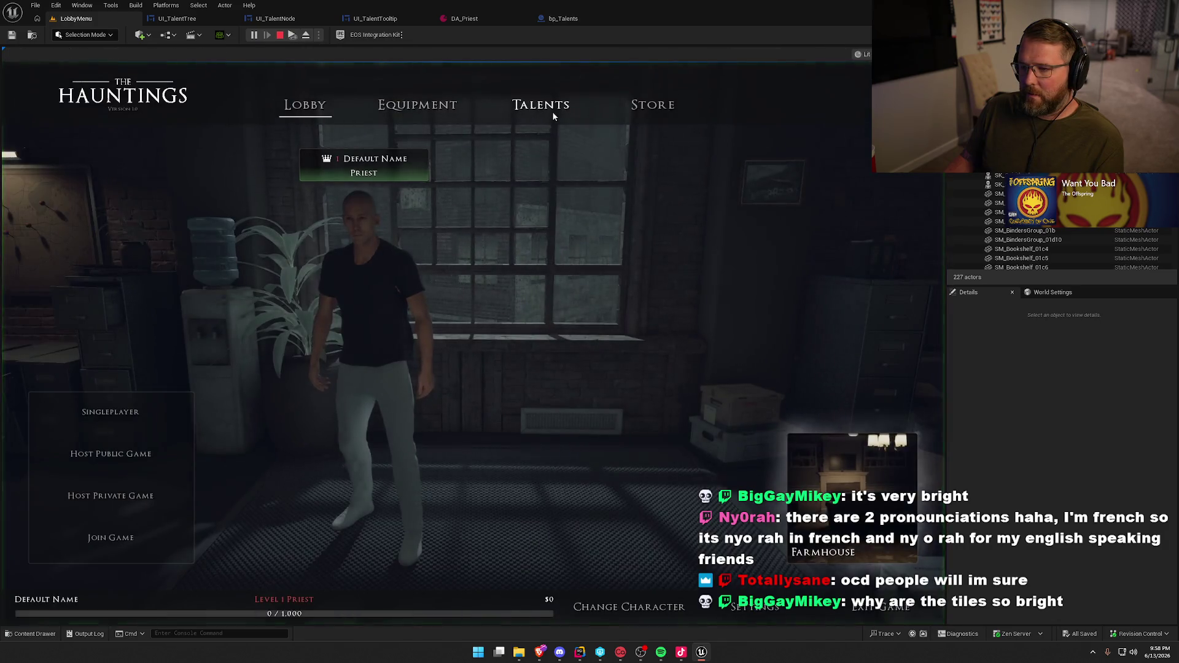
Open the Talents page, check tooltips on the dimmed locked nodes, then stop the preview
click(552, 111)
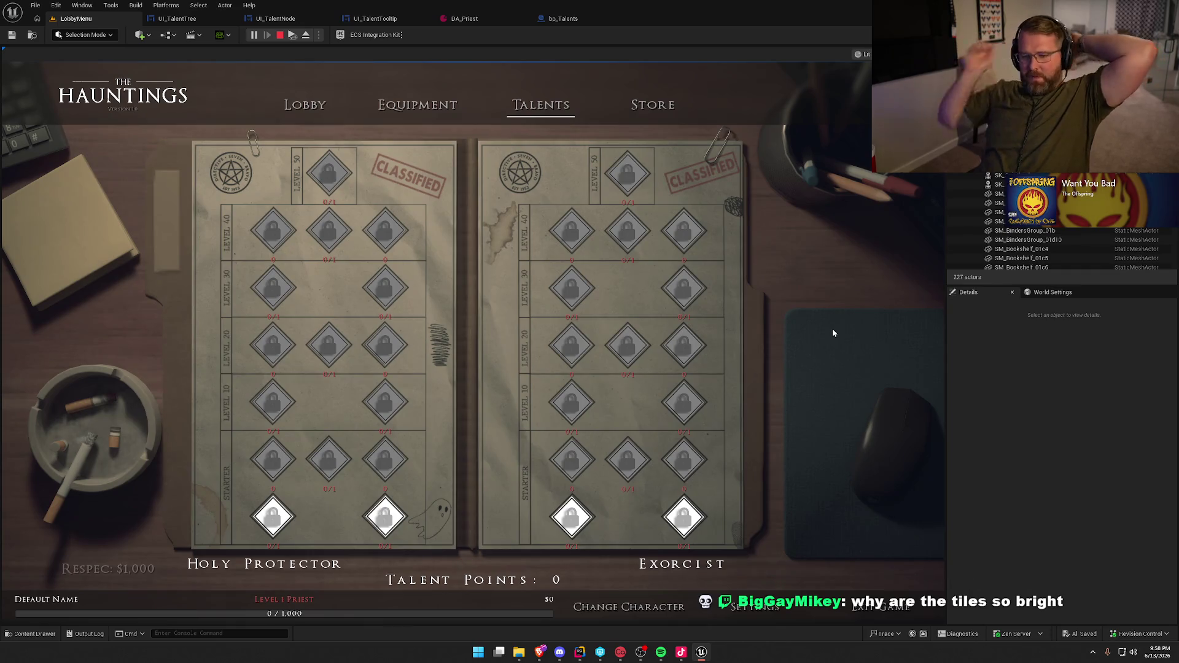
mouse_move(565, 387)
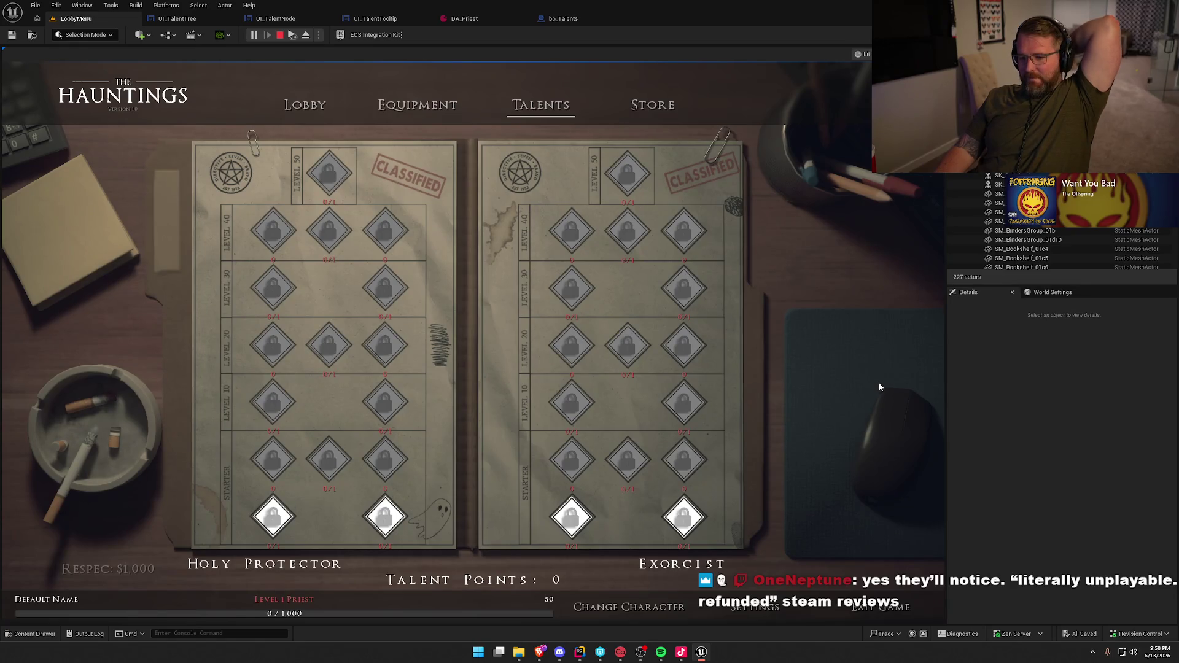
mouse_move(337, 464)
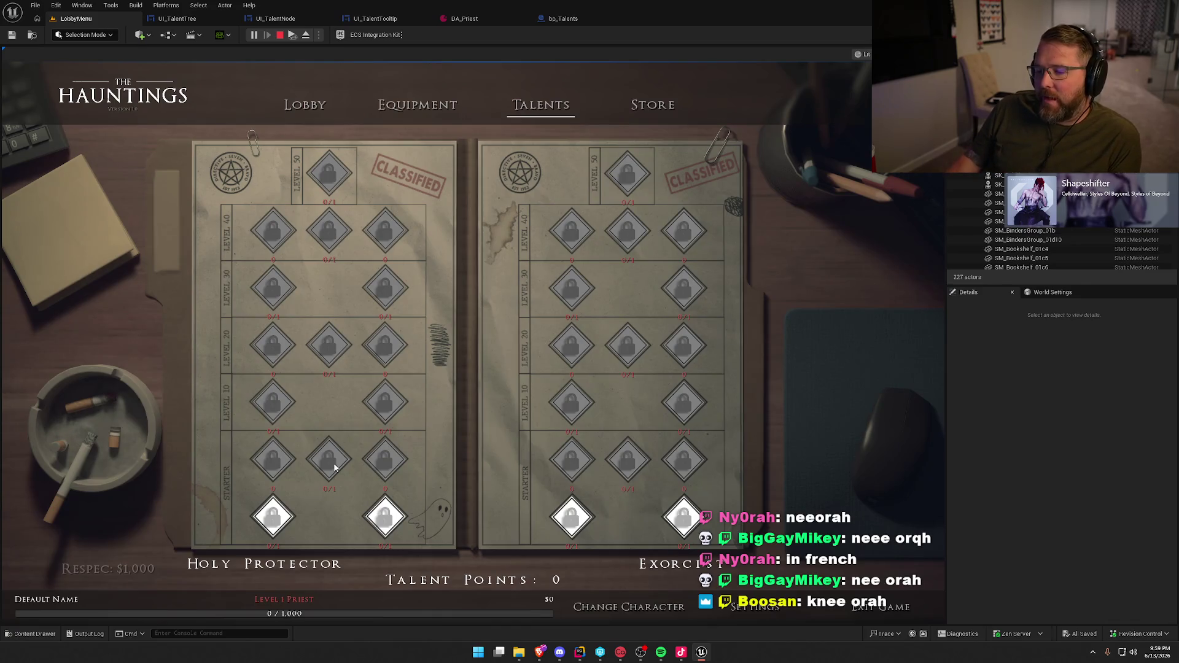
mouse_move(364, 482)
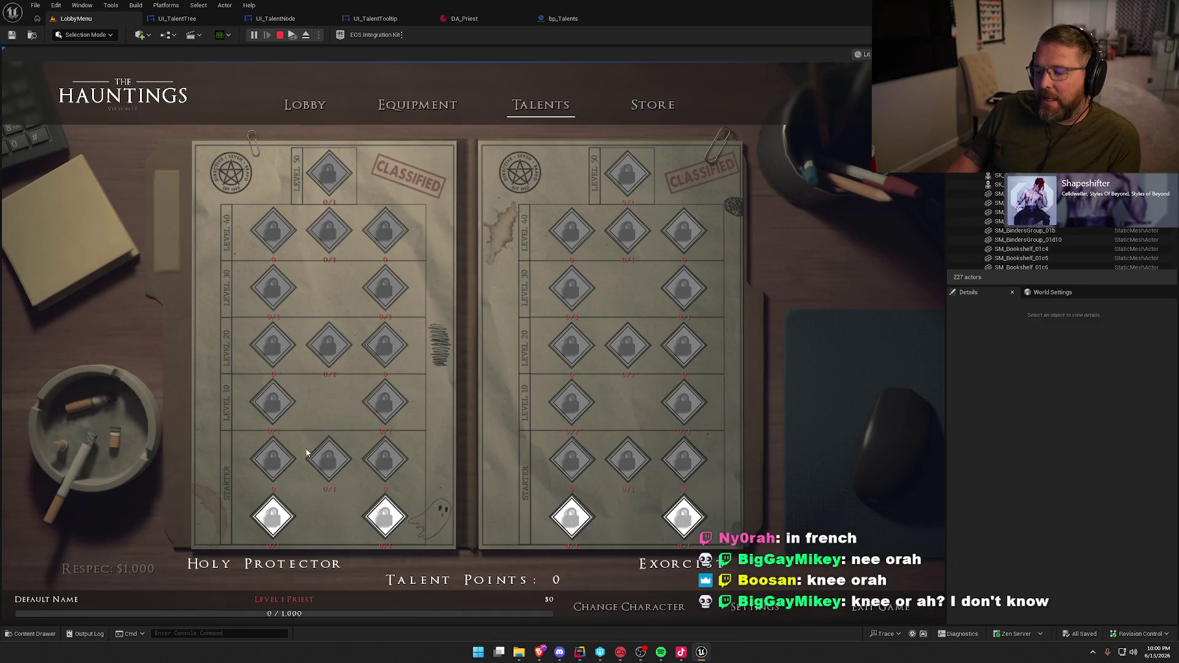
mouse_move(310, 471)
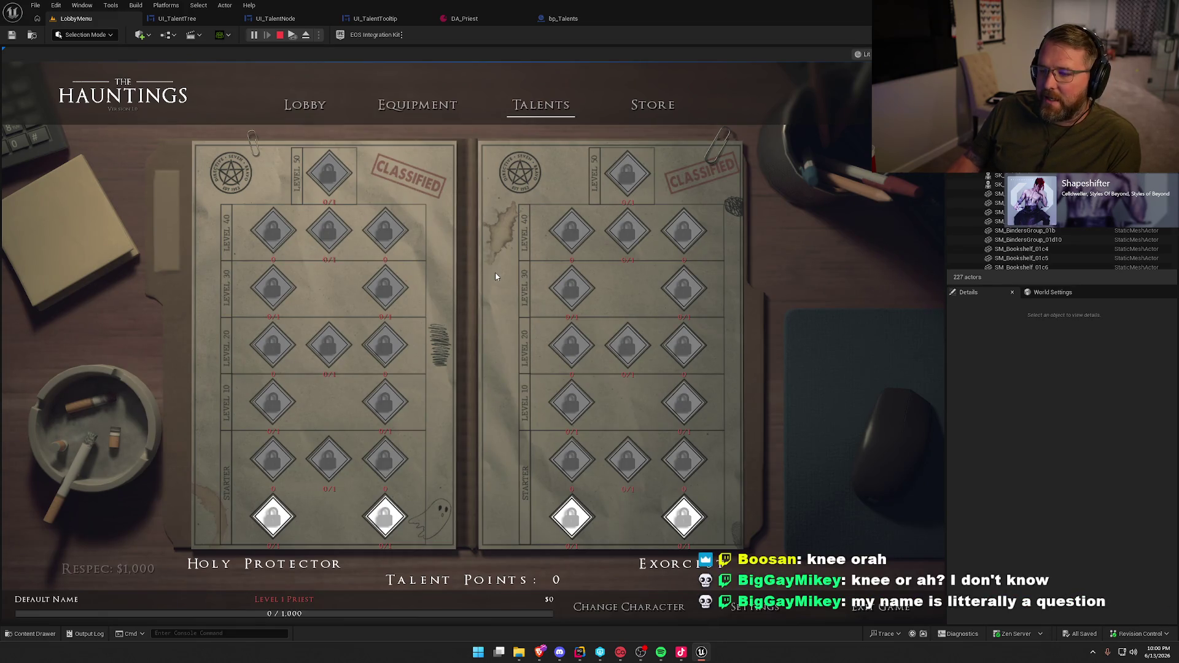
click(279, 35)
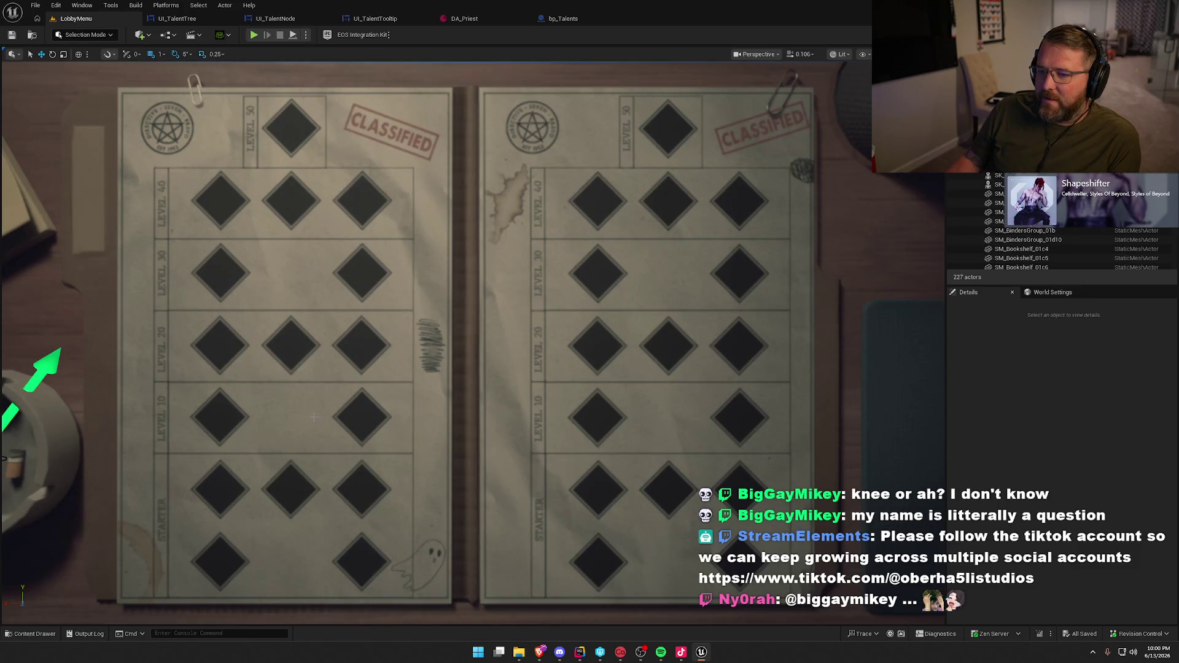
Play the LobbyMenu level and open the Talents page to inspect the padlocked locked nodes
click(253, 34)
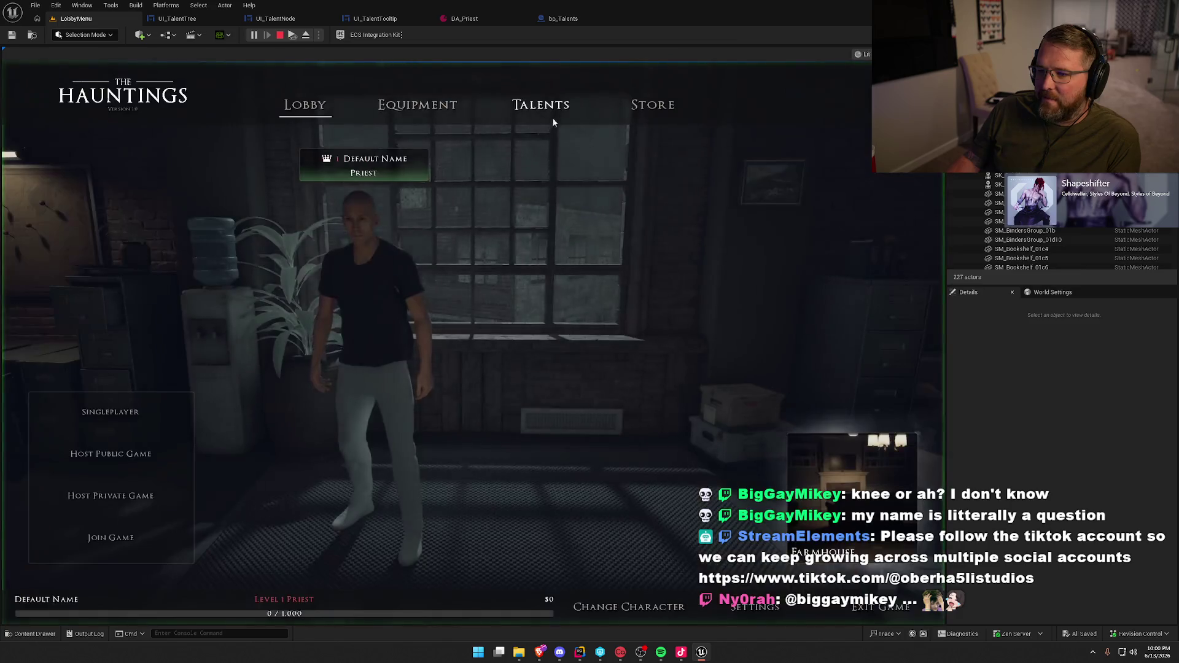
click(544, 110)
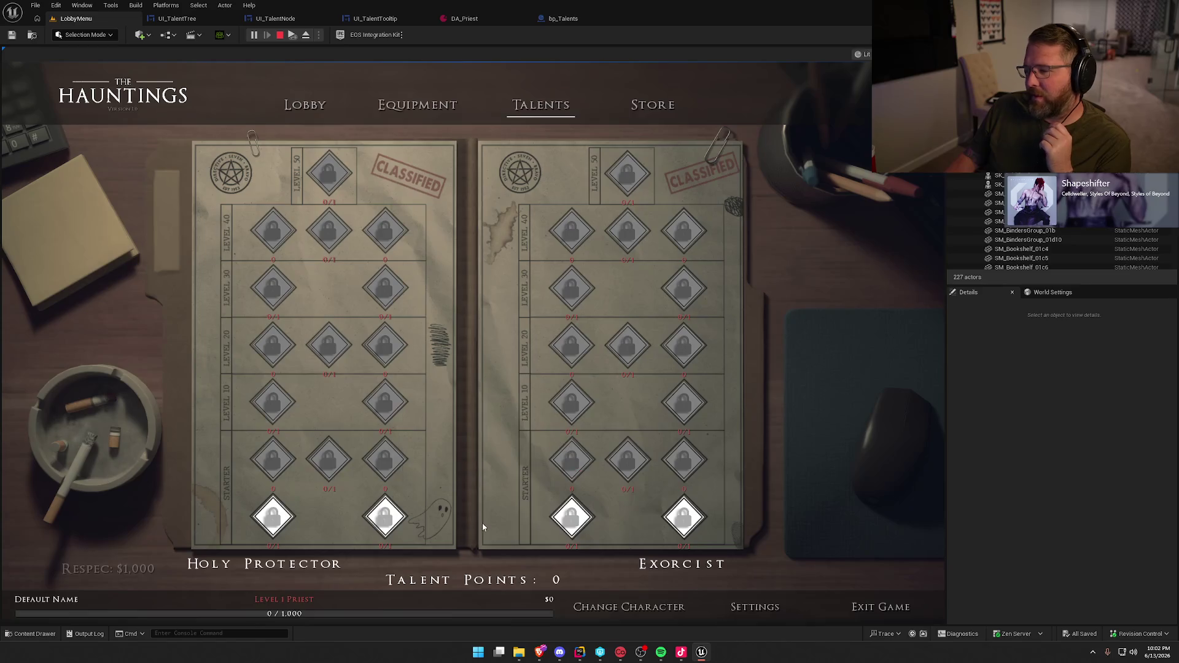
mouse_move(384, 416)
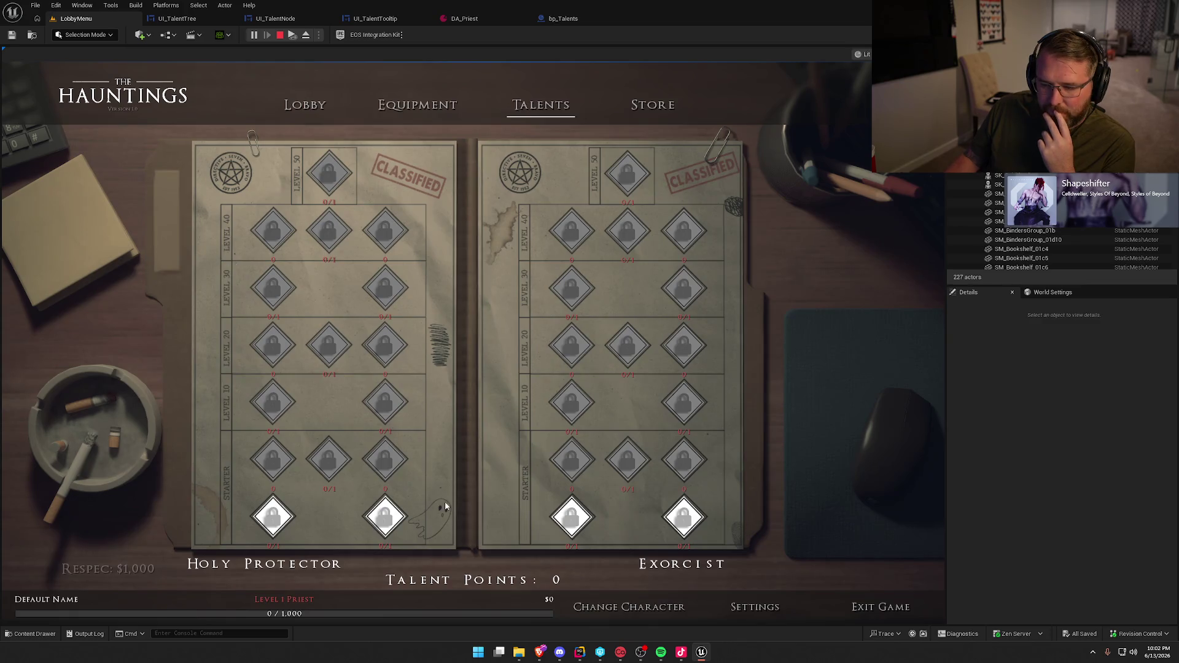
mouse_move(328, 466)
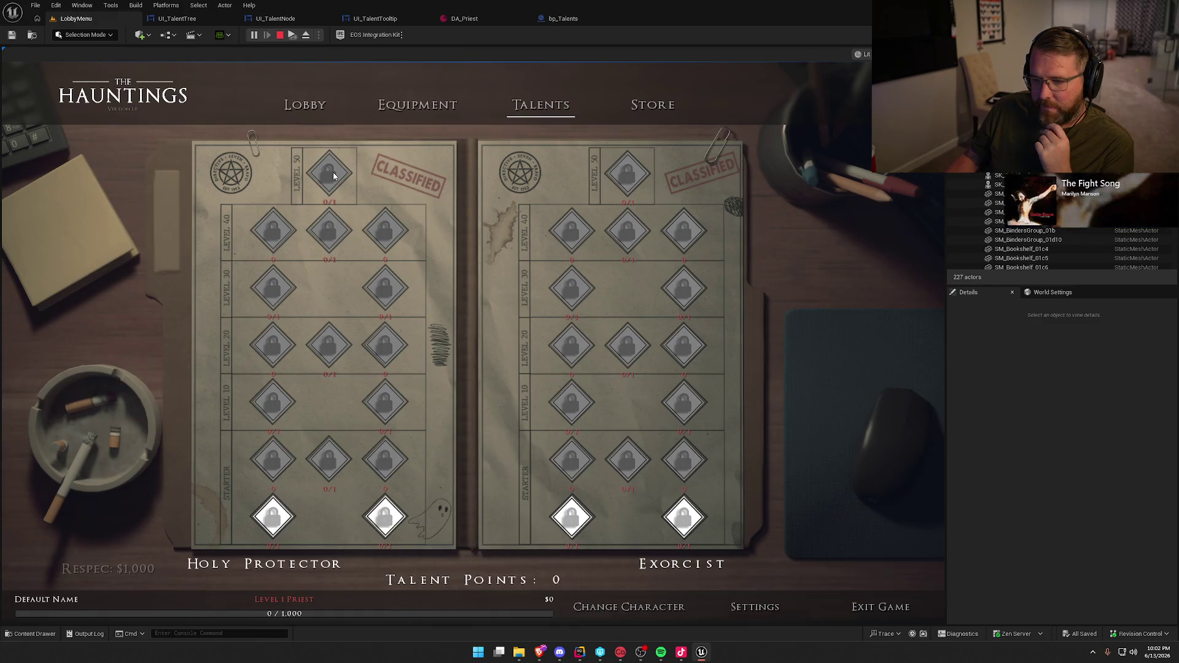
mouse_move(334, 176)
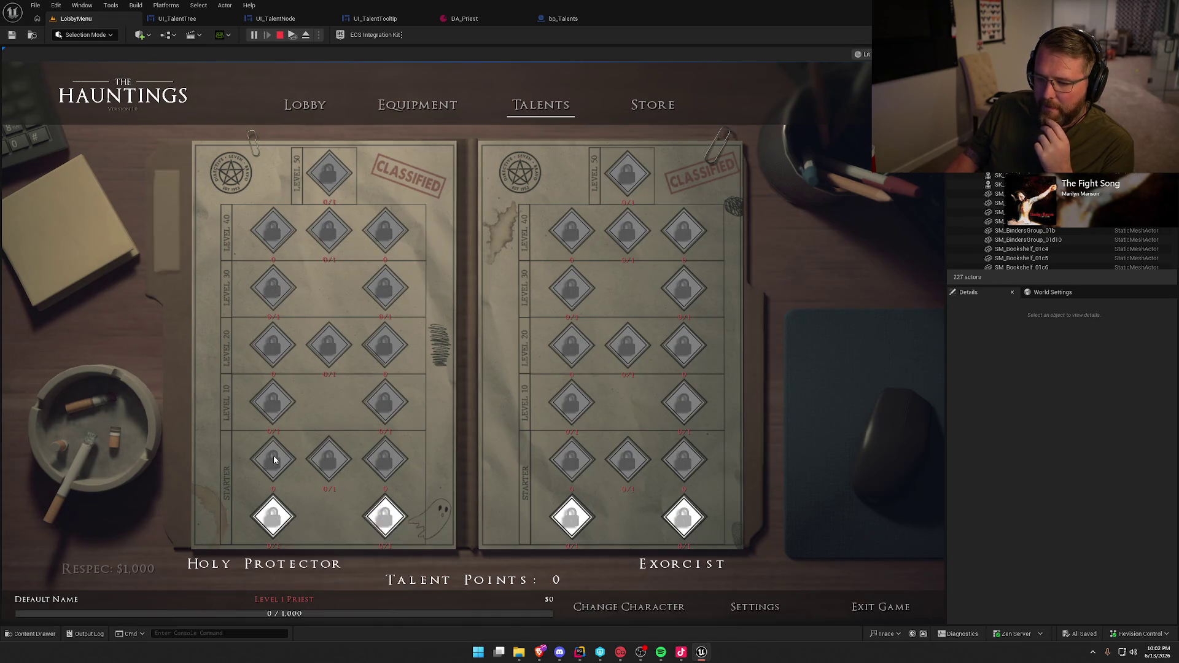
mouse_move(274, 460)
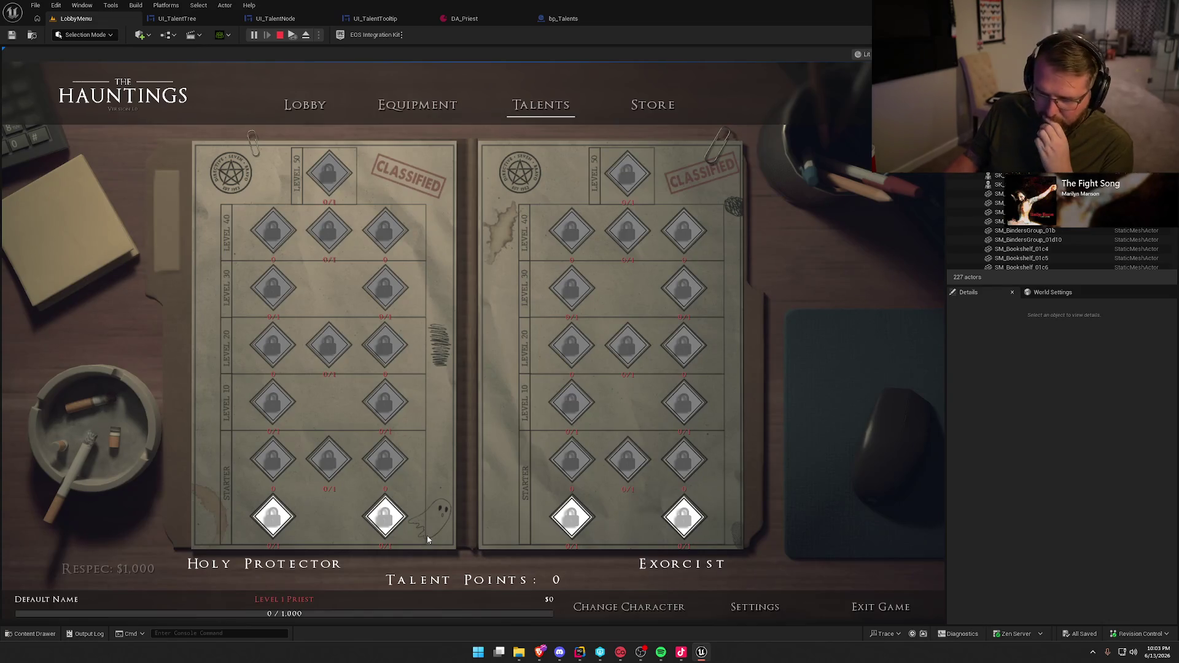
key(Escape)
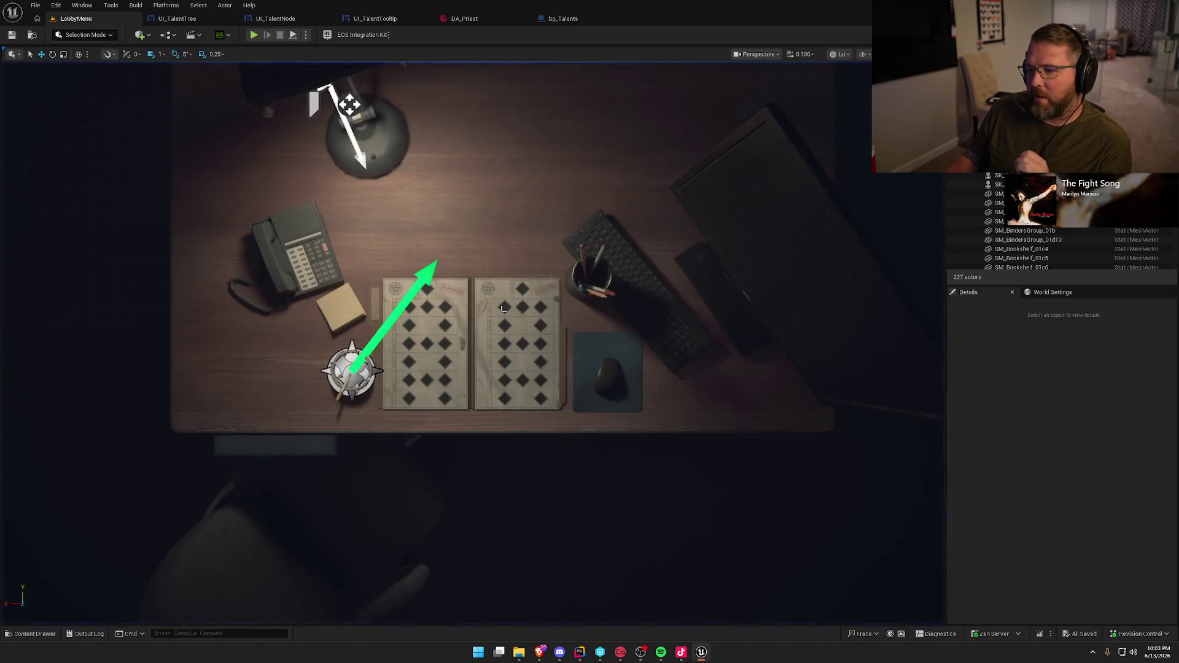
Select the bp_Talents actor's LeftPaper component and open its M_Paper material
click(503, 309)
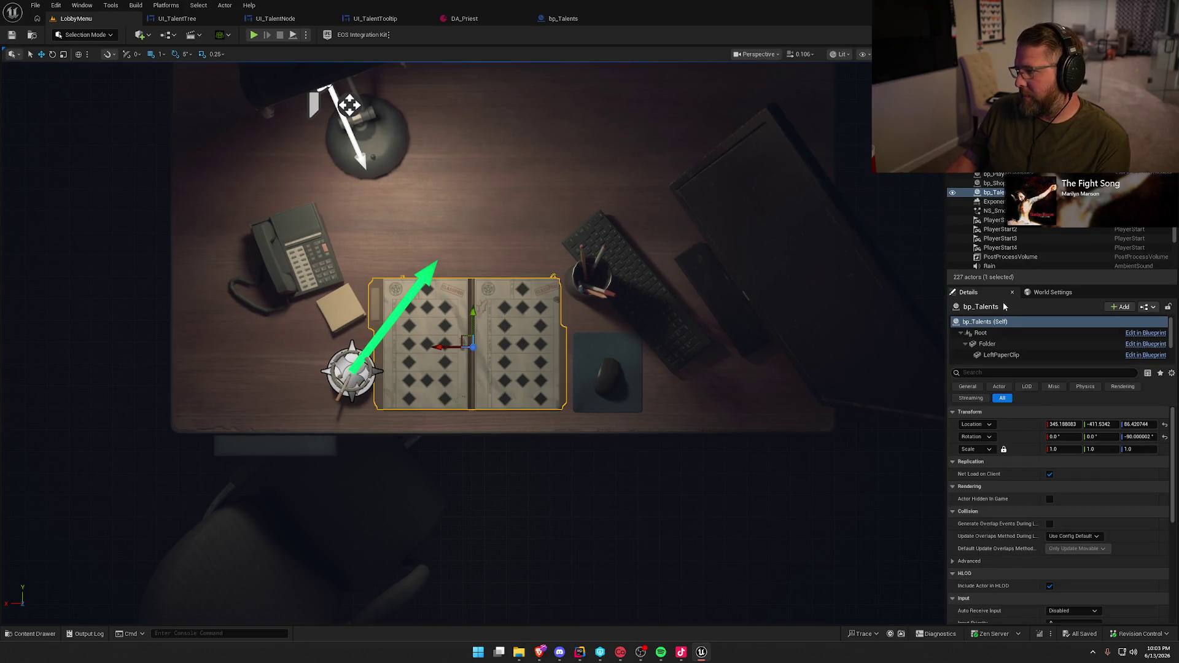
click(1000, 344)
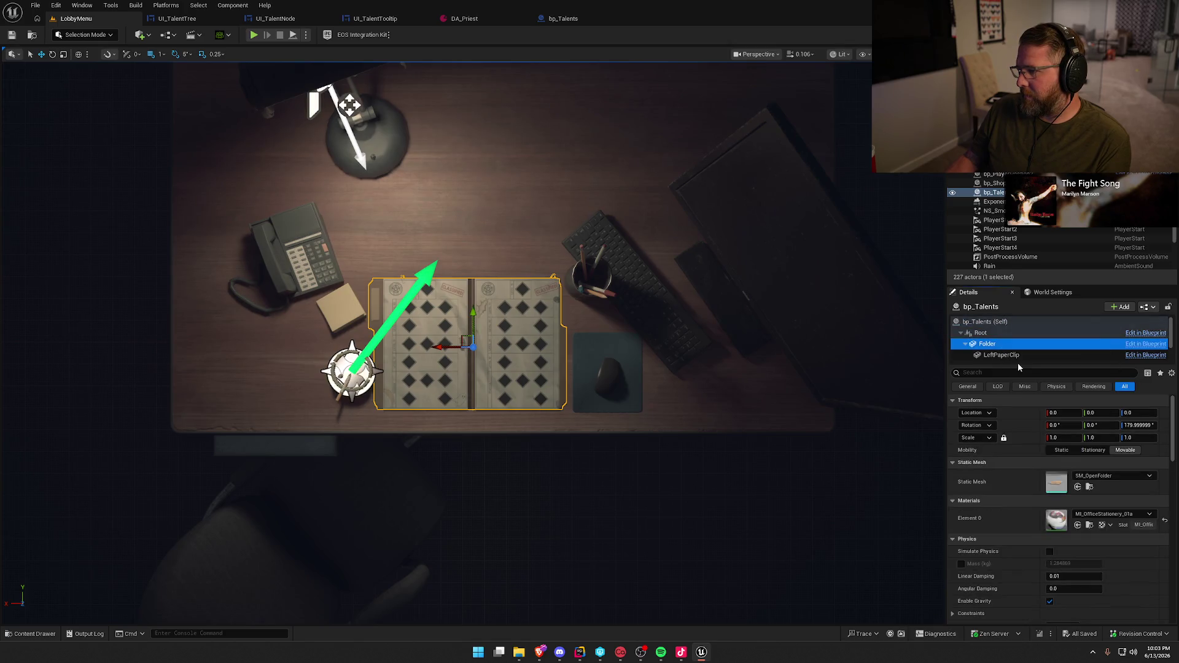
scroll(999, 337, down, 1)
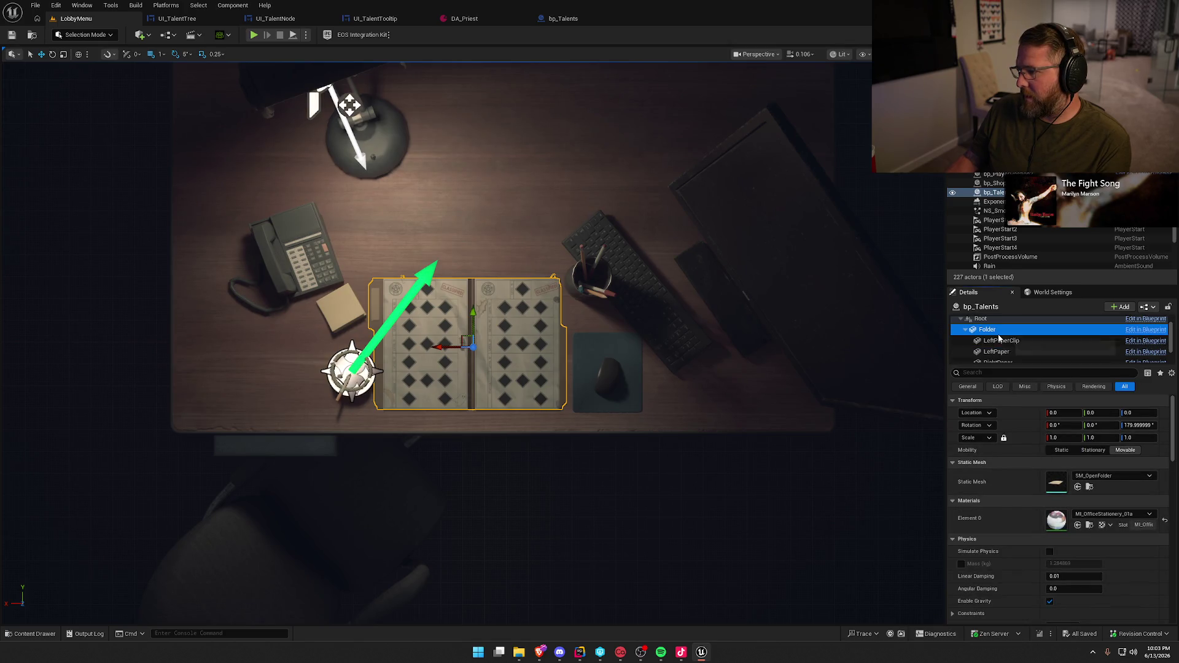
click(998, 351)
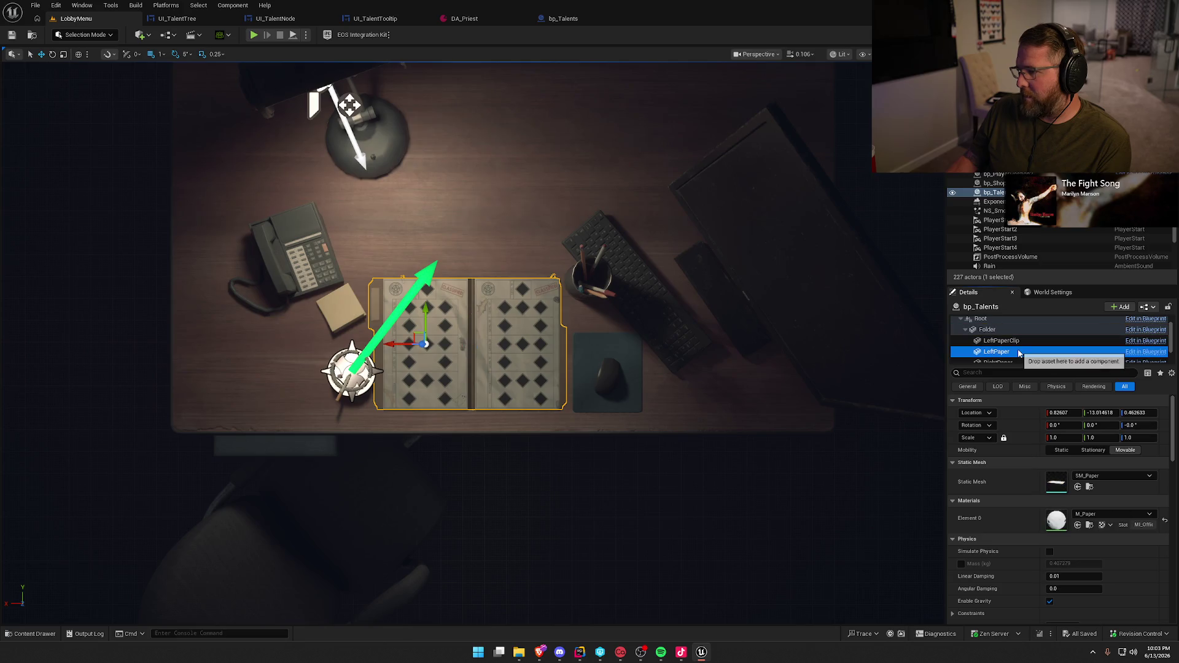
double_click(1056, 521)
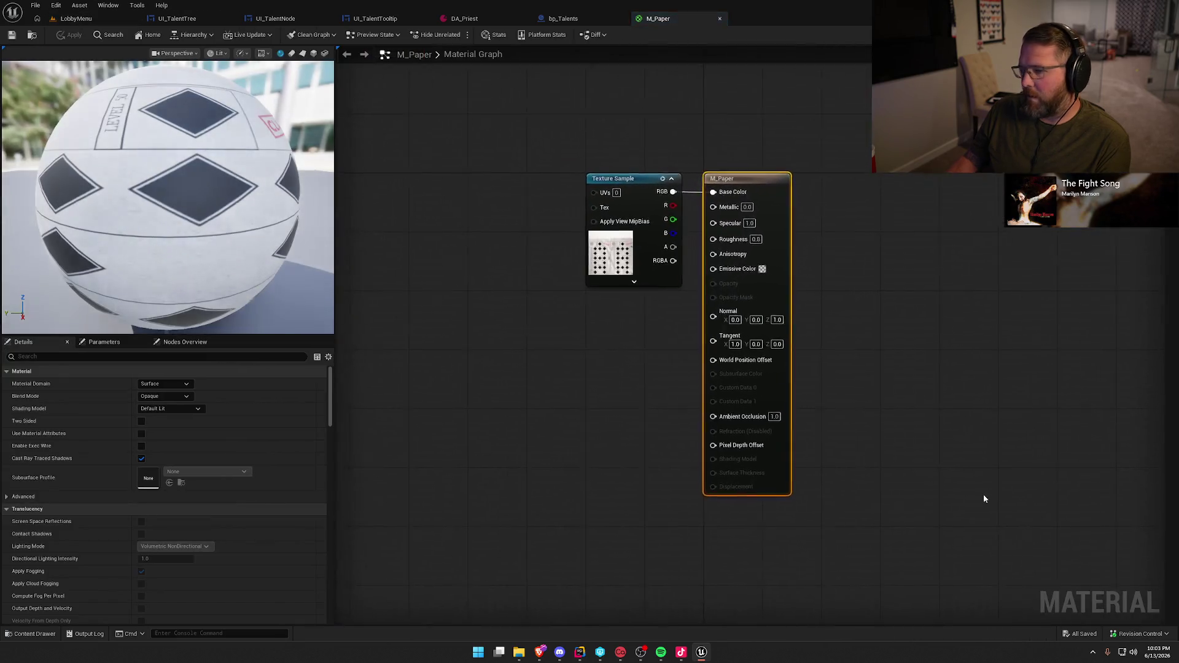
Find the texture sample's PaperTex asset in the content browser, then switch to Rider
click(611, 256)
key(ctrl+b)
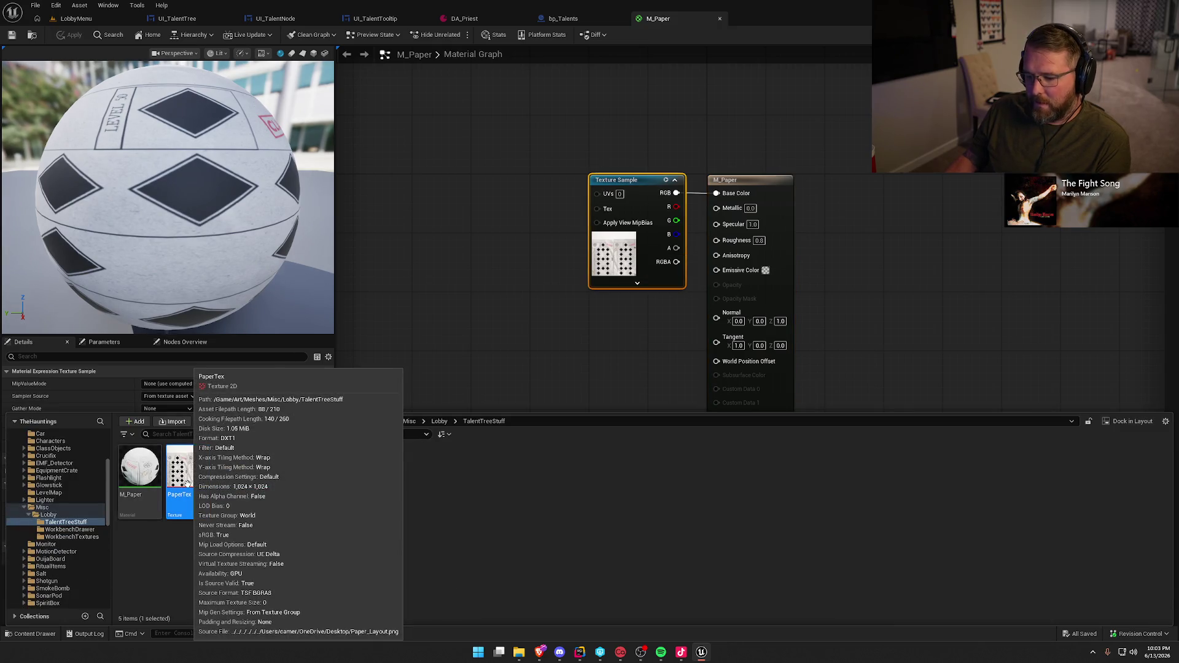
click(533, 278)
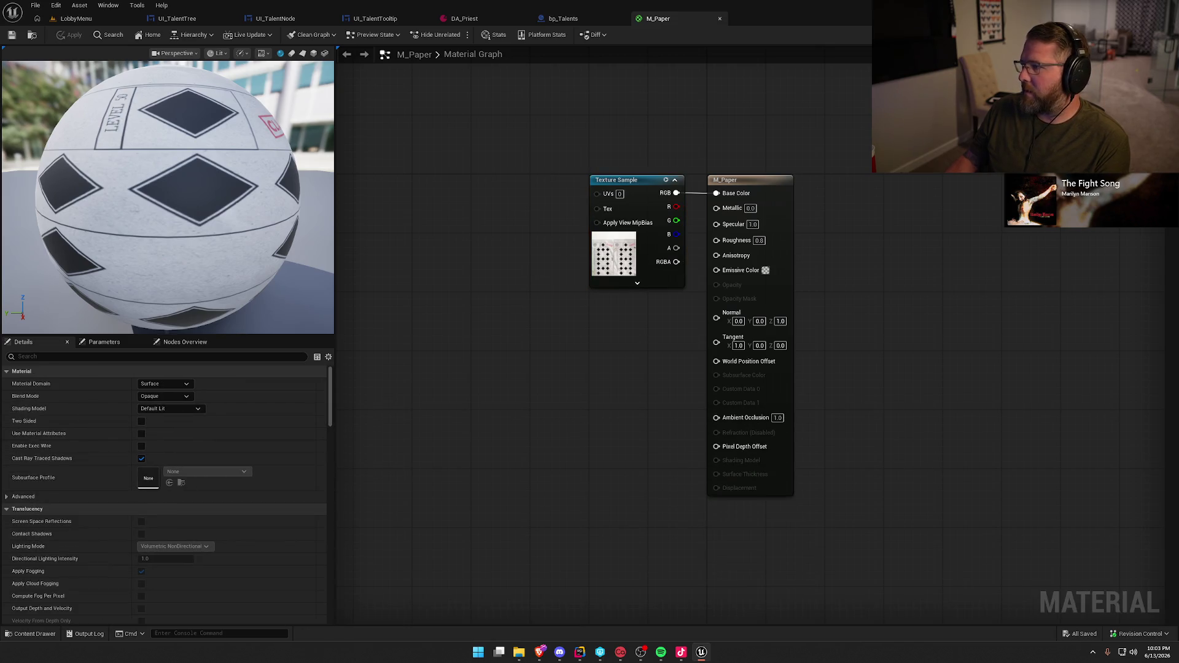
key(alt+Tab)
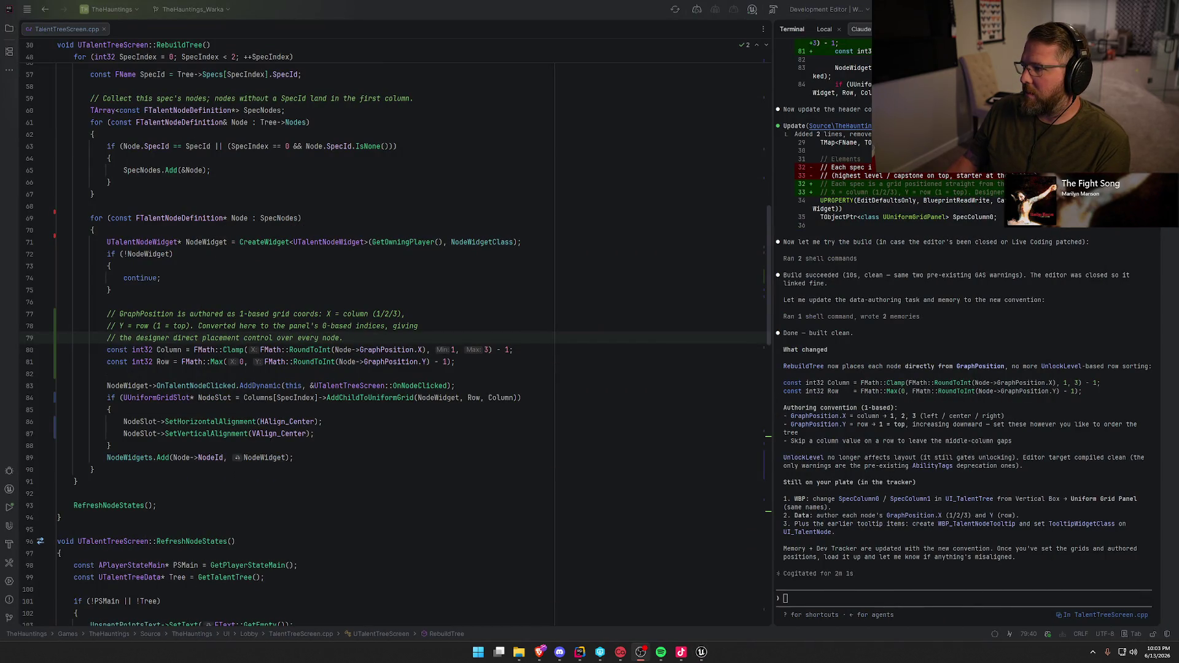
Reveal the desktop, move the screenshot file aside and delete it
click(219, 338)
key(super+d)
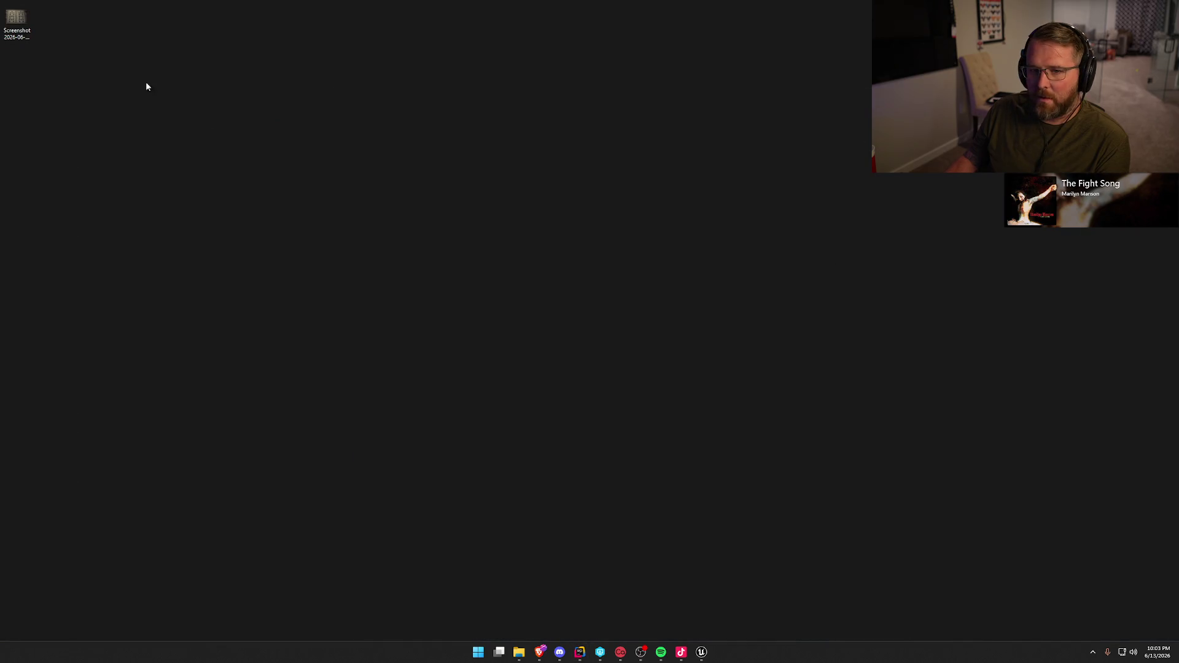
drag(25, 31, 231, 167)
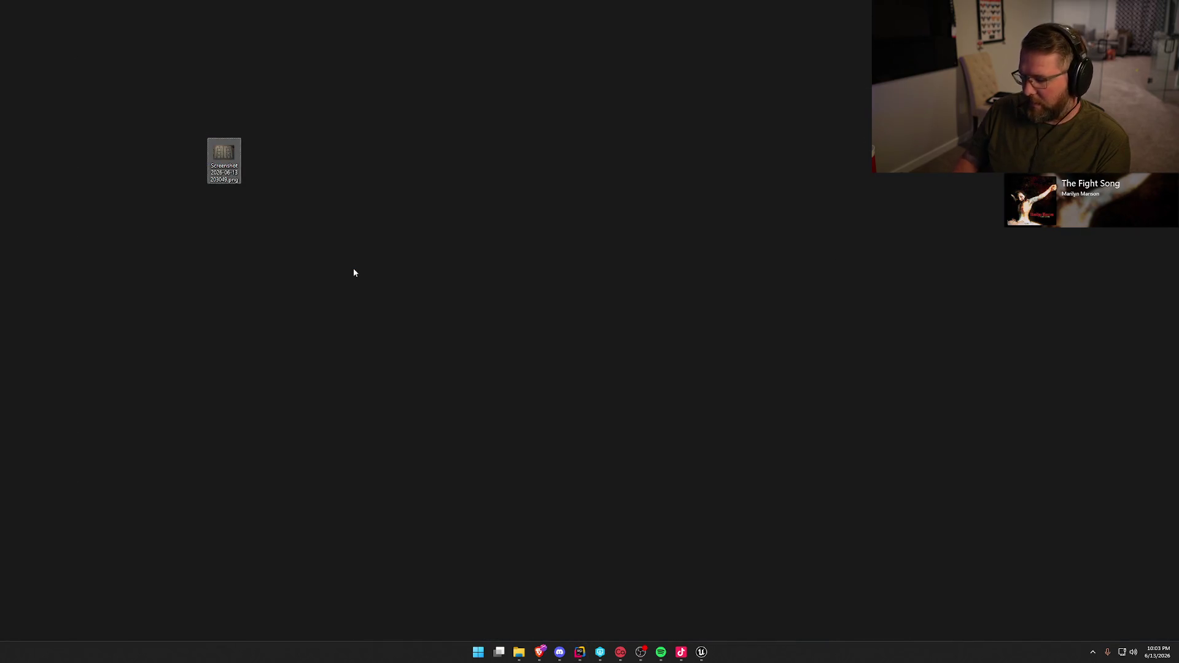
key(Delete)
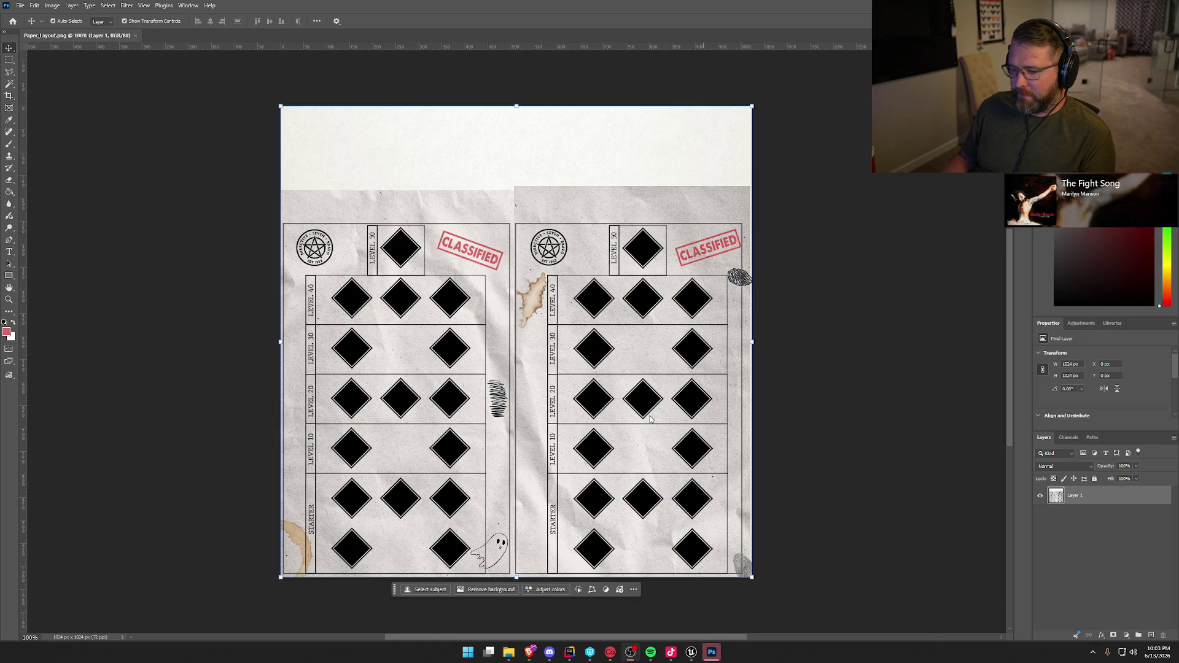
Add an empty Layer 2 and reset colours to the default black foreground
click(1151, 635)
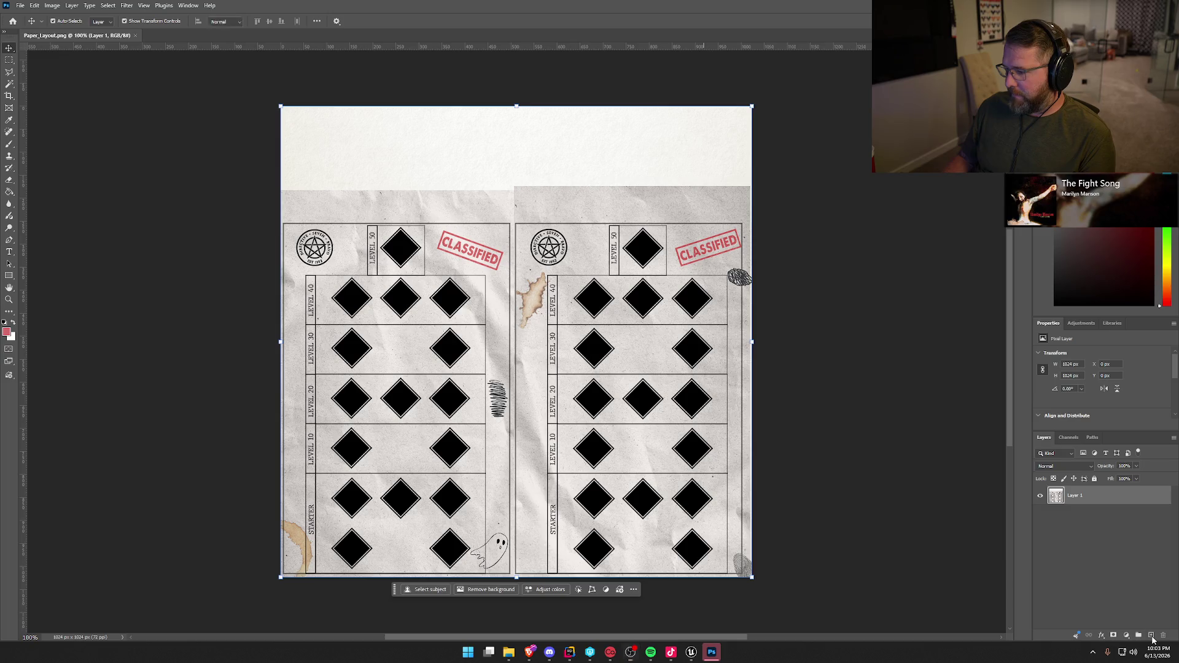
click(1116, 590)
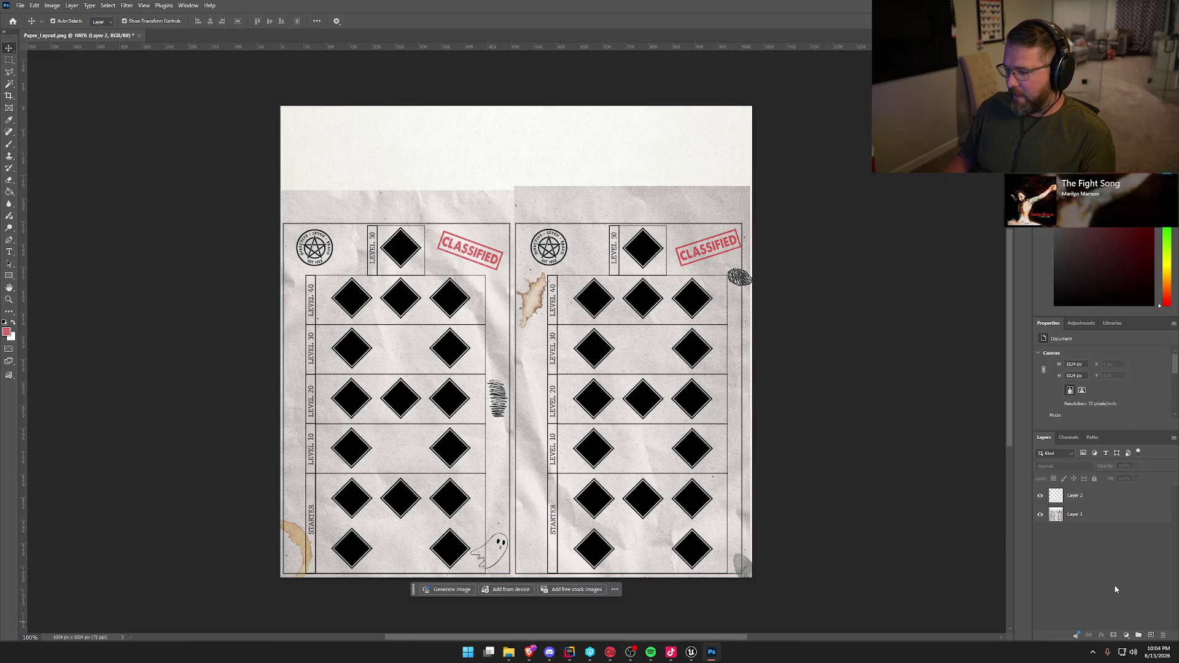
click(497, 546)
click(104, 290)
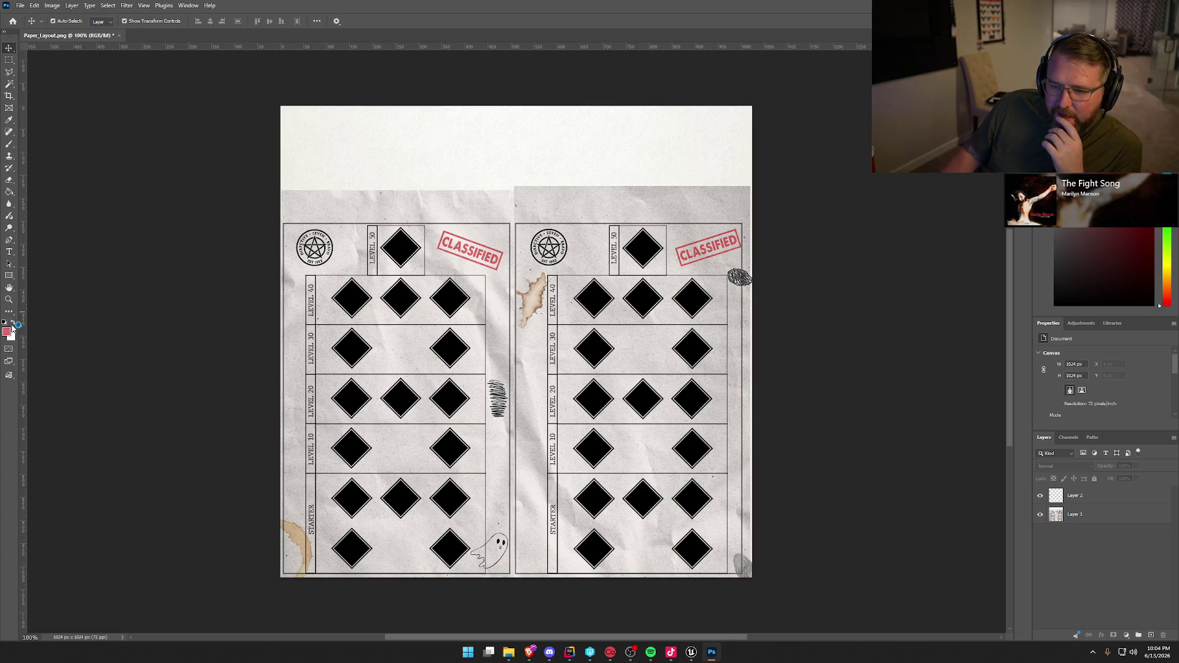
key(d)
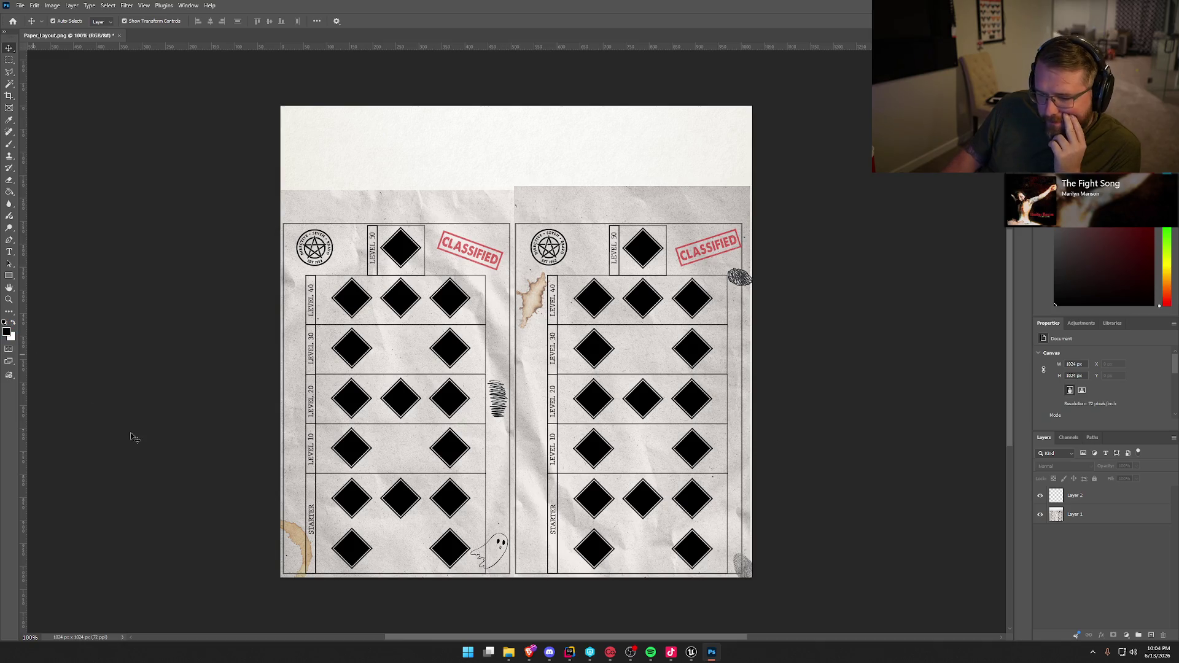
Use the standard Brush tool with a Hard Round tip at 25 px on Layer 2
click(9, 145)
right_click(9, 145)
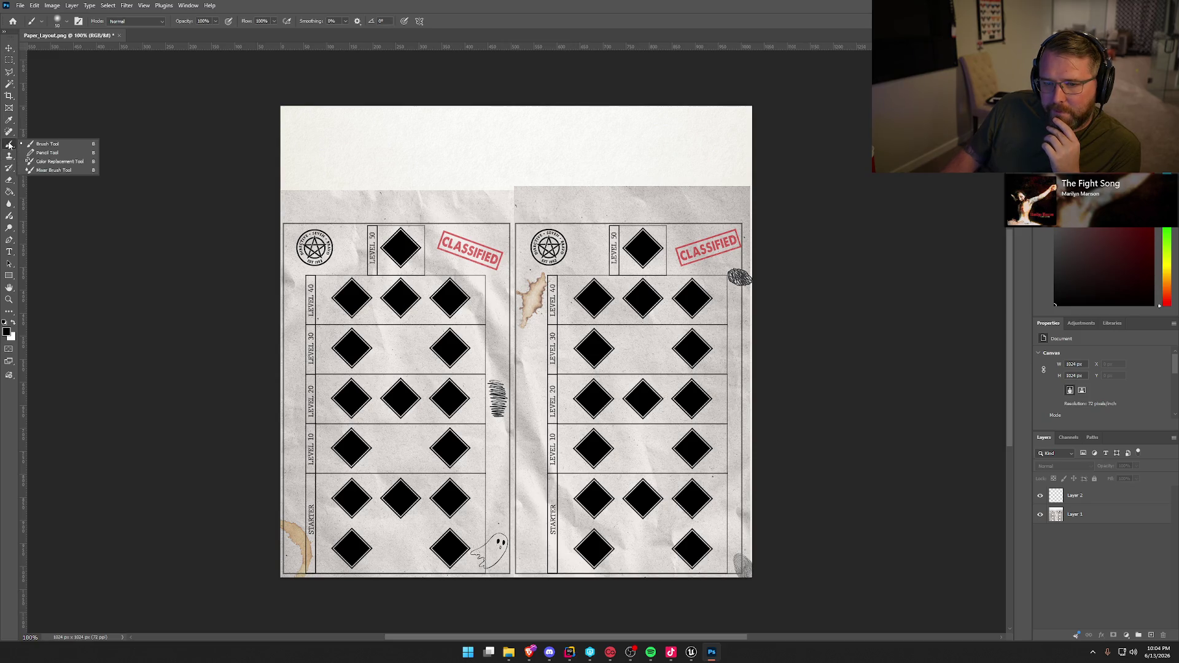
click(69, 146)
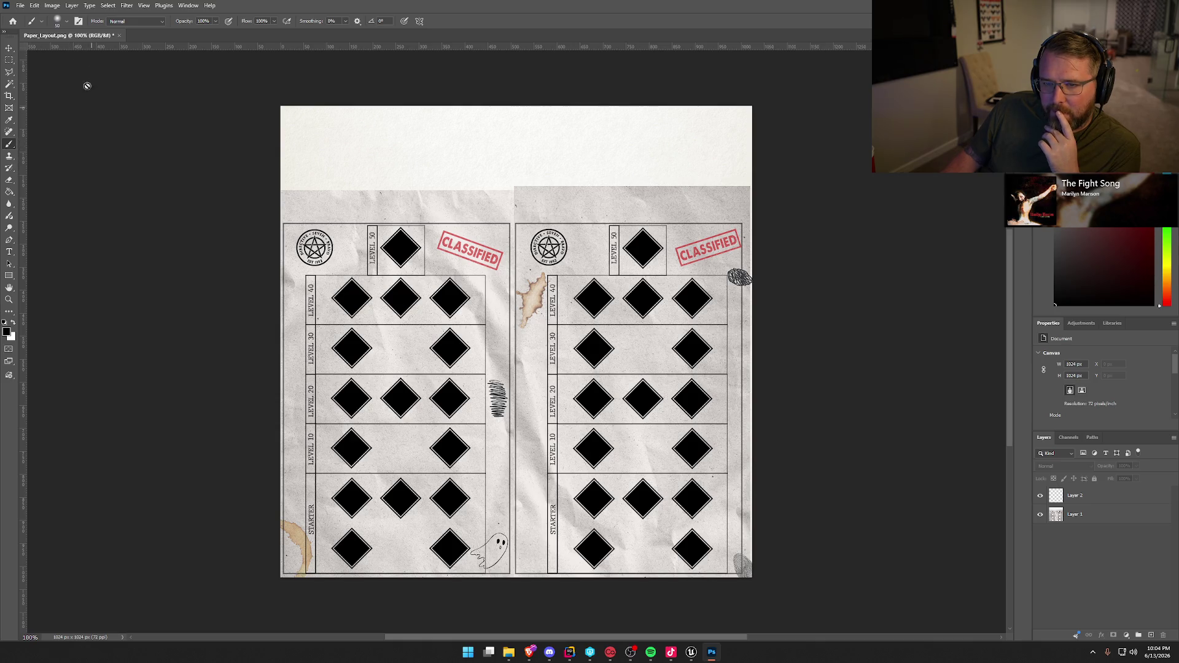
click(68, 22)
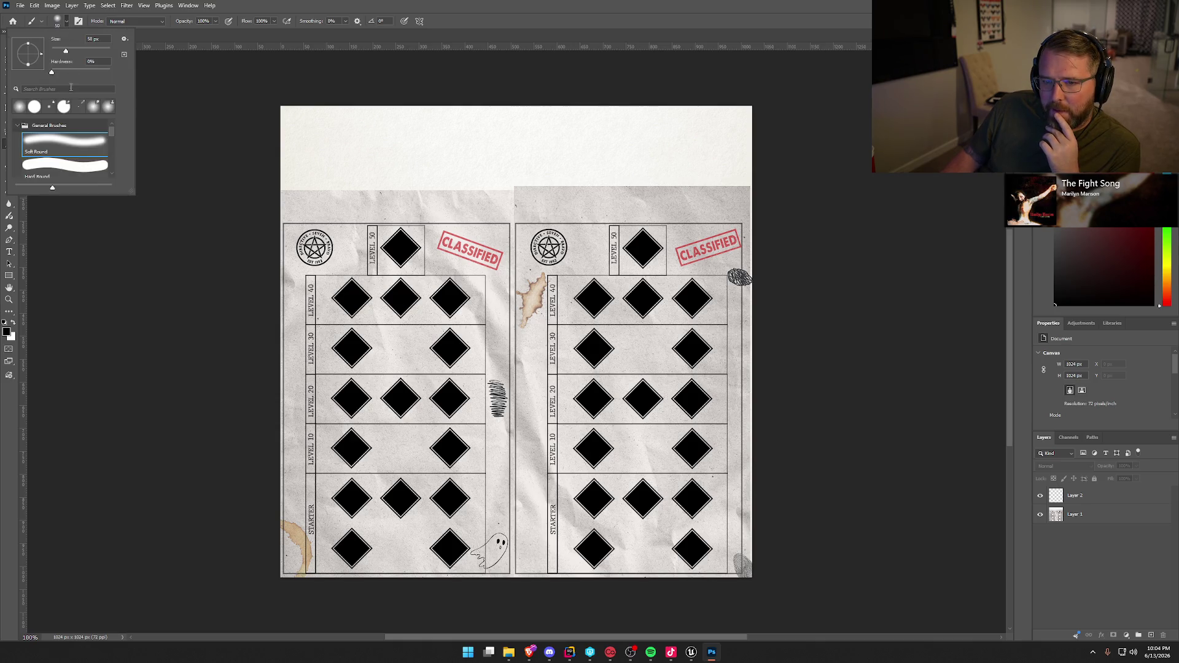
click(72, 166)
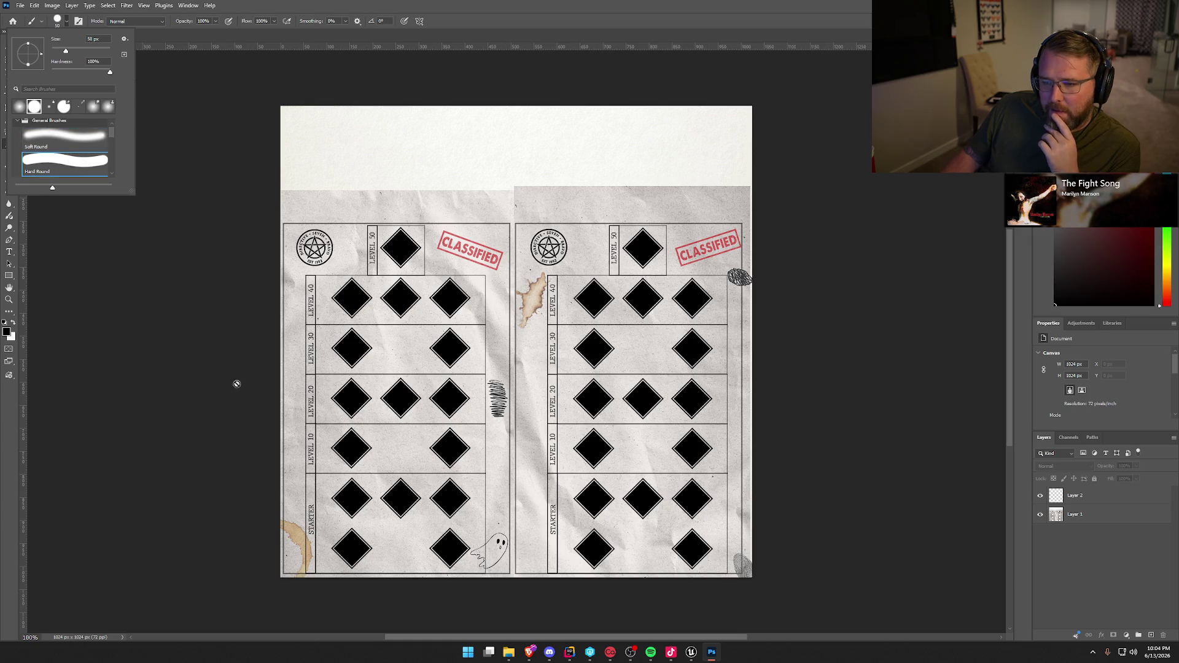
click(194, 380)
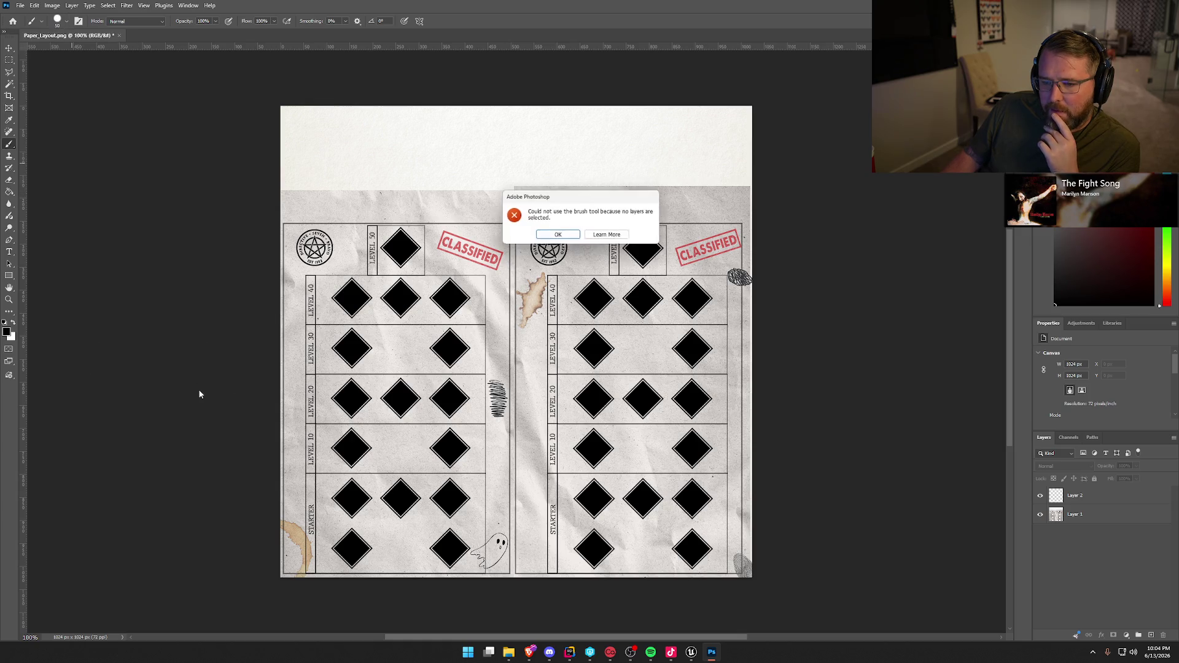
click(558, 236)
click(1079, 497)
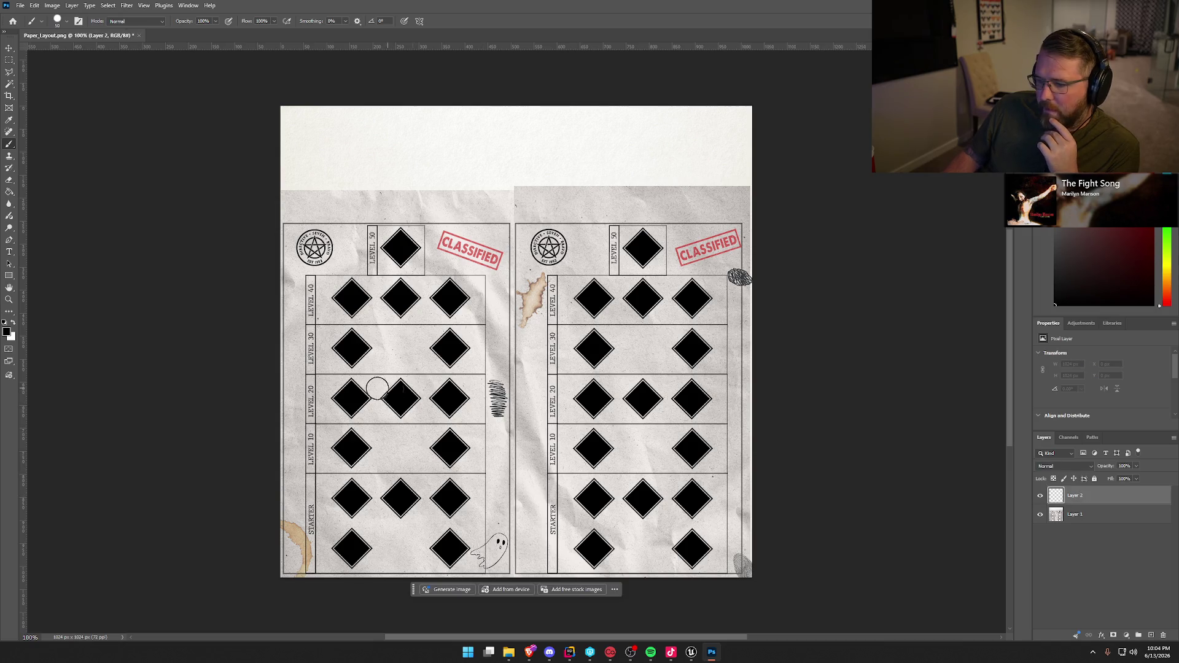
key(bracketleft)
key(bracketleft)
key(bracketleft)
key(bracketleft)
key(bracketleft)
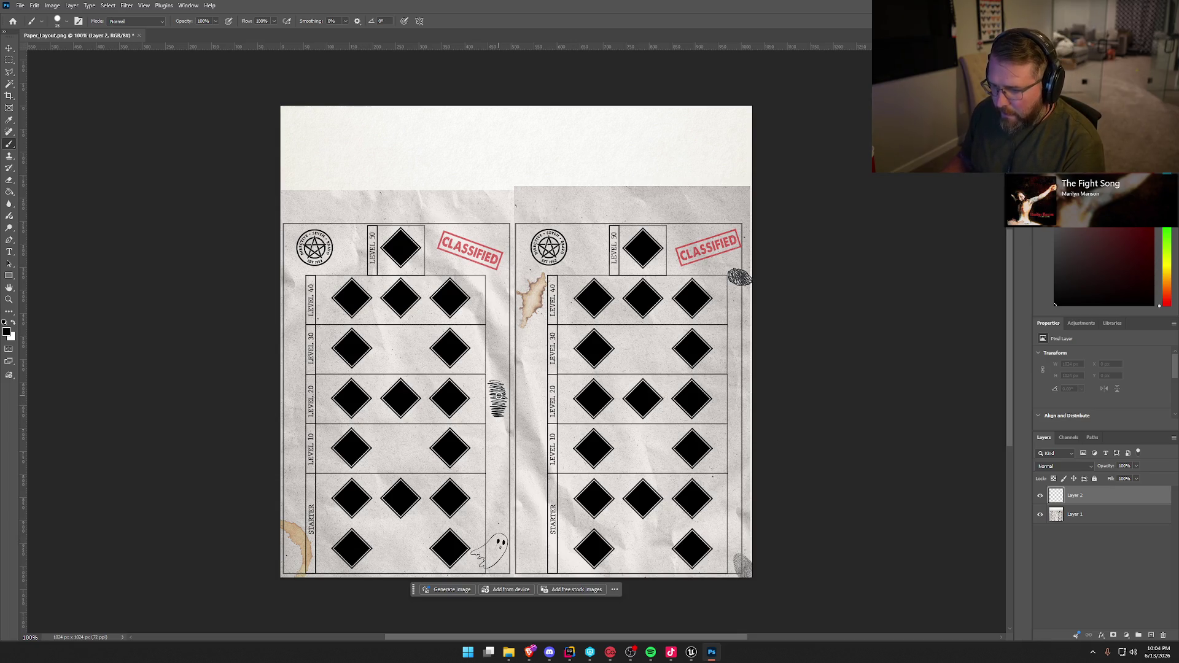
Shrink the brush from 25 px to 4 px while zoomed in on the scribble
scroll(499, 396, up, 3)
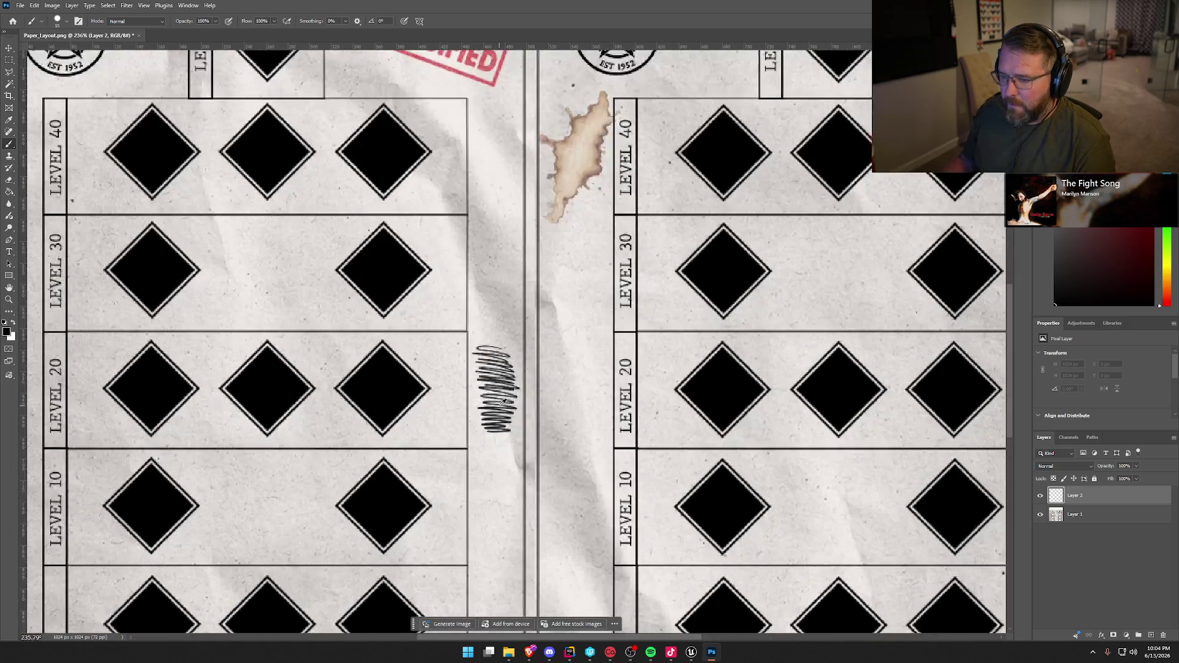
scroll(502, 402, up, 4)
key(bracketleft)
key(bracketleft)
key(bracketleft)
key(bracketleft)
key(bracketleft)
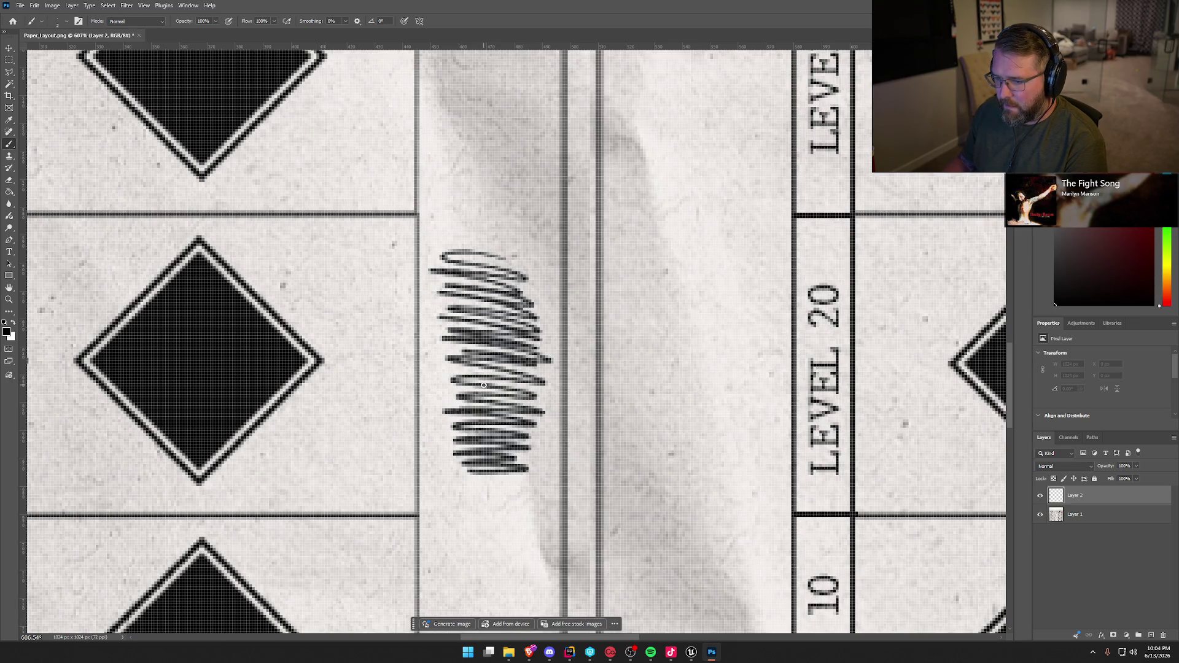
scroll(485, 384, down, 8)
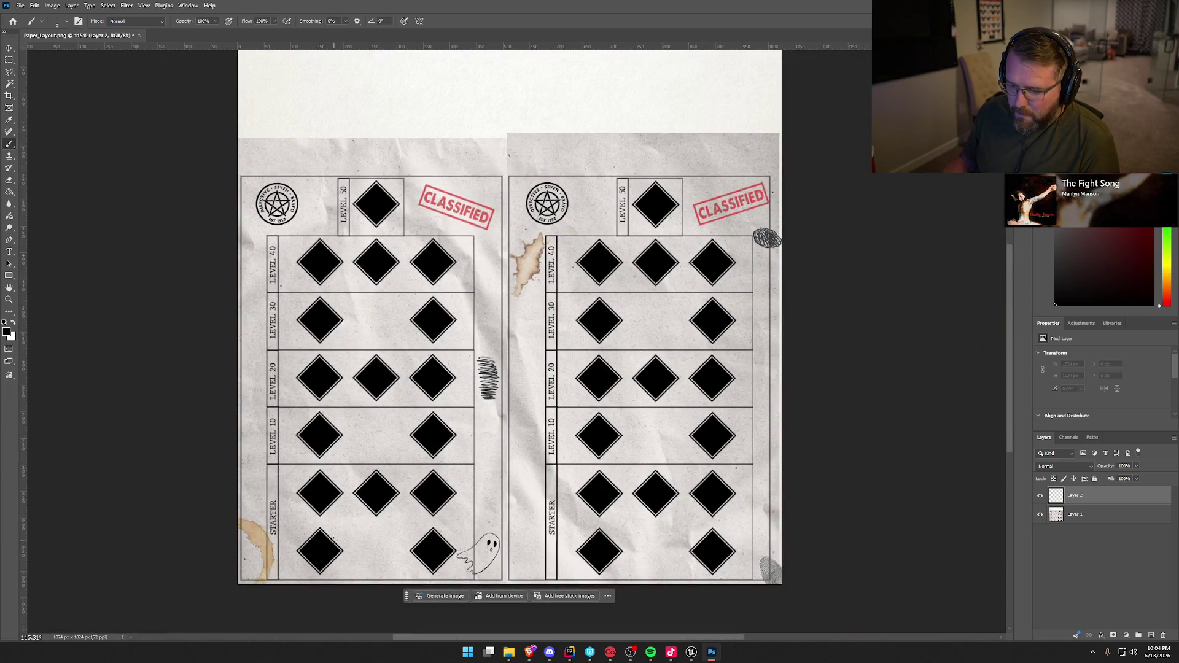
Undo a freehand stroke, then paint a straight black line from the bottom-left starter diamond up to the middle diamond
drag(329, 539, 368, 508)
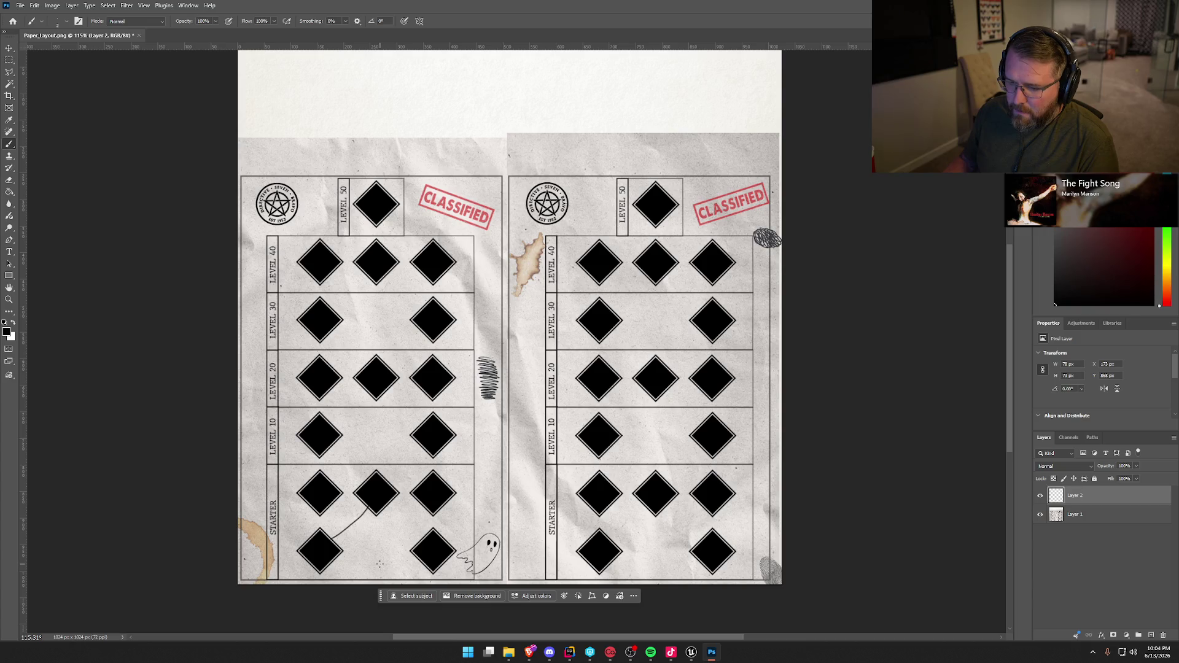
key(ctrl+z)
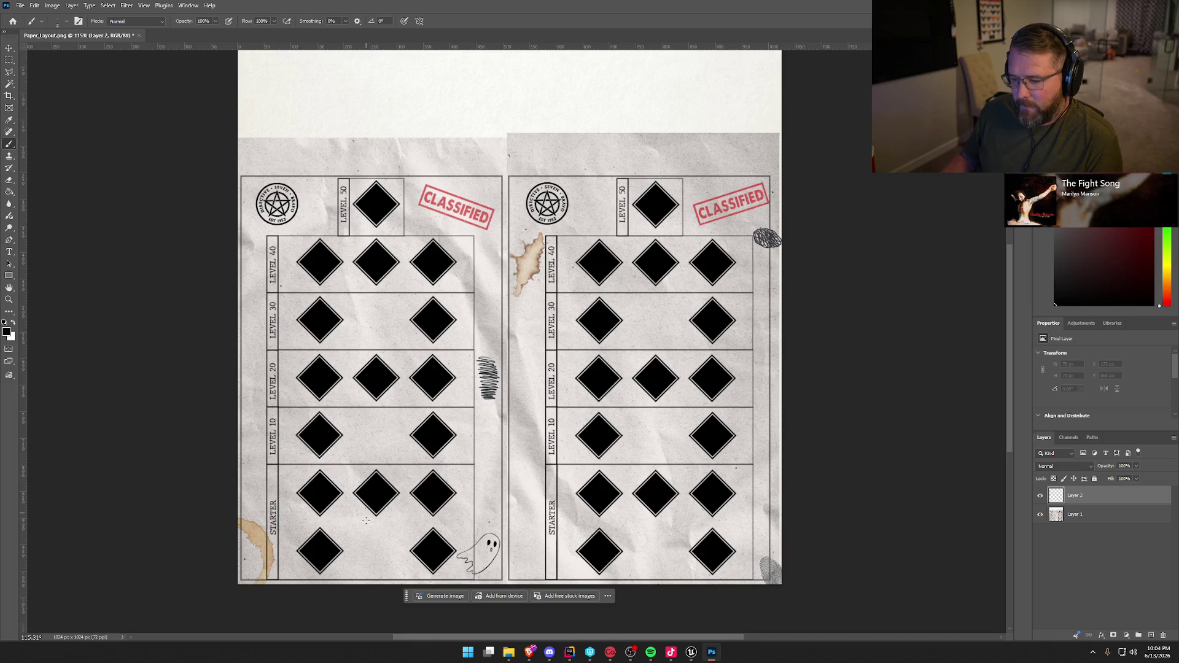
click(328, 542)
shift+click(369, 503)
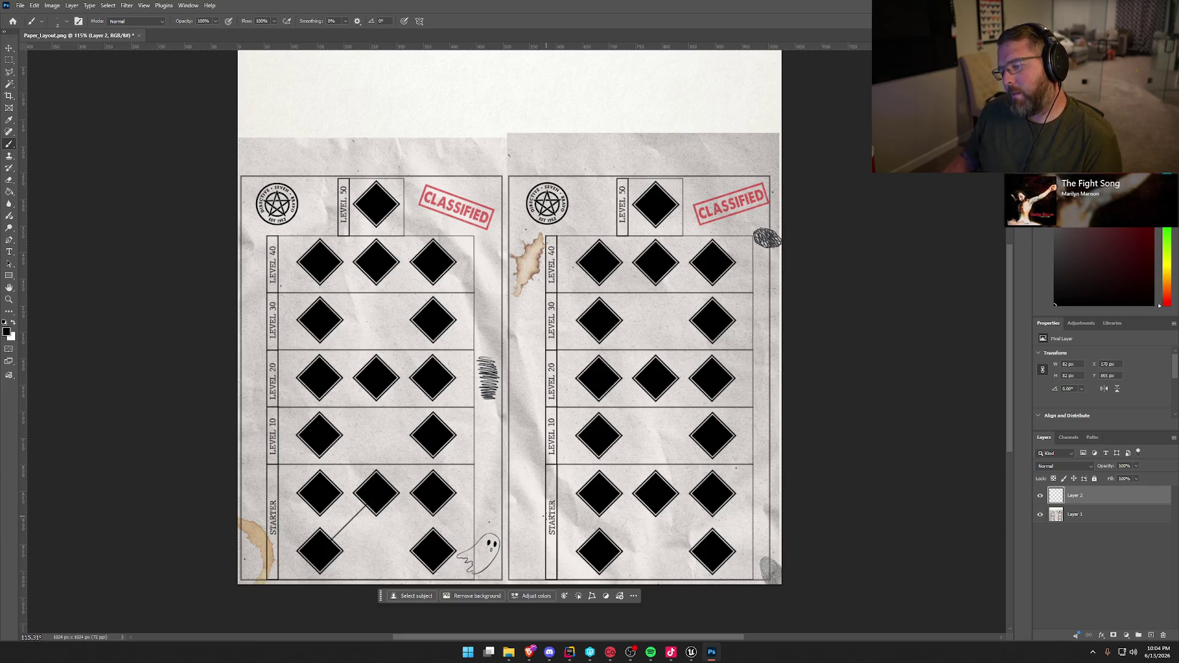
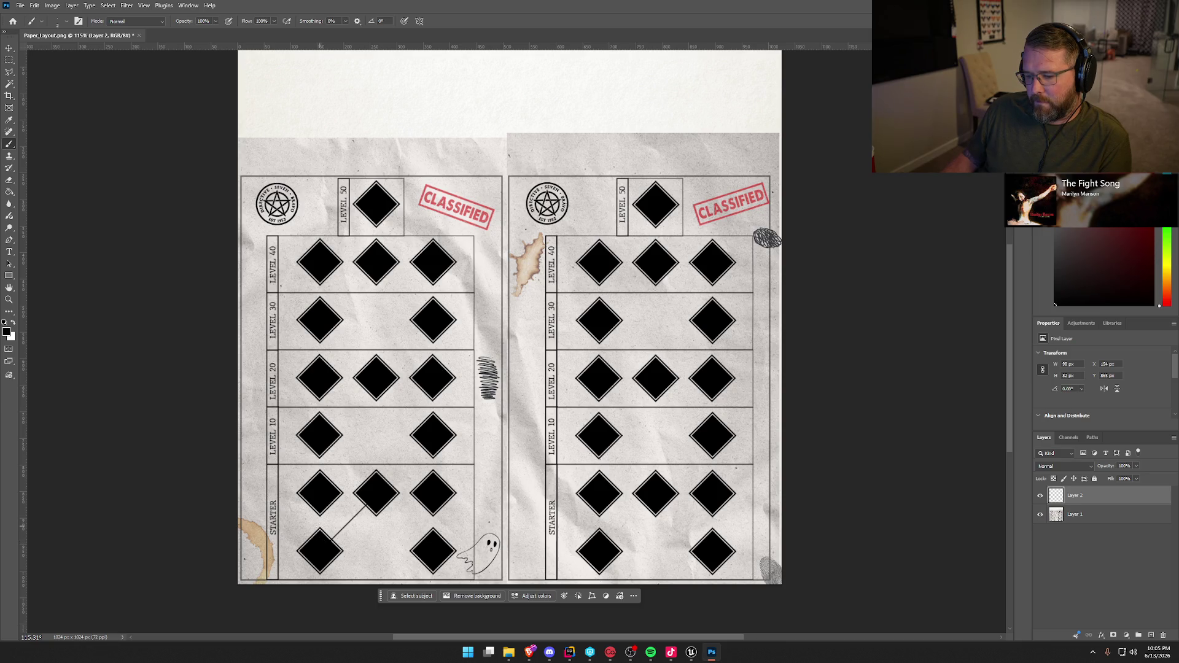
Draw a straight vertical connector up the left column from STARTER to LEVEL 40
shift+click(320, 492)
key(ctrl+z)
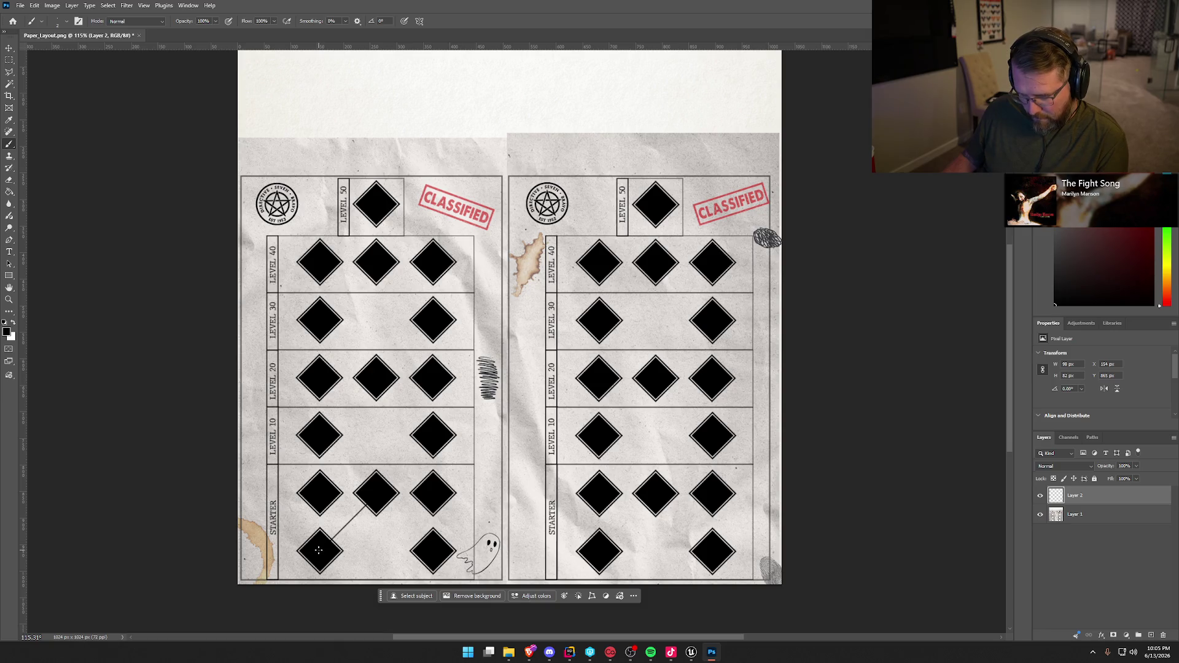
click(319, 550)
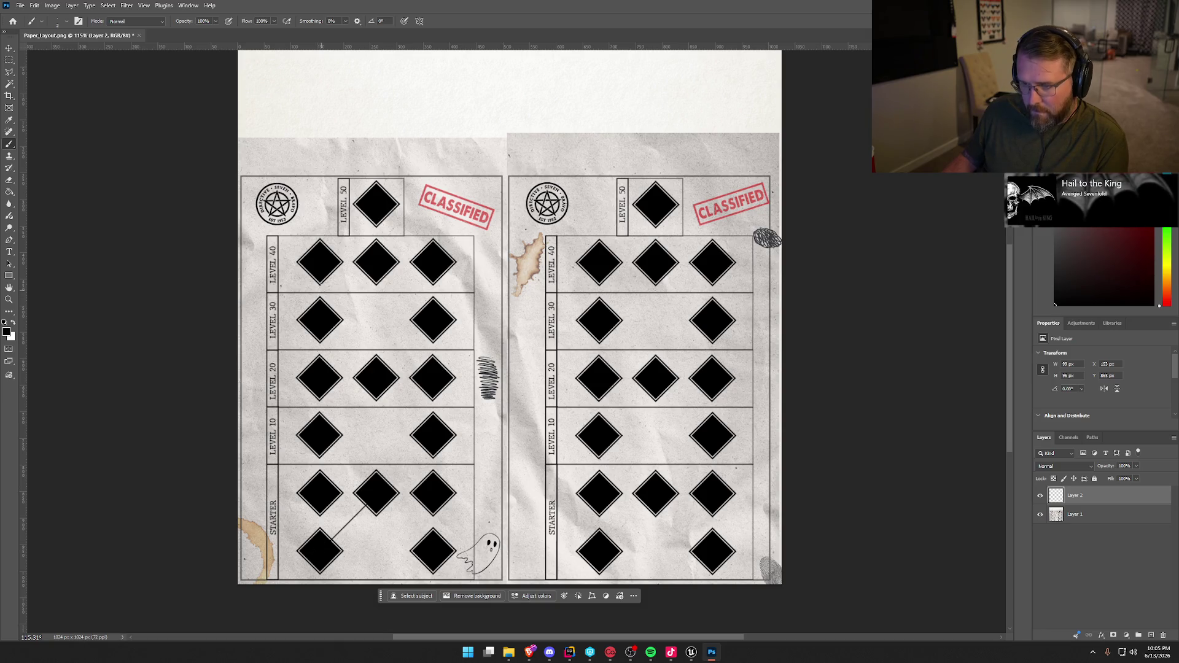
shift+click(319, 261)
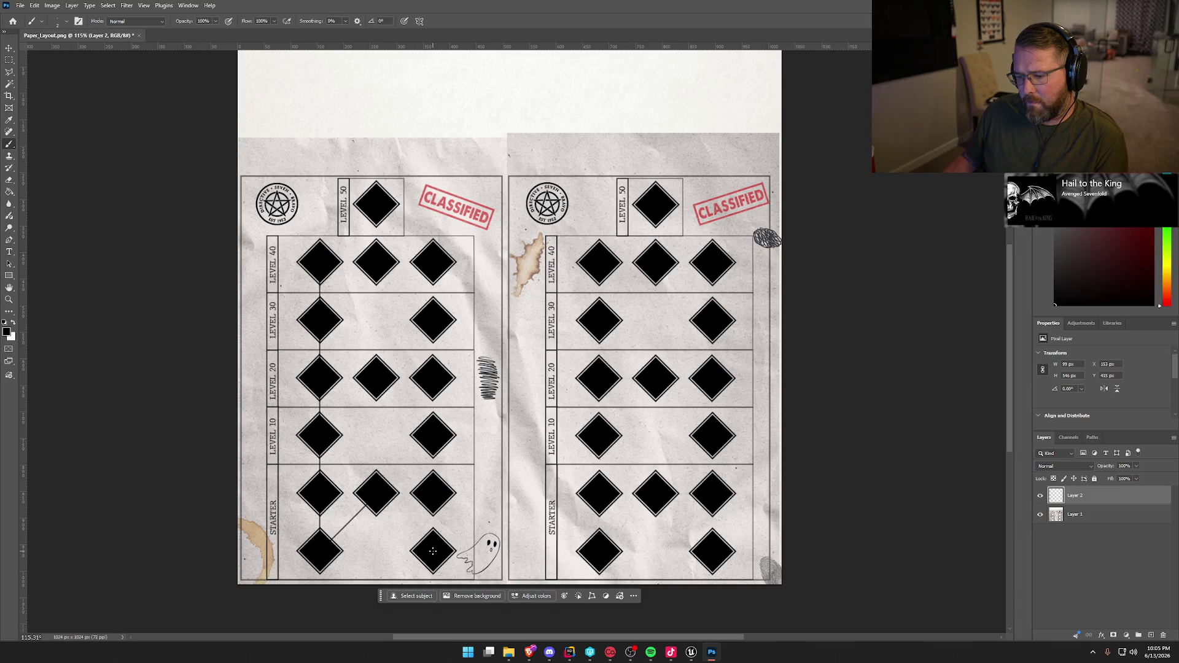
Draw the right-column connector from STARTER to LEVEL 40, linking the middle STARTER diamond
click(433, 550)
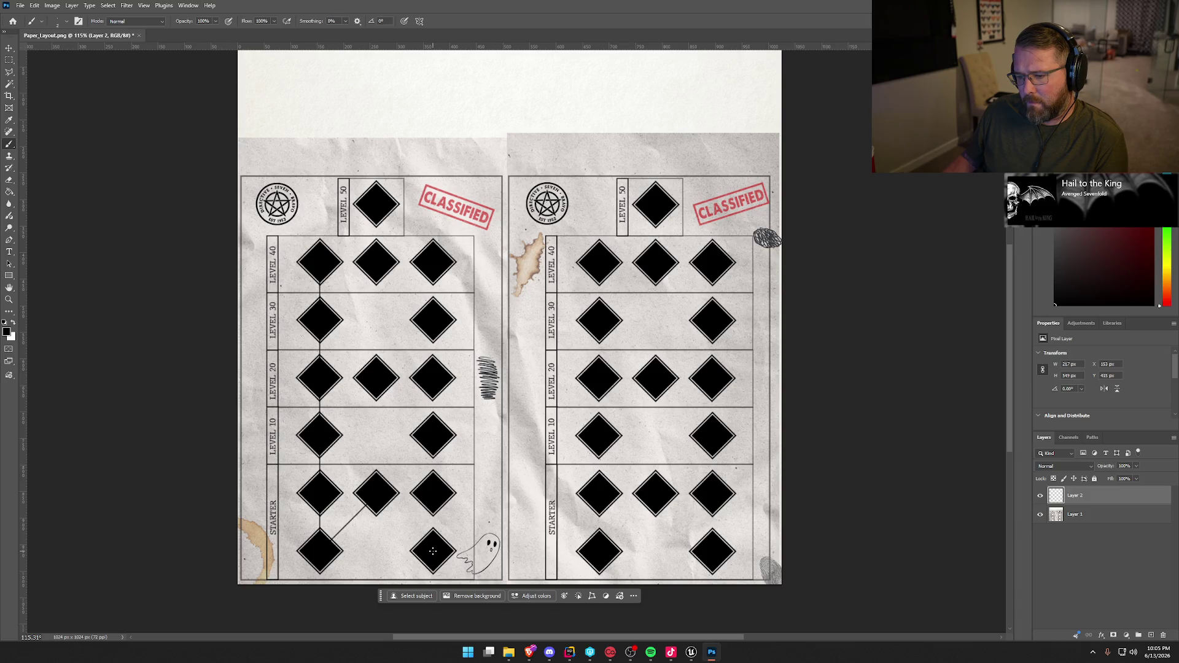
shift+click(433, 262)
key(ctrl+z)
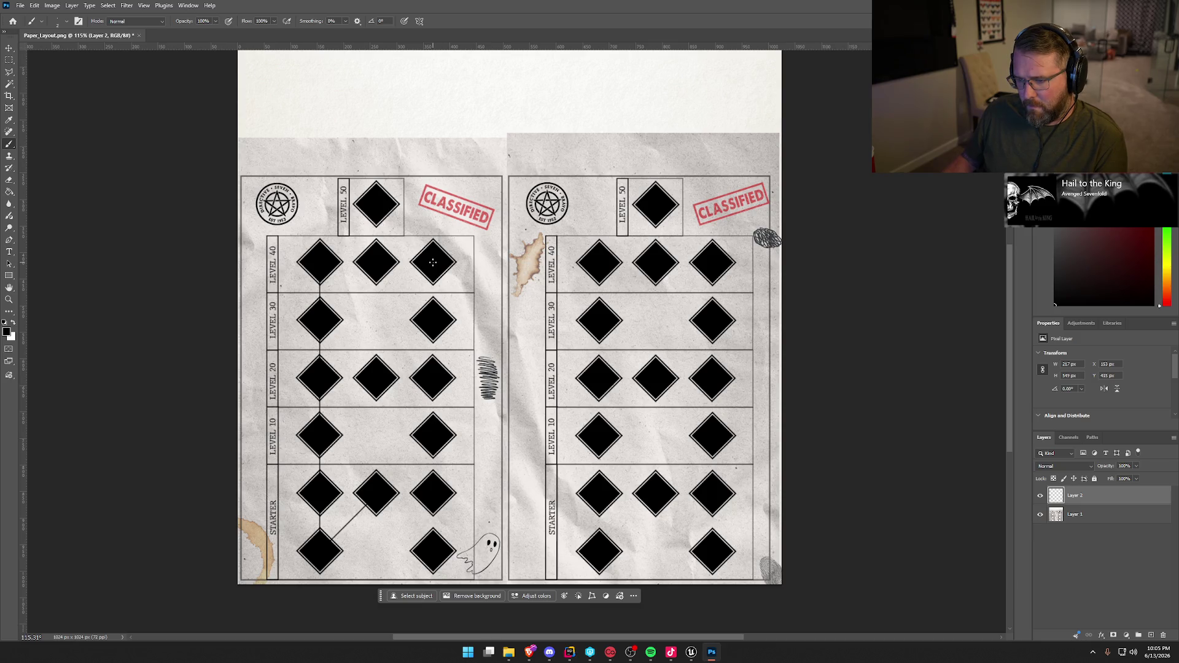
shift+click(434, 552)
shift+click(429, 264)
click(431, 552)
shift+click(437, 277)
key(ctrl+z)
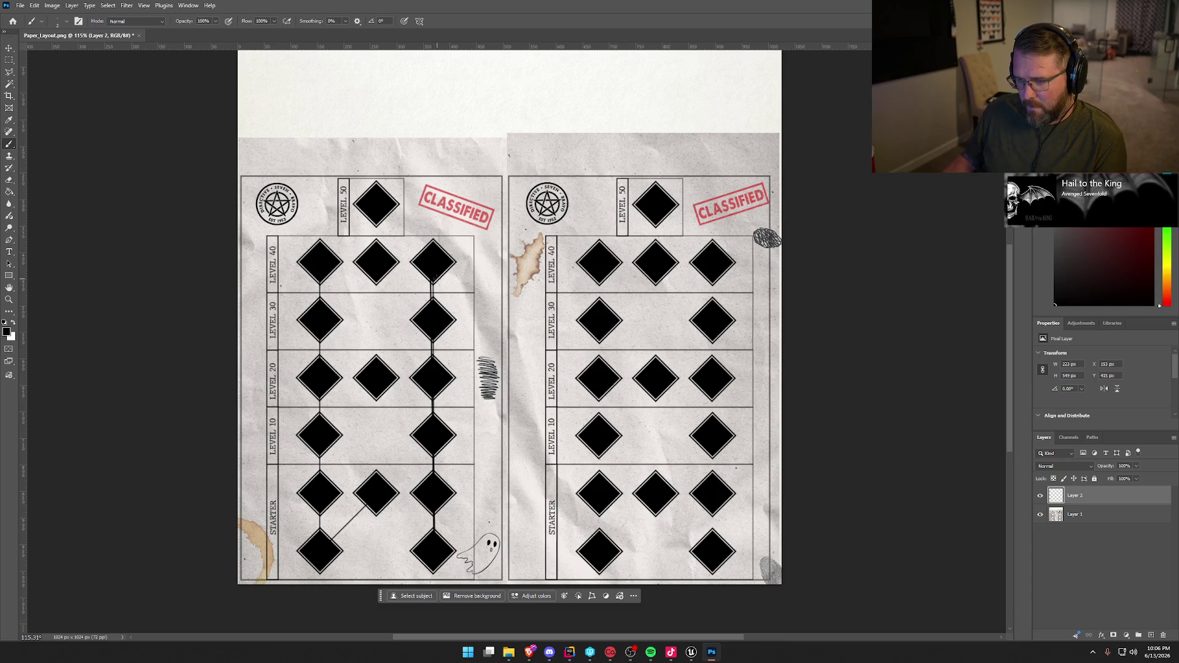
shift+click(439, 542)
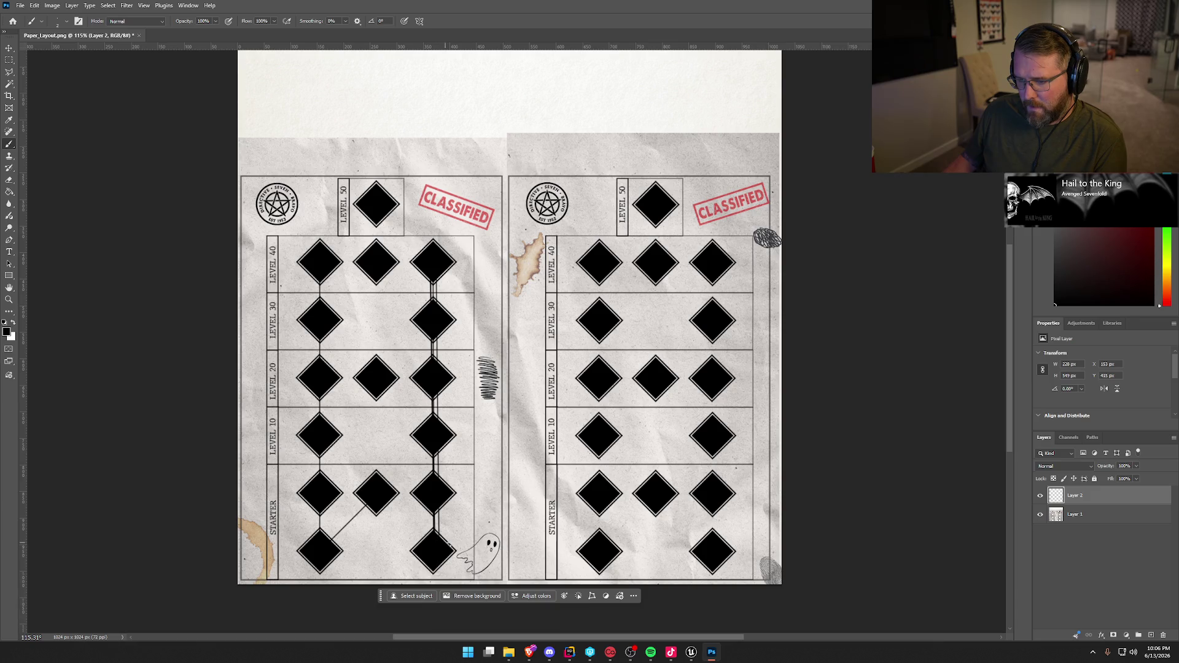
key(ctrl+z)
key(ctrl+z)
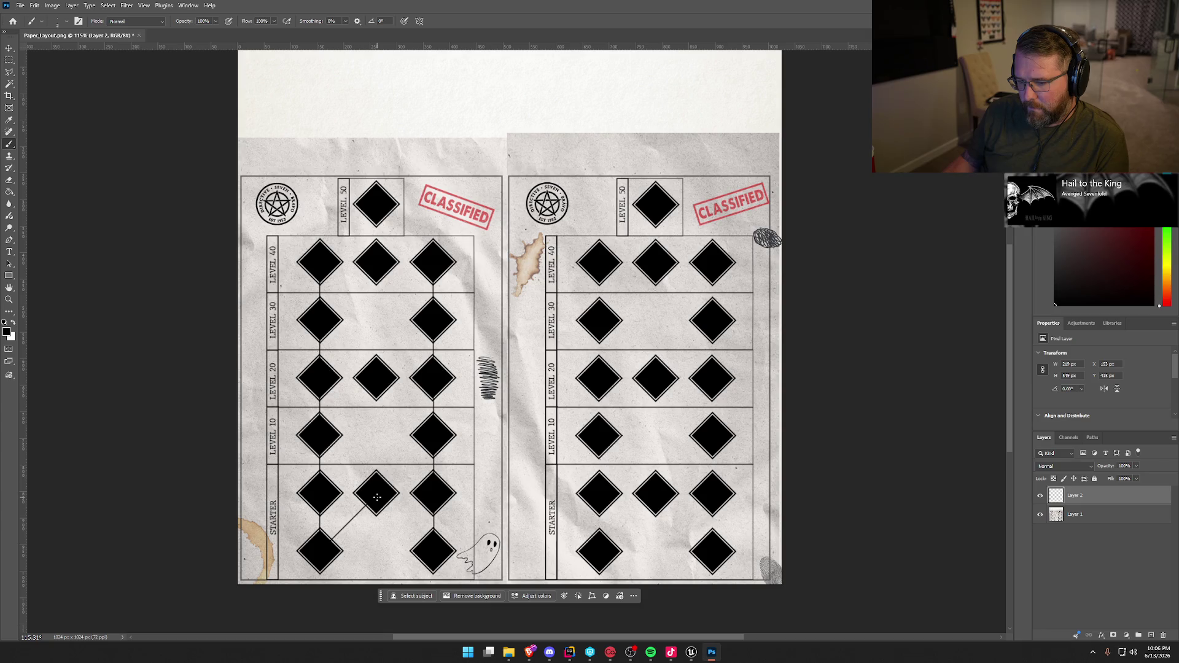
shift+click(434, 553)
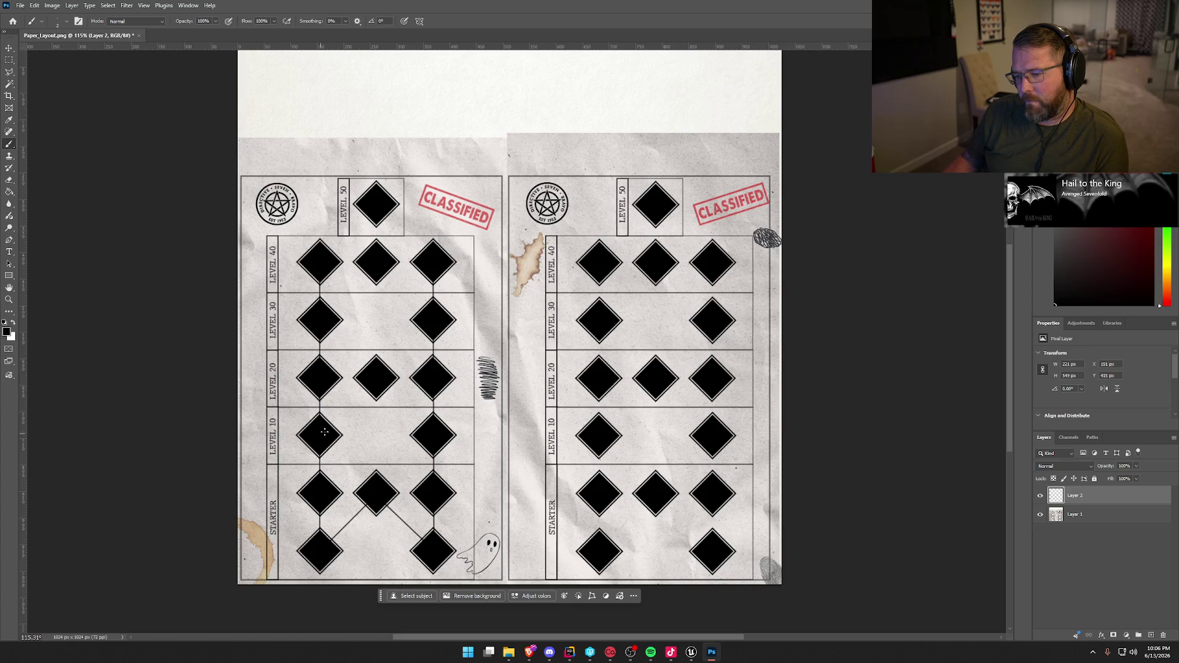
Draw diagonals from the middle LEVEL 20 and LEVEL 40 diamonds to their left and right neighbours
shift+click(378, 378)
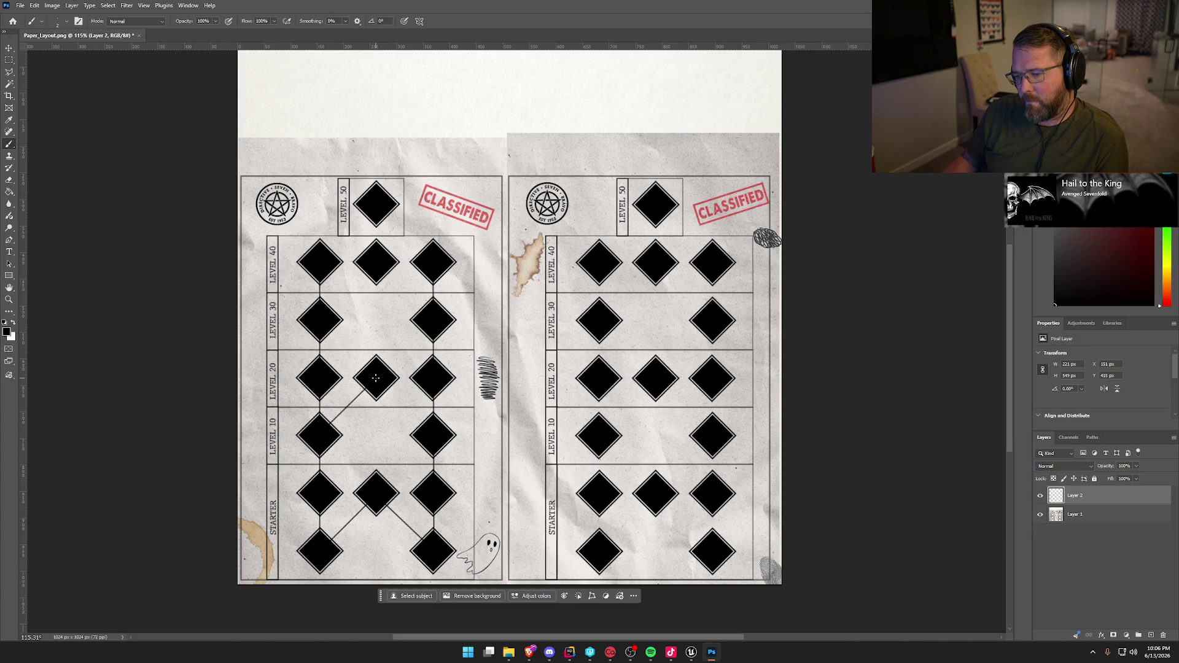
shift+click(433, 436)
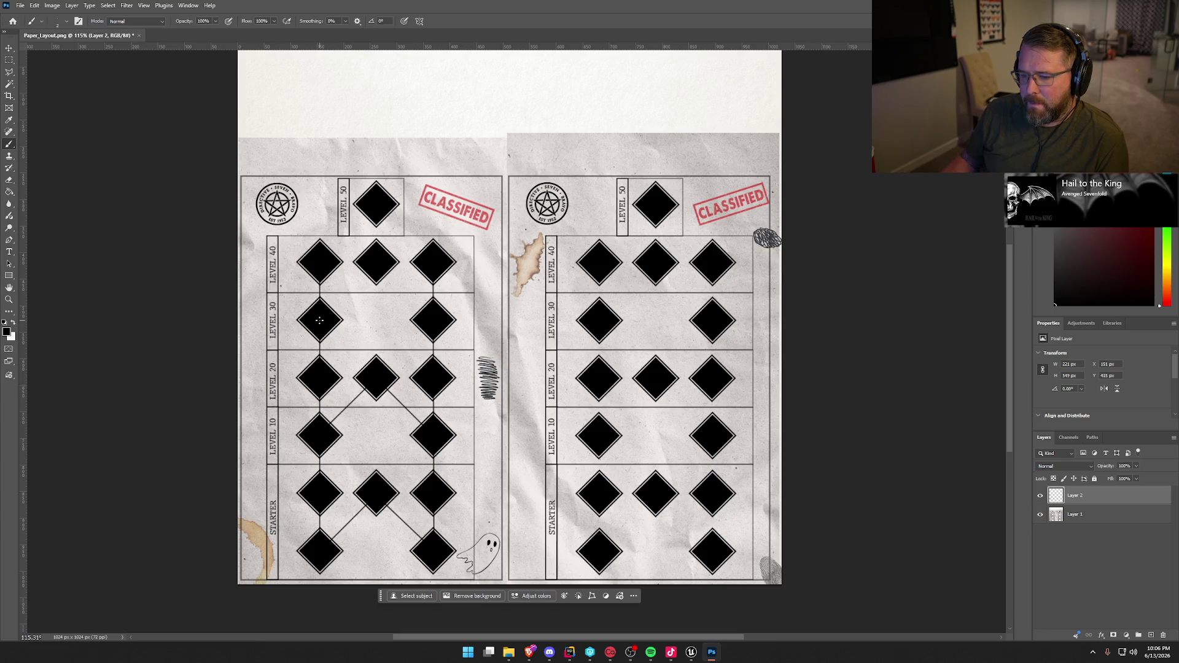
shift+click(375, 265)
shift+click(433, 320)
Connect the LEVEL 50 diamond diagonally to both outer LEVEL 40 diamonds
shift+click(376, 204)
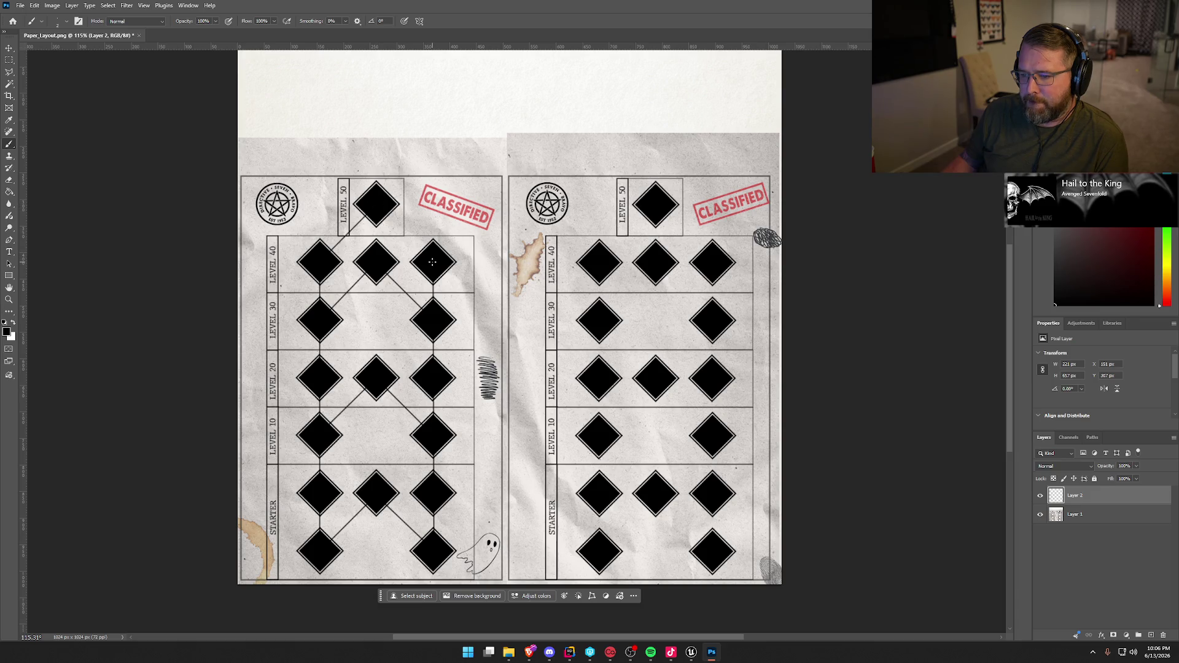
shift+click(433, 262)
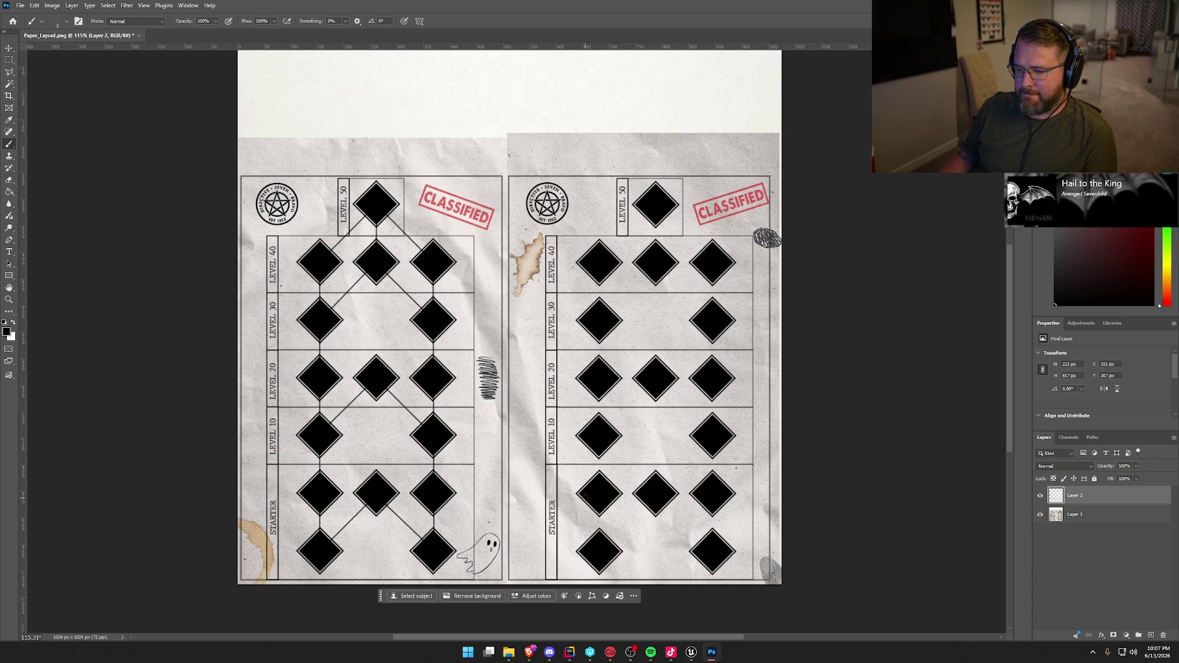
click(1091, 516)
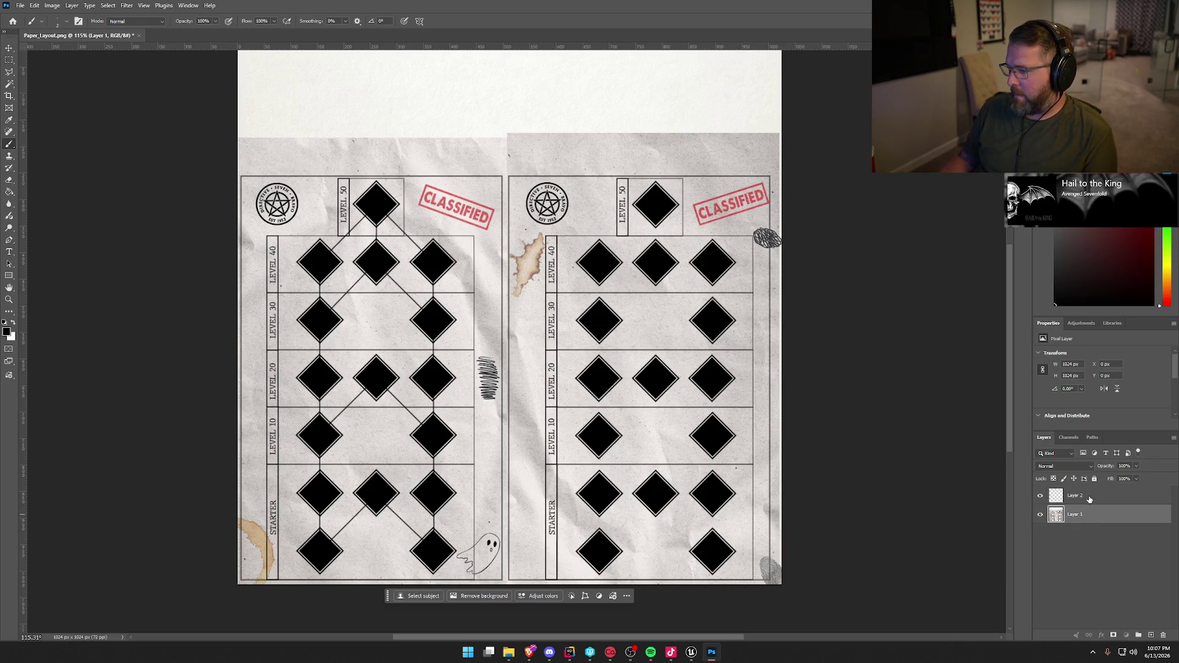
Copy the left page's connector lines to a new layer and move them onto the right page
click(1089, 499)
click(8, 60)
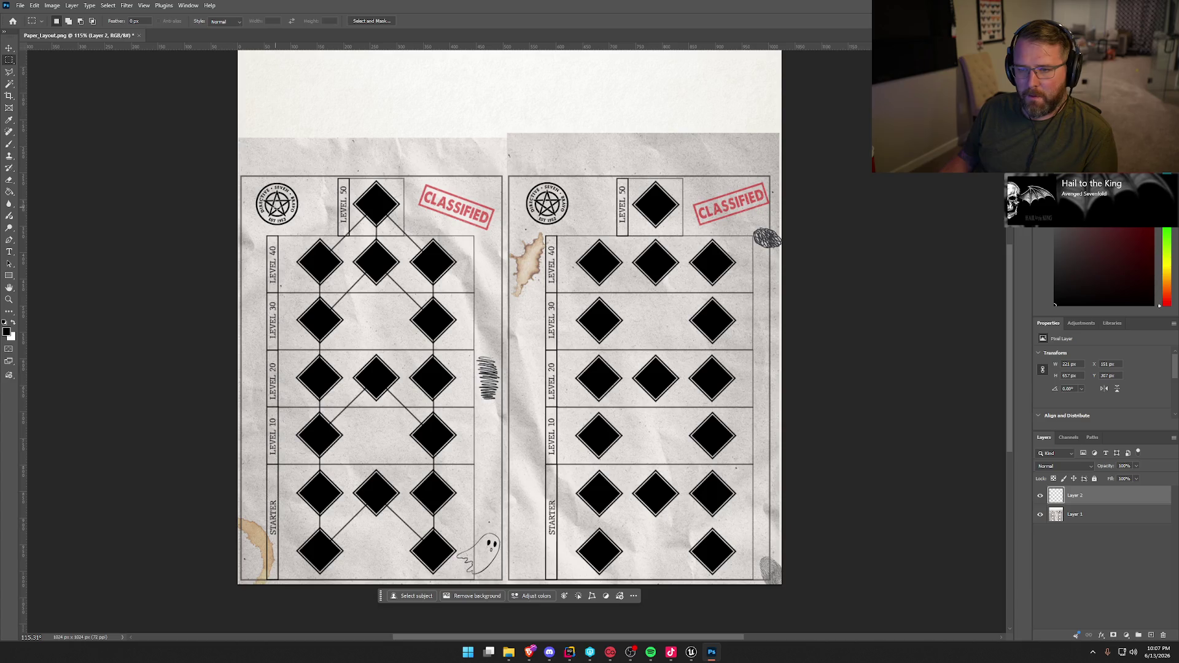
mouse_move(284, 169)
mouse_down()
mouse_move(326, 233)
mouse_move(486, 588)
mouse_up()
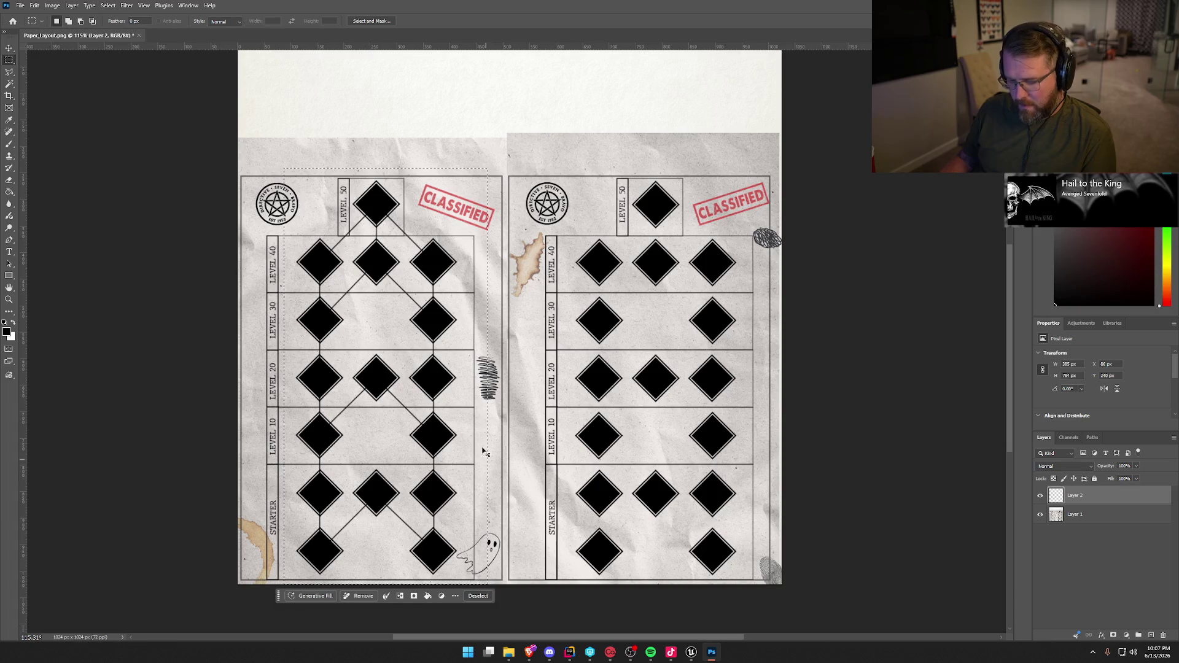
key(ctrl+j)
key(ctrl+t)
mouse_move(402, 456)
mouse_down()
mouse_move(636, 482)
mouse_move(682, 473)
mouse_move(671, 469)
mouse_up()
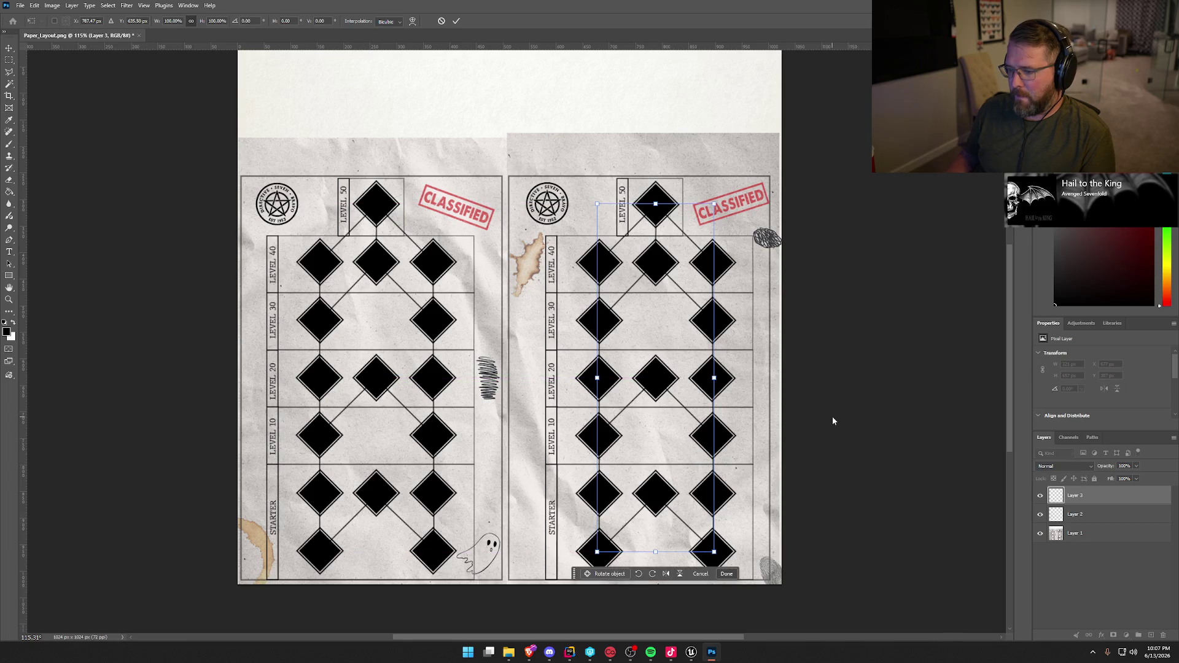
key(Return)
key(m)
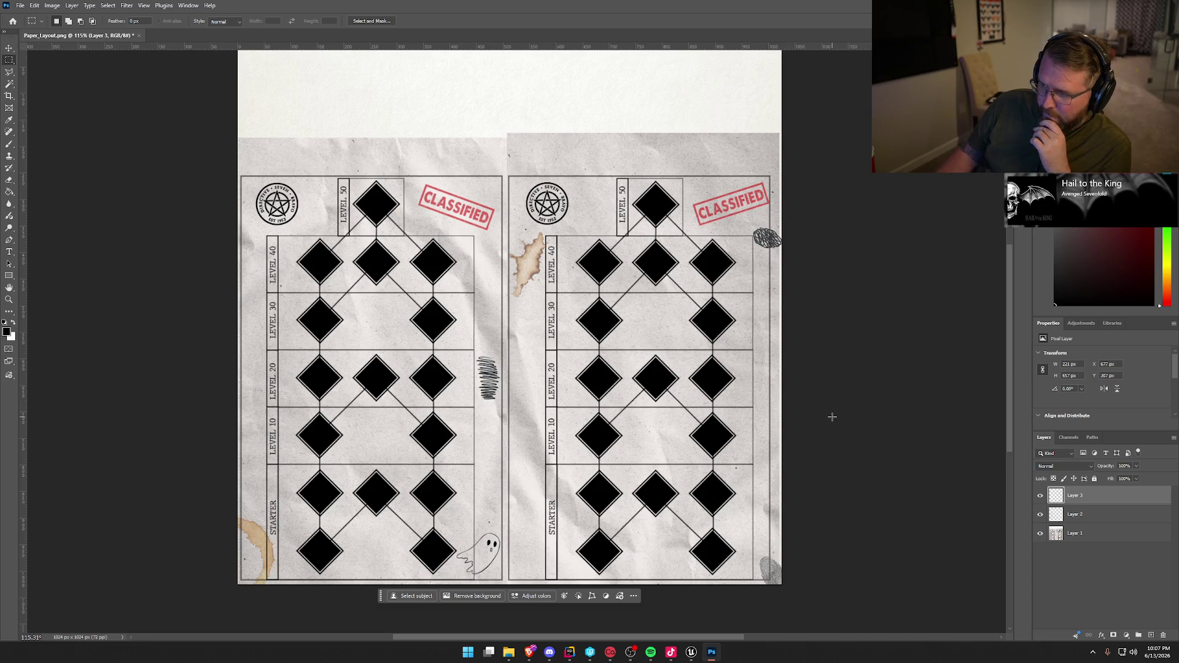
Hide both connector line layers and duplicate the paper background as Layer 1 copy
click(1088, 540)
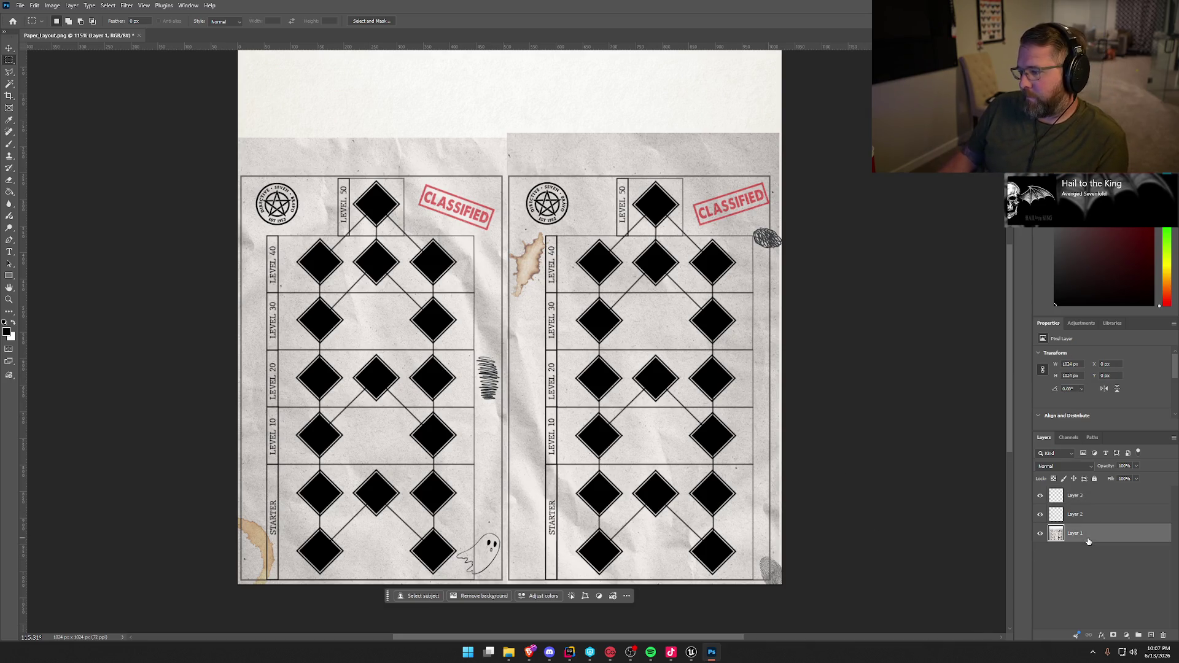
click(1041, 514)
click(1040, 496)
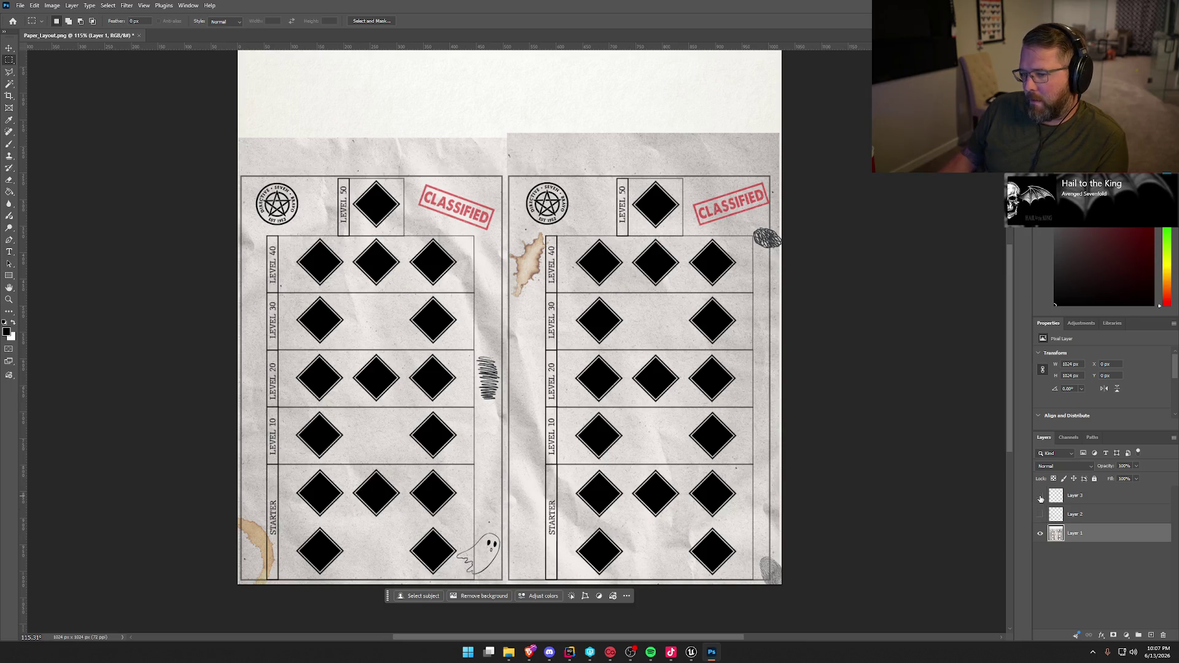
right_click(1091, 539)
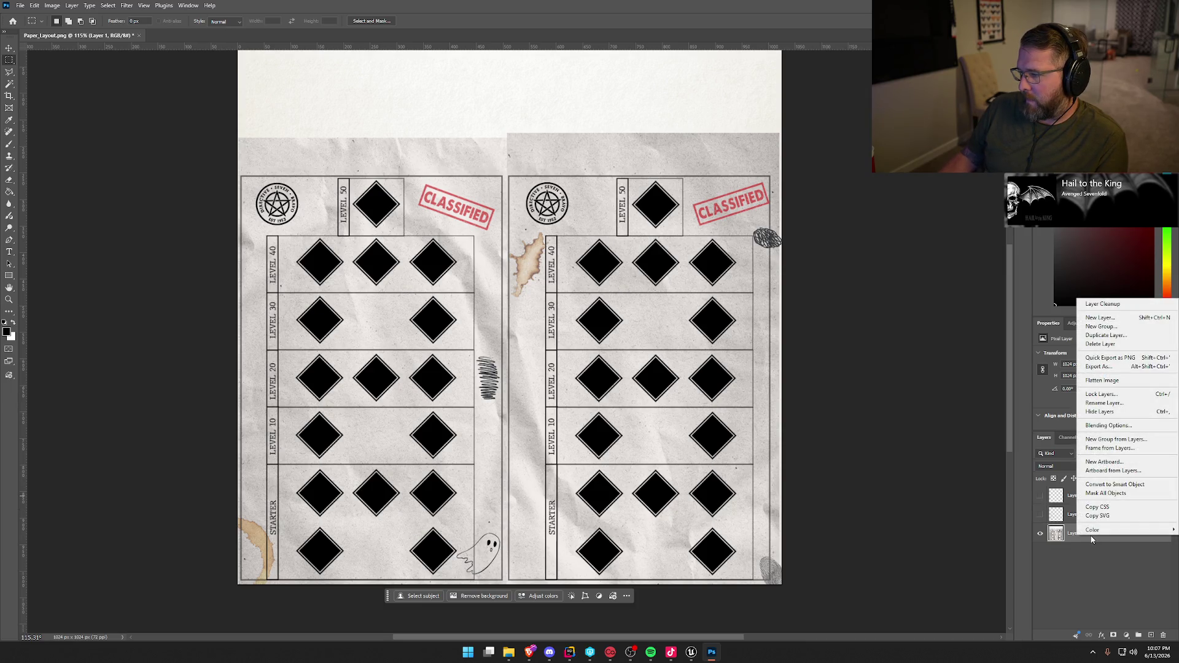
click(1096, 336)
click(665, 190)
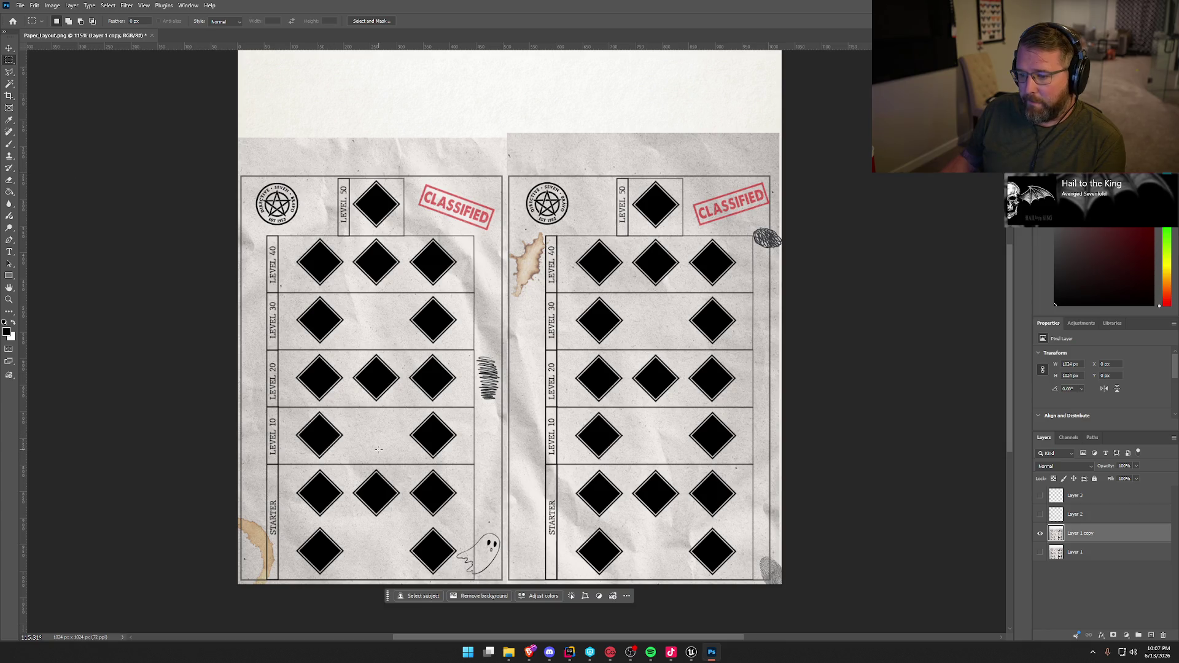
Erase the bottom-left STARTER diamond with a Content-Aware Fill of paper texture
scroll(379, 449, up, 5)
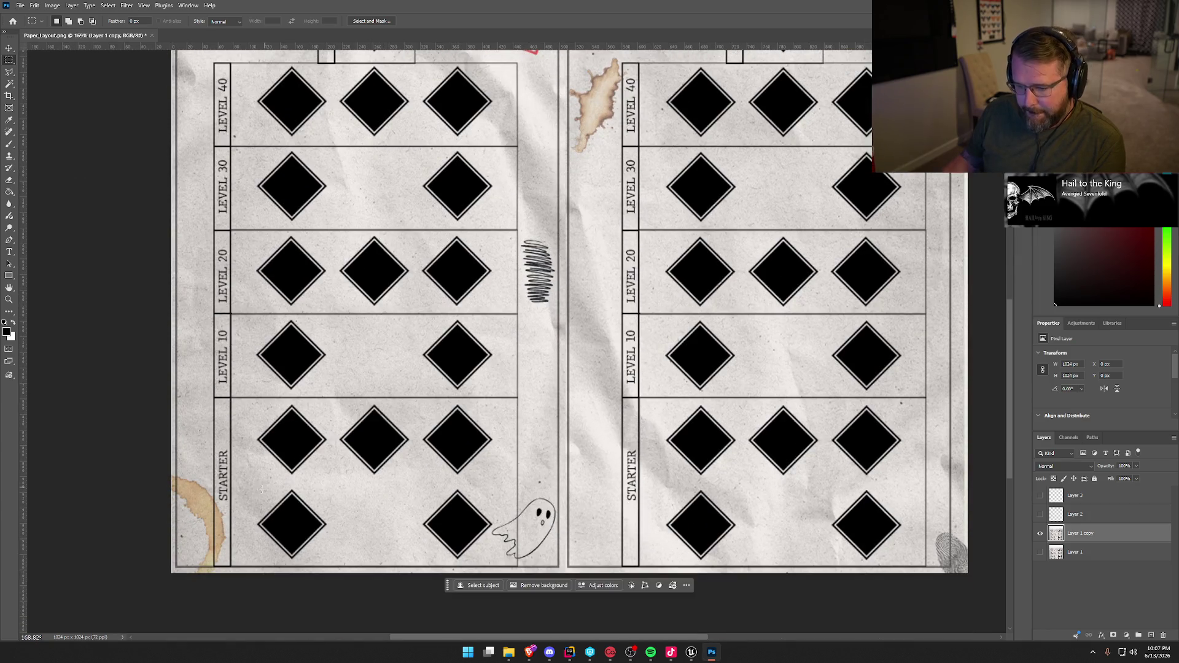
drag(255, 490, 329, 561)
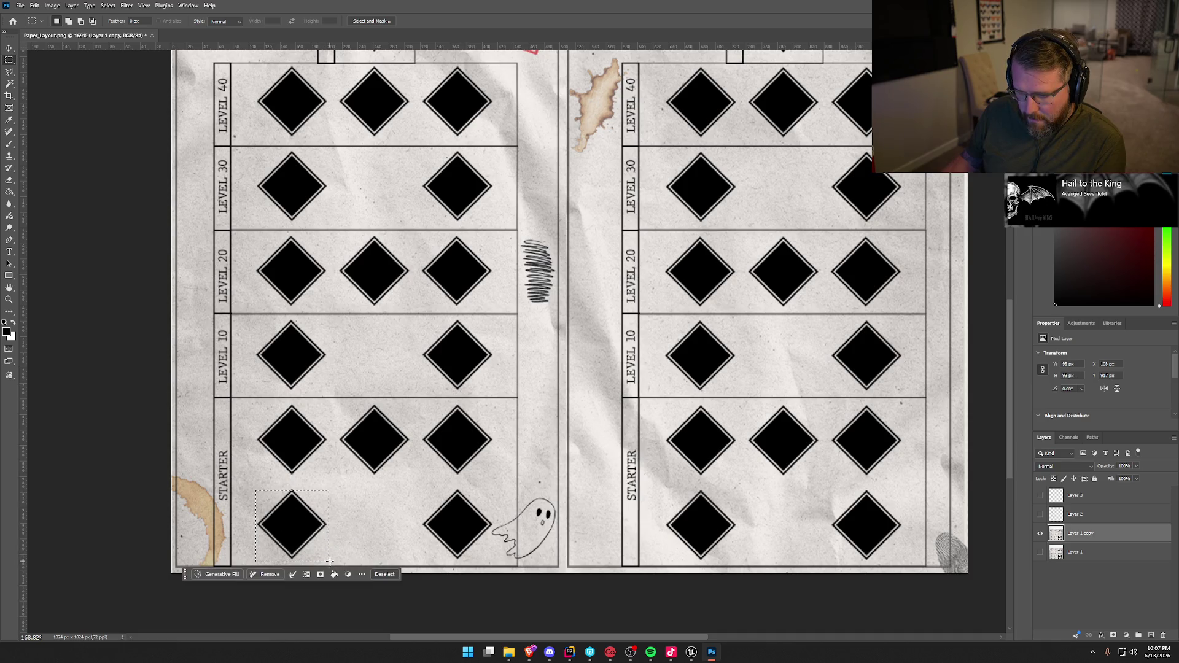
click(385, 574)
mouse_move(248, 485)
mouse_down()
mouse_move(350, 569)
mouse_move(334, 565)
mouse_up()
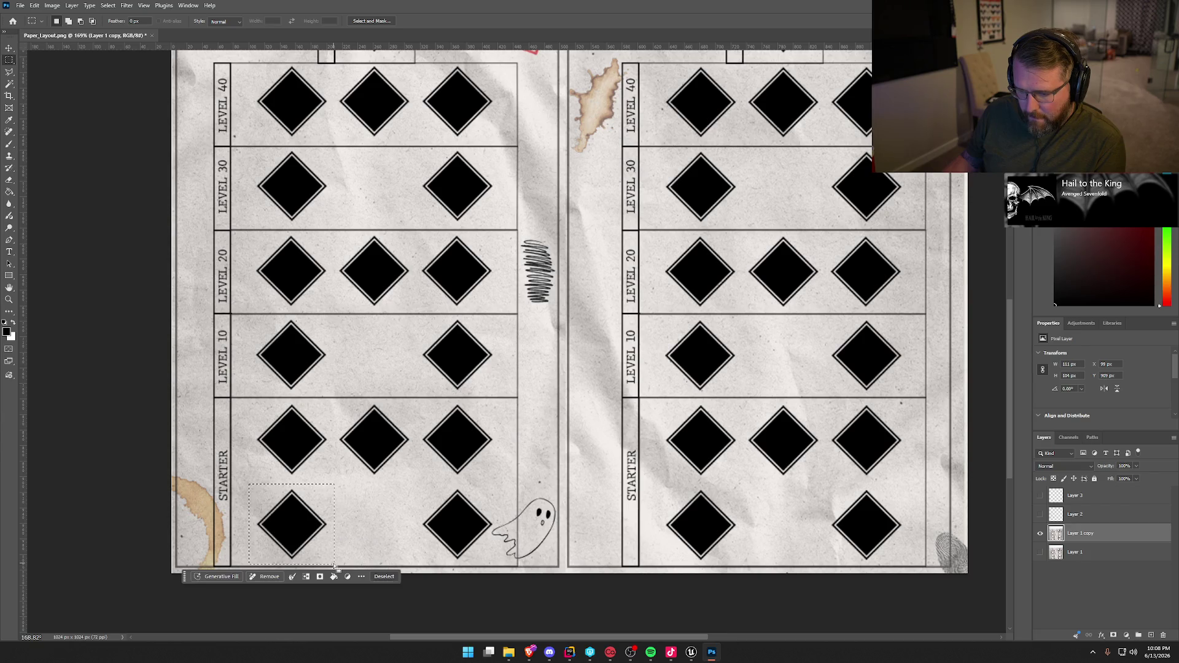
right_click(288, 512)
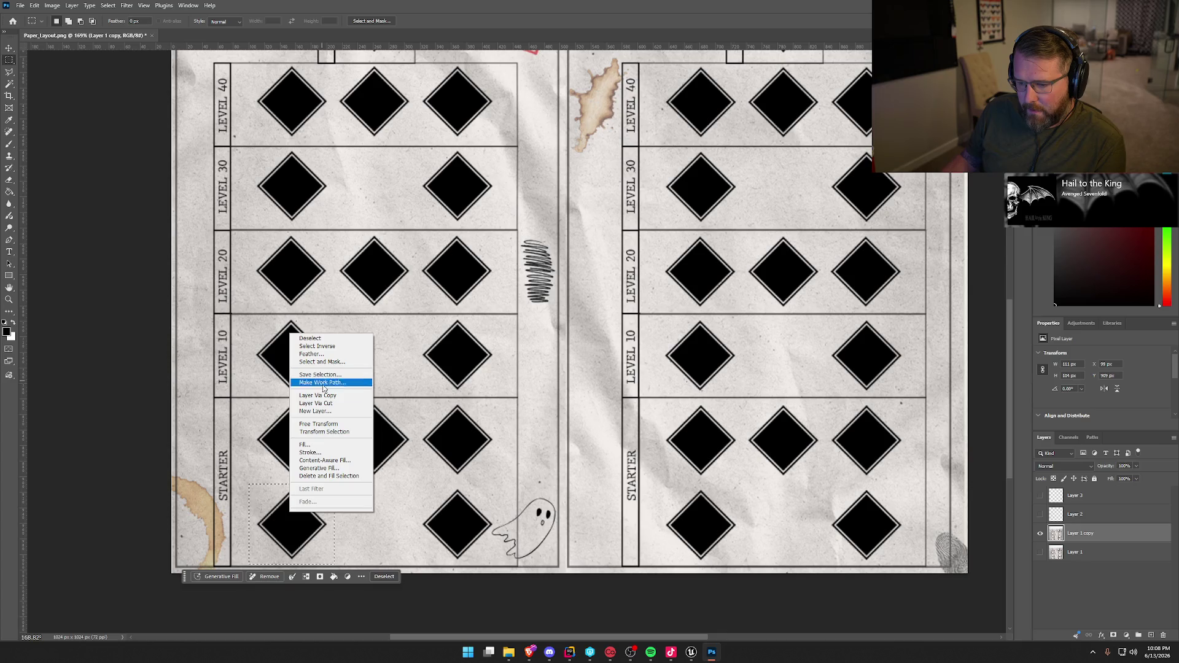
click(324, 460)
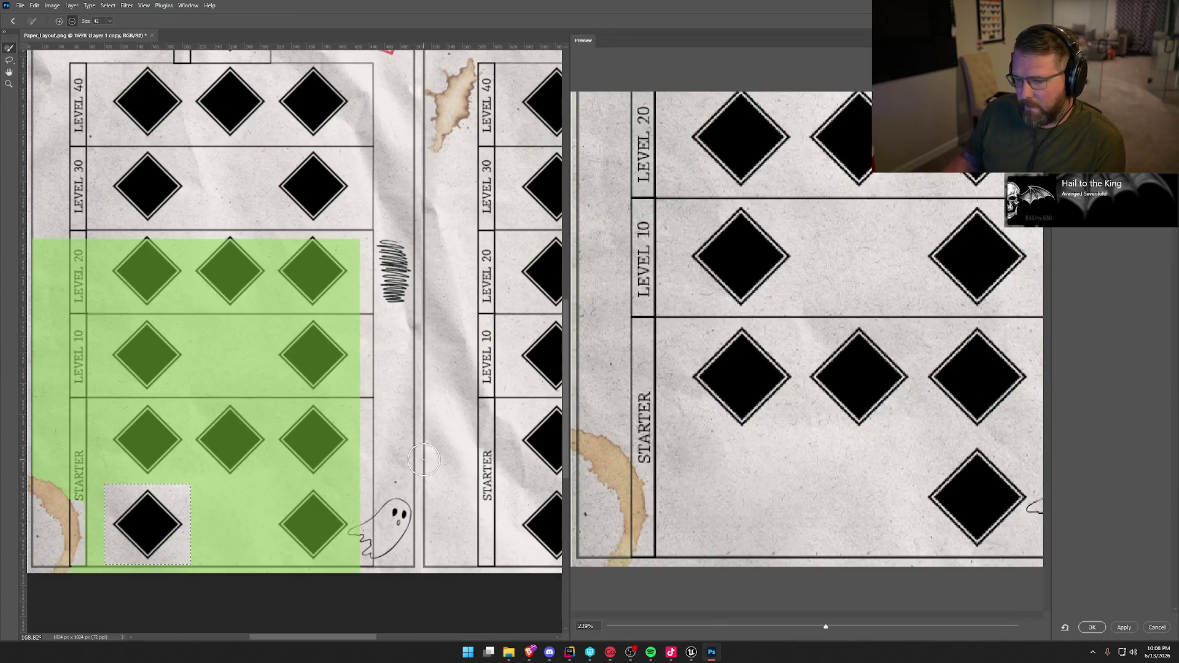
click(1092, 627)
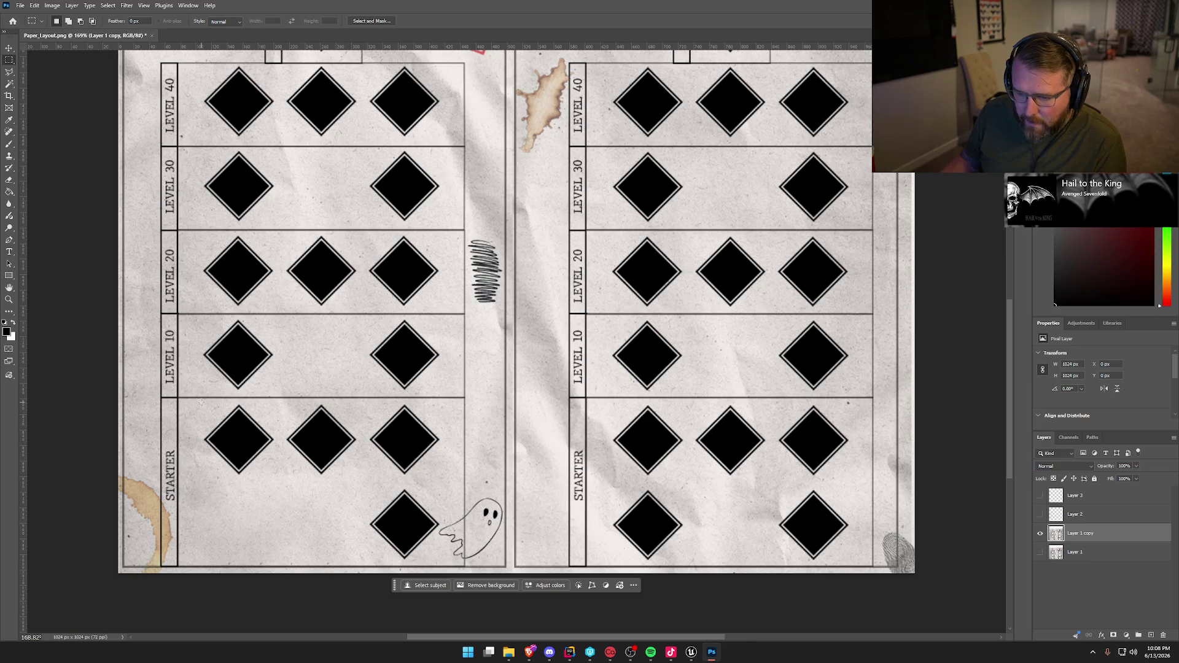
Erase the upper STARTER row of three diamonds with Content-Aware Fill and deselect
drag(200, 402, 443, 480)
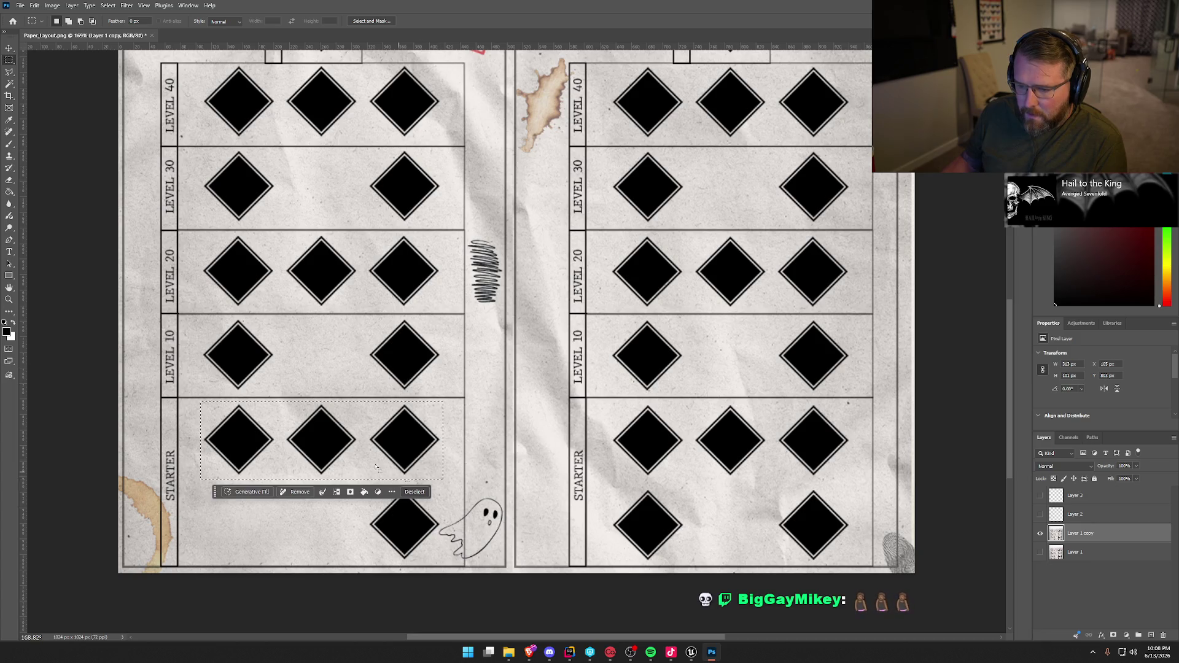
right_click(338, 452)
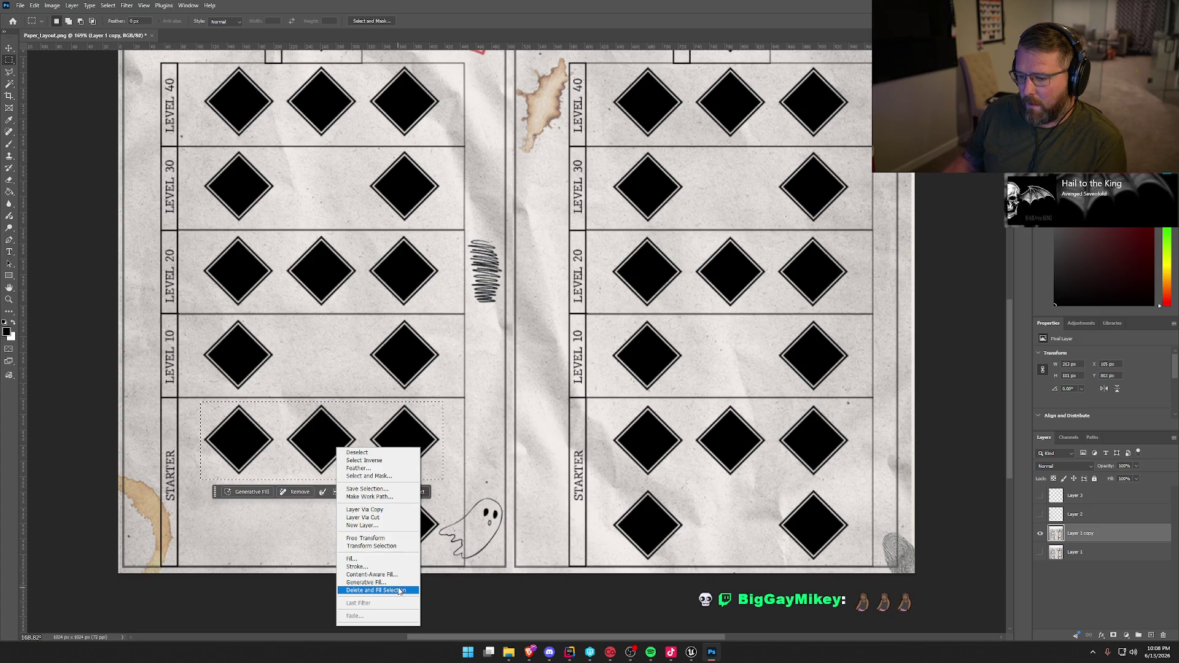
click(371, 575)
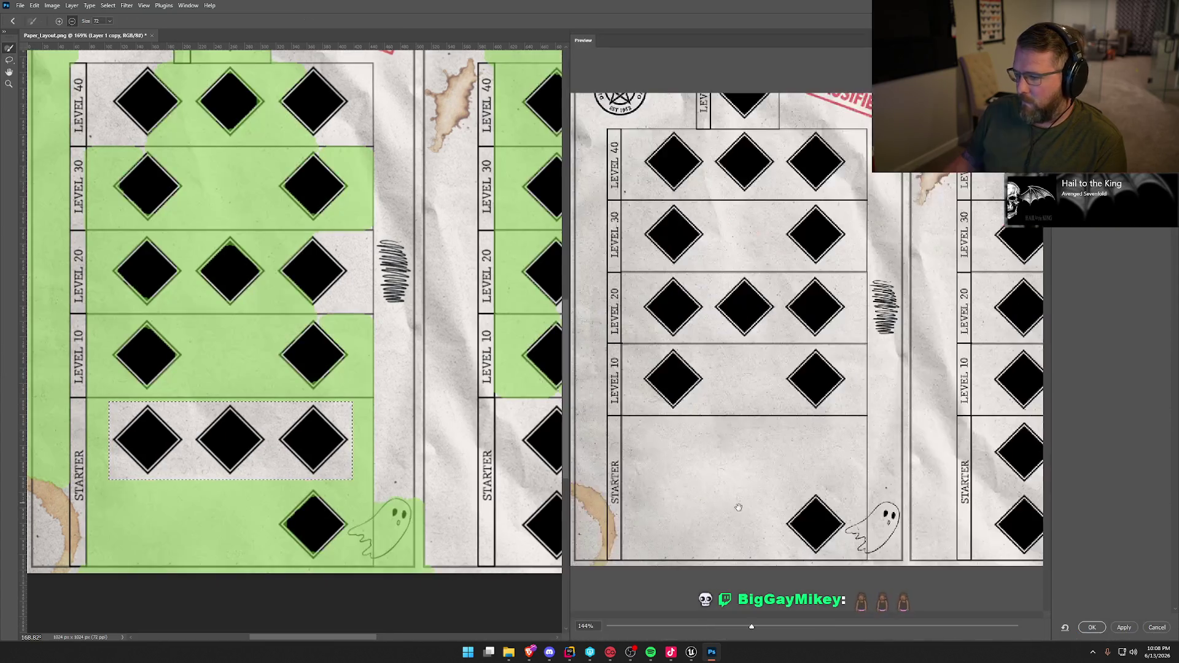
click(1092, 627)
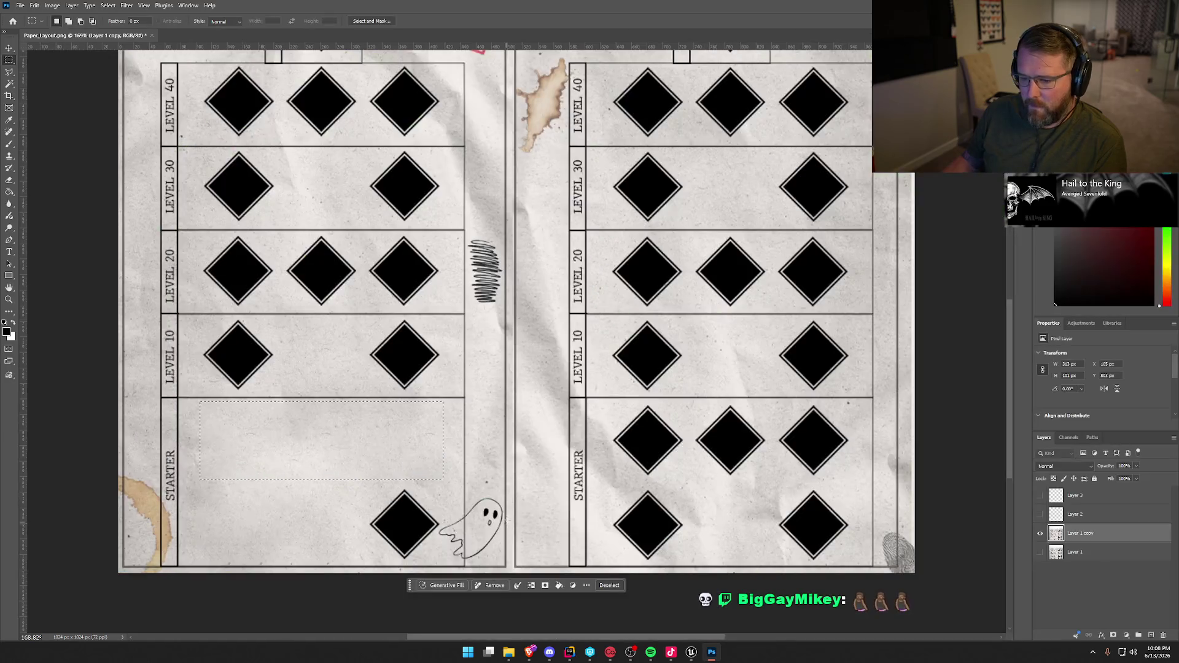
key(ctrl+d)
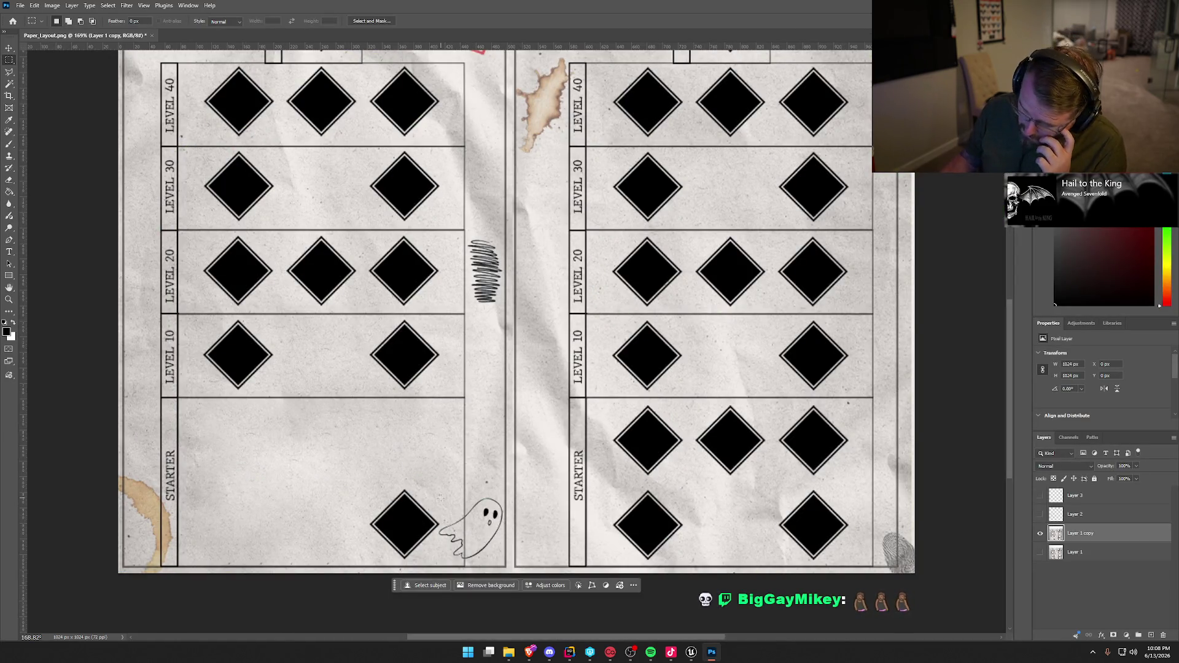
click(9, 73)
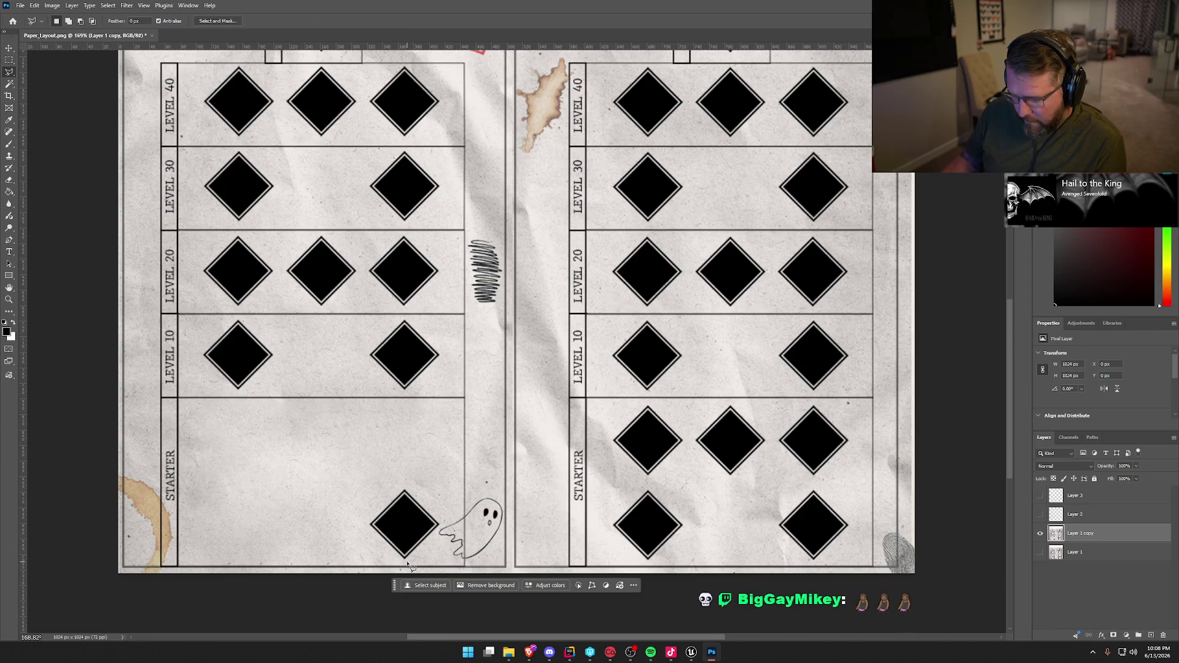
Lasso the lone diamond beside the ghost and Content-Aware Fill it with paper
drag(407, 562, 418, 549)
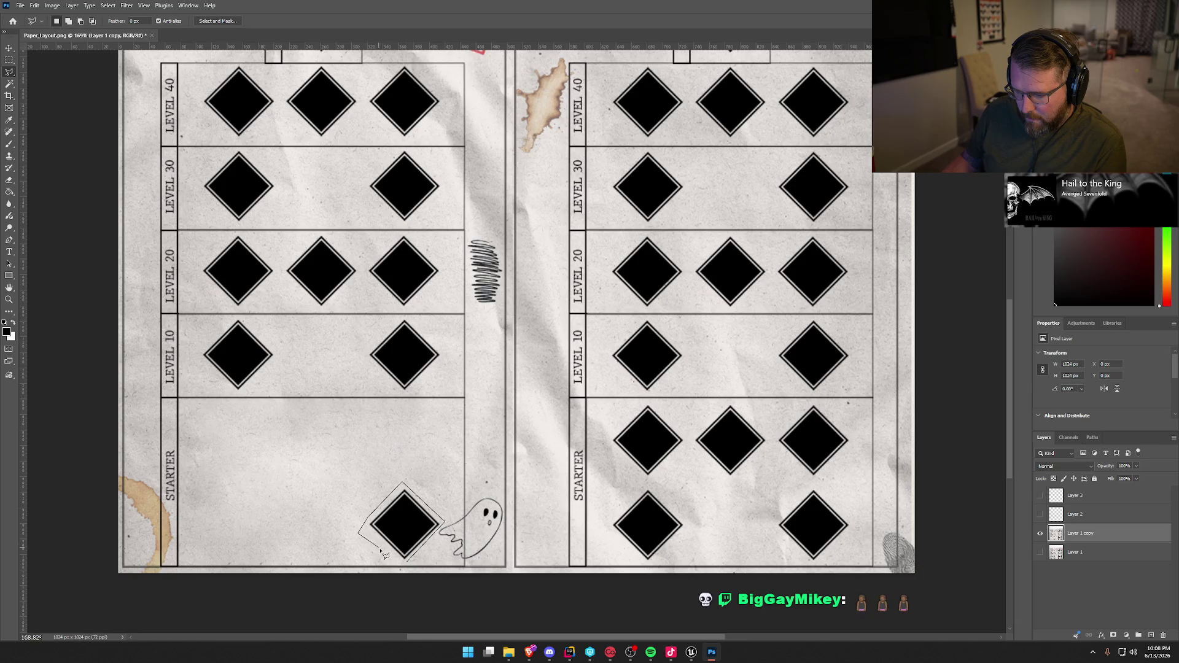
click(408, 563)
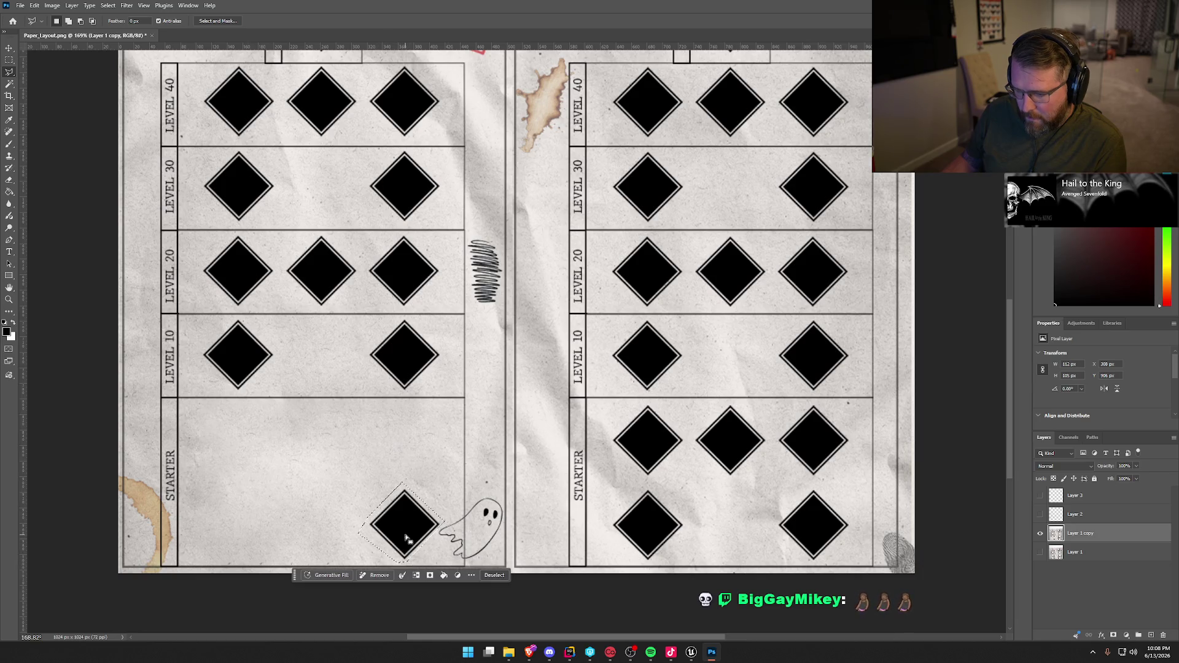
right_click(406, 539)
click(430, 481)
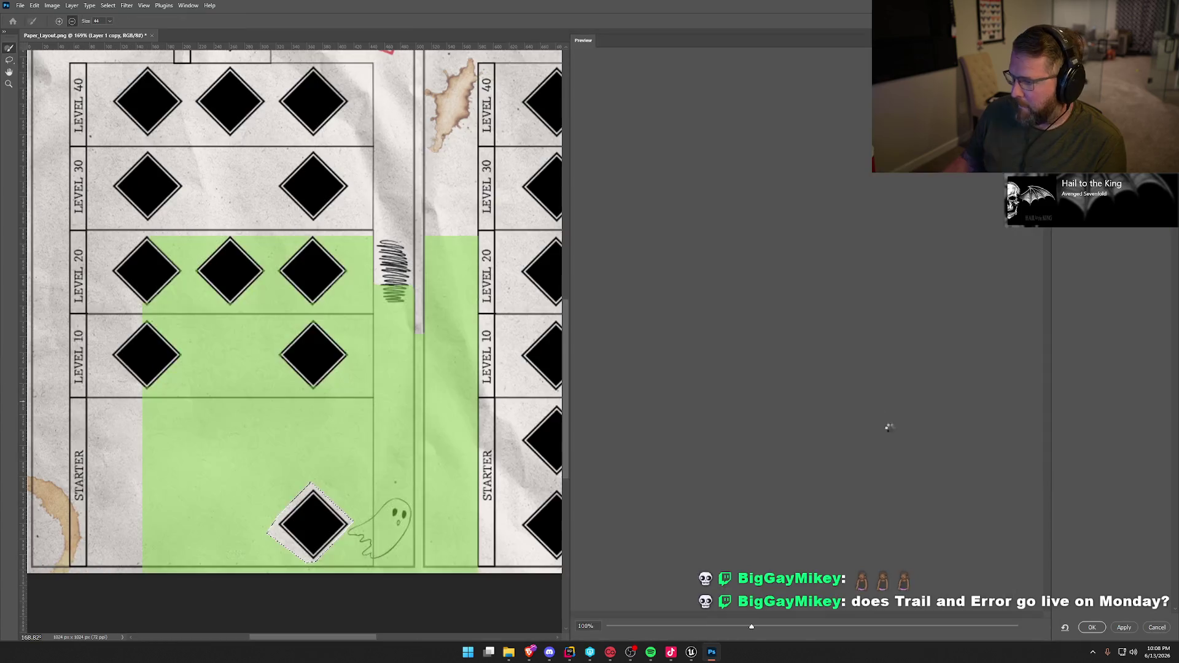
click(1092, 627)
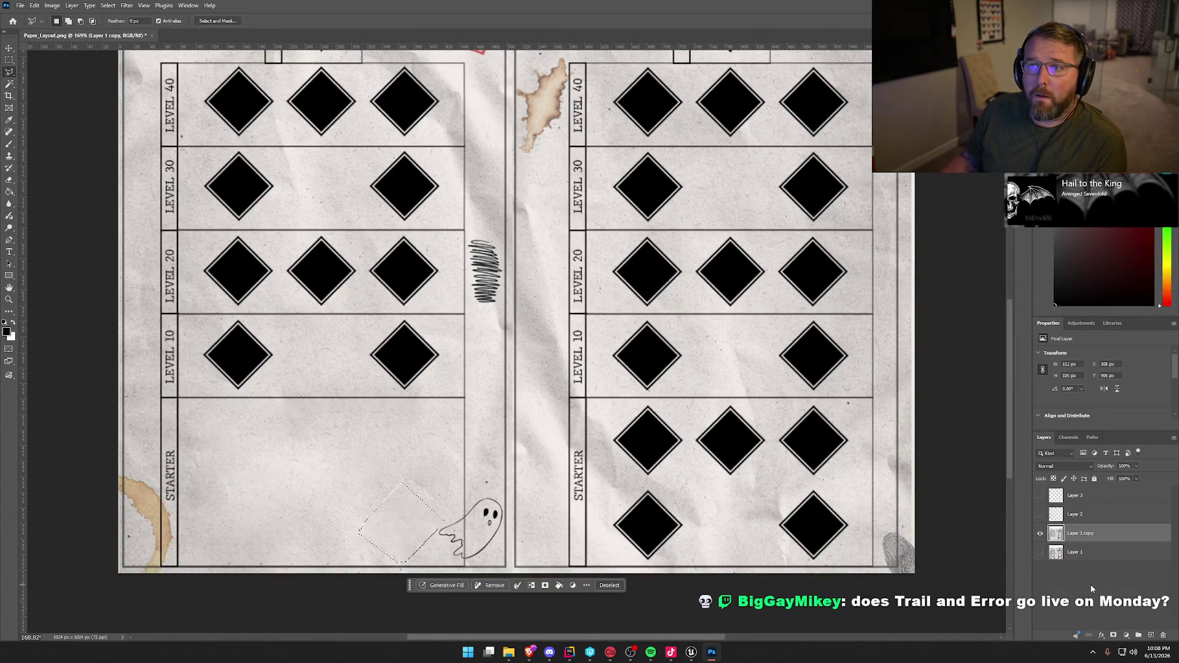
key(ctrl+d)
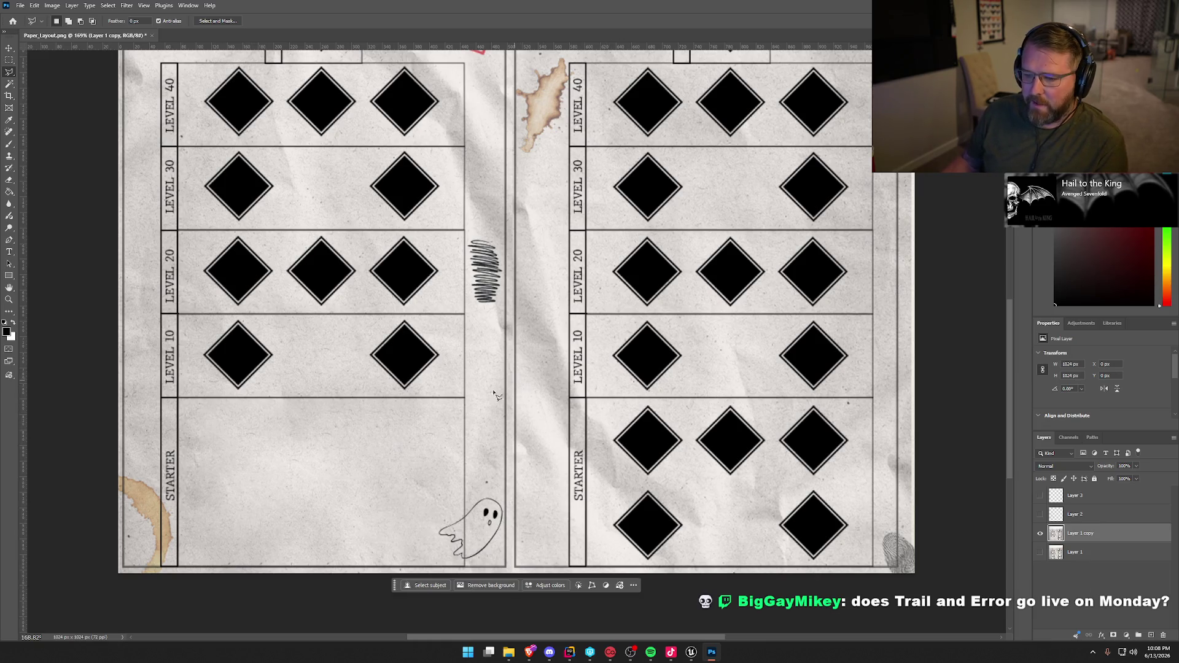
Erase the two Level 10 diamonds with a rectangular selection and Content-Aware Fill
click(9, 60)
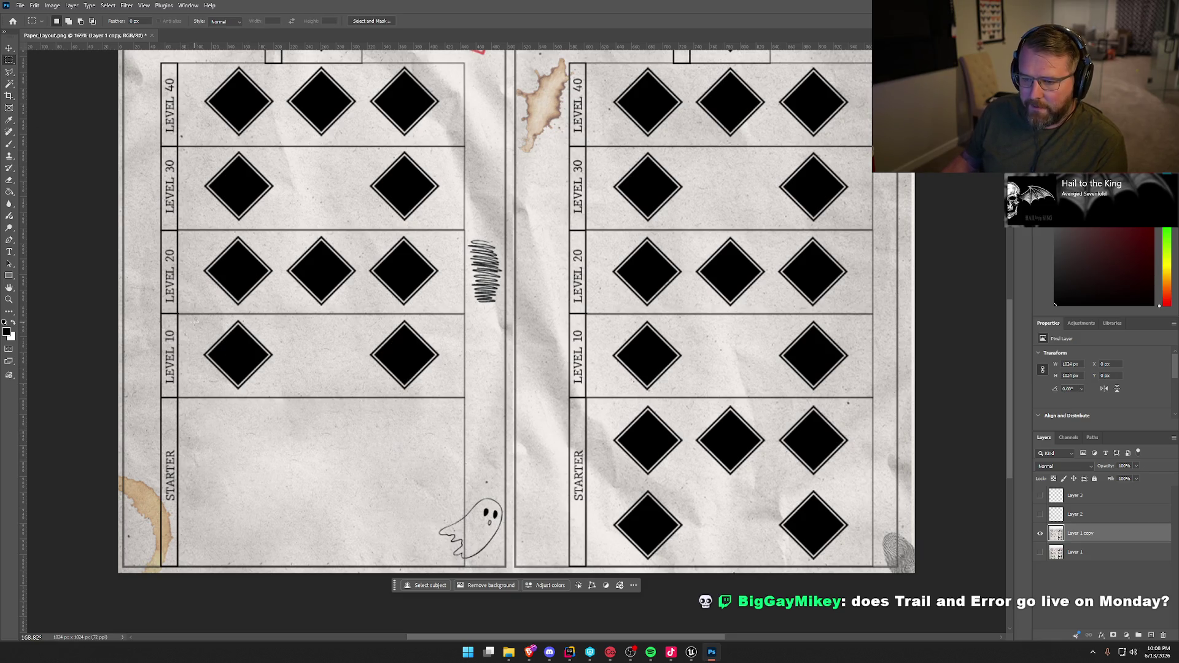
mouse_move(194, 318)
mouse_down()
mouse_move(280, 380)
mouse_move(444, 393)
mouse_up()
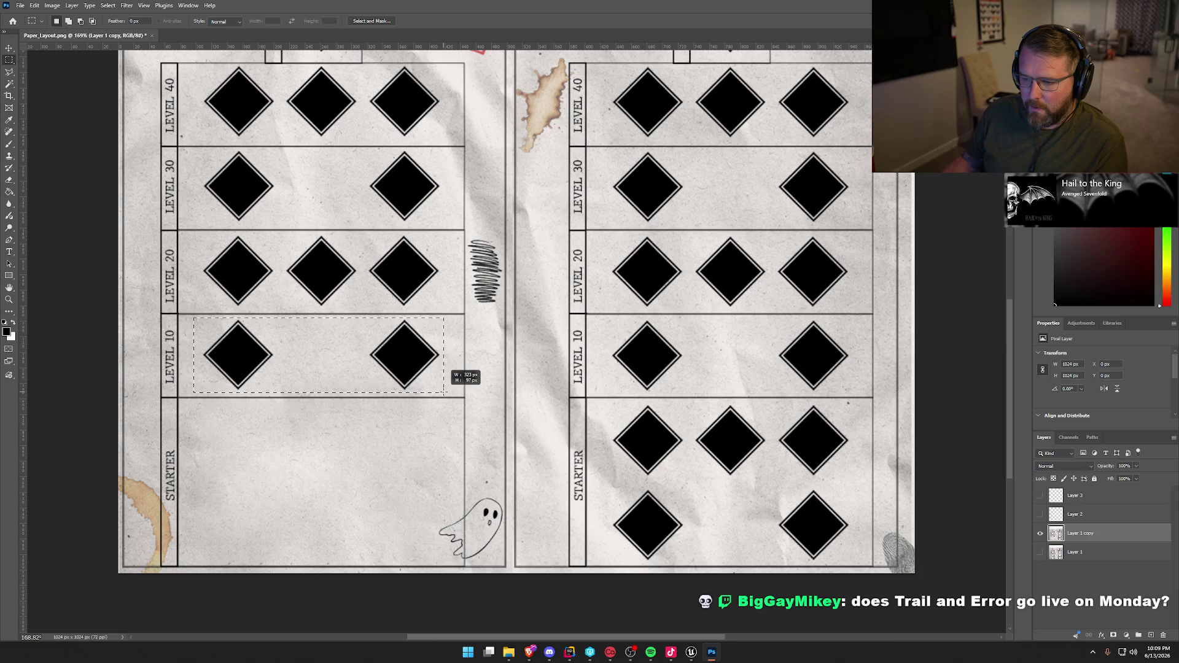
right_click(300, 350)
click(365, 478)
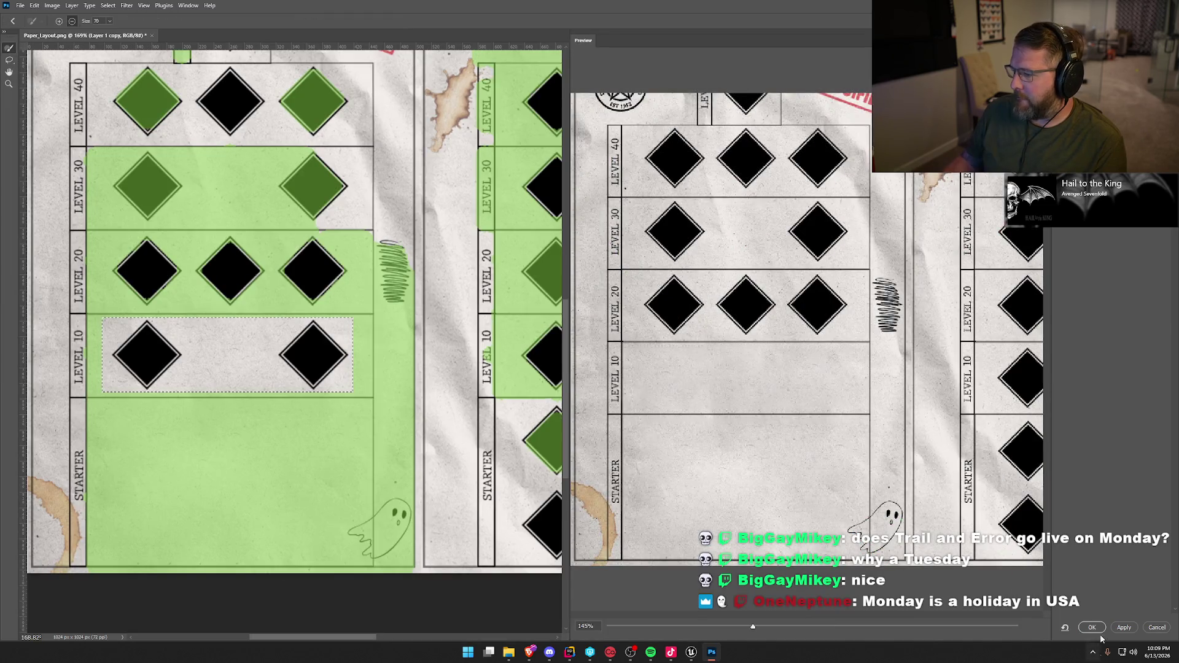
click(1092, 627)
key(ctrl+d)
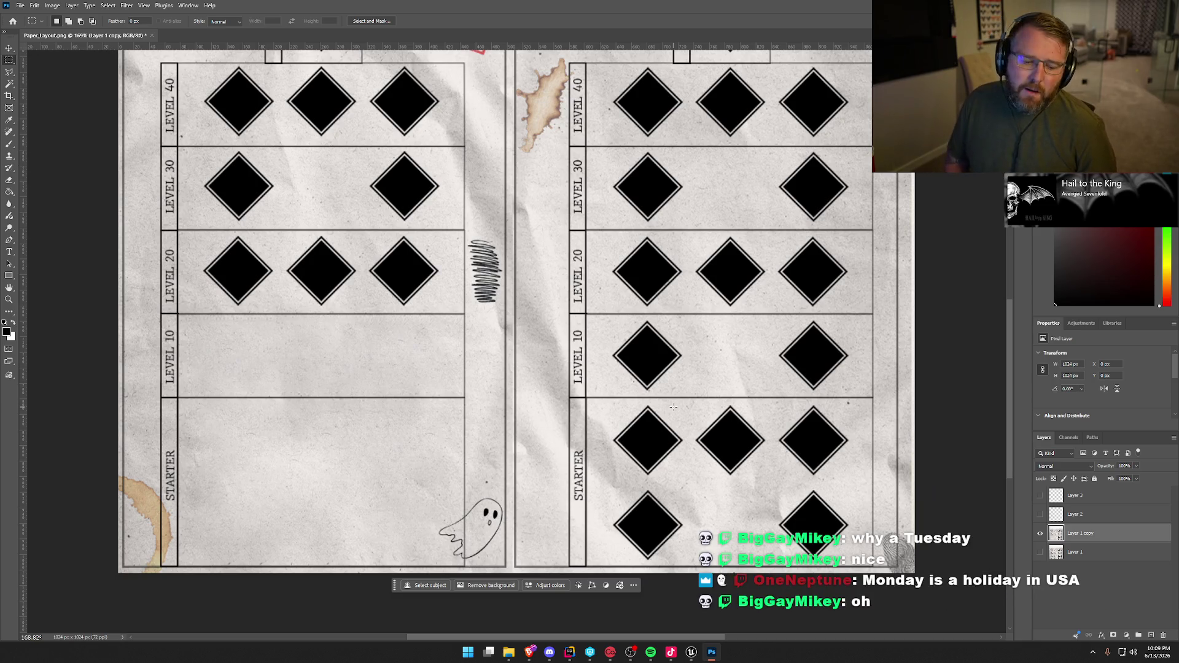
Erase the three Level 20 diamonds with Content-Aware Fill
scroll(269, 359, up, 3)
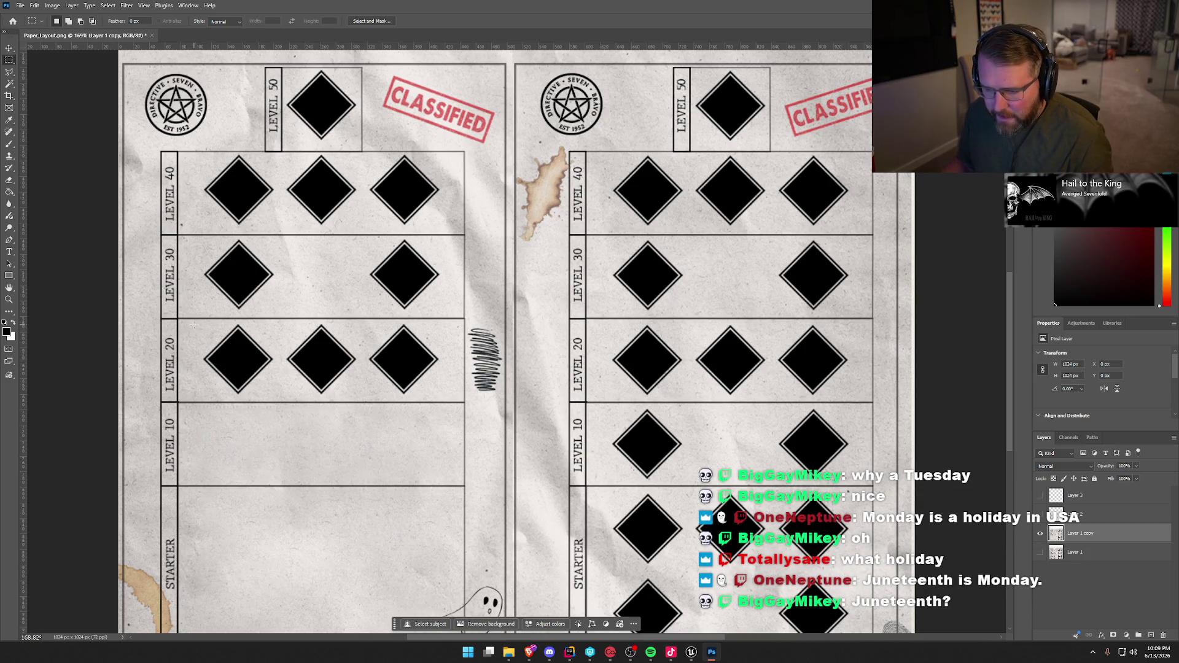
mouse_move(193, 321)
mouse_down()
mouse_move(443, 387)
mouse_move(445, 400)
mouse_up()
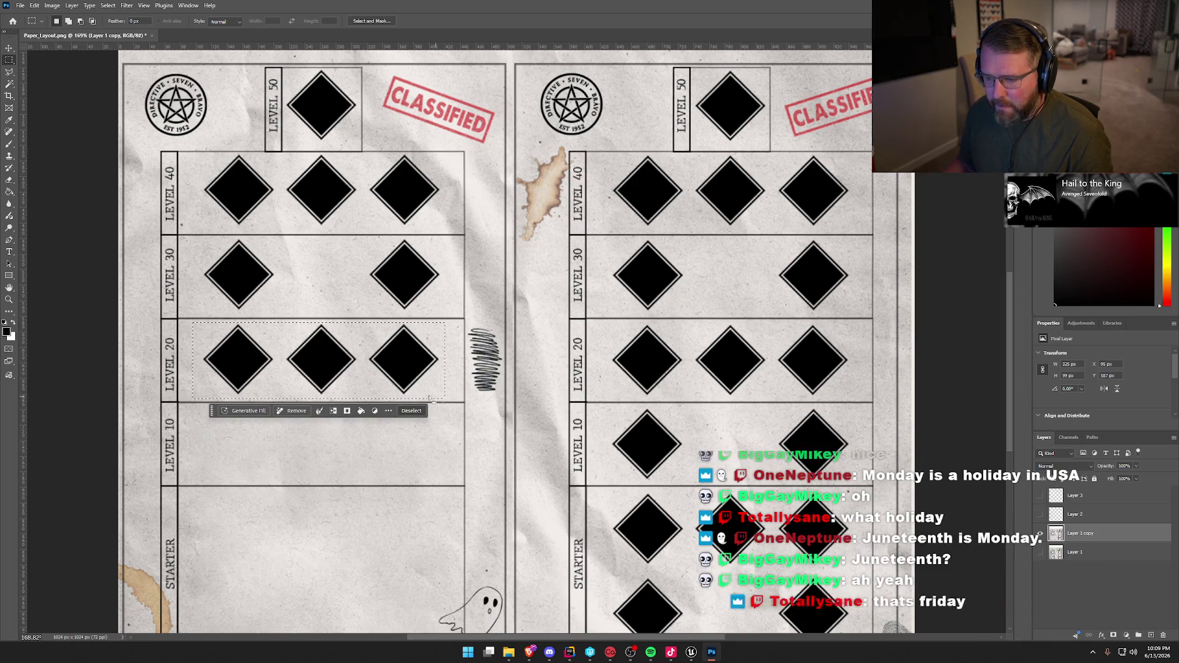
right_click(355, 369)
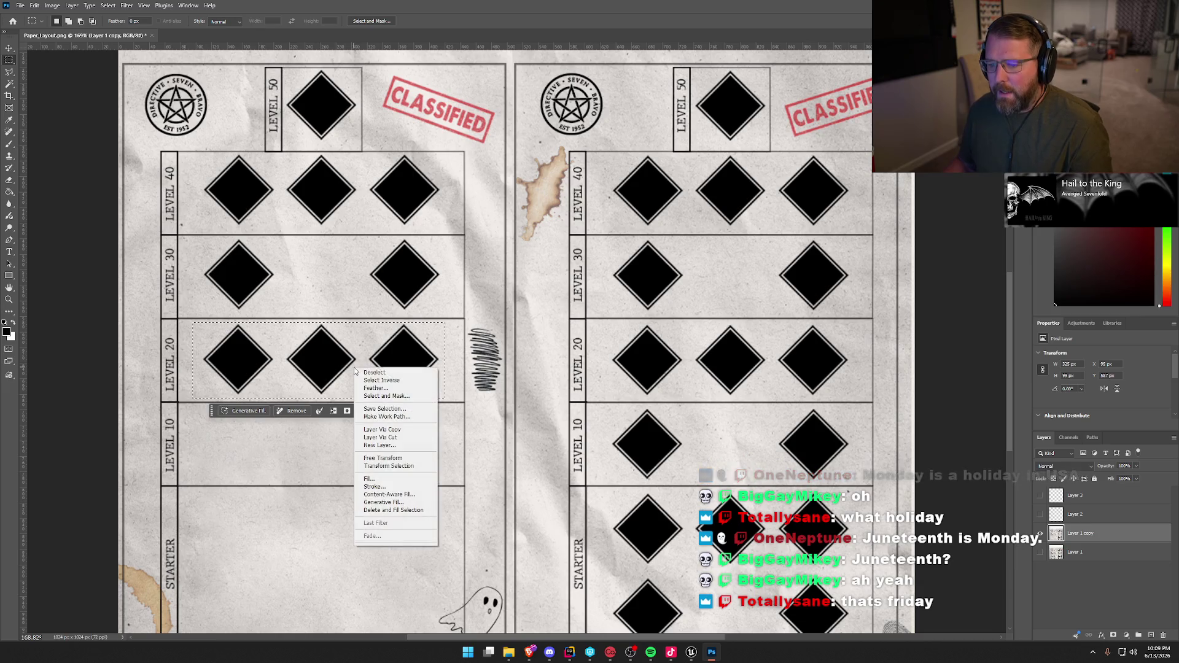
click(412, 495)
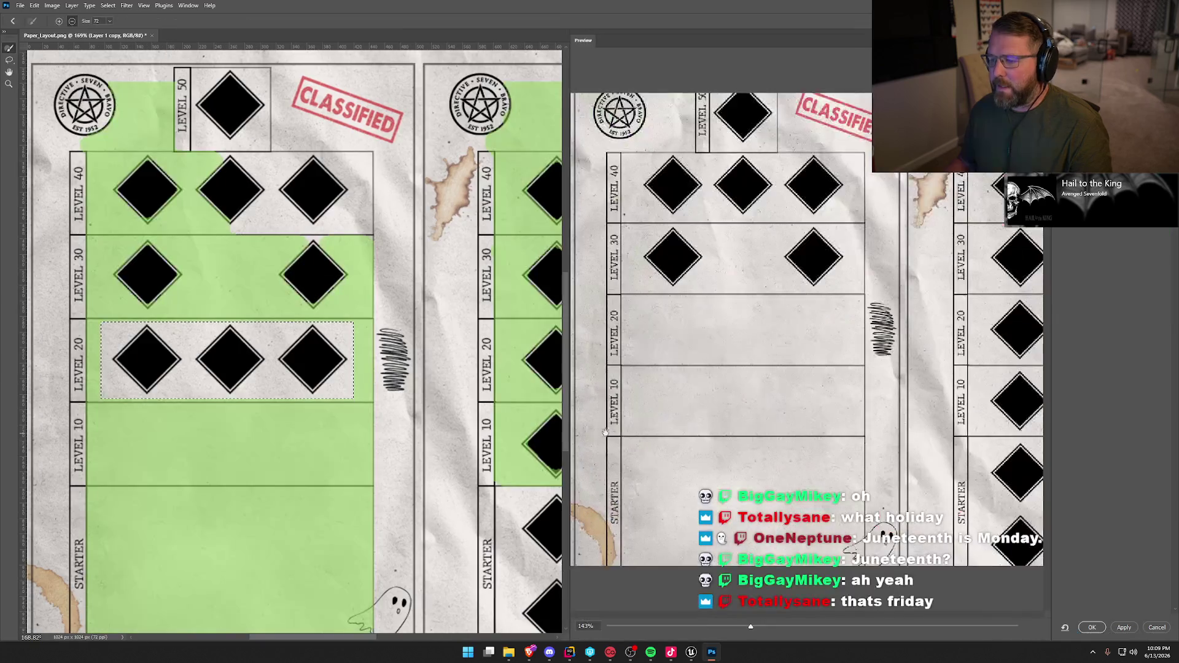
click(1091, 627)
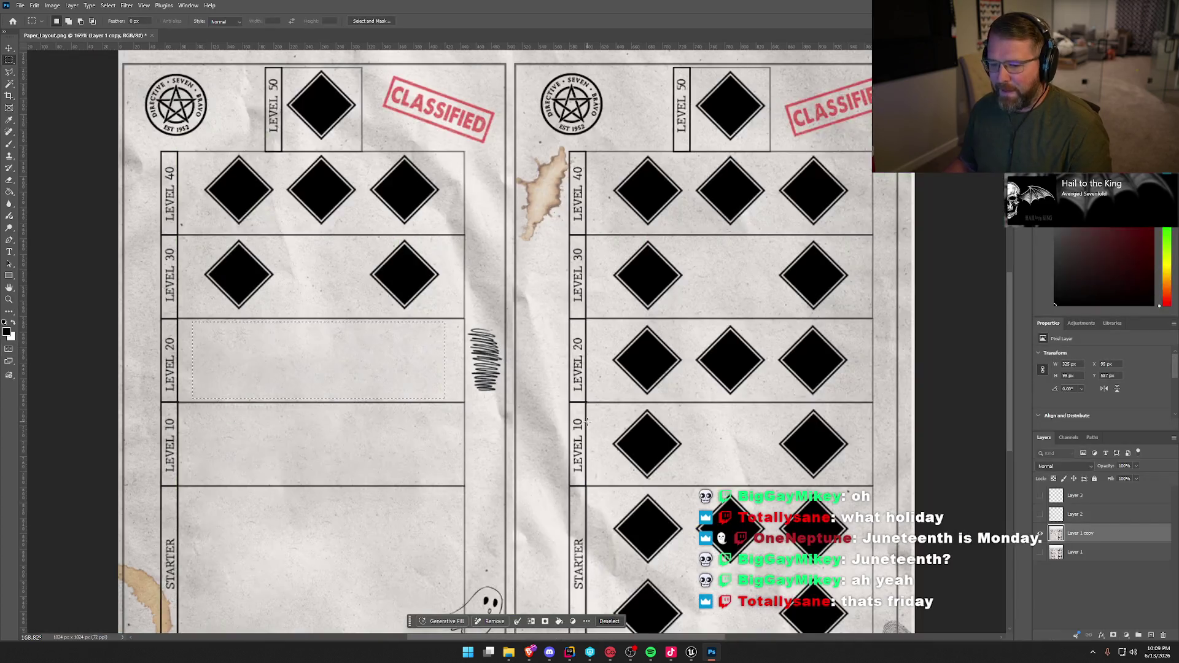
key(ctrl+d)
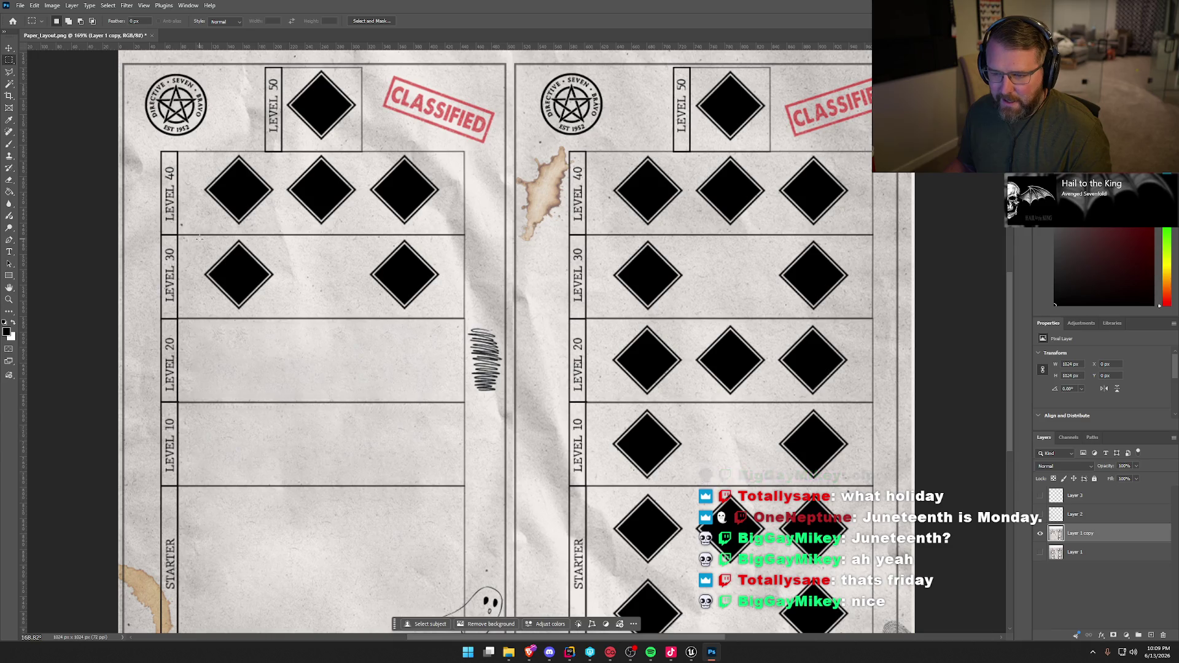
Erase the Level 30 diamonds by filling the selection with paper texture
drag(199, 237, 448, 314)
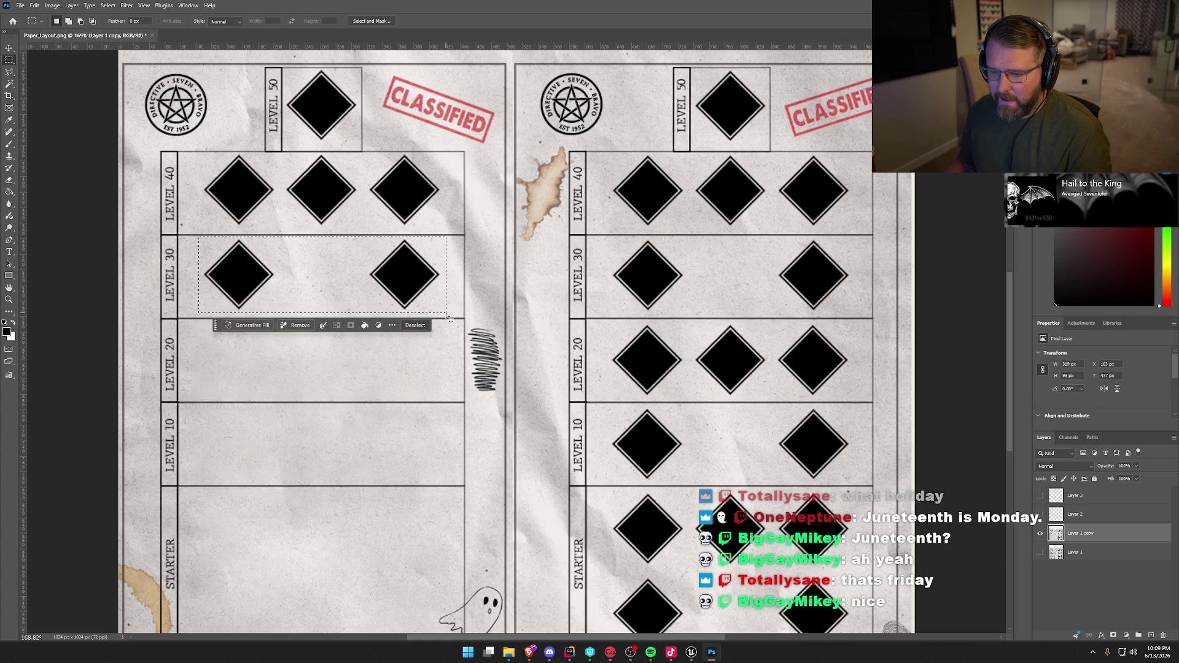
right_click(324, 269)
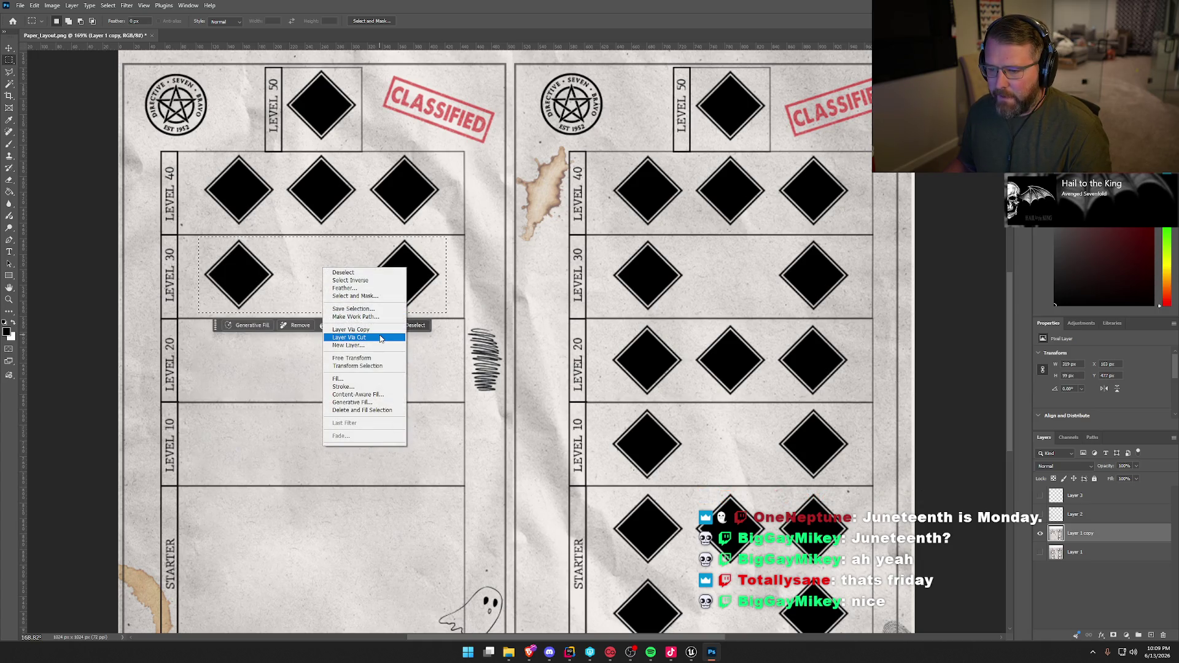
click(381, 394)
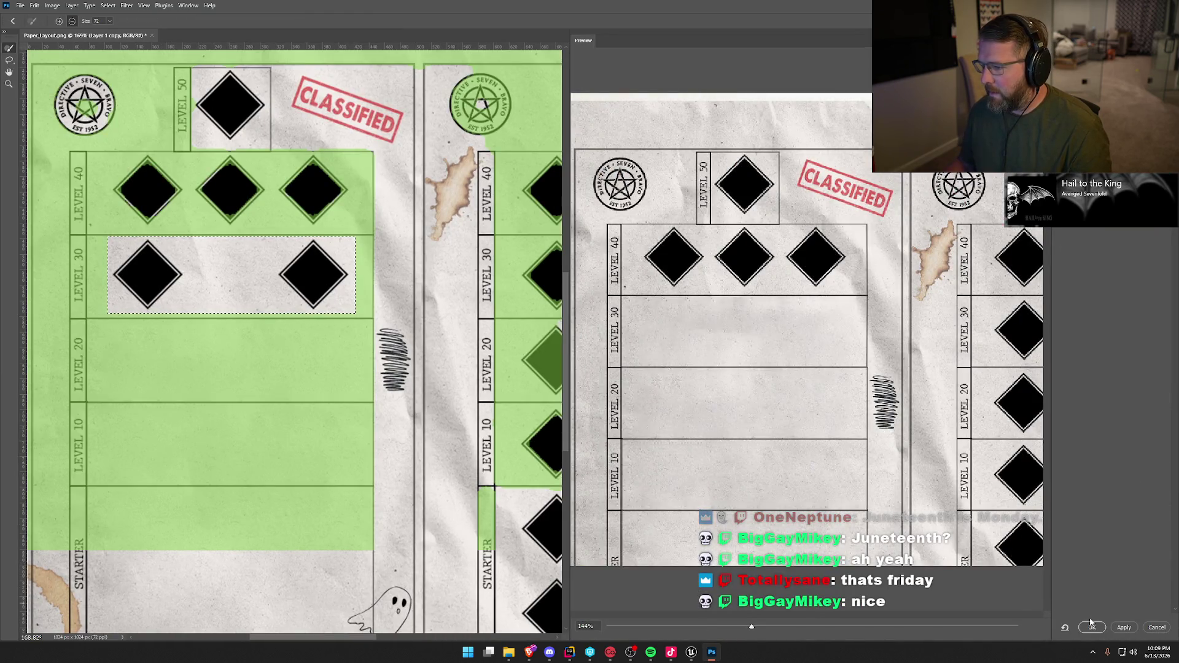
key(Escape)
key(Delete)
key(ctrl+d)
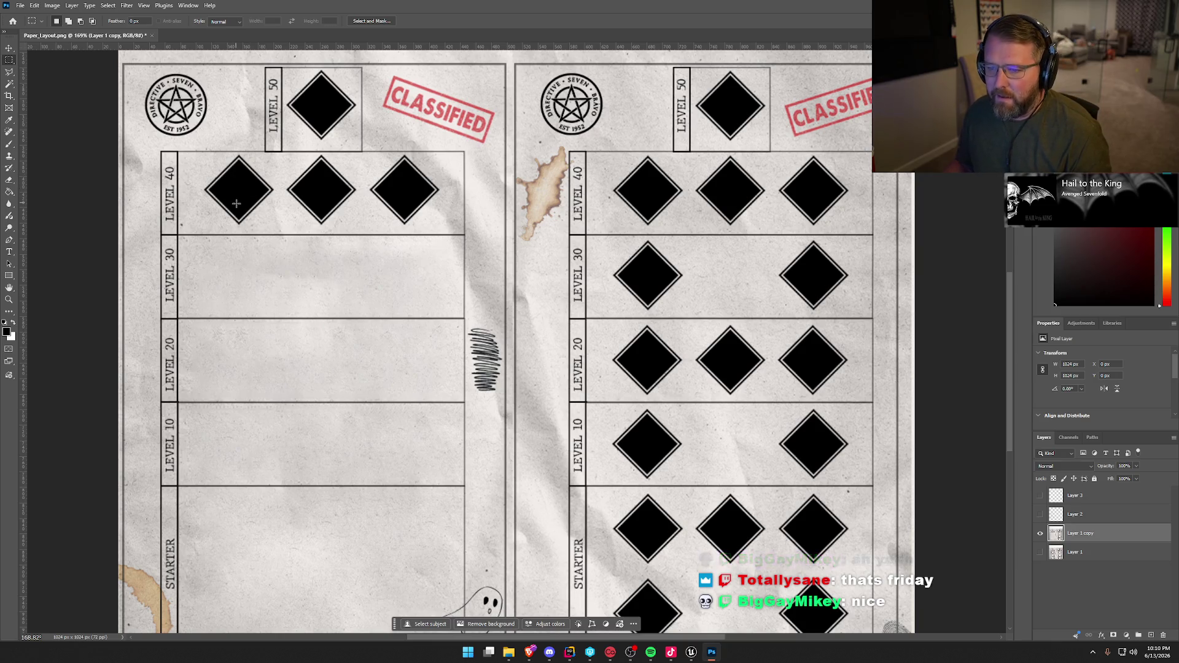
Erase the three Level 40 diamonds, excluding the Level 50 box from the fill sampling
mouse_move(196, 228)
mouse_down()
mouse_move(430, 206)
mouse_move(443, 152)
mouse_up()
right_click(370, 183)
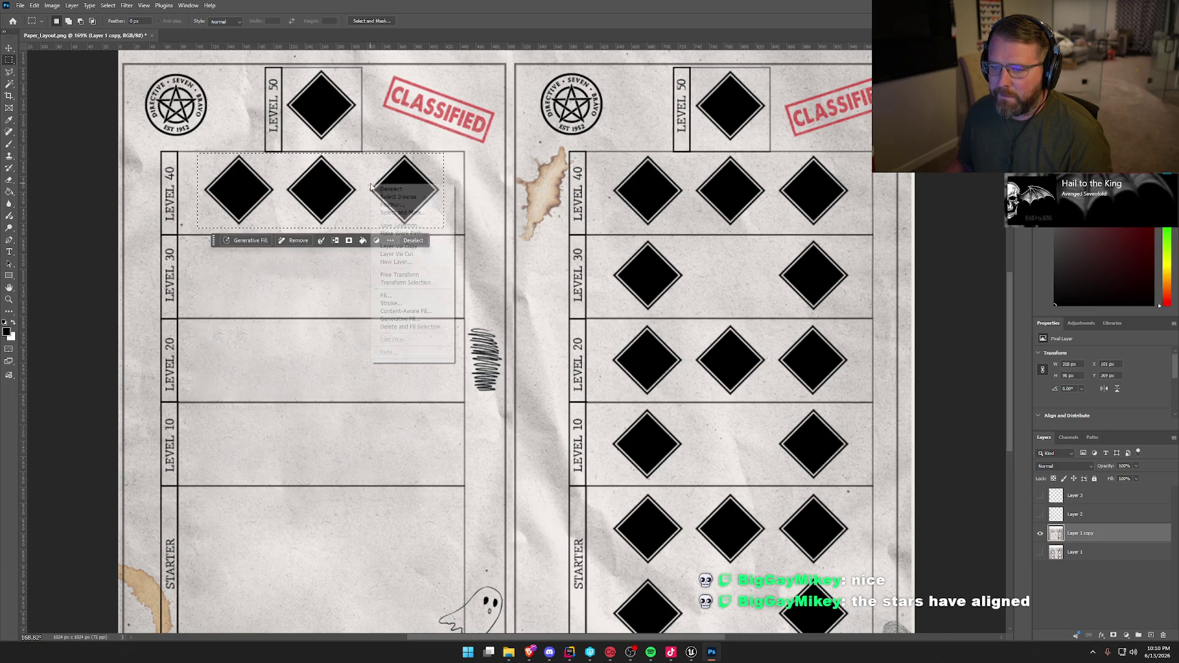
click(412, 311)
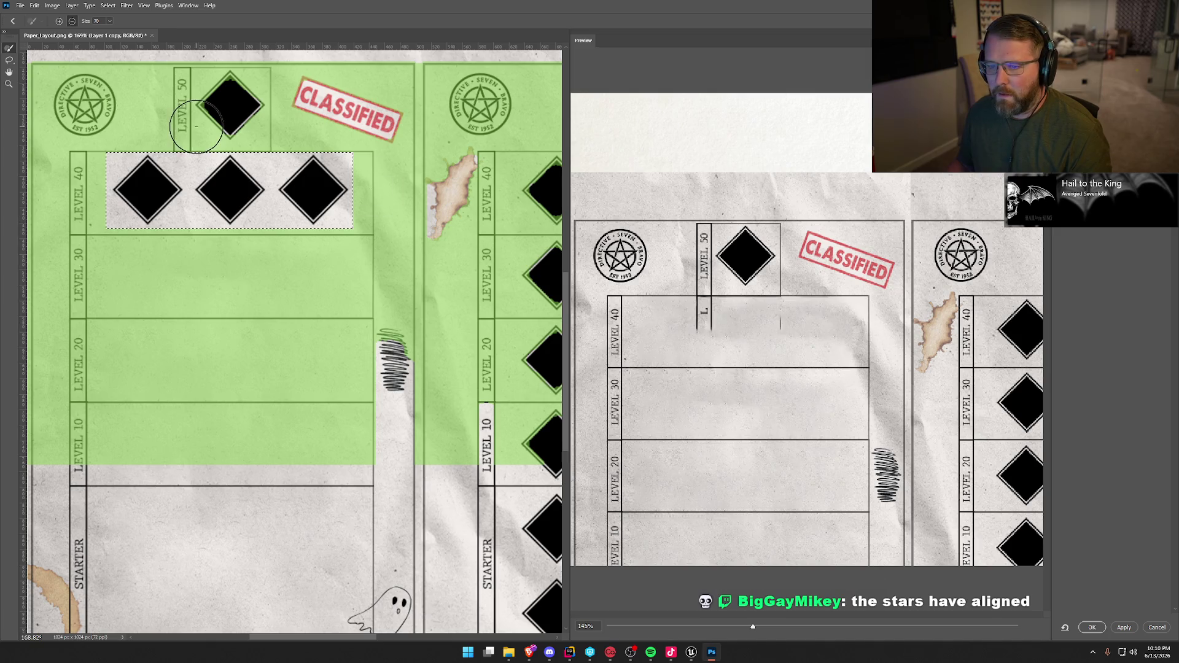
mouse_move(163, 123)
mouse_down()
mouse_move(281, 126)
mouse_move(195, 132)
mouse_up()
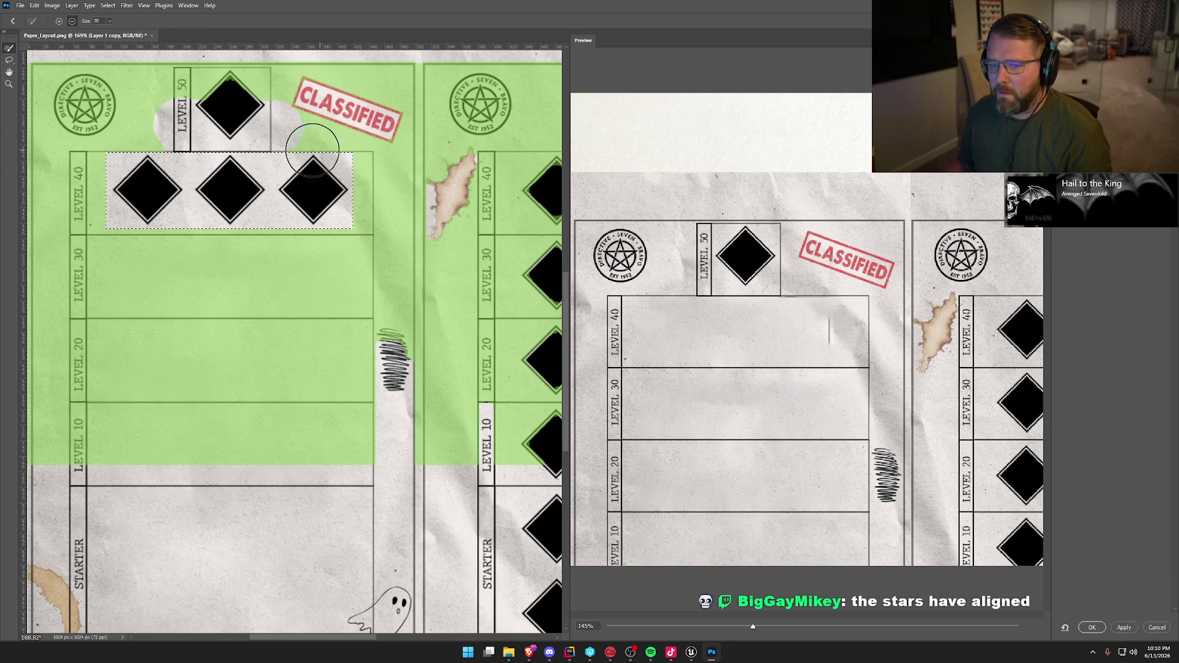
mouse_move(276, 149)
mouse_down()
mouse_move(185, 79)
mouse_move(265, 122)
mouse_up()
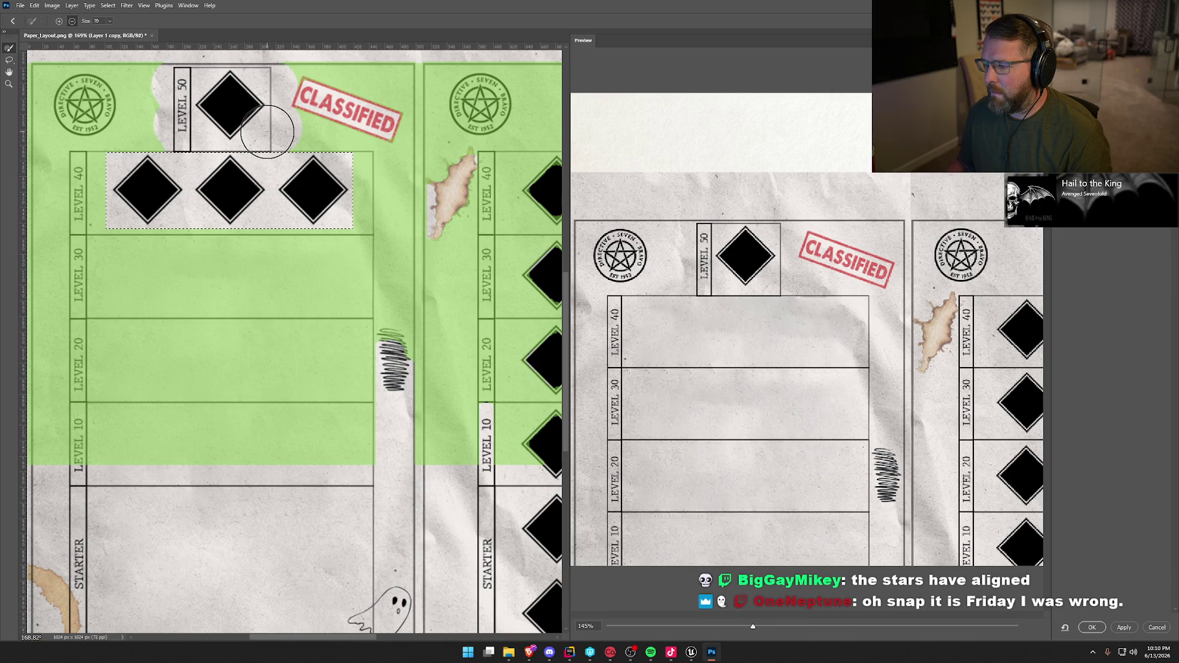
click(1091, 627)
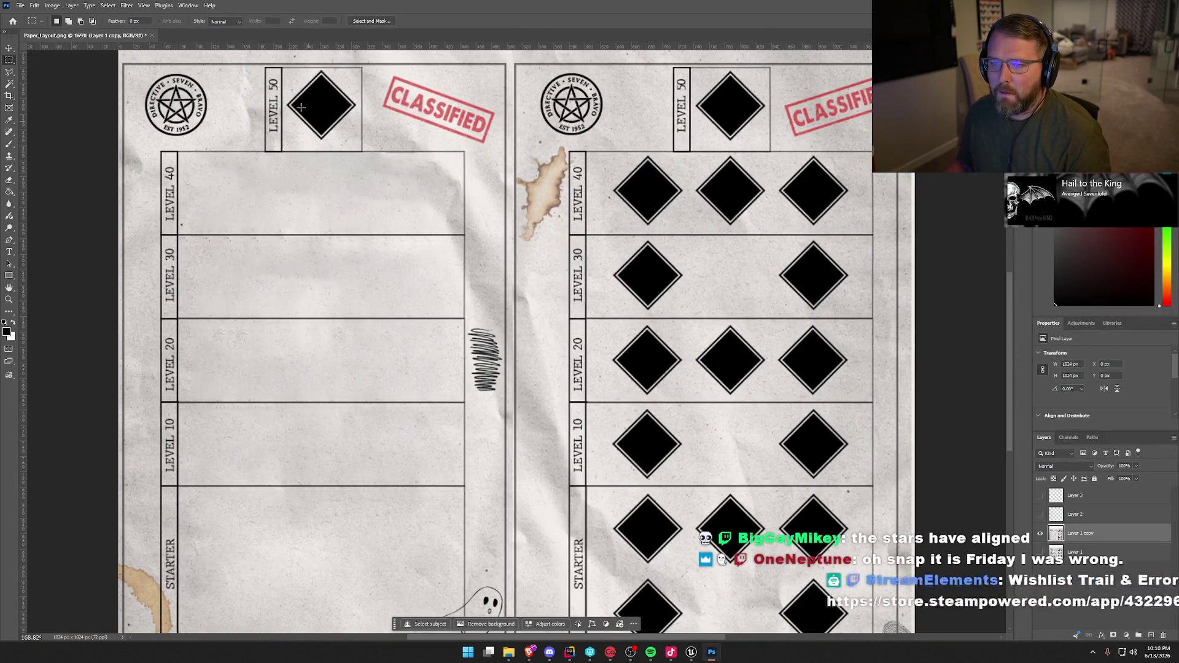
scroll(357, 214, up, 2)
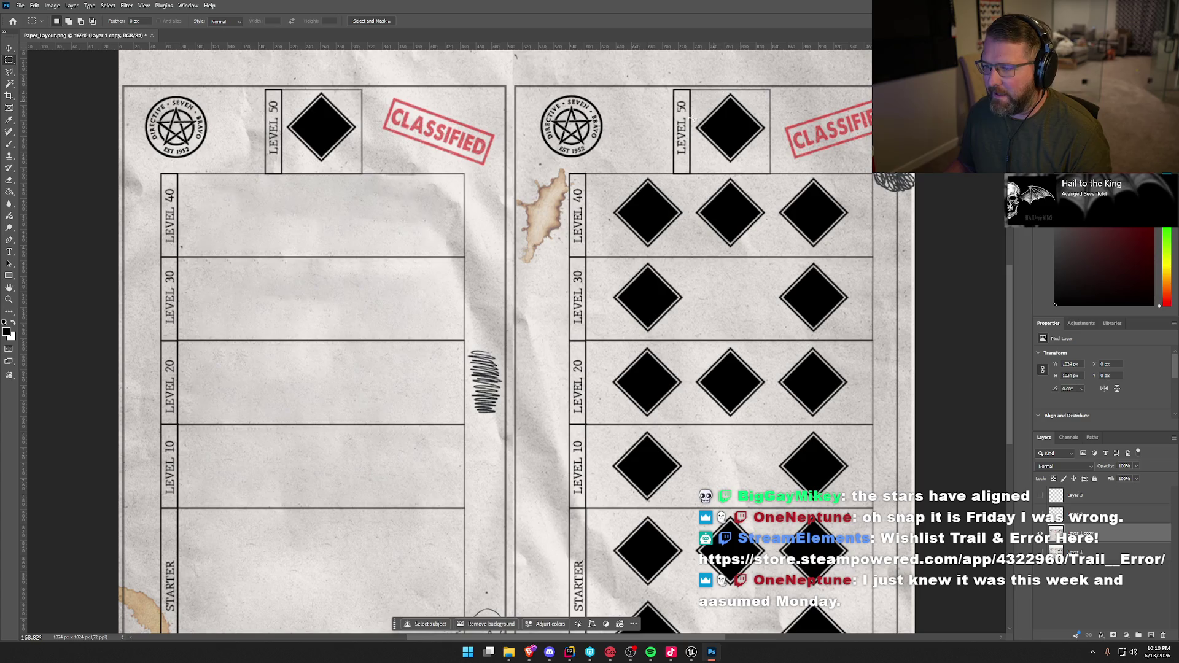
Lasso the Level 50 diamond and replace it with matching paper texture
click(10, 73)
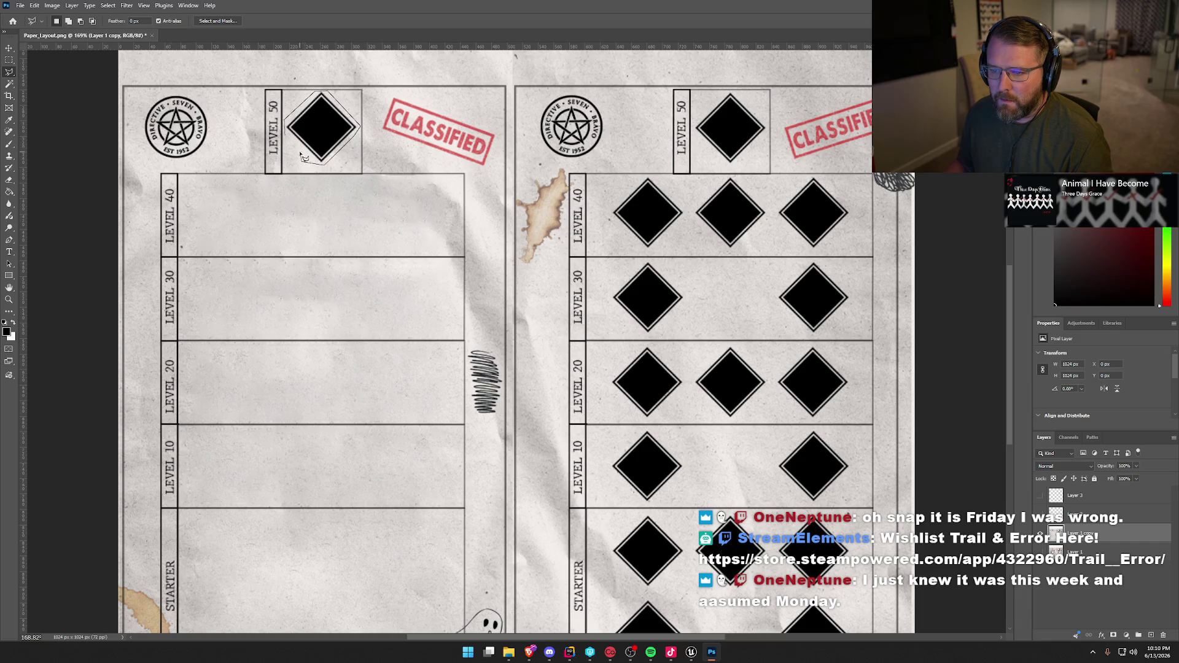
click(287, 137)
right_click(319, 130)
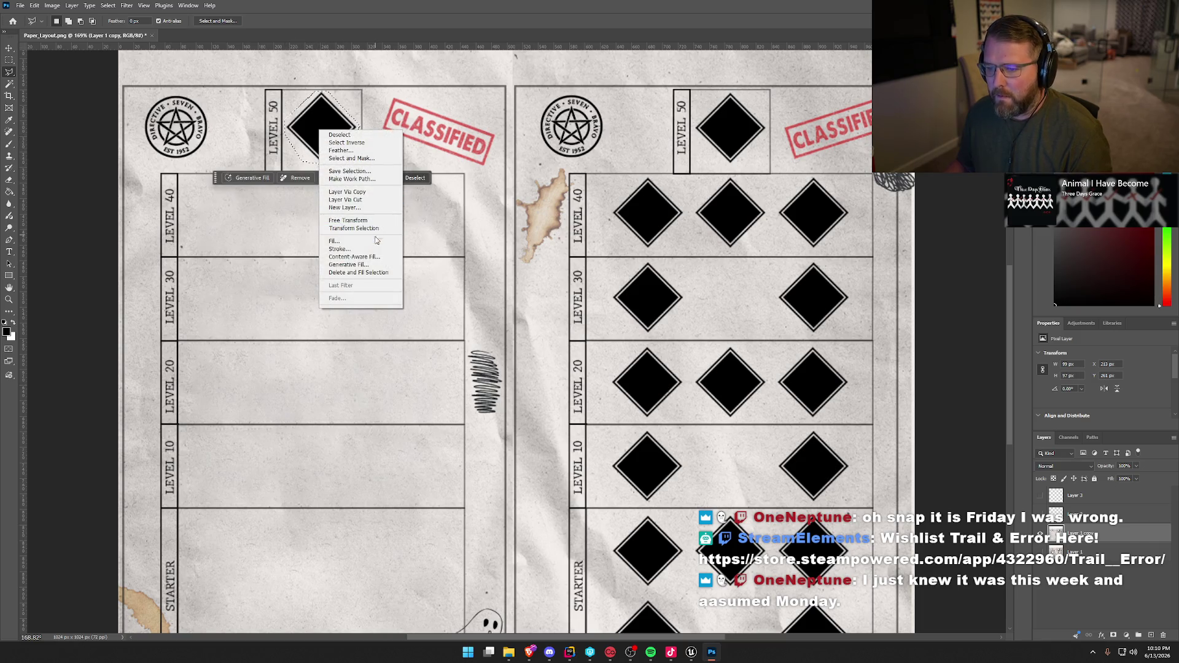
click(376, 258)
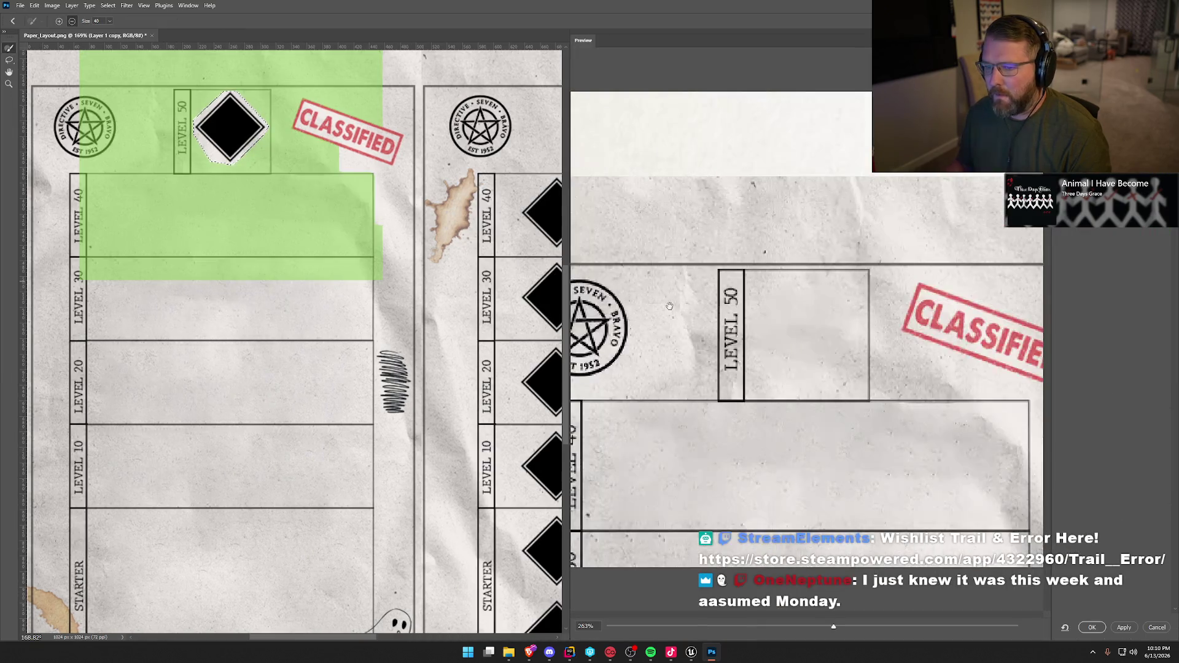
click(1092, 627)
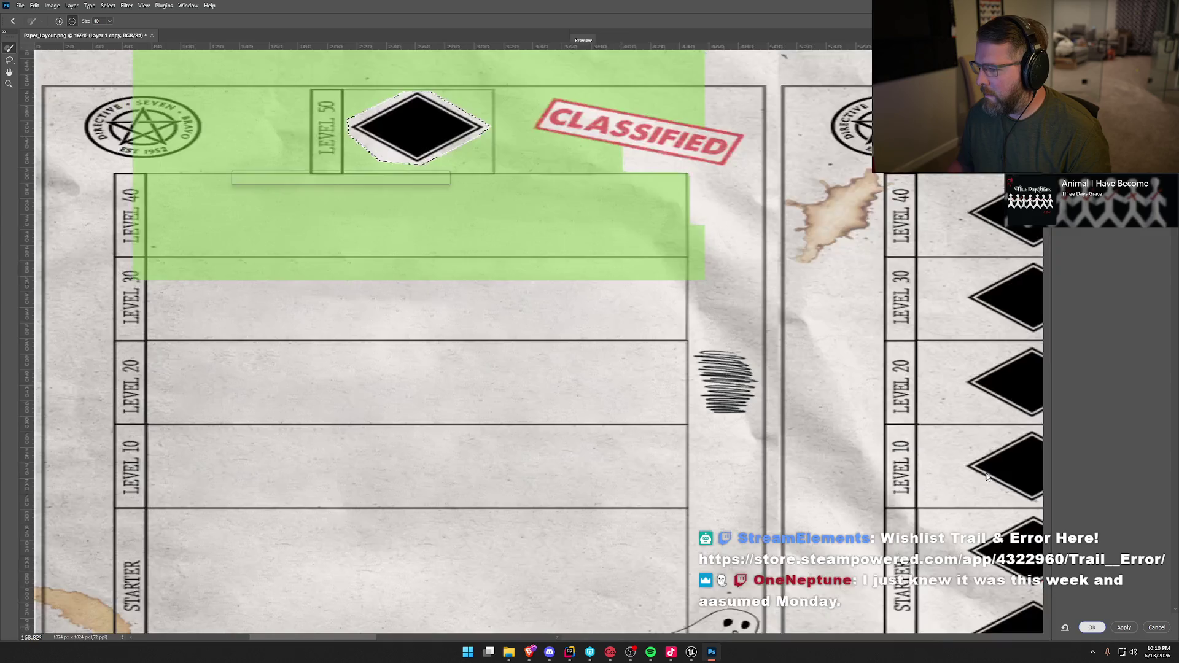
key(ctrl+d)
scroll(538, 313, down, 3)
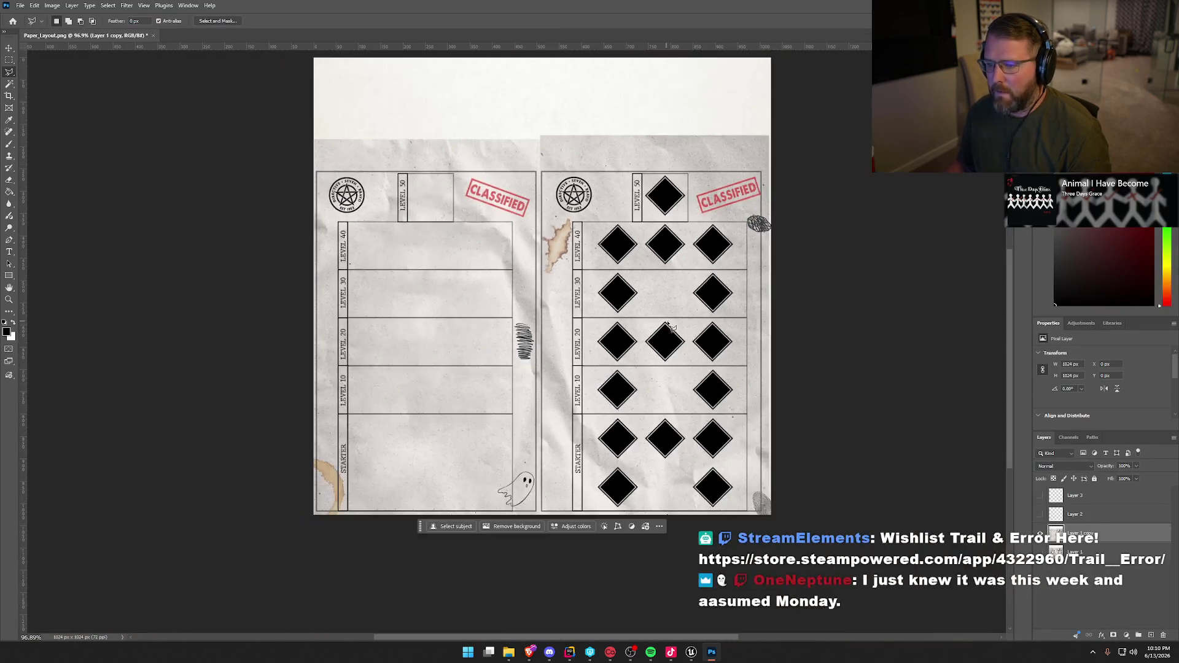
Outline the right page's Starter diamonds with the Polygonal Lasso
scroll(745, 391, up, 2)
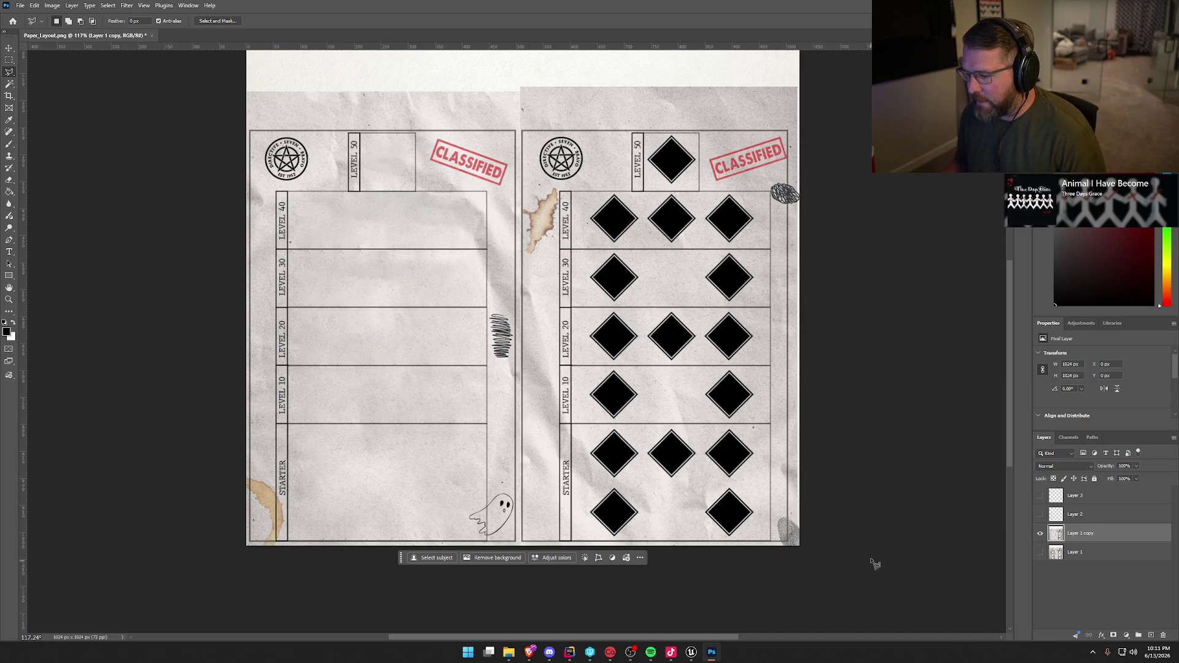
alt+scroll(875, 564, up, 3)
scroll(884, 540, down, 2)
drag(558, 637, 617, 637)
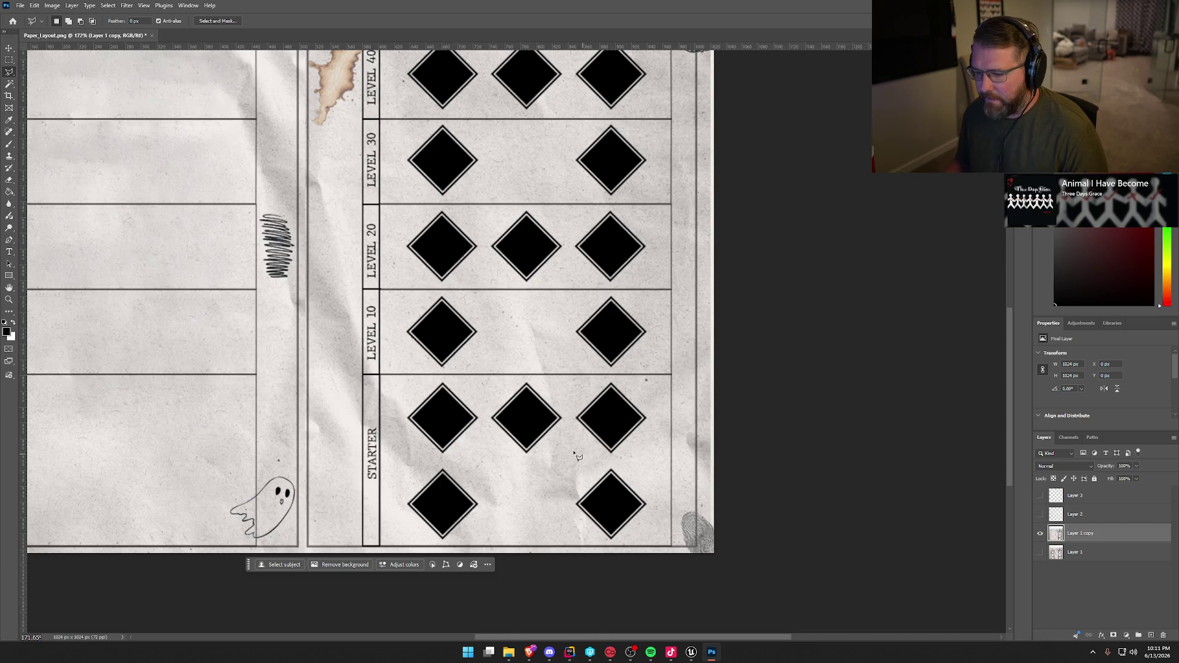
click(401, 417)
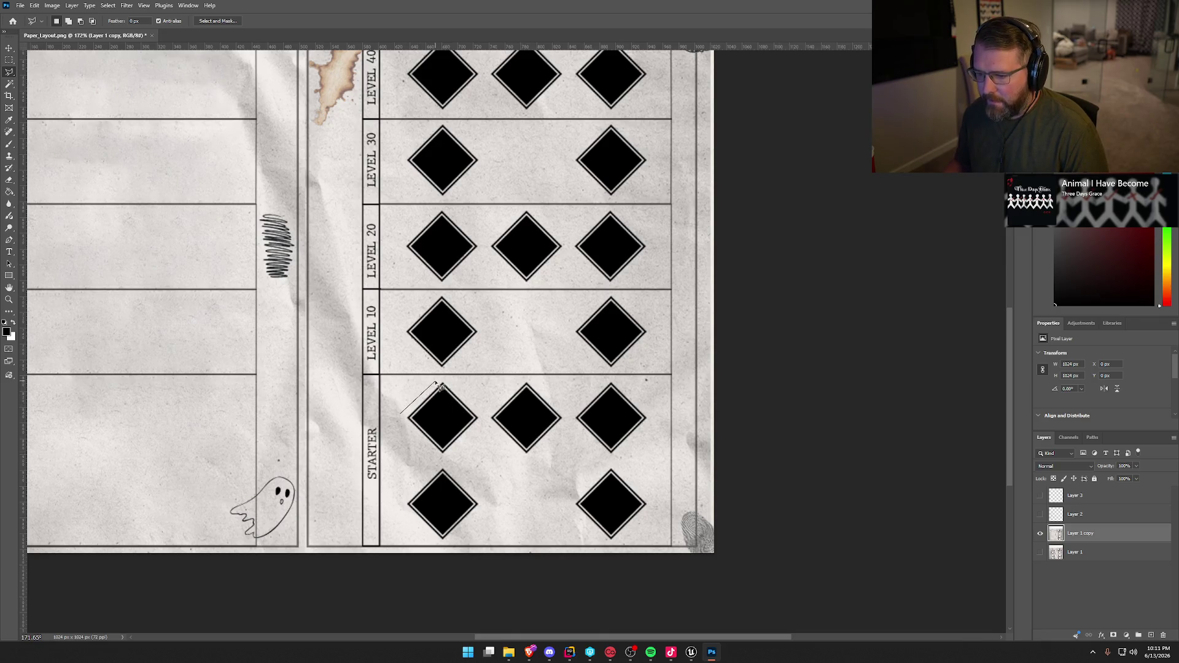
click(440, 381)
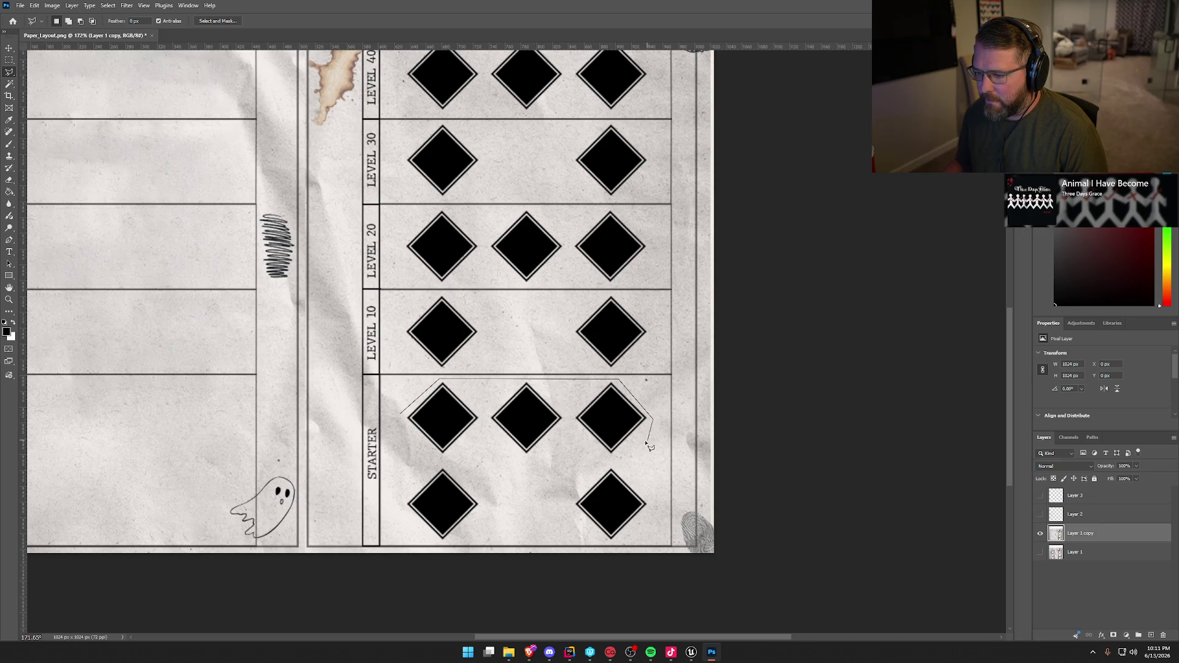
click(656, 517)
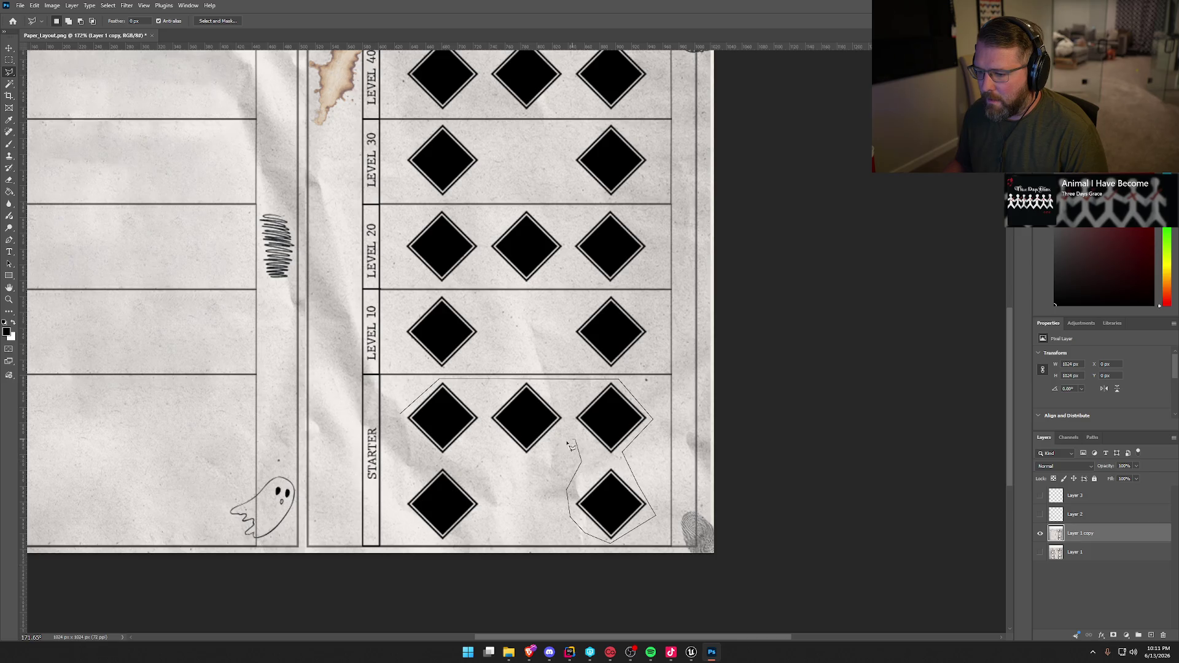
click(462, 449)
click(473, 474)
click(497, 493)
click(495, 521)
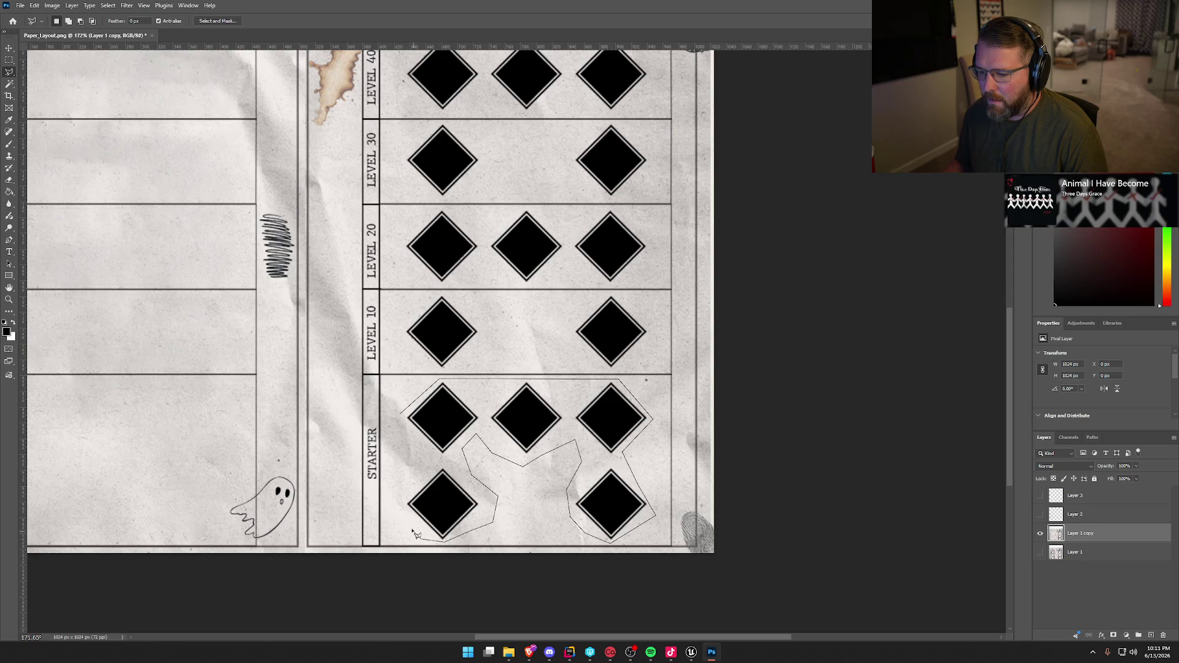
click(401, 415)
Add the lower-left diamond and a missed diamond corner to the Starter selection
shift+click(409, 508)
shift+click(397, 497)
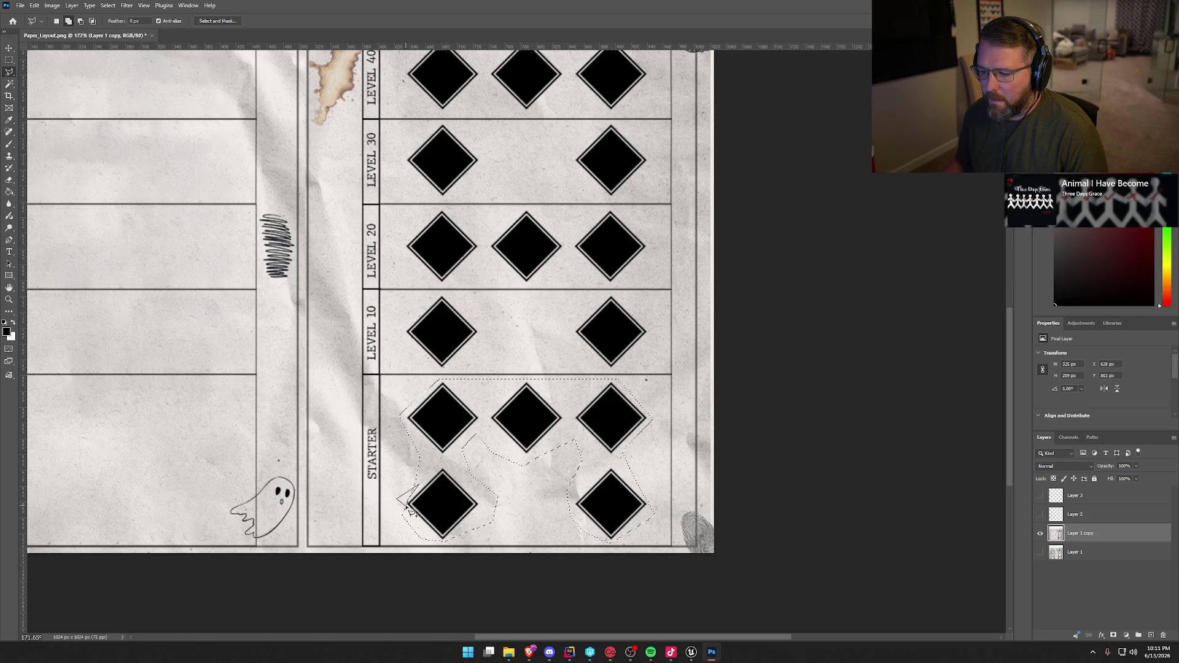
click(408, 508)
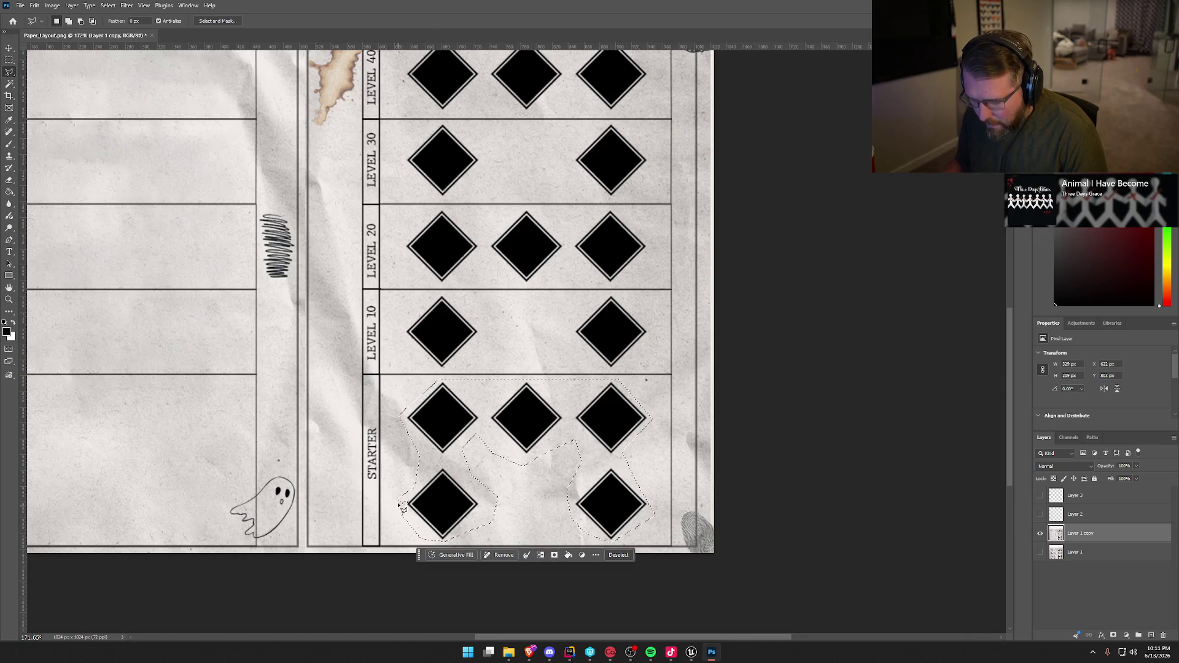
scroll(406, 519, up, 1)
scroll(406, 519, up, 10)
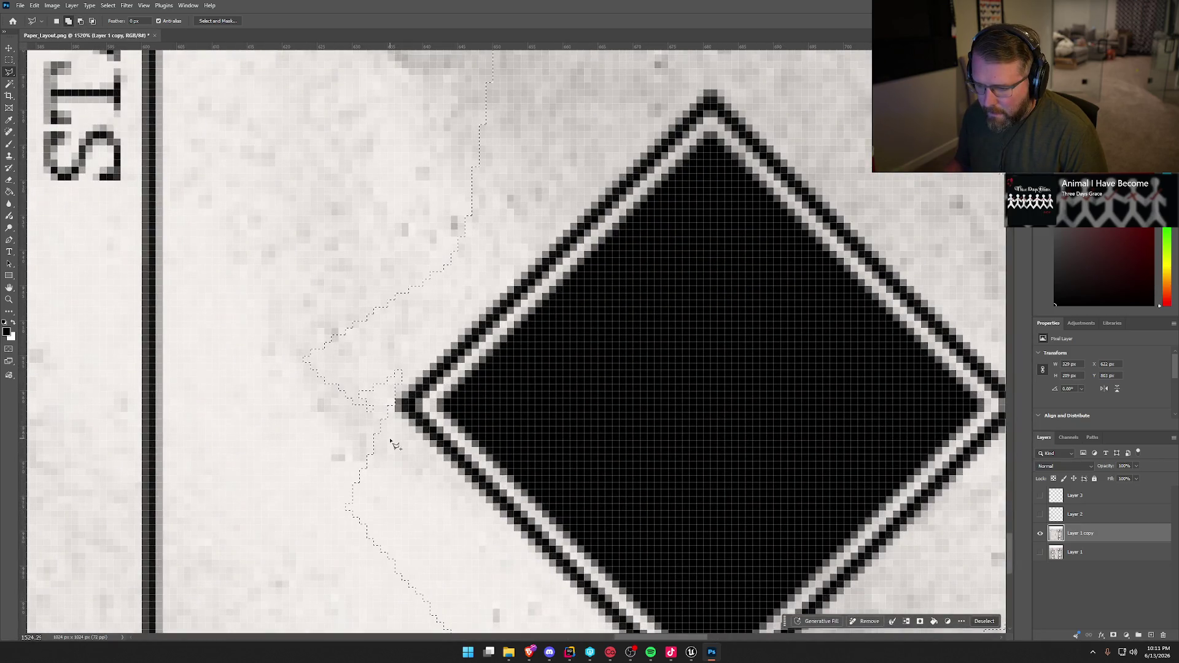
click(381, 455)
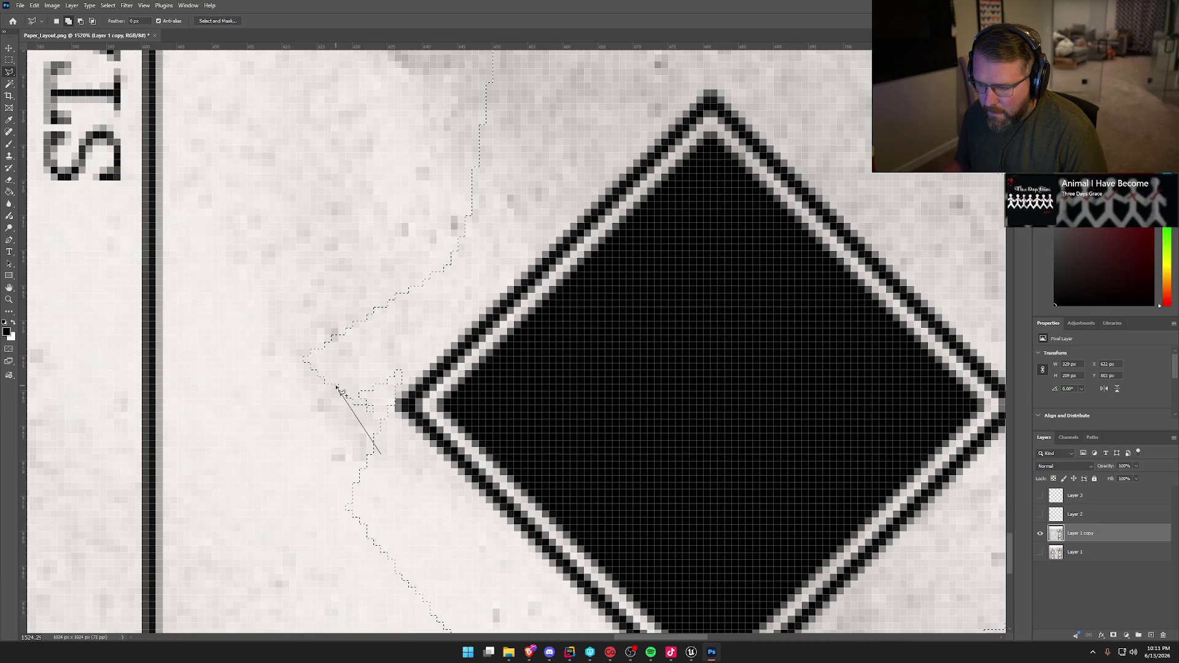
click(321, 391)
click(403, 354)
click(408, 373)
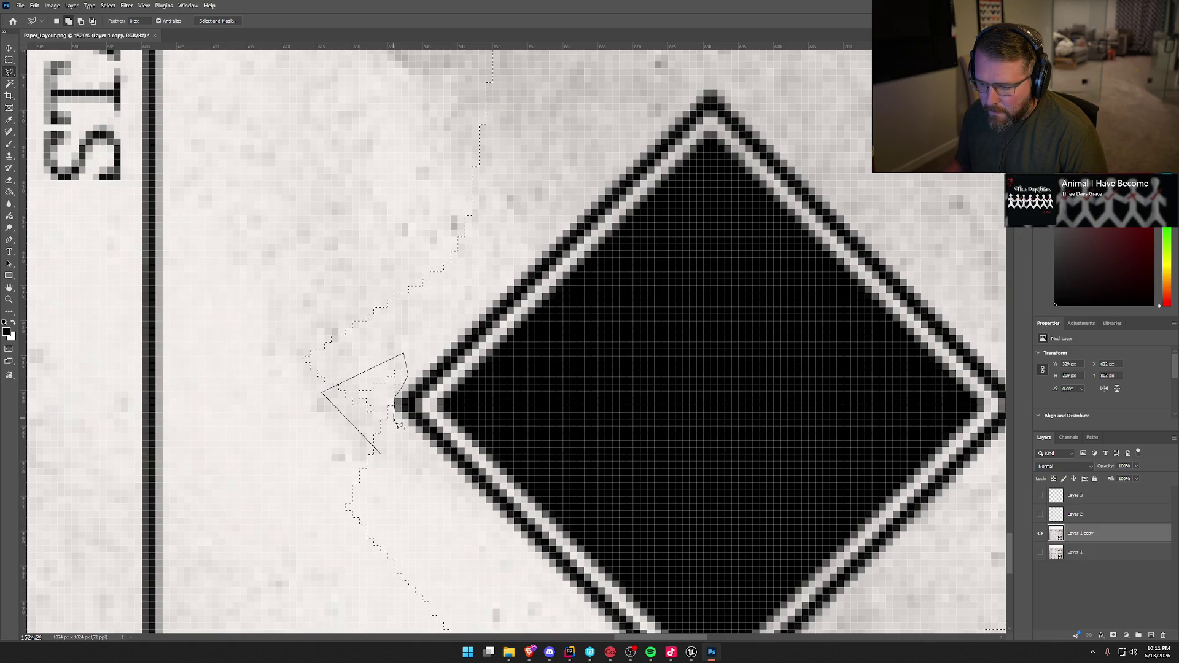
click(387, 460)
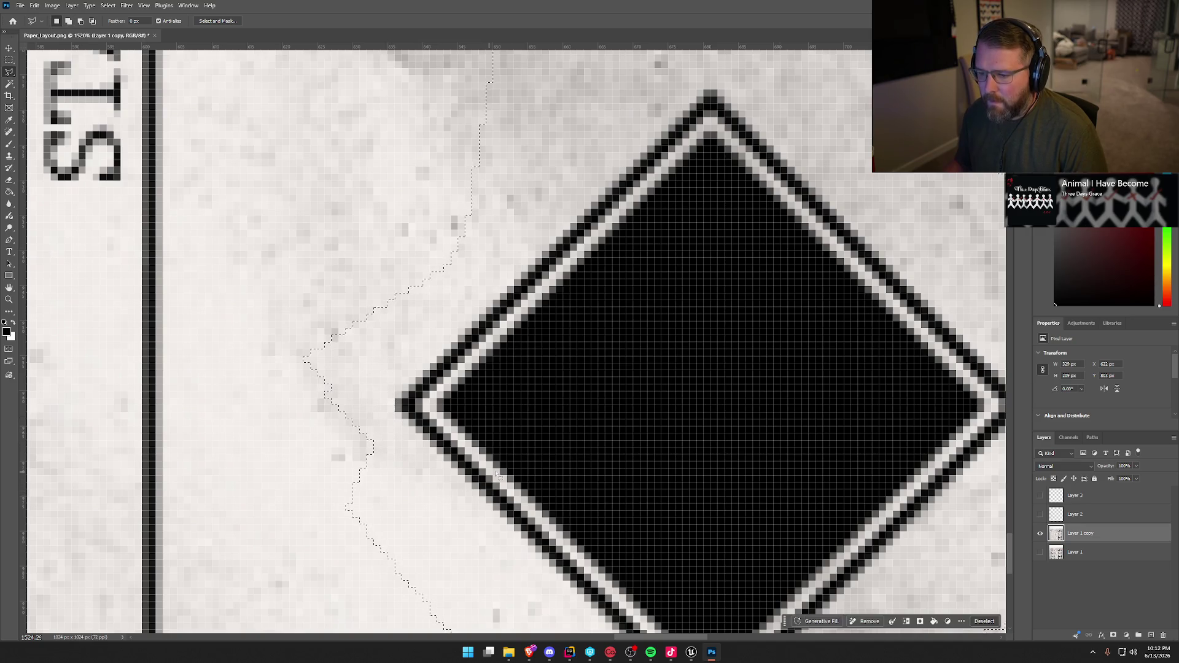
scroll(696, 429, down, 5)
scroll(830, 413, down, 5)
scroll(885, 399, up, 6)
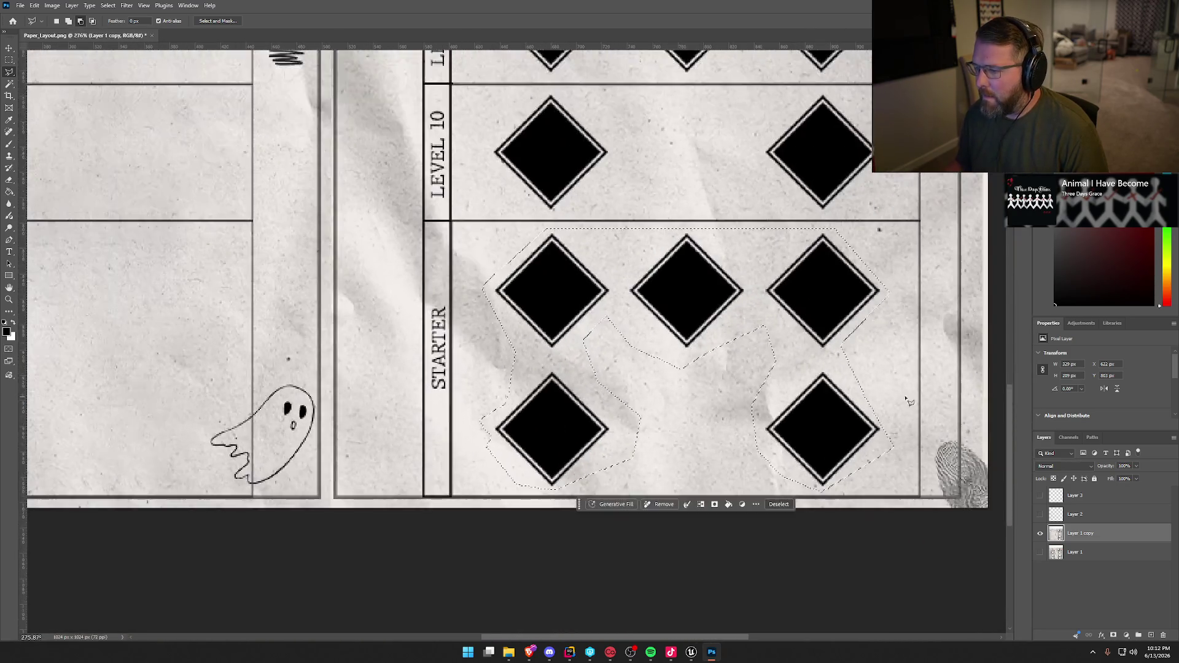
scroll(840, 379, down, 1)
Content-Aware Fill the Starter selection with paper texture and deselect
right_click(730, 300)
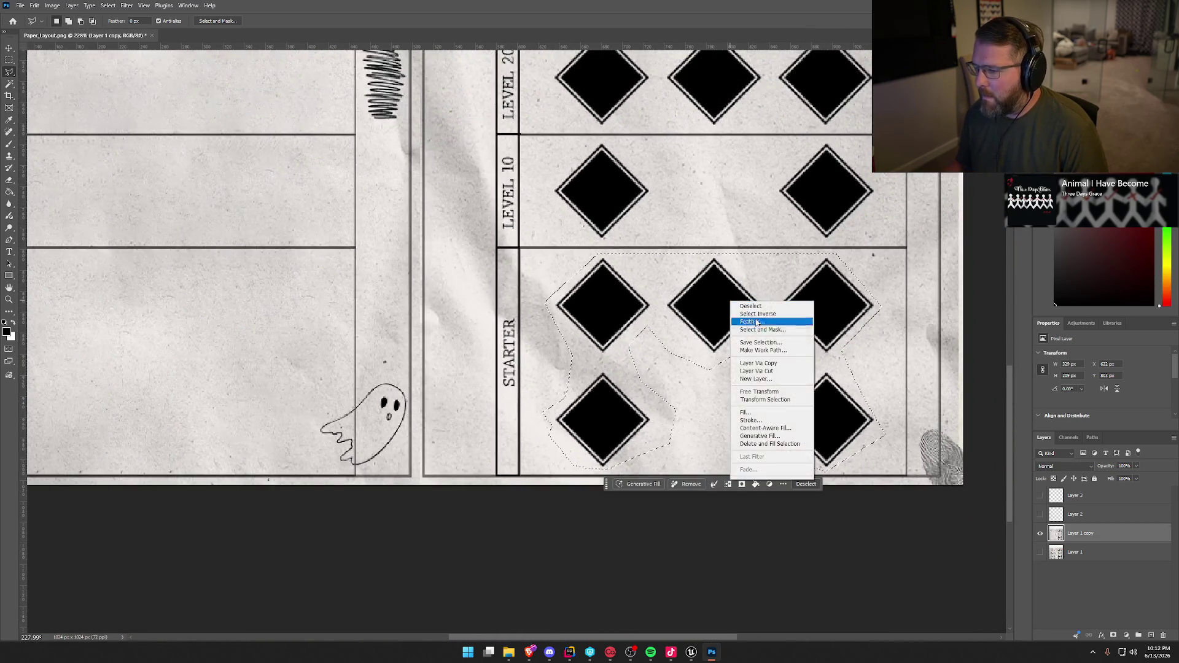
click(792, 432)
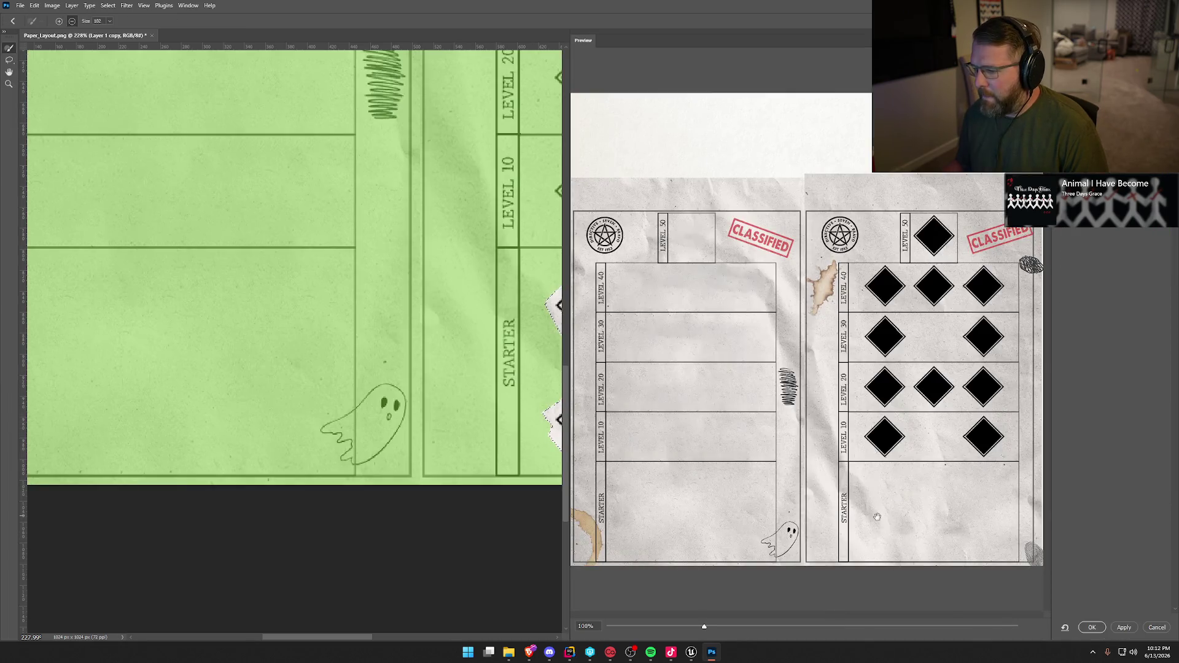
click(1093, 628)
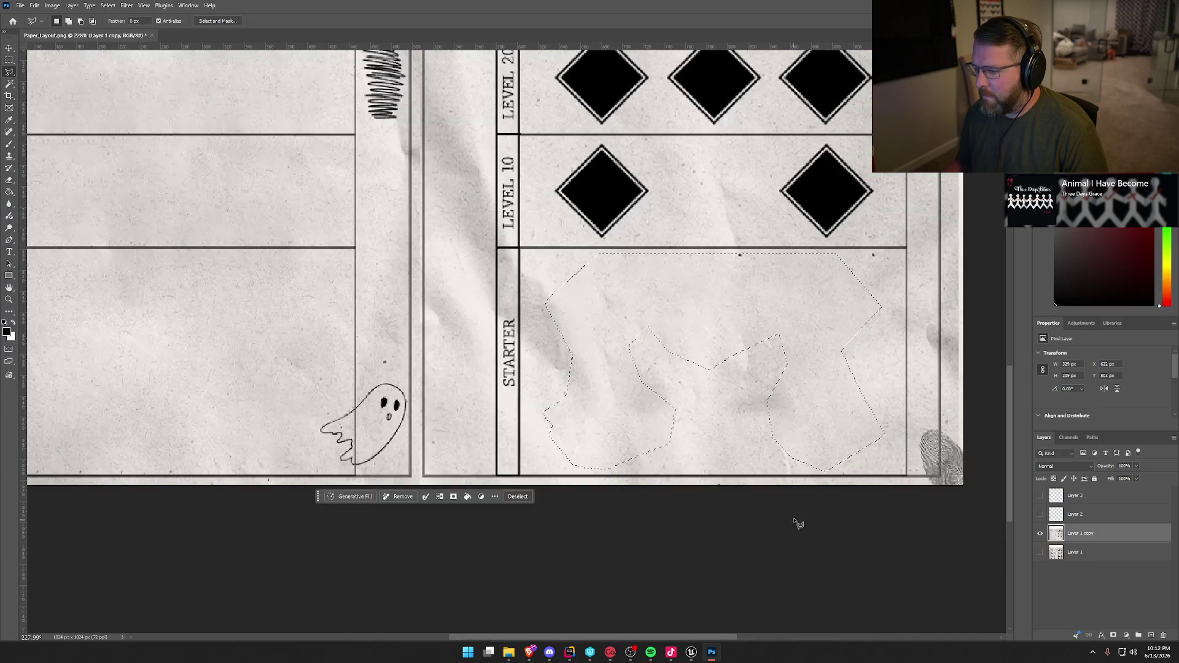
key(ctrl+d)
scroll(822, 509, up, 5)
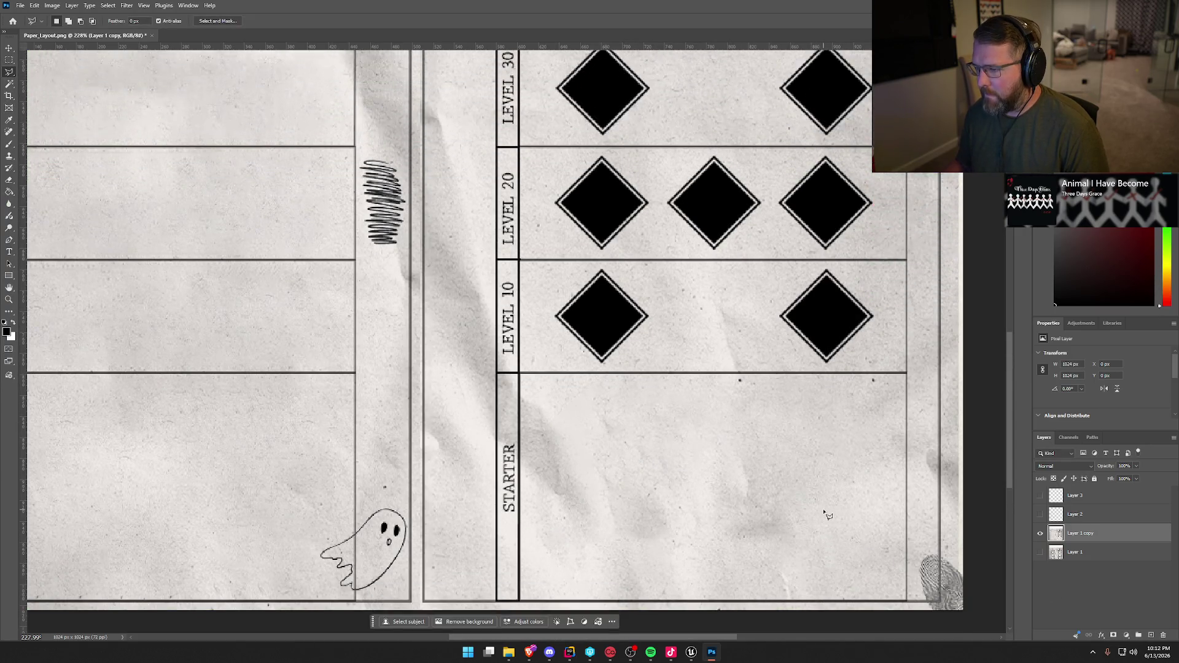
scroll(825, 510, up, 1)
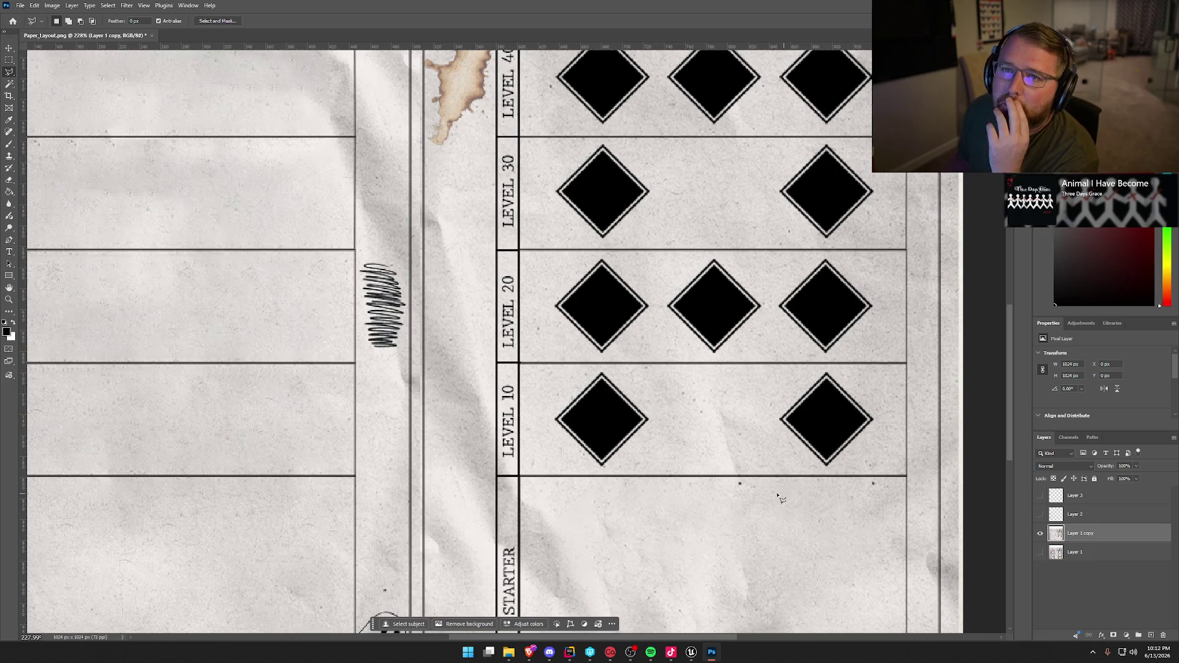
click(547, 415)
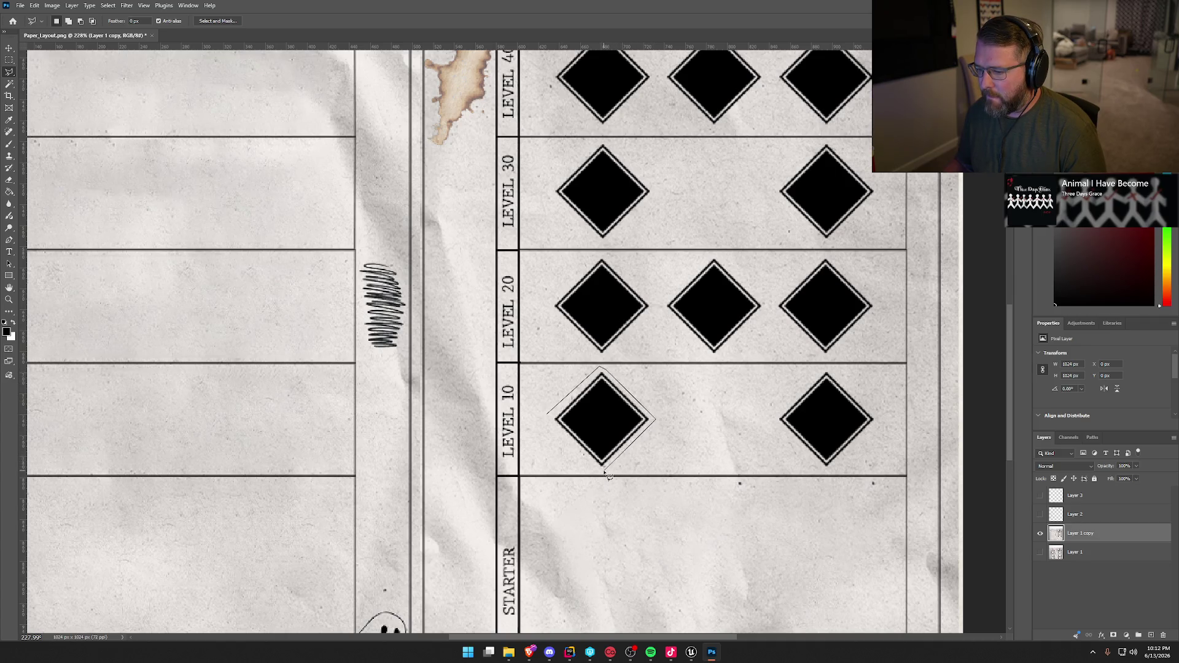
Content-Aware Fill the first outlined part of the Level 10 diamond, then deselect
click(551, 420)
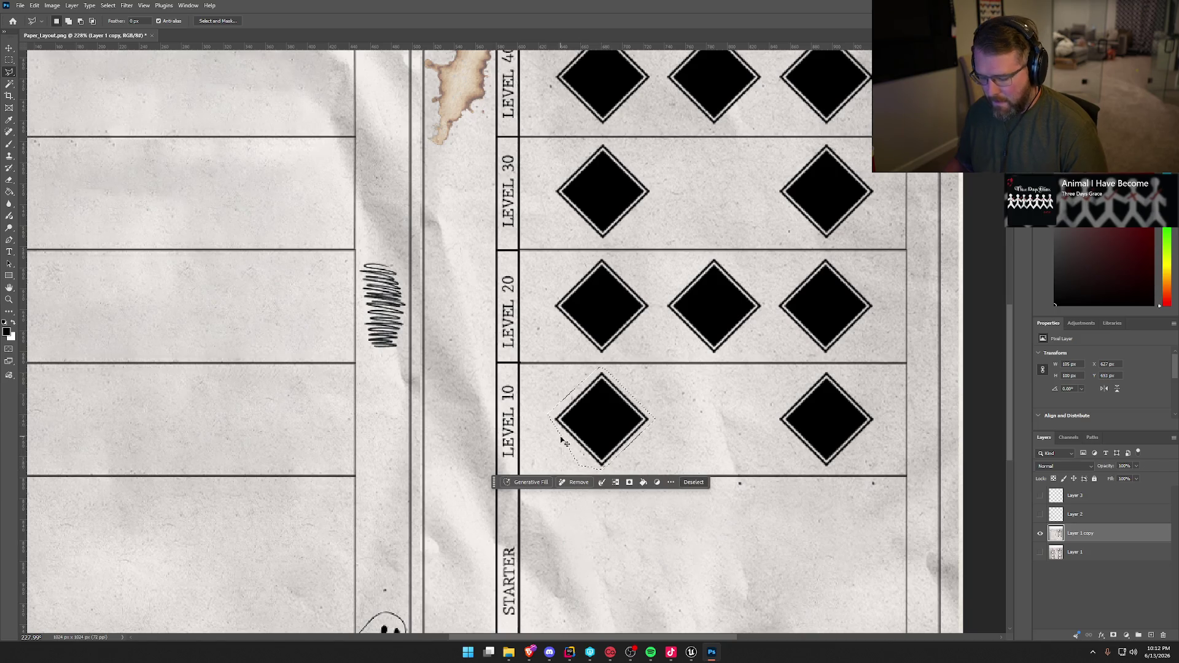
right_click(594, 421)
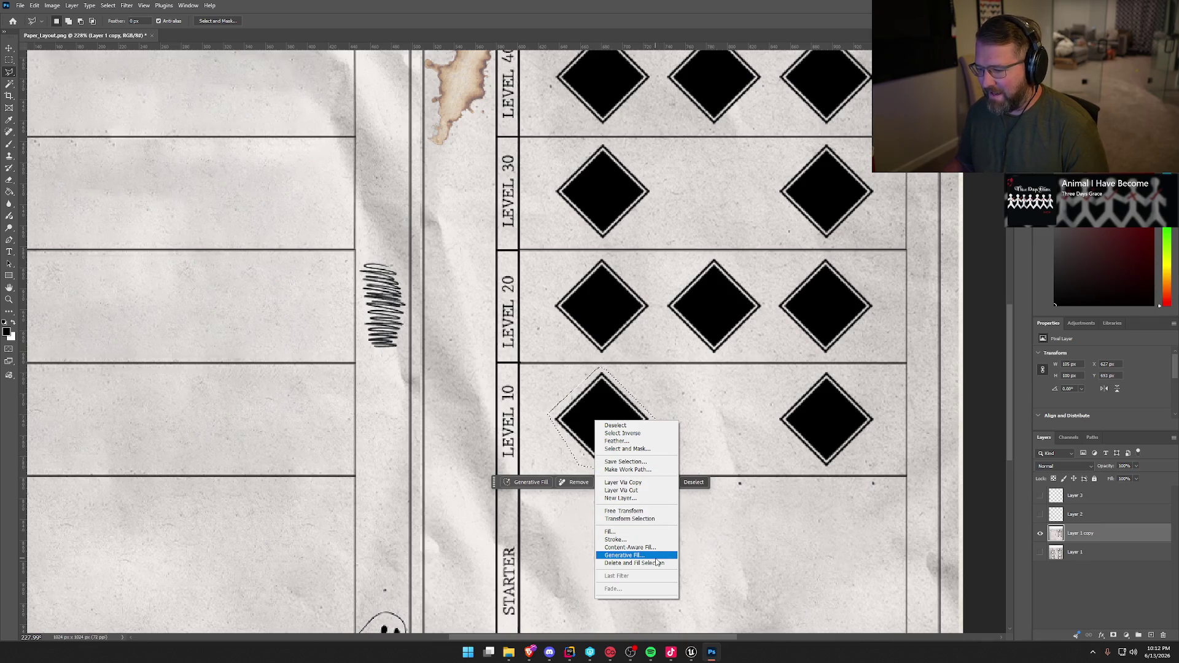
click(631, 547)
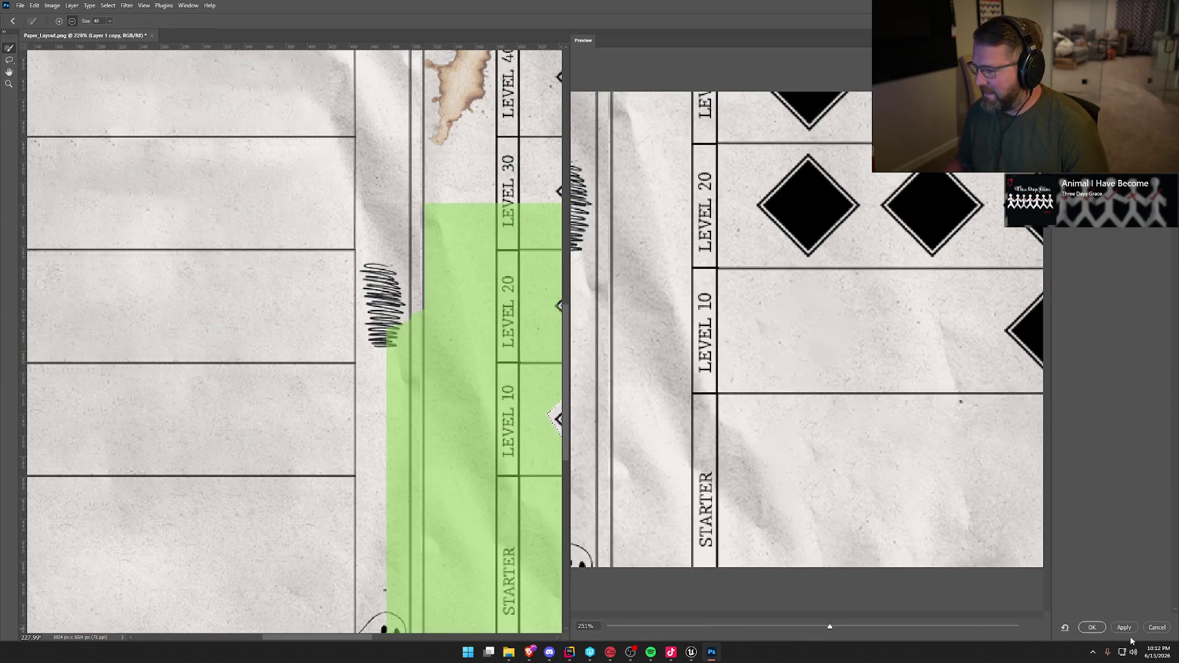
click(1092, 627)
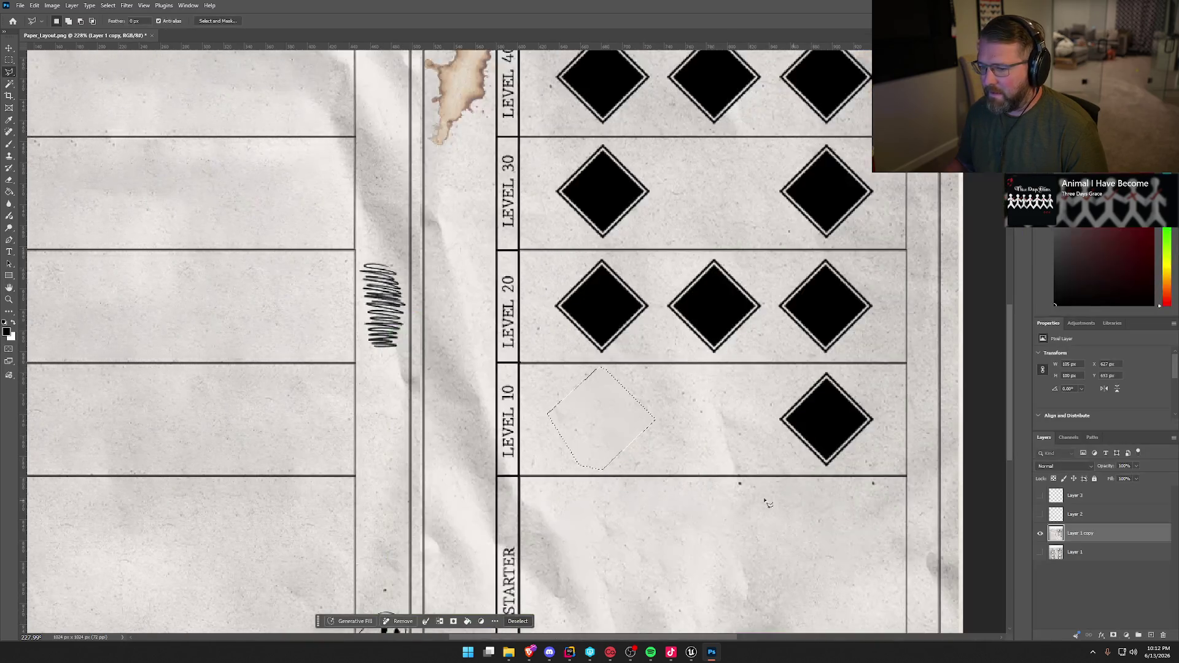
key(ctrl+d)
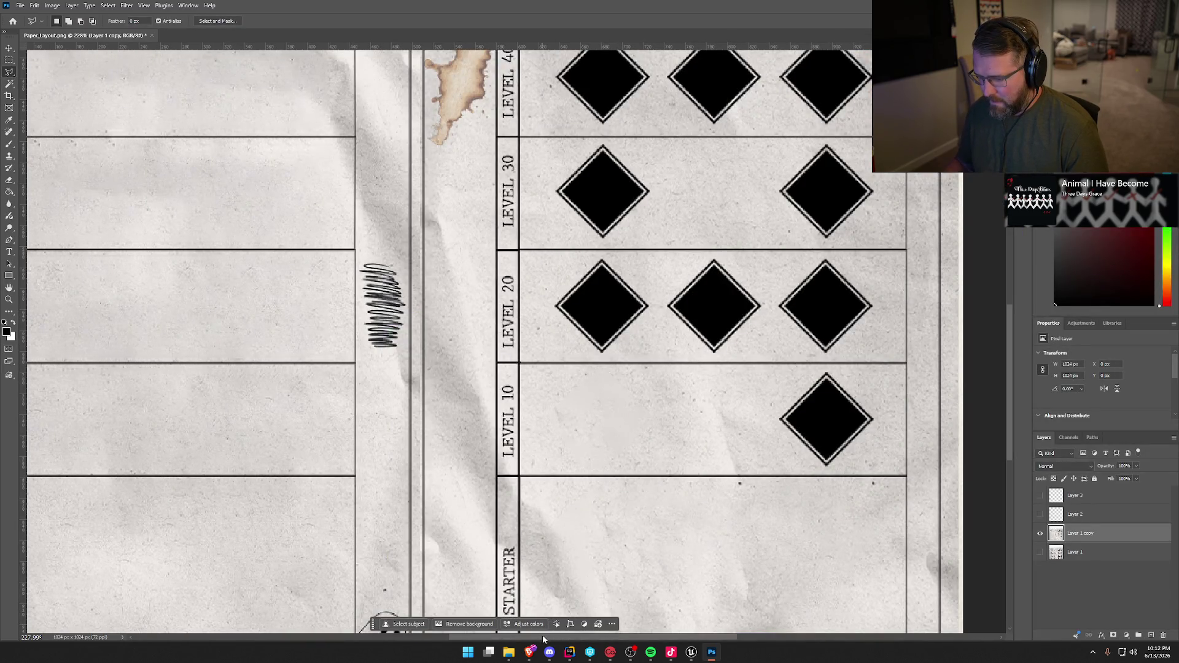
drag(543, 637, 604, 637)
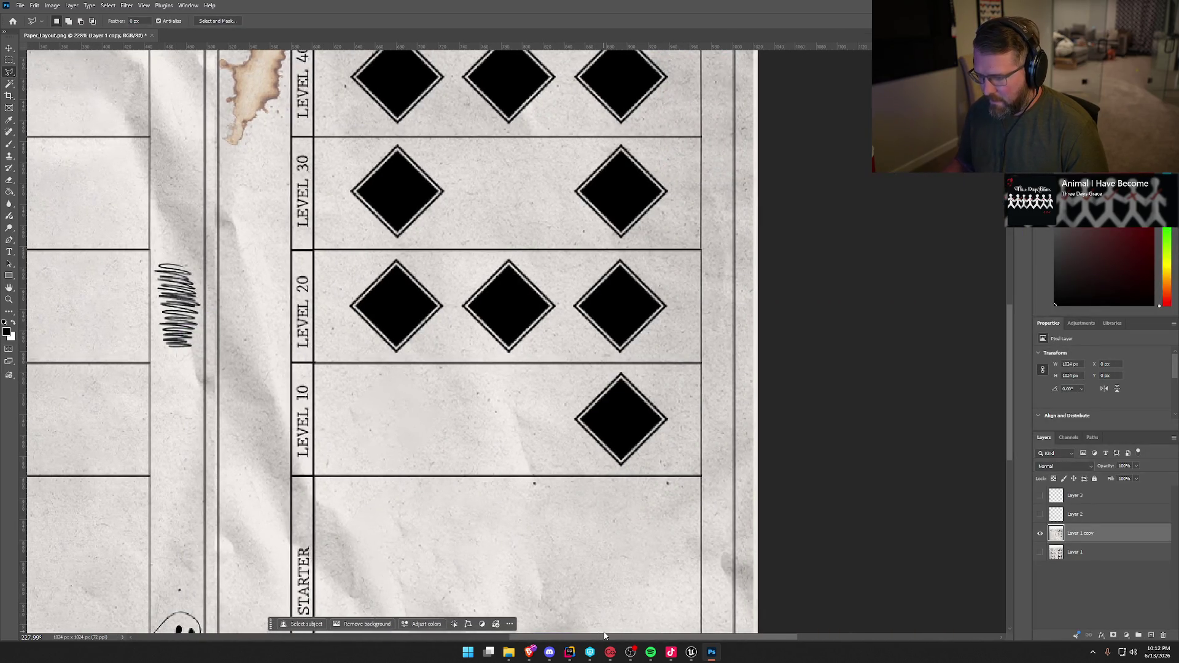
Lasso the remaining Level 10 diamond and erase it with Content-Aware Fill
click(572, 407)
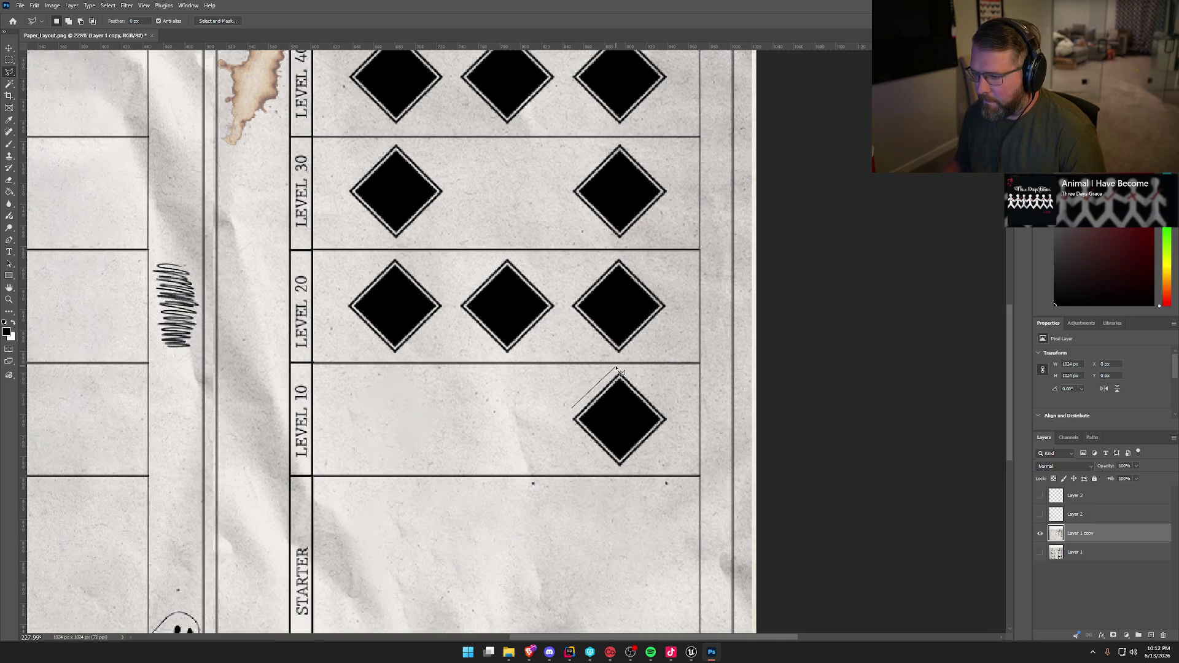
click(618, 368)
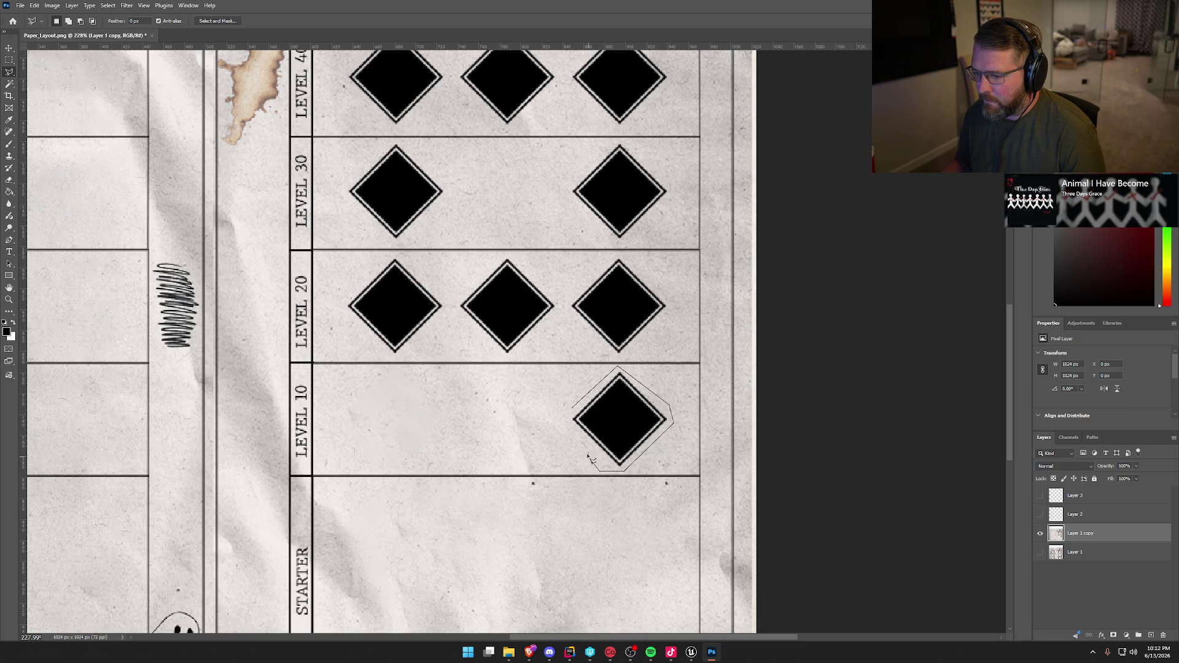
click(572, 408)
right_click(608, 417)
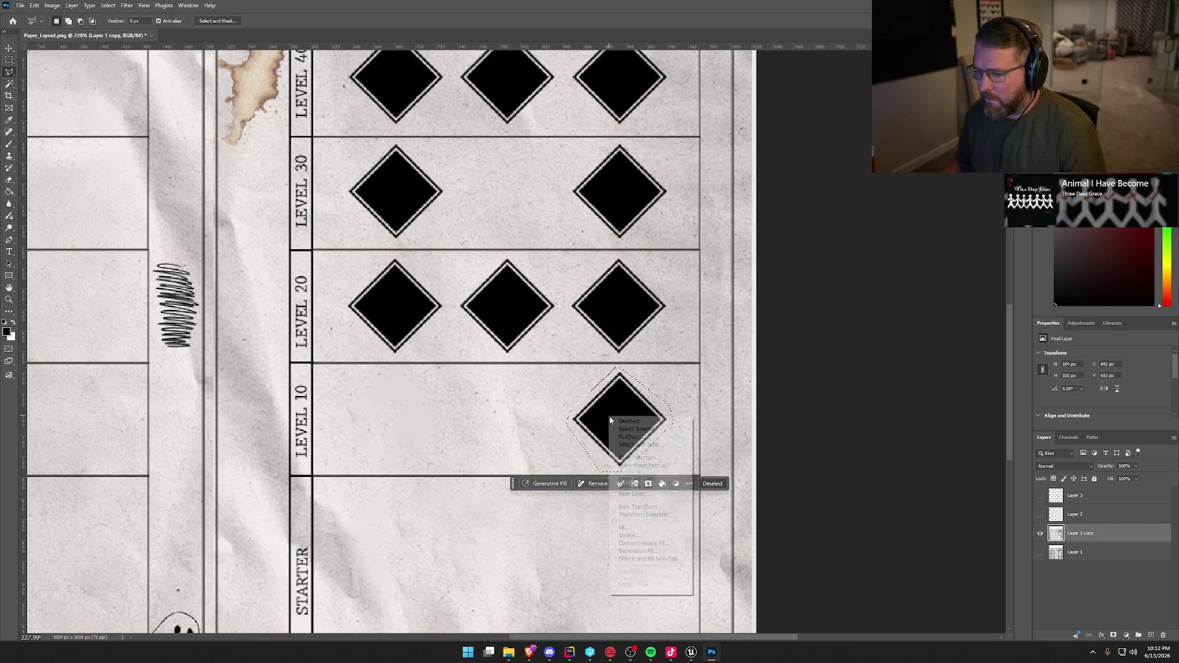
click(670, 544)
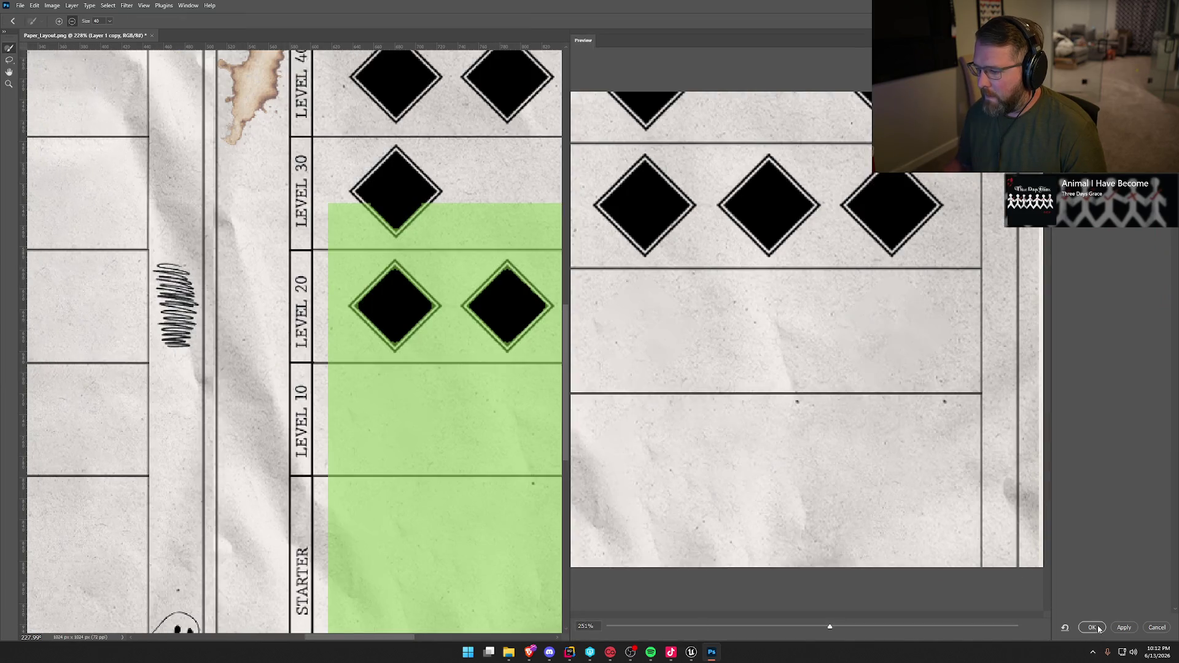
click(1092, 627)
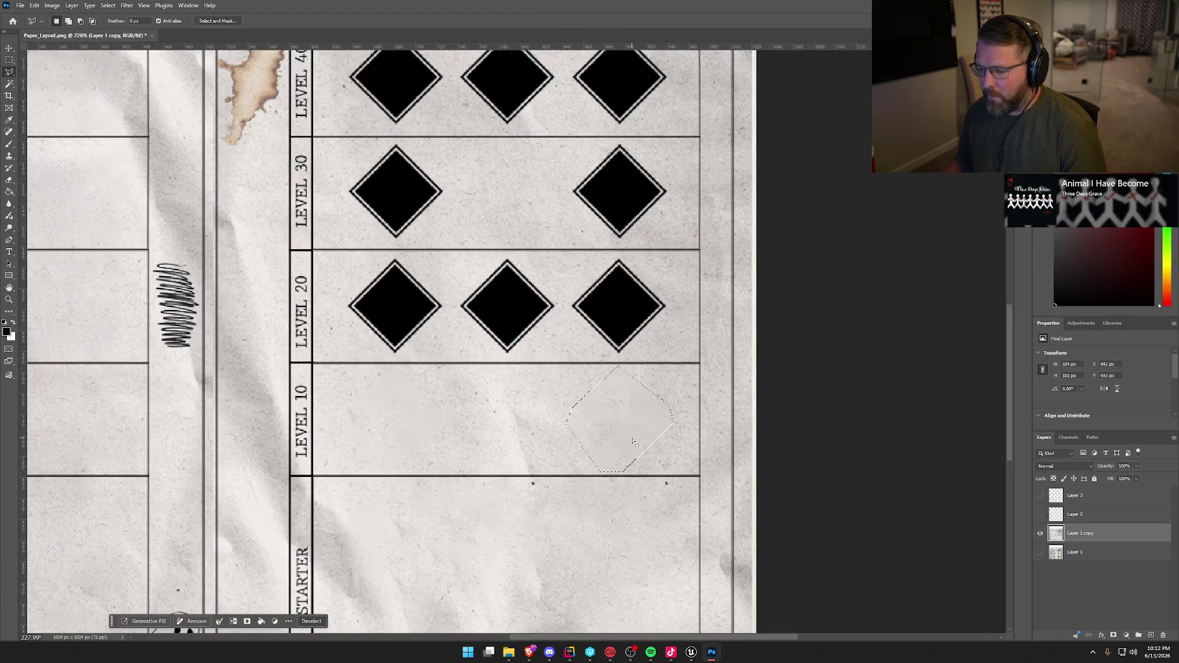
Lasso the Level 20 diamond row, erase it with Content-Aware Fill, and deselect
scroll(665, 490, up, 3)
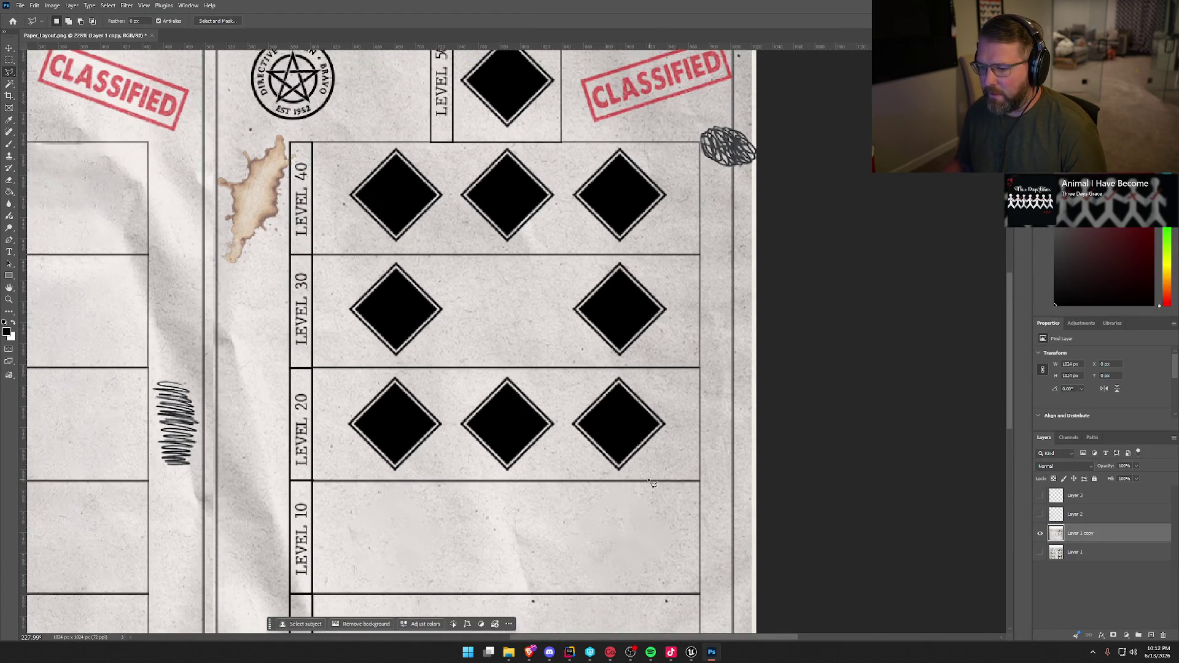
click(339, 367)
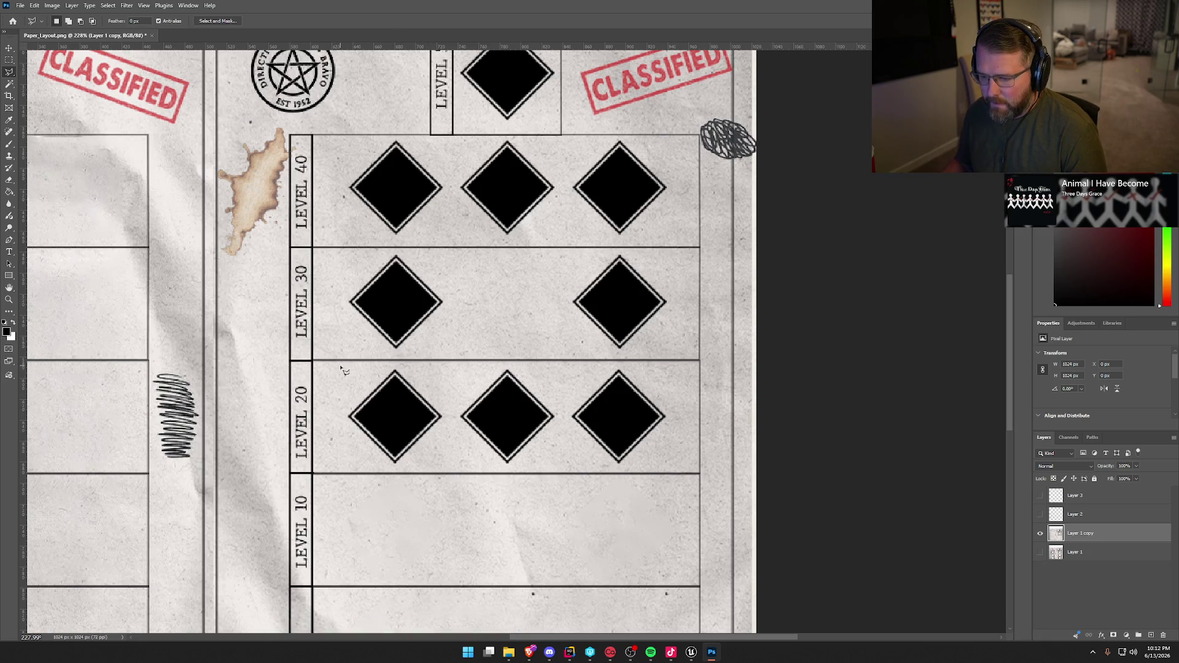
click(629, 366)
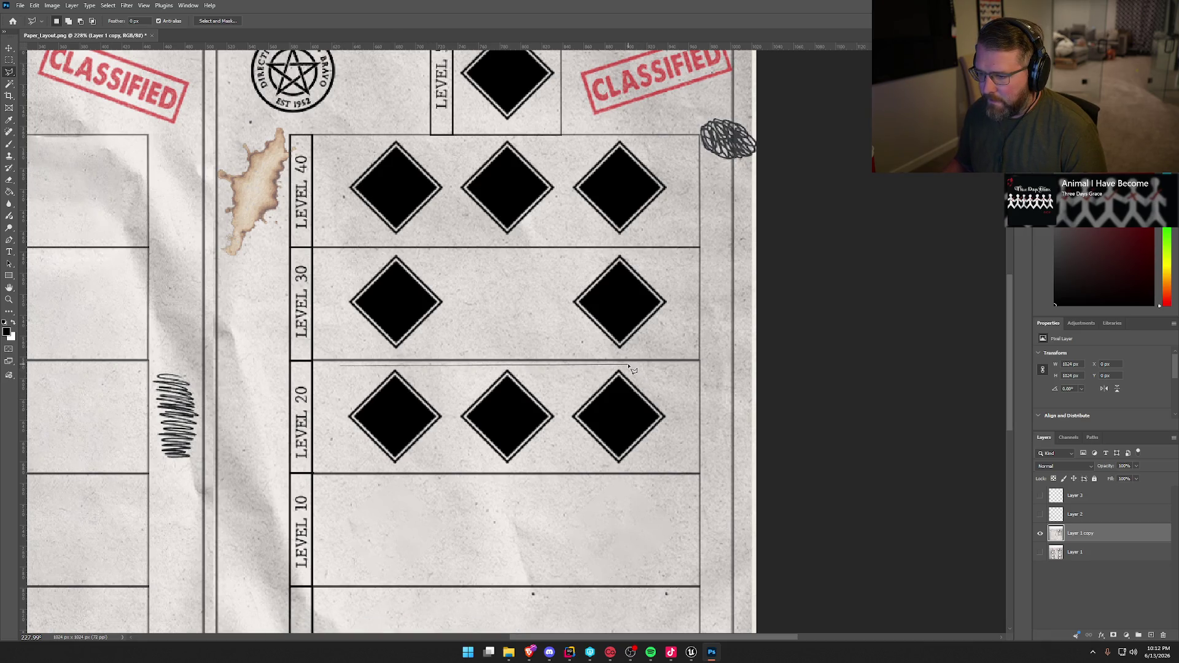
click(672, 417)
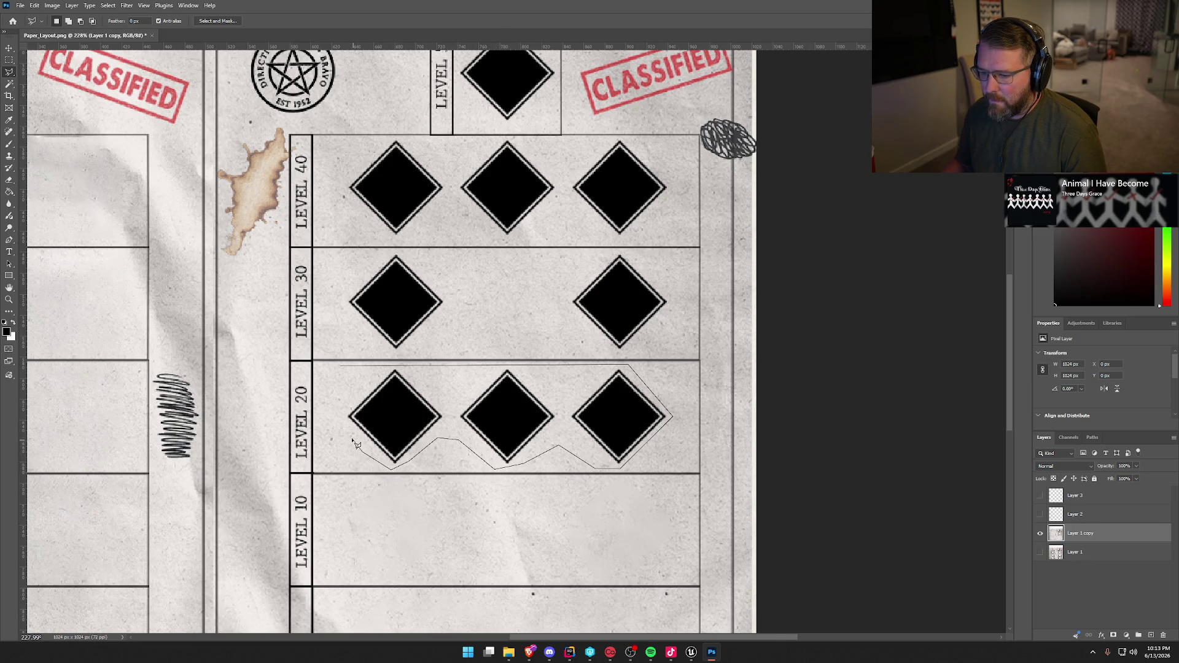
click(342, 367)
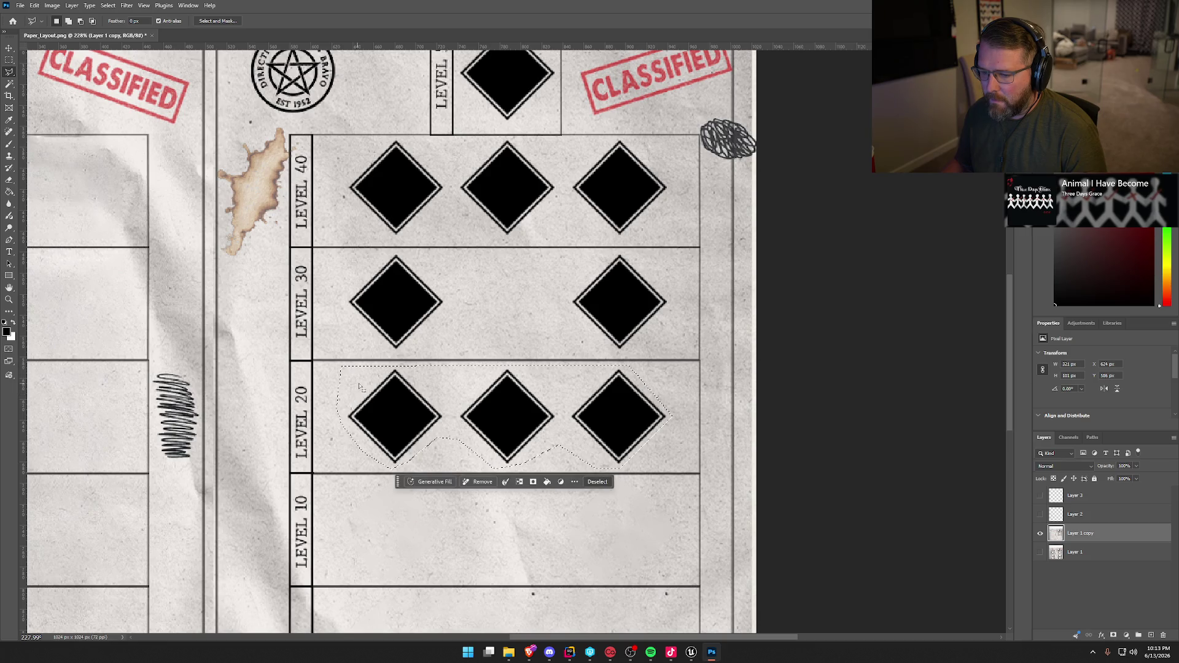
right_click(448, 386)
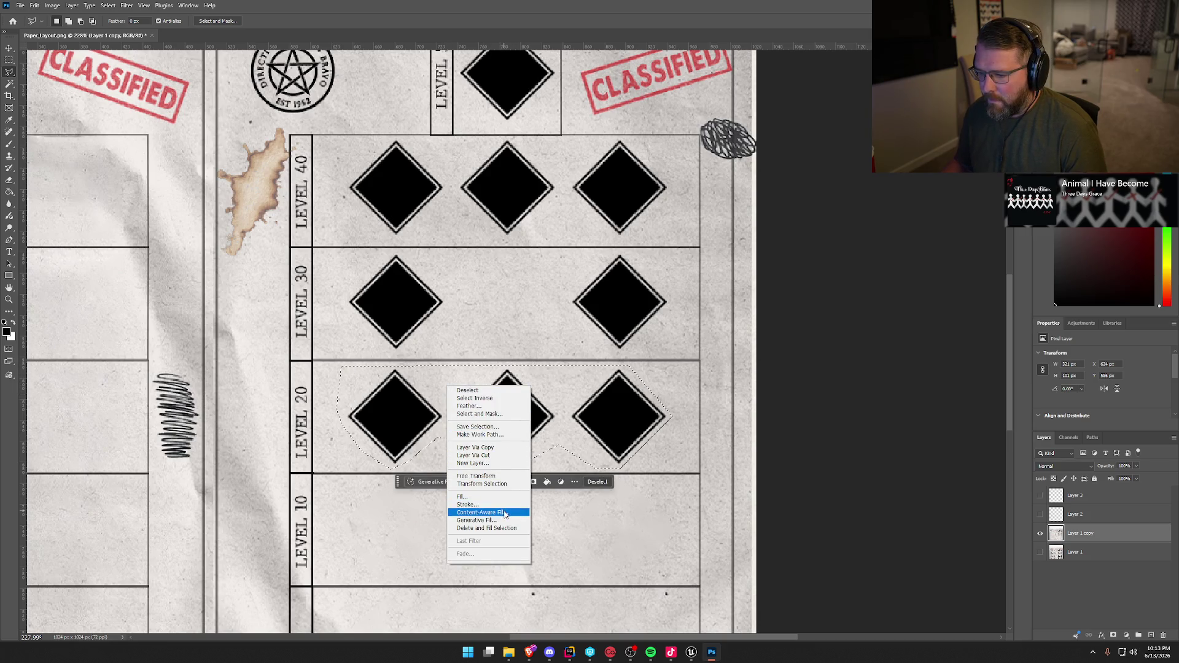
click(485, 512)
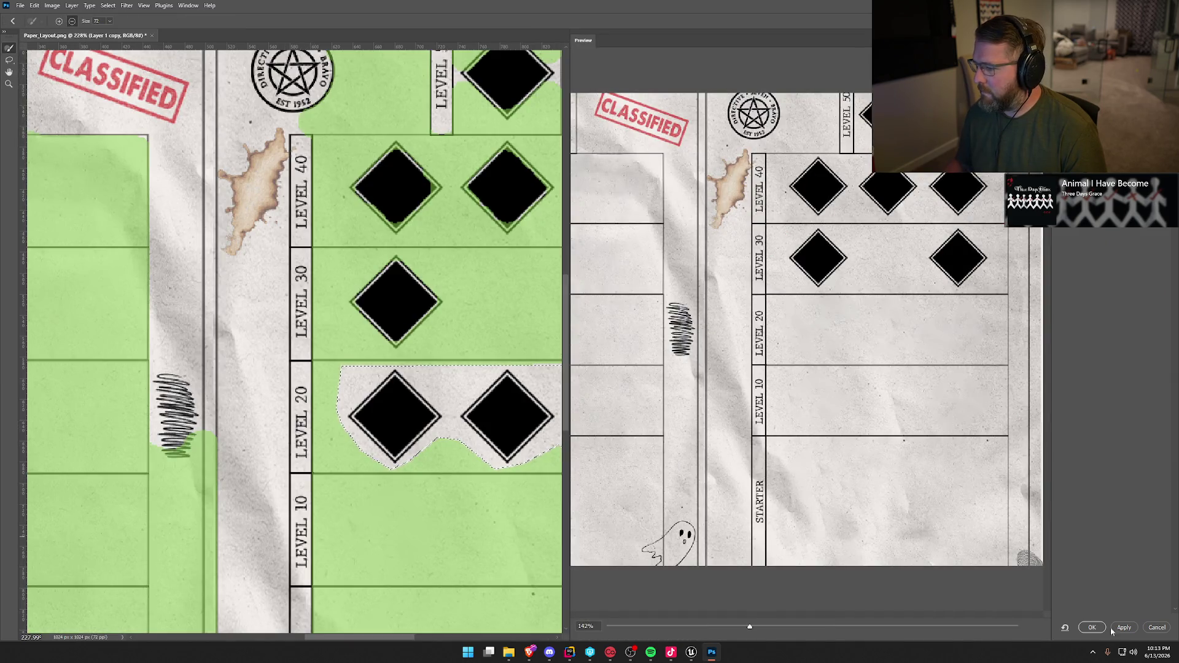
click(1092, 627)
key(ctrl+d)
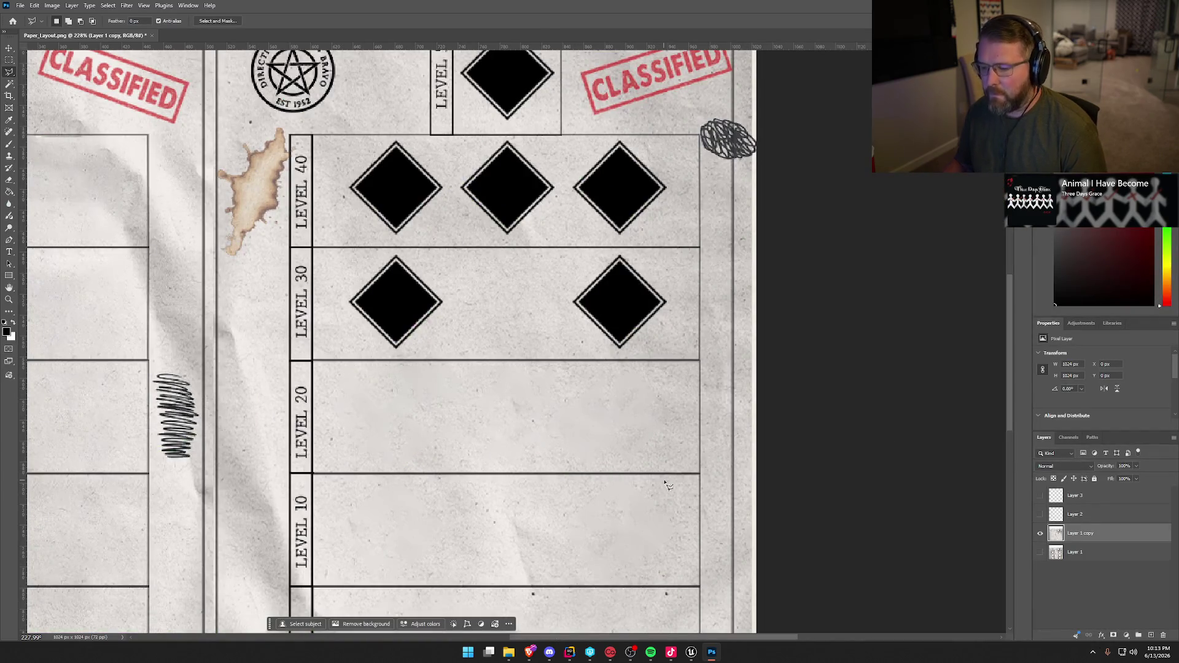
scroll(668, 485, up, 3)
scroll(669, 484, up, 3)
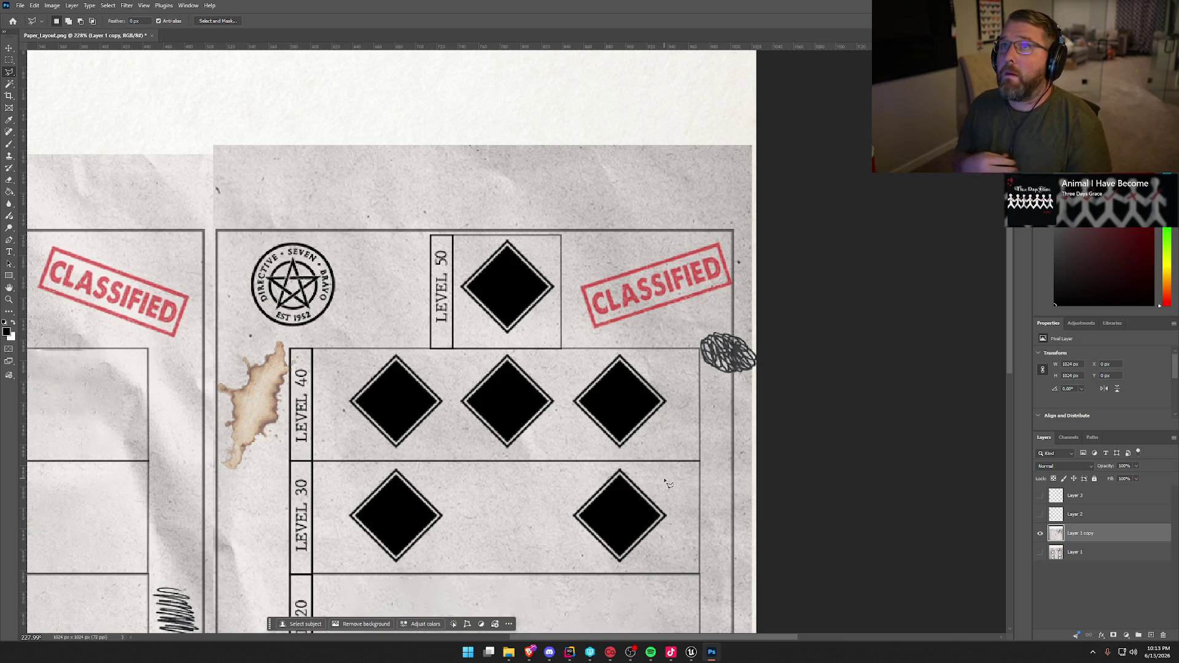
scroll(590, 455, down, 3)
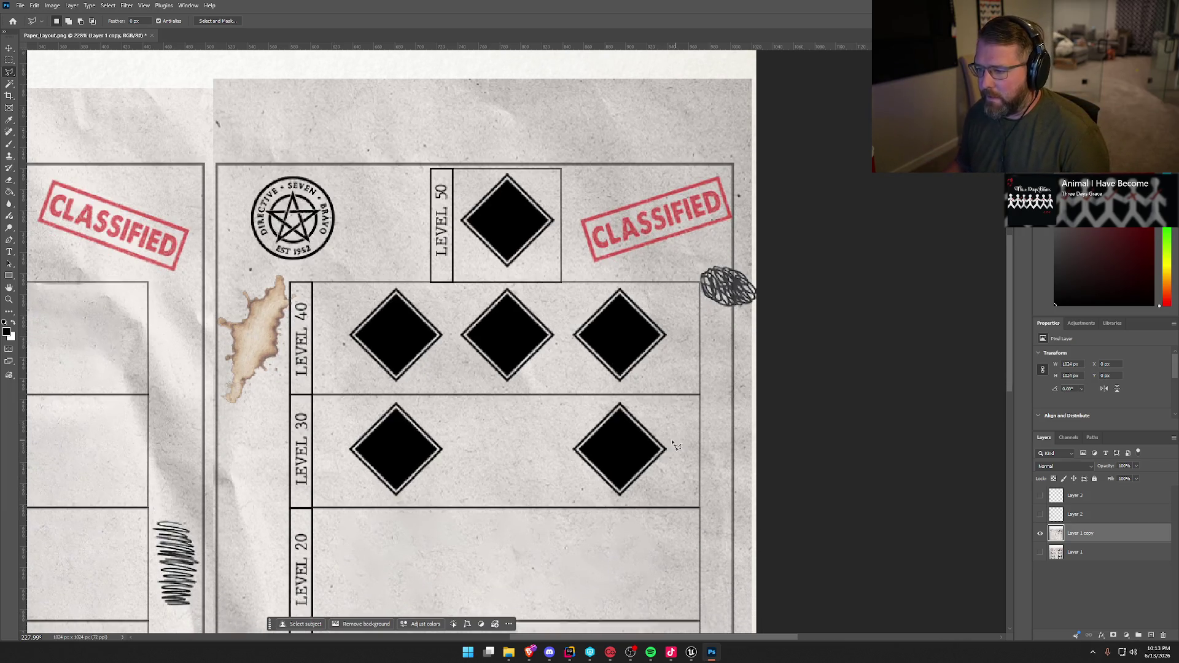
Lasso the left Level 30 diamond and fill it with paper texture
click(342, 435)
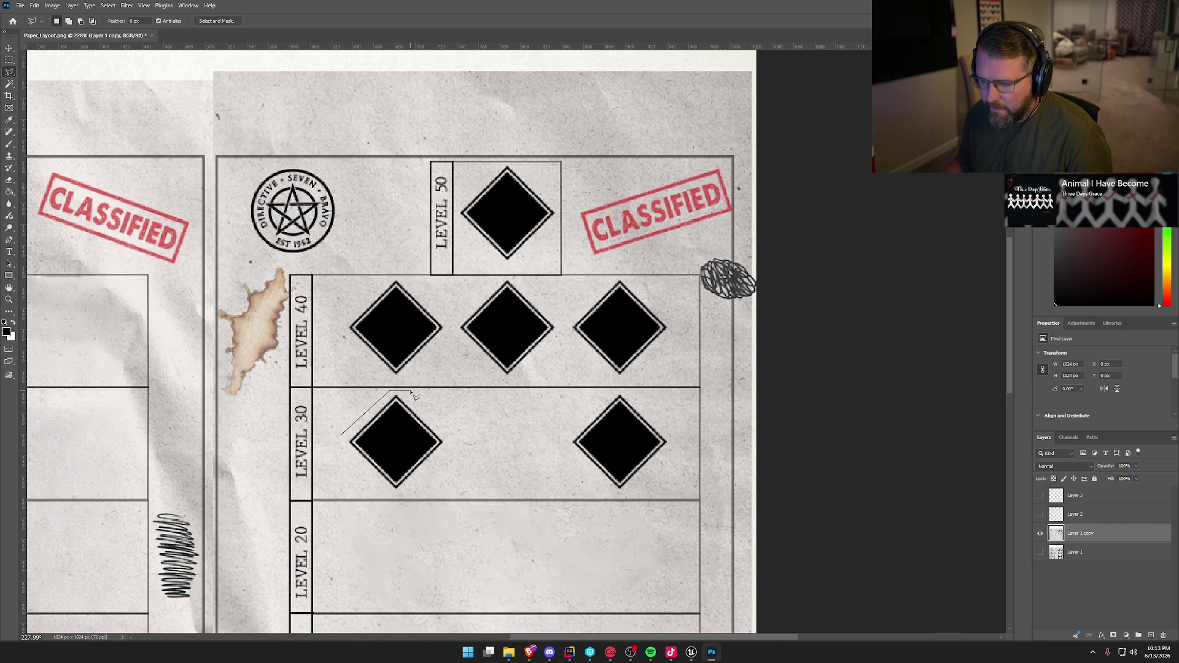
click(449, 471)
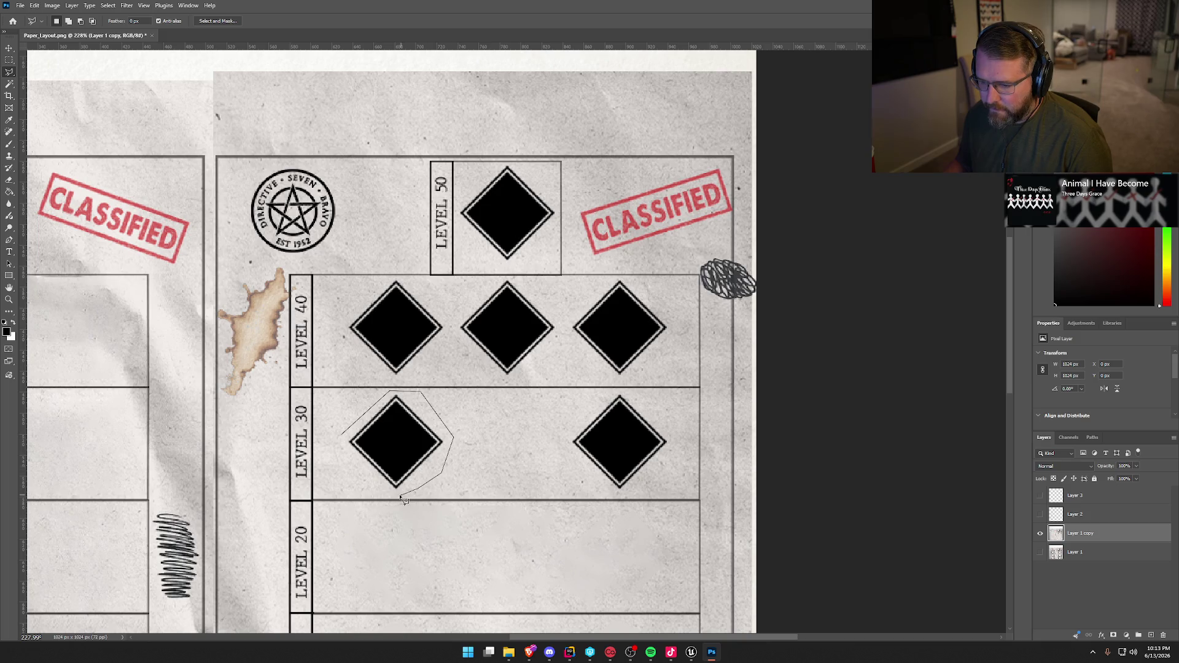
click(342, 436)
right_click(386, 448)
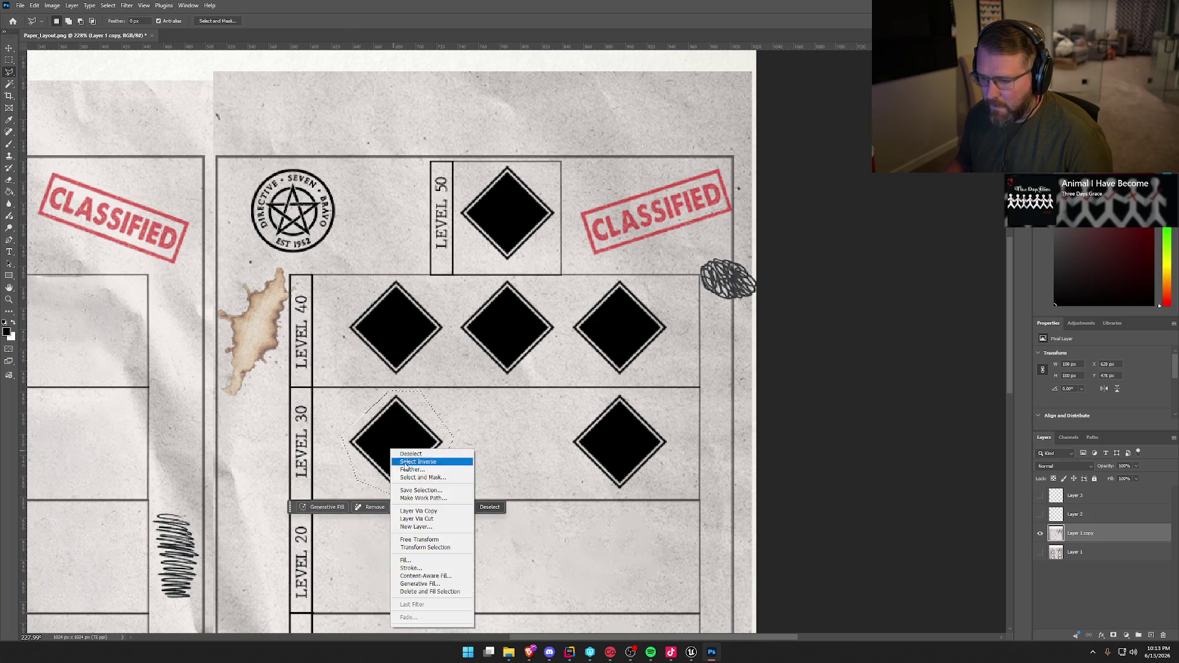
key(Escape)
key(Delete)
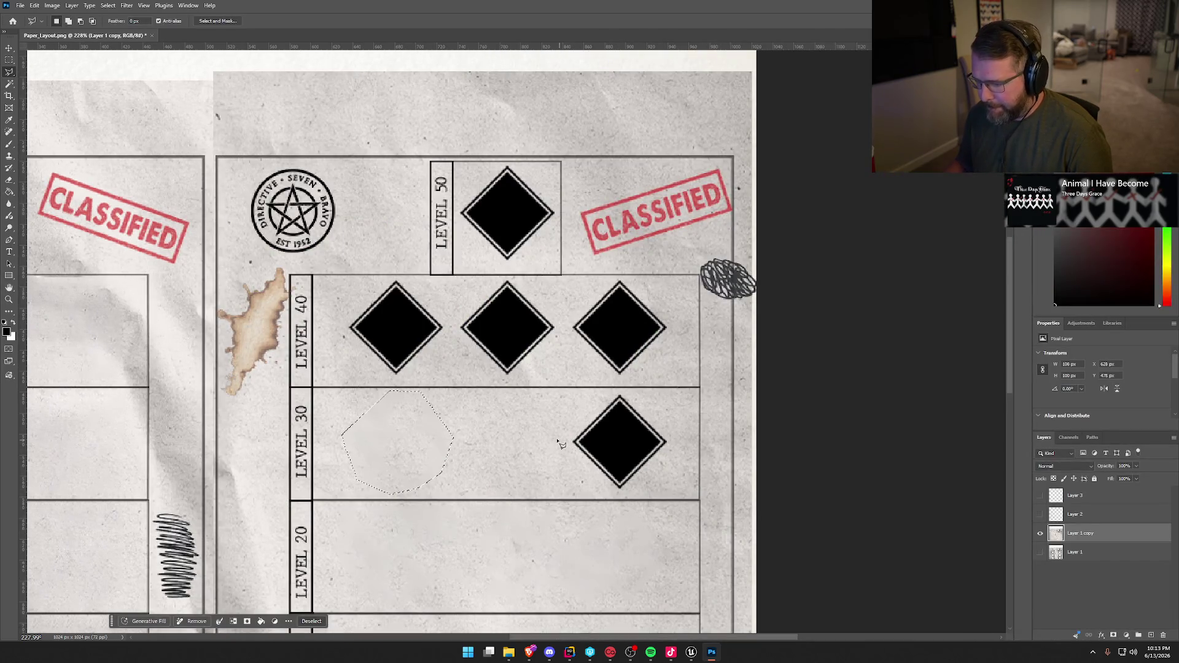
Lasso the right Level 30 diamond and erase it with Content-Aware Fill
click(563, 438)
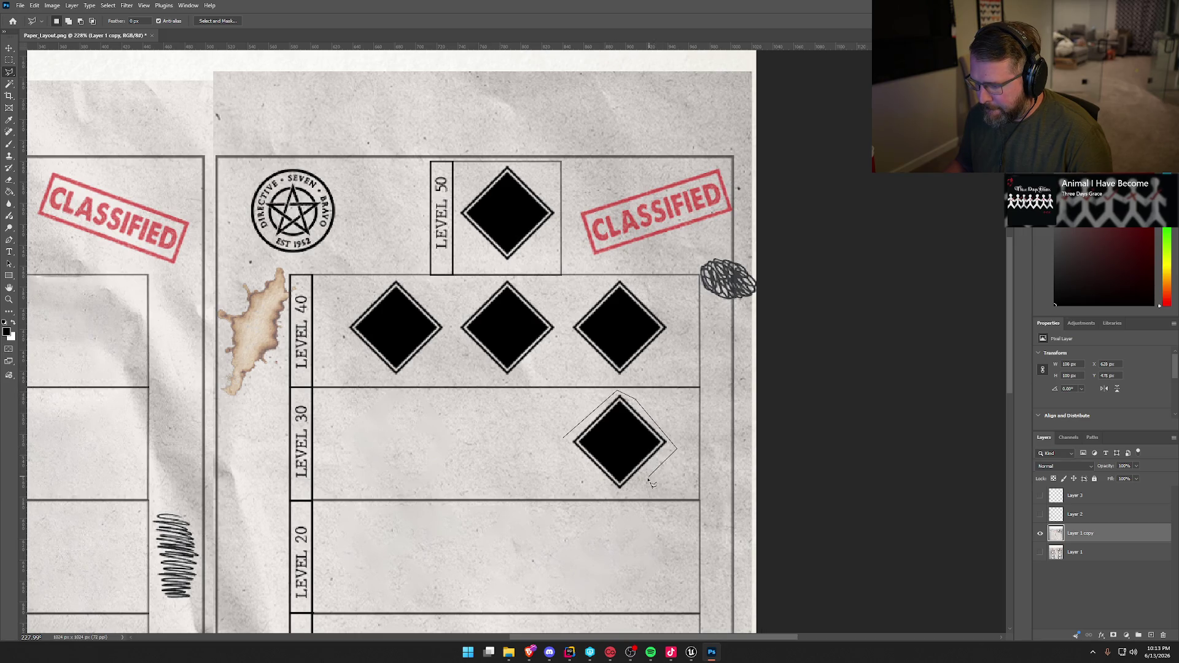
click(565, 439)
right_click(612, 442)
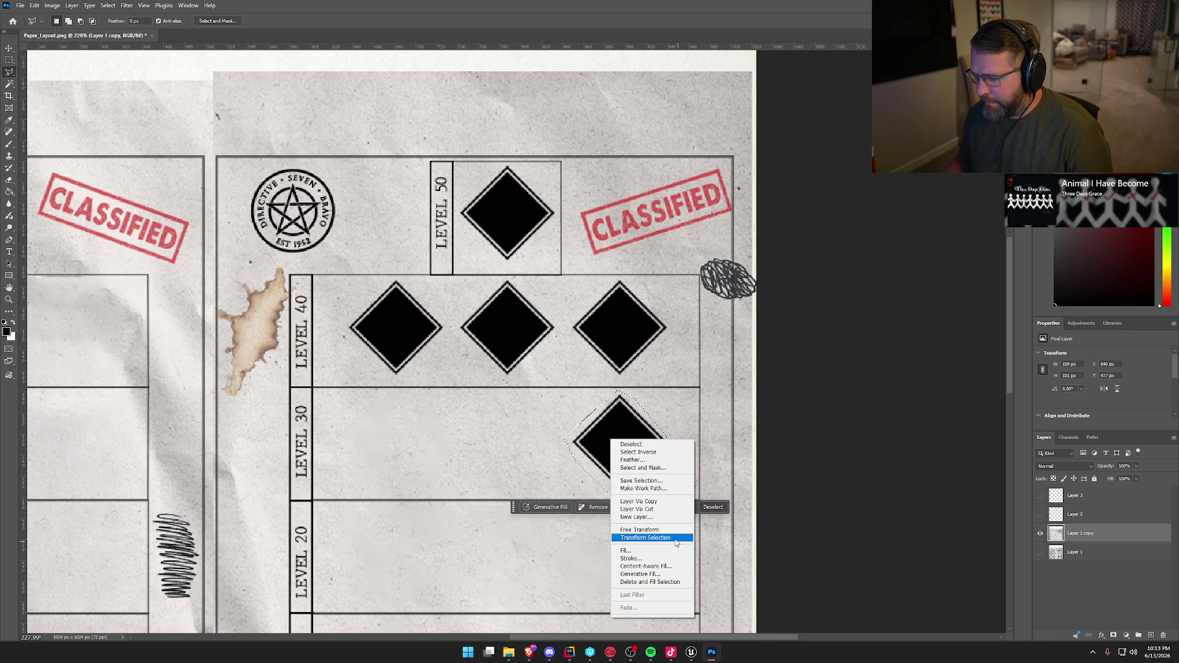
click(663, 566)
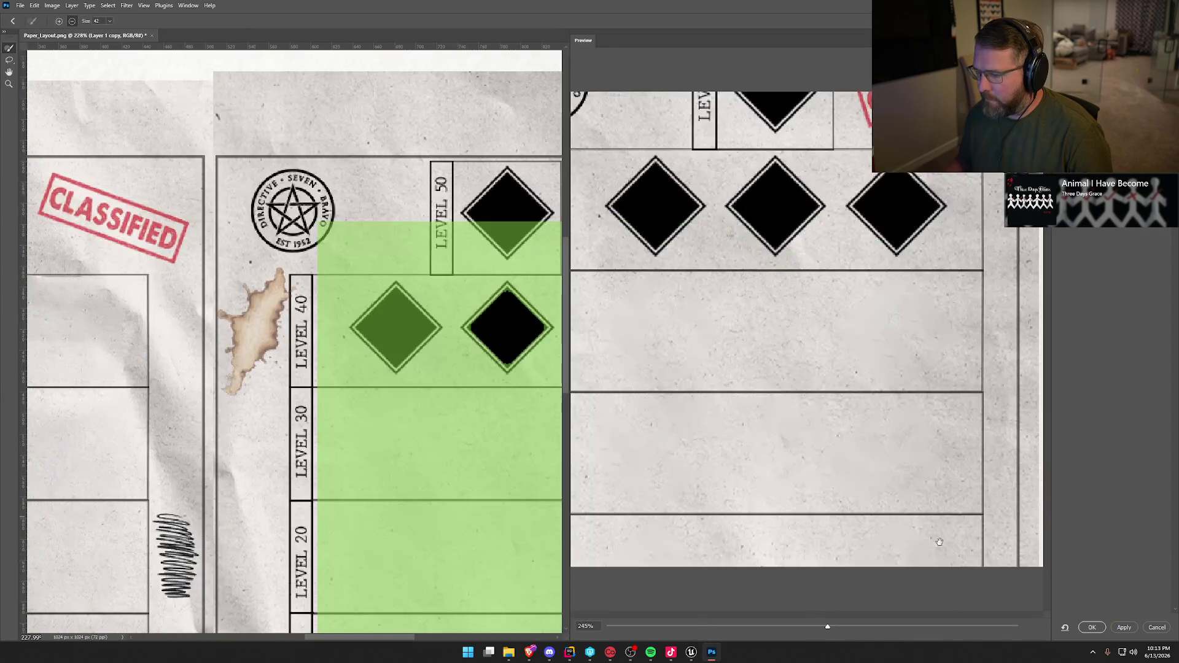
click(1092, 628)
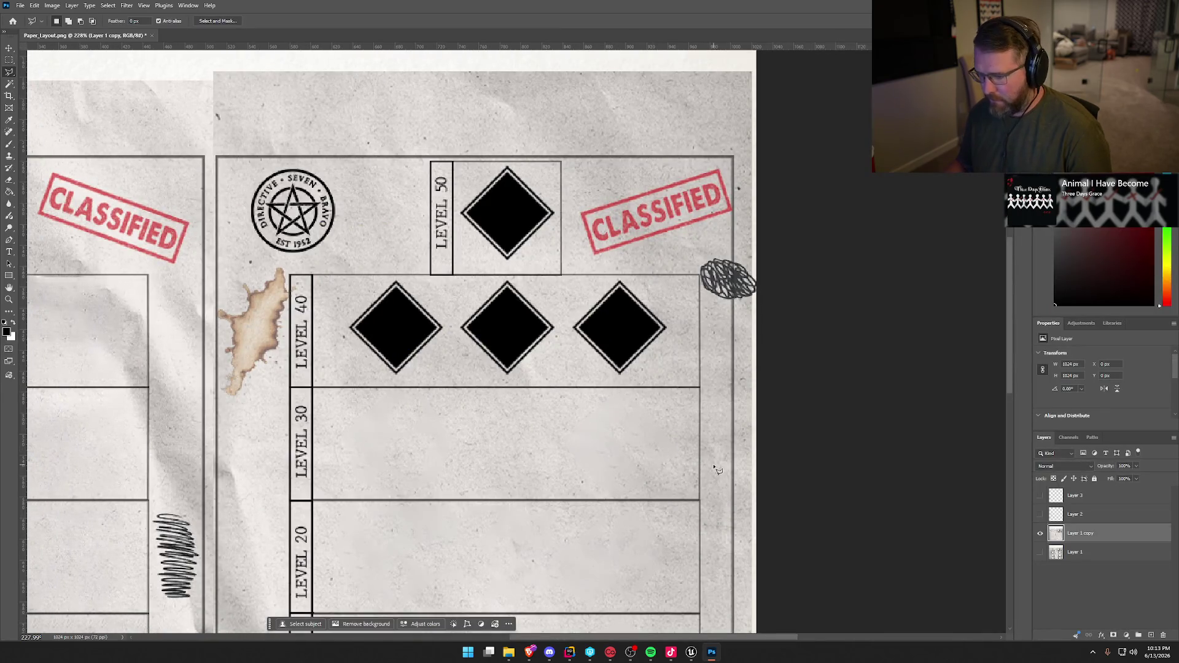
scroll(717, 470, up, 1)
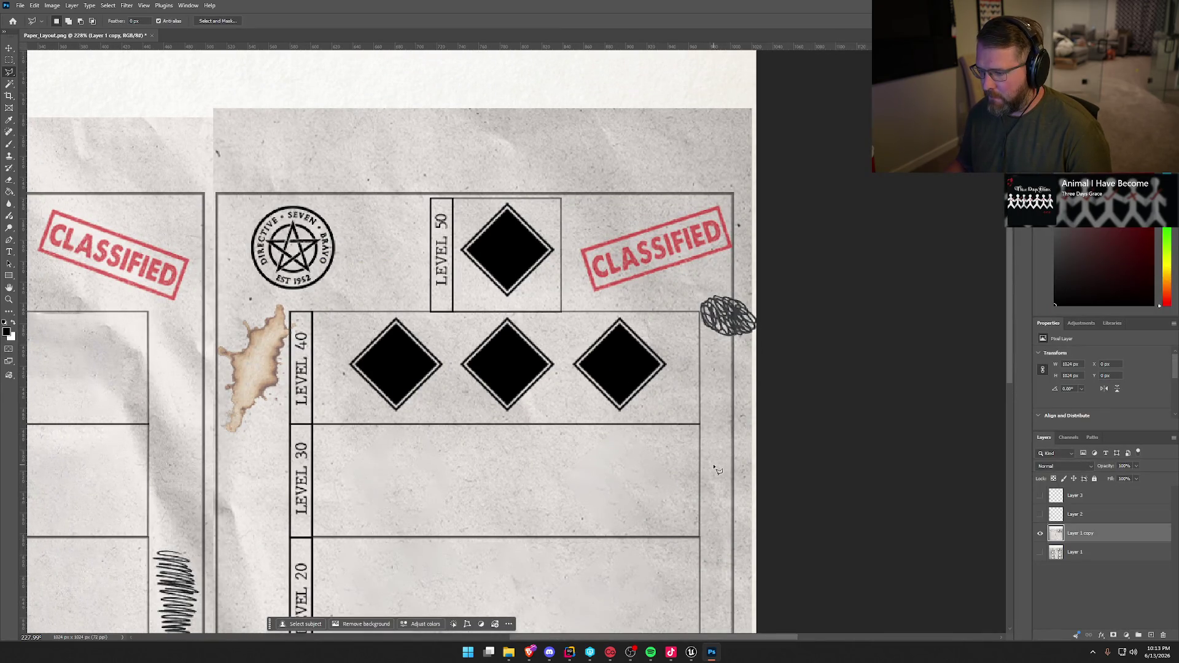
Outline the Level 40 diamond row, erase it with Content-Aware Fill, and deselect
click(361, 415)
click(631, 415)
click(677, 363)
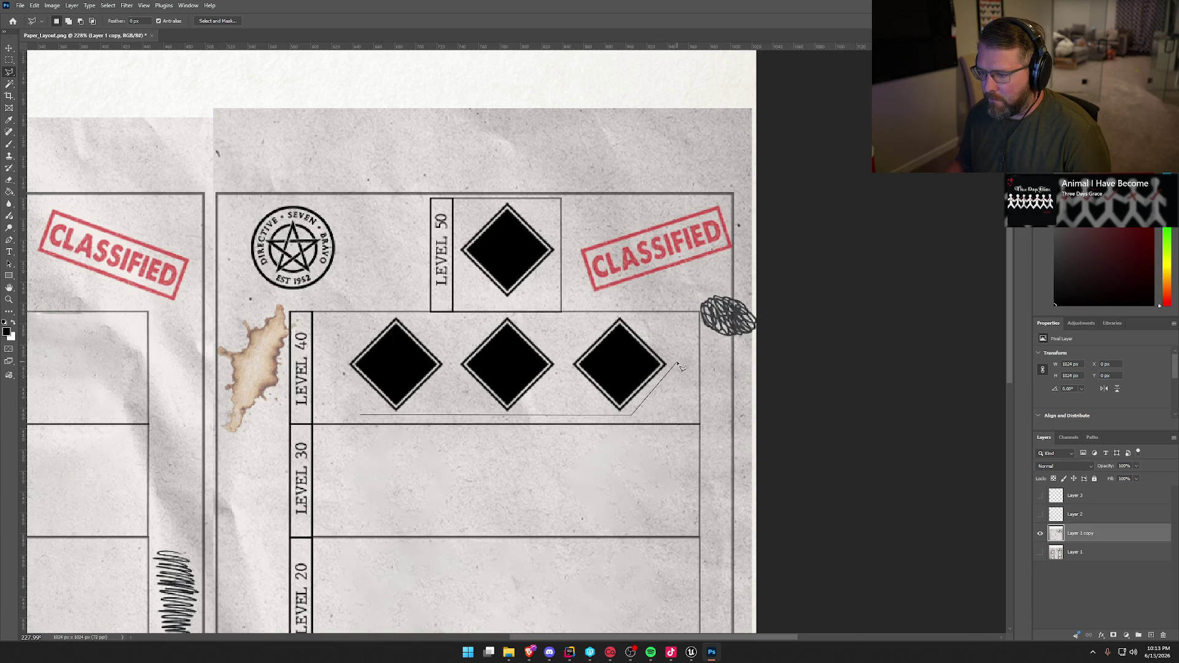
click(625, 316)
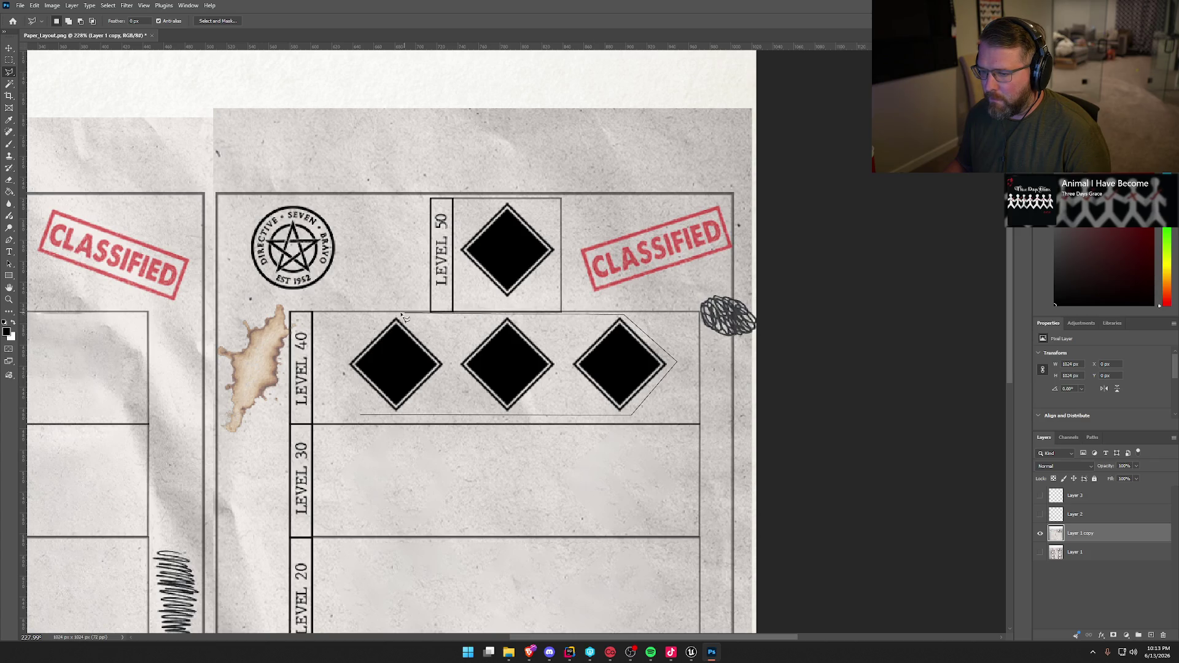
click(372, 316)
click(340, 356)
click(362, 413)
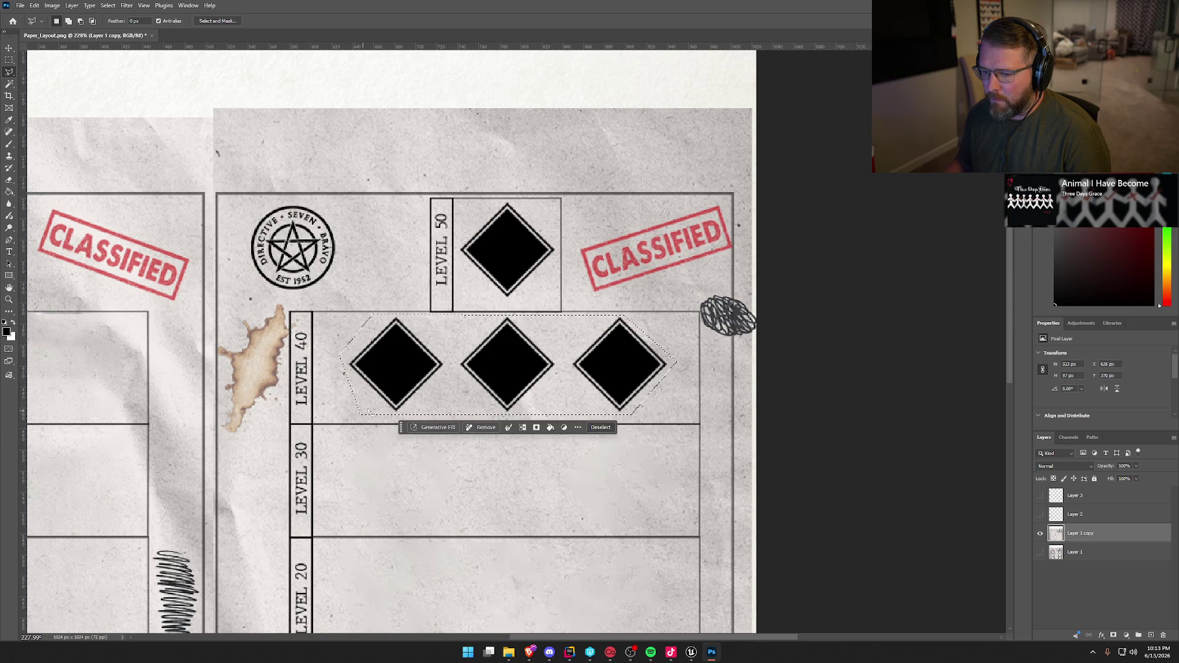
right_click(464, 369)
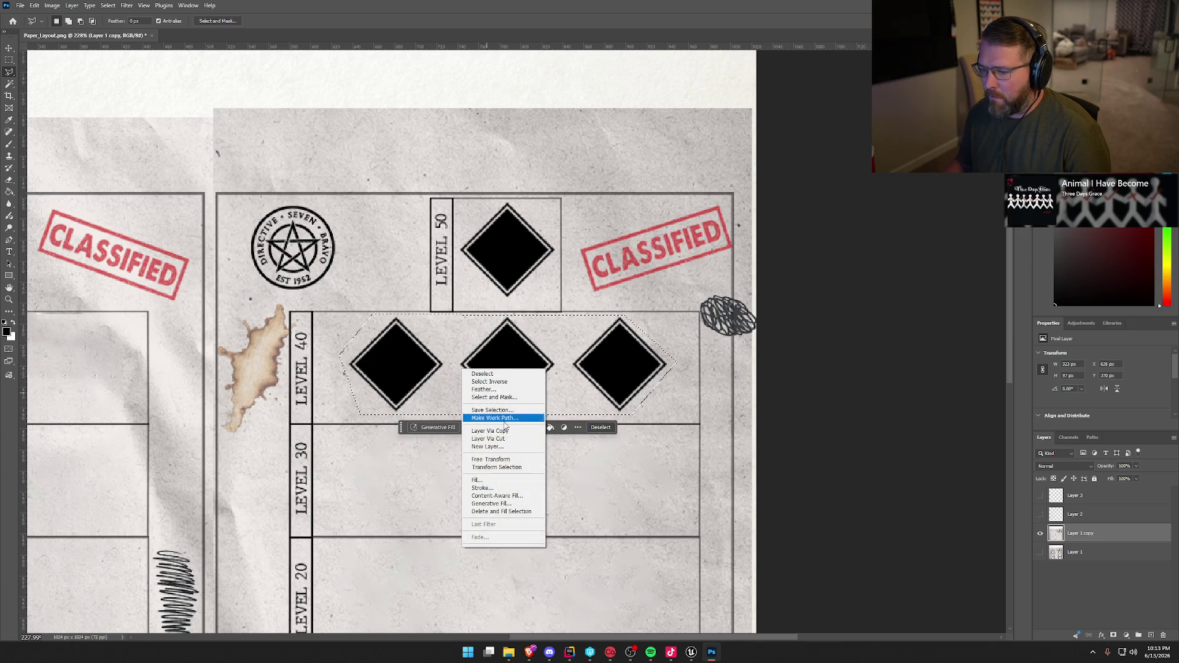
click(523, 500)
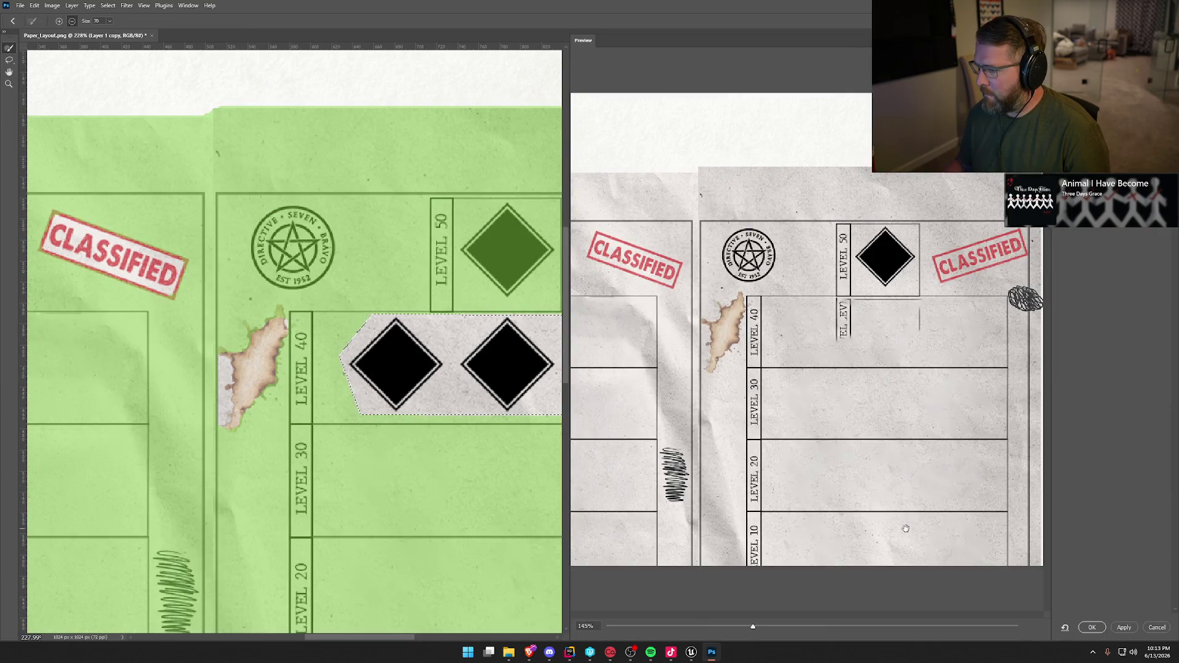
drag(362, 638, 402, 639)
mouse_move(246, 205)
mouse_down()
mouse_move(342, 215)
mouse_move(359, 289)
mouse_move(276, 288)
mouse_move(246, 270)
mouse_move(242, 288)
mouse_move(293, 282)
mouse_move(320, 258)
mouse_up()
click(1092, 627)
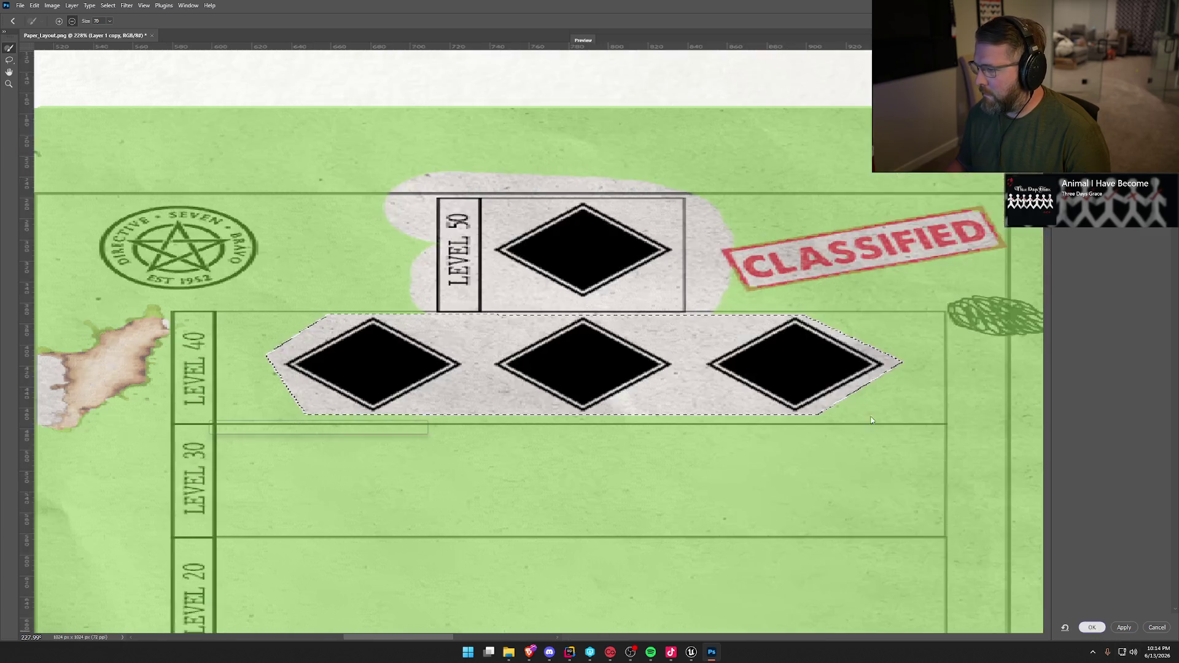
key(ctrl+d)
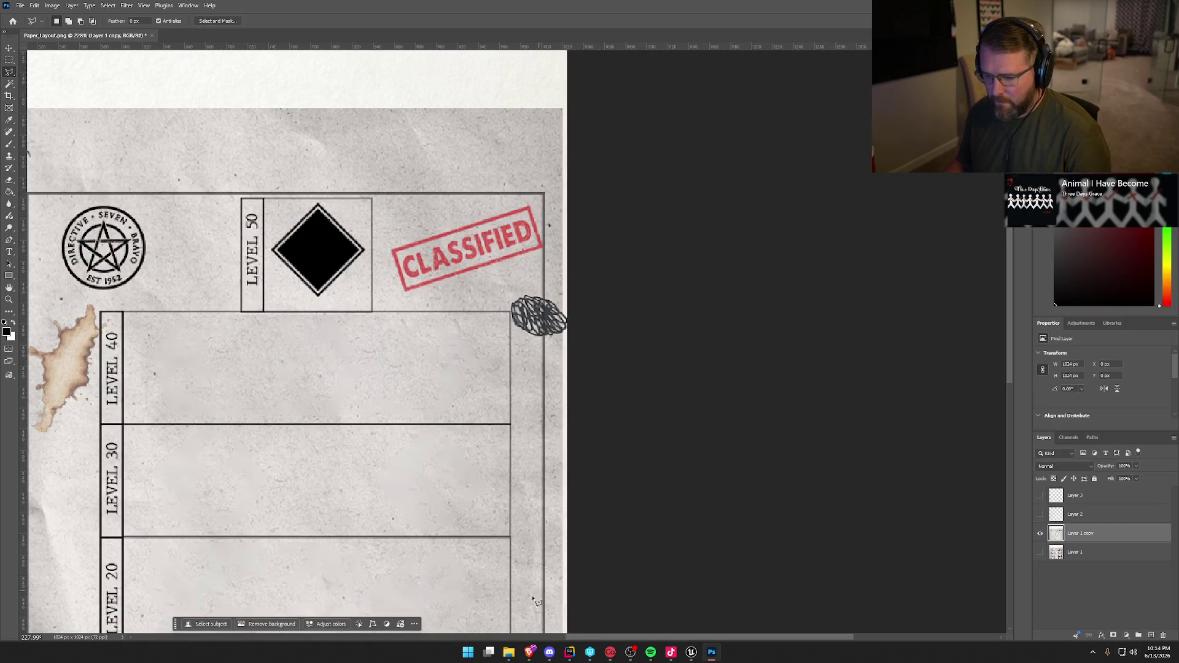
Lasso the black diamond beside LEVEL 50 and Content-Aware Fill it with paper
drag(591, 637, 533, 637)
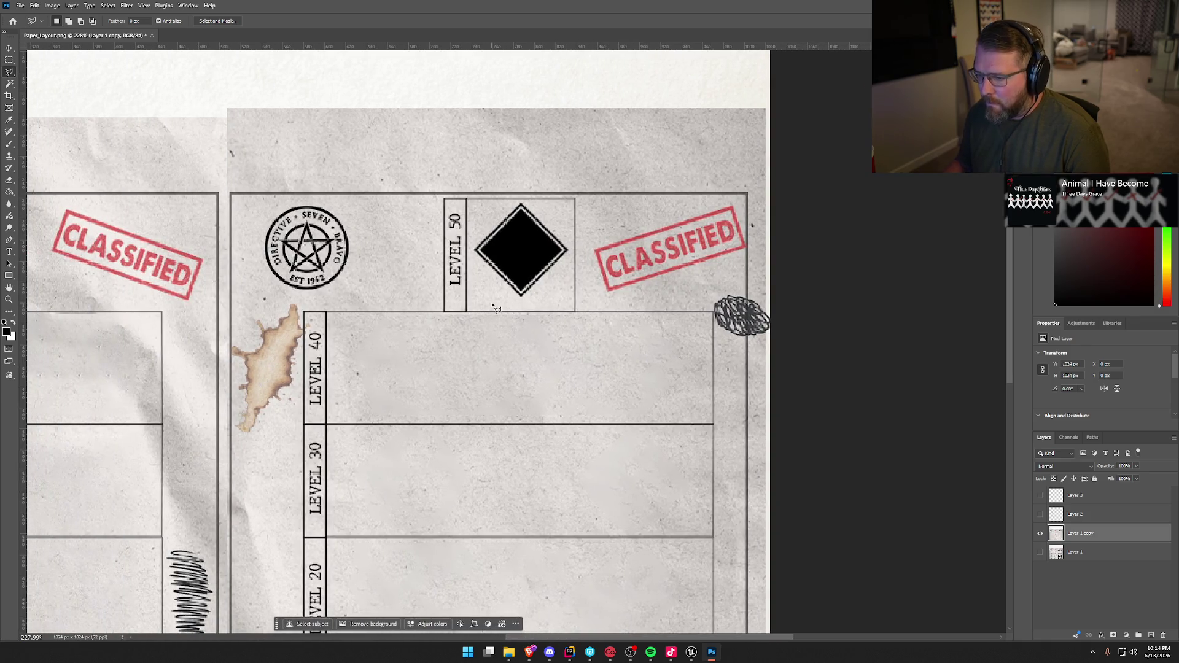
click(522, 302)
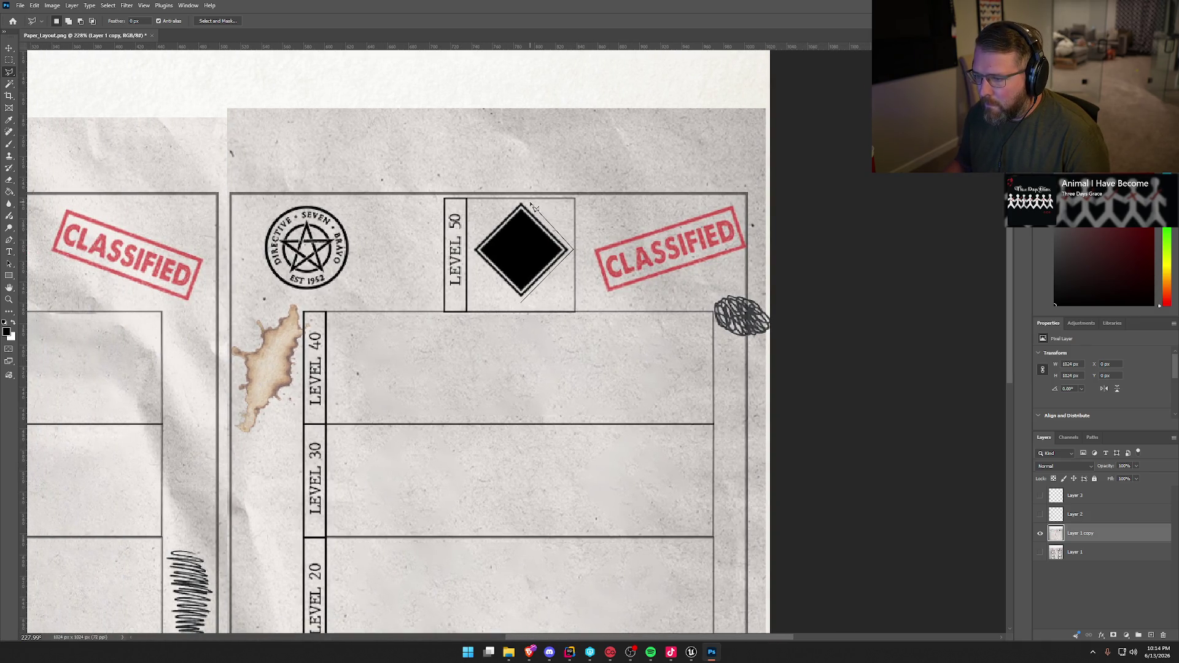
mouse_move(479, 239)
mouse_down()
mouse_move(474, 263)
mouse_move(520, 305)
mouse_up()
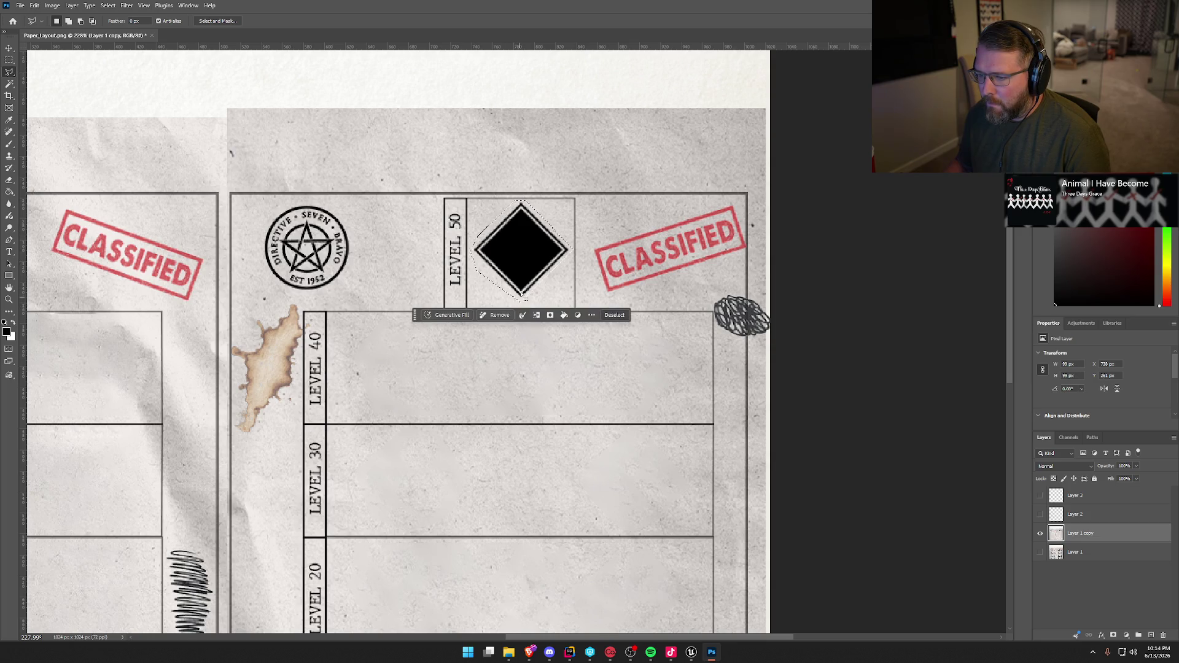
right_click(520, 260)
click(568, 389)
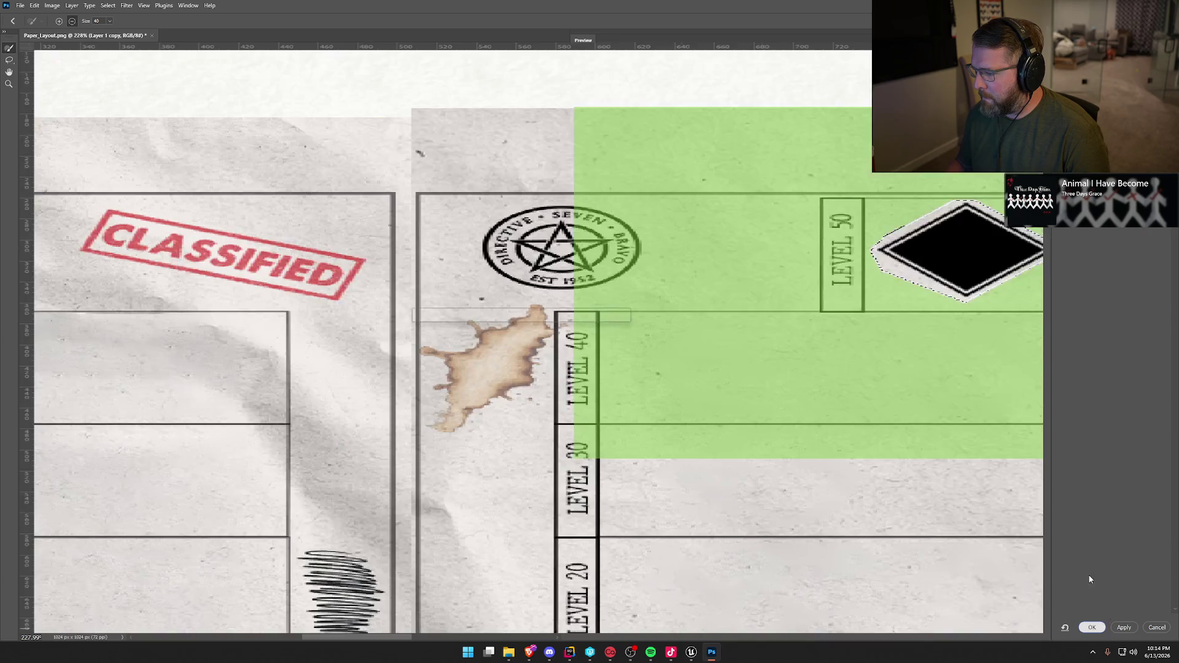
click(1092, 627)
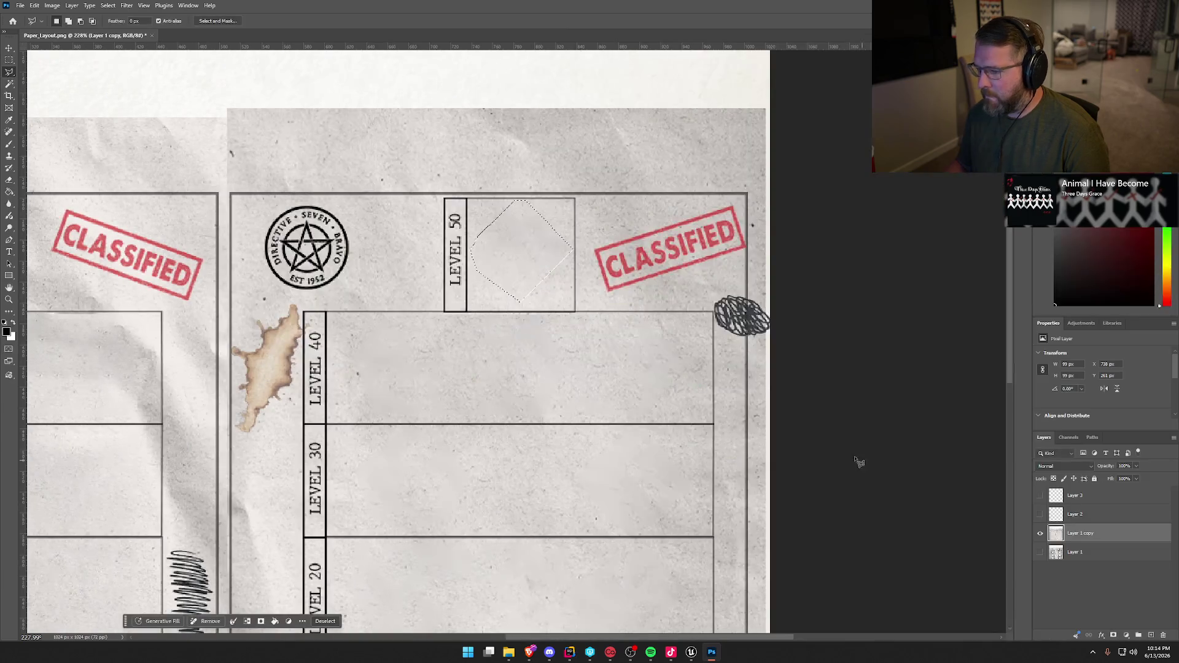
scroll(657, 477, down, 5)
scroll(654, 508, down, 2)
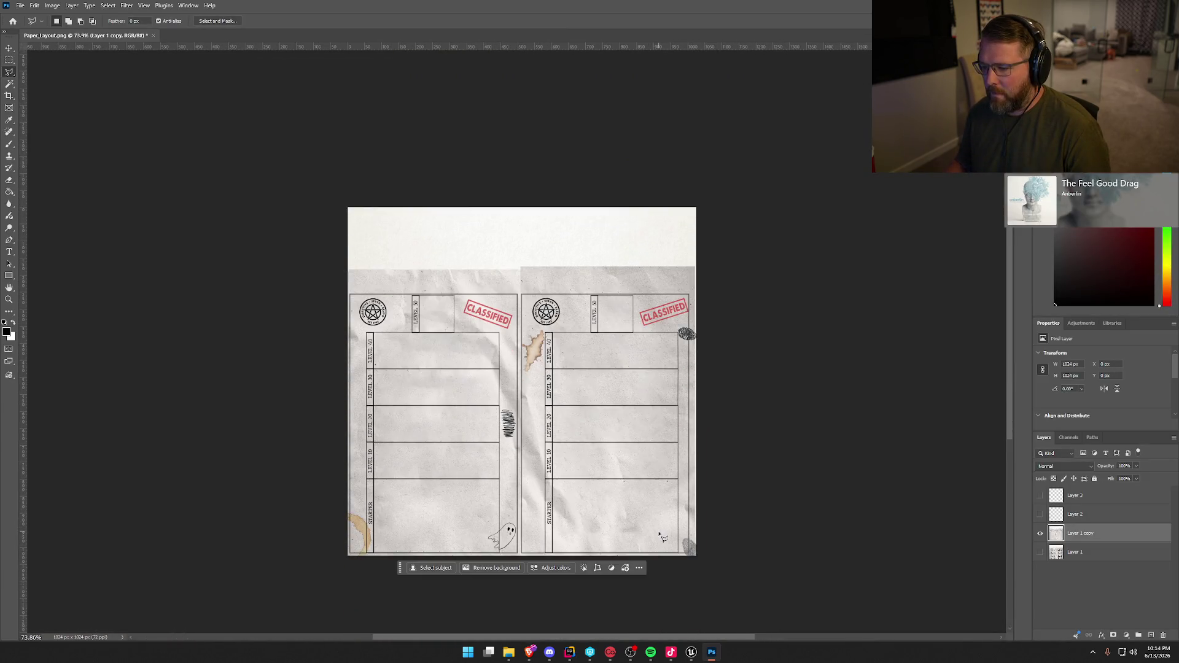
Turn on the two chevron line-drawing layers, Layer 2 and Layer 3
scroll(635, 543, up, 3)
click(1040, 514)
click(1040, 495)
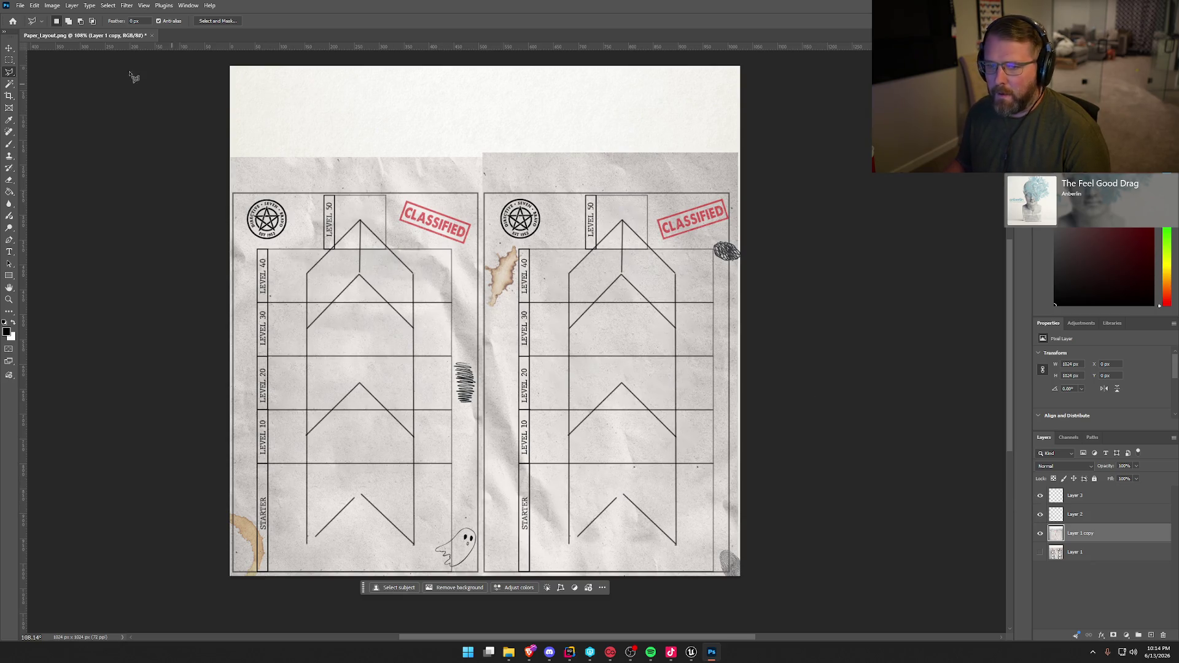
Quick-export the layout as Paper_Layout.png to the Desktop, replacing the existing file
click(20, 5)
mouse_move(74, 170)
click(159, 167)
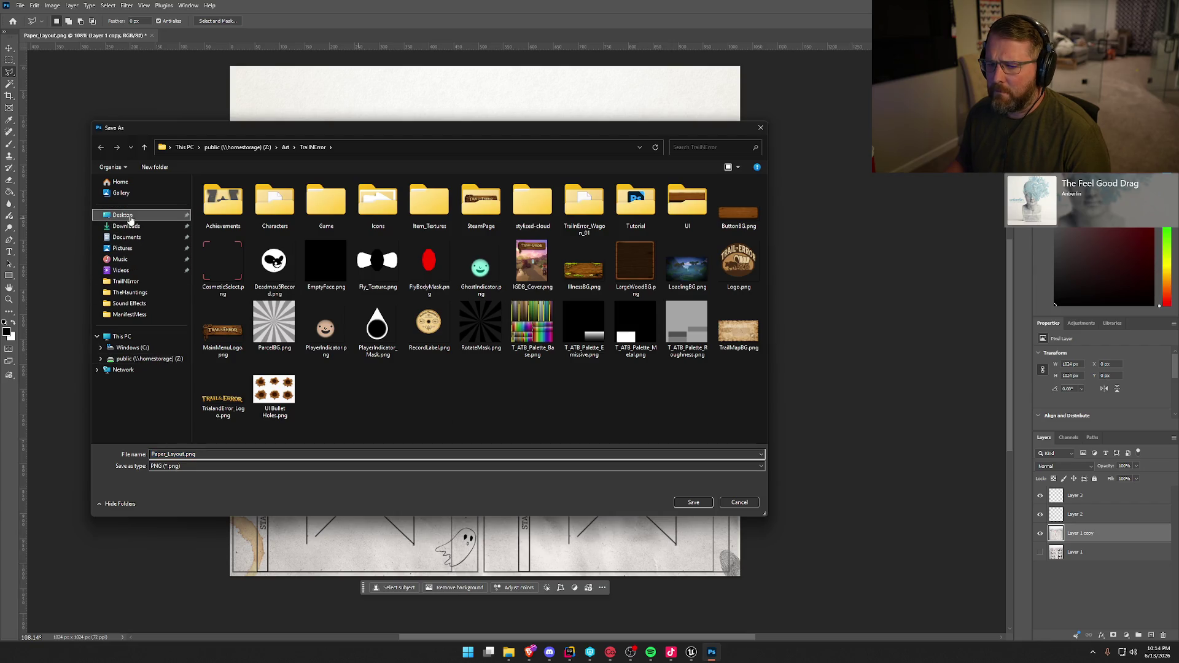
click(126, 216)
click(694, 503)
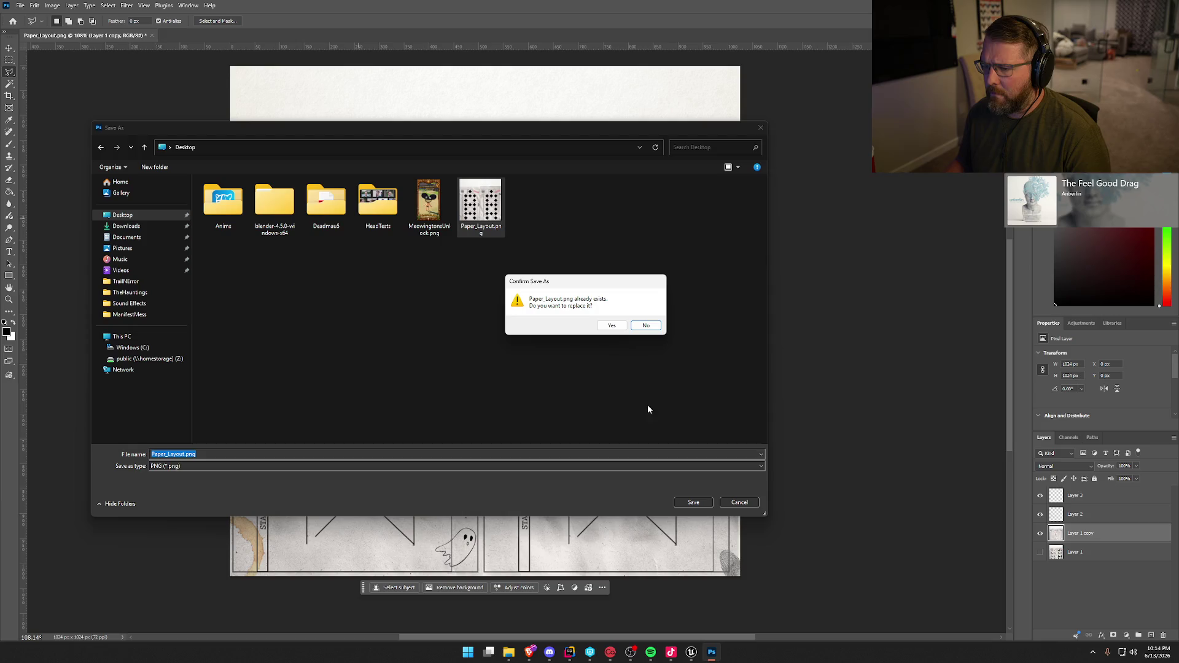
click(612, 326)
click(694, 654)
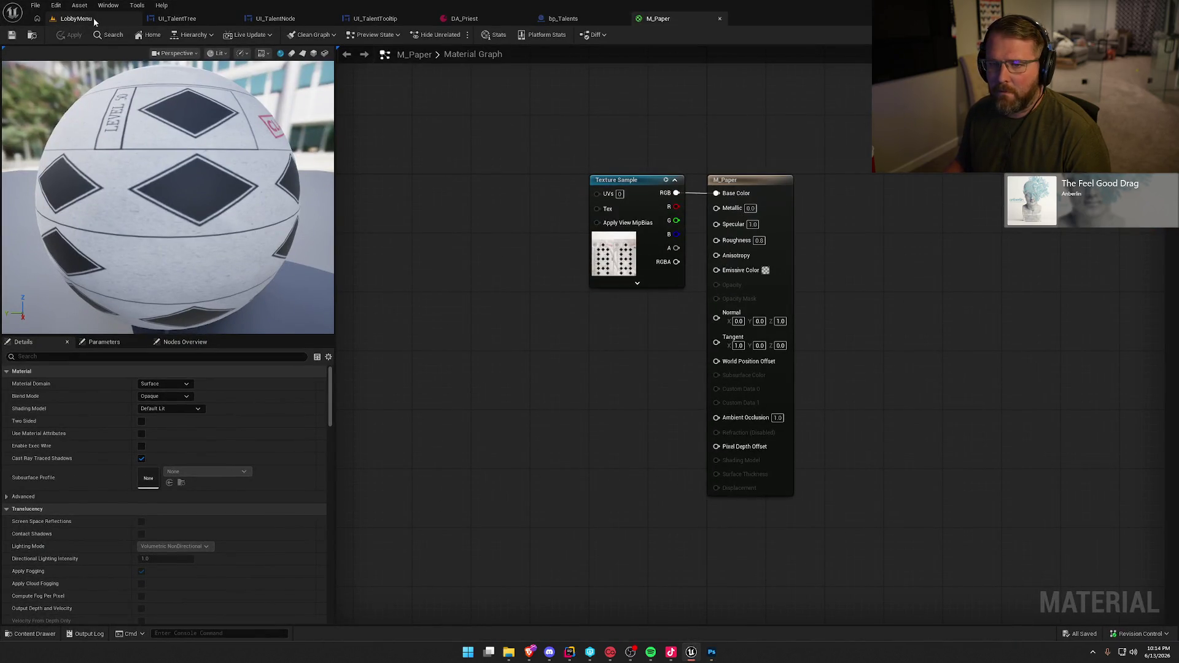
Reimport PaperTex in the LobbyMenu level, then play and open the Talents page
click(76, 18)
key(ctrl+space)
right_click(197, 471)
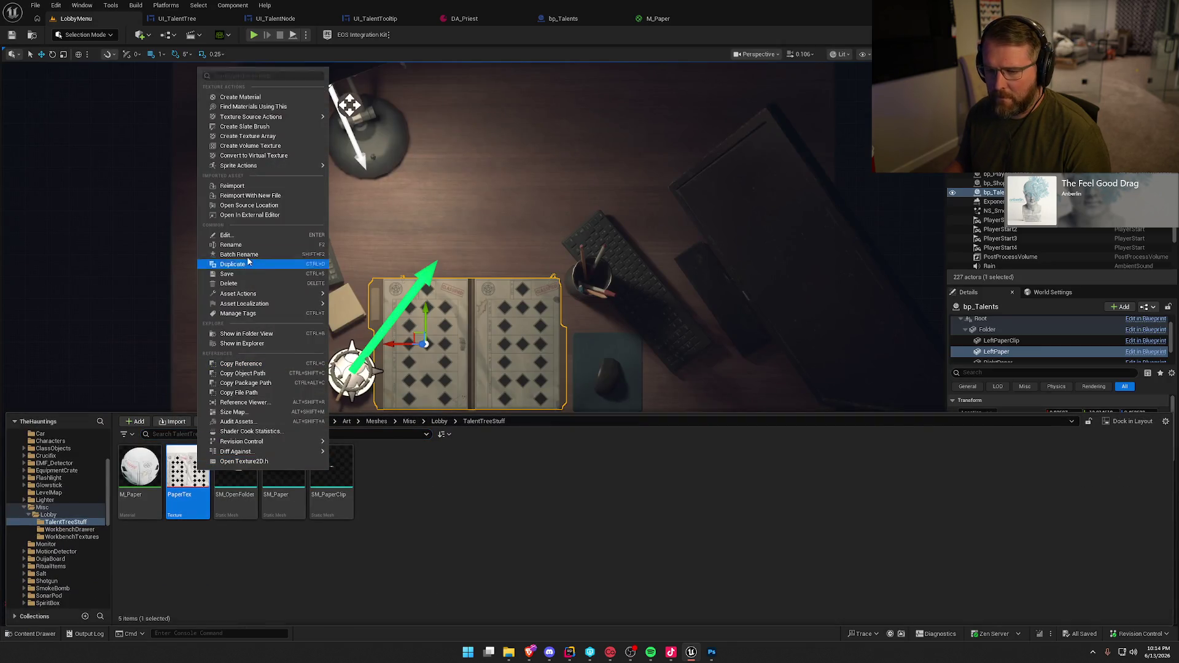
click(230, 189)
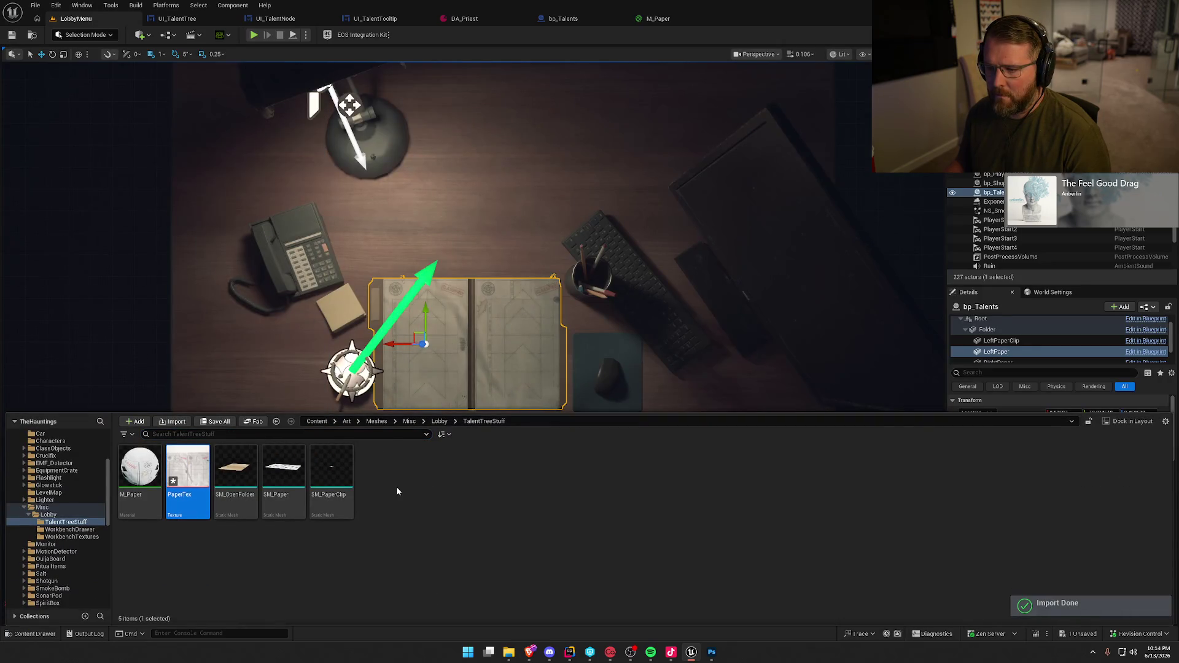
click(254, 34)
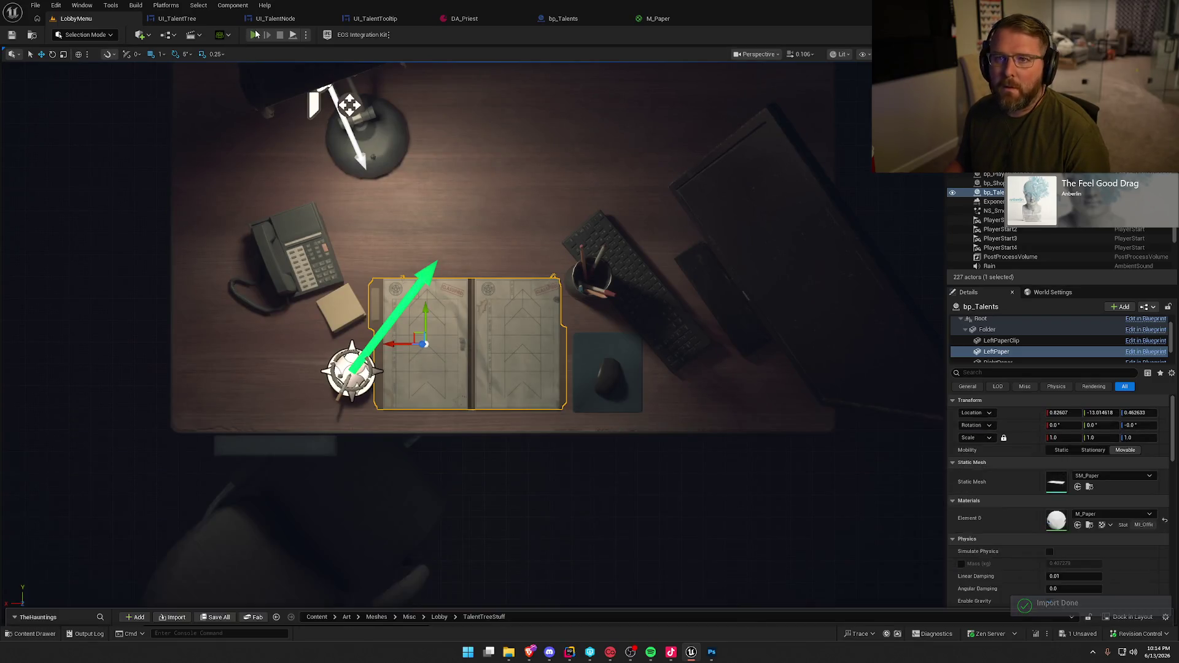
click(550, 103)
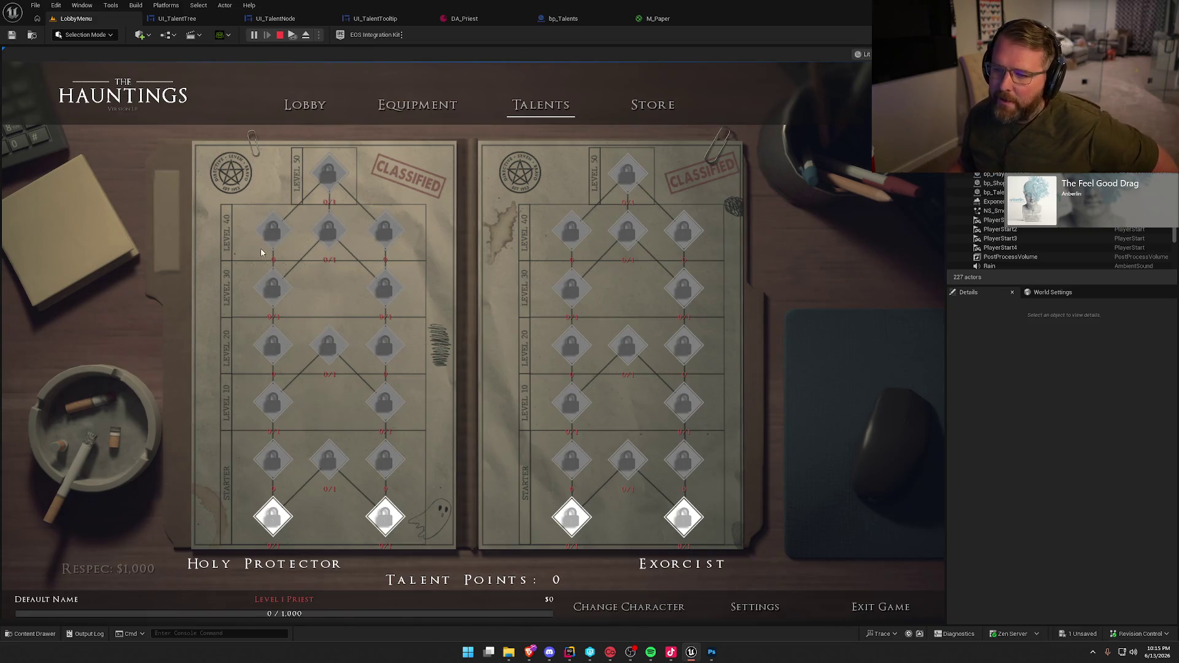
mouse_move(329, 150)
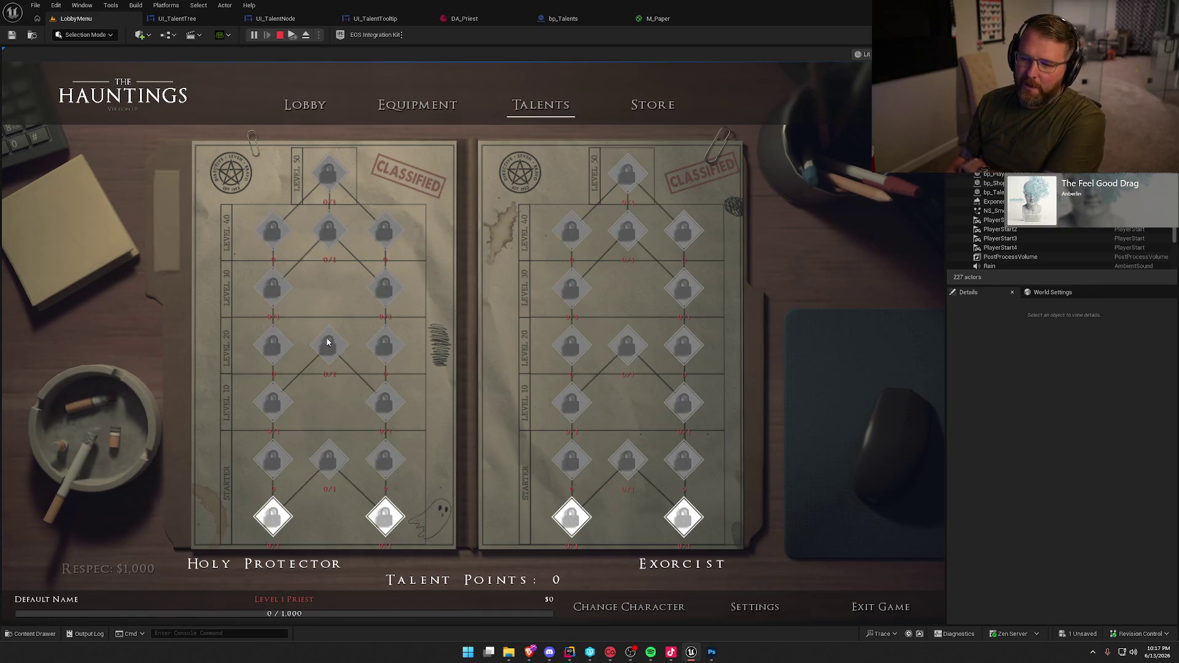
mouse_move(322, 350)
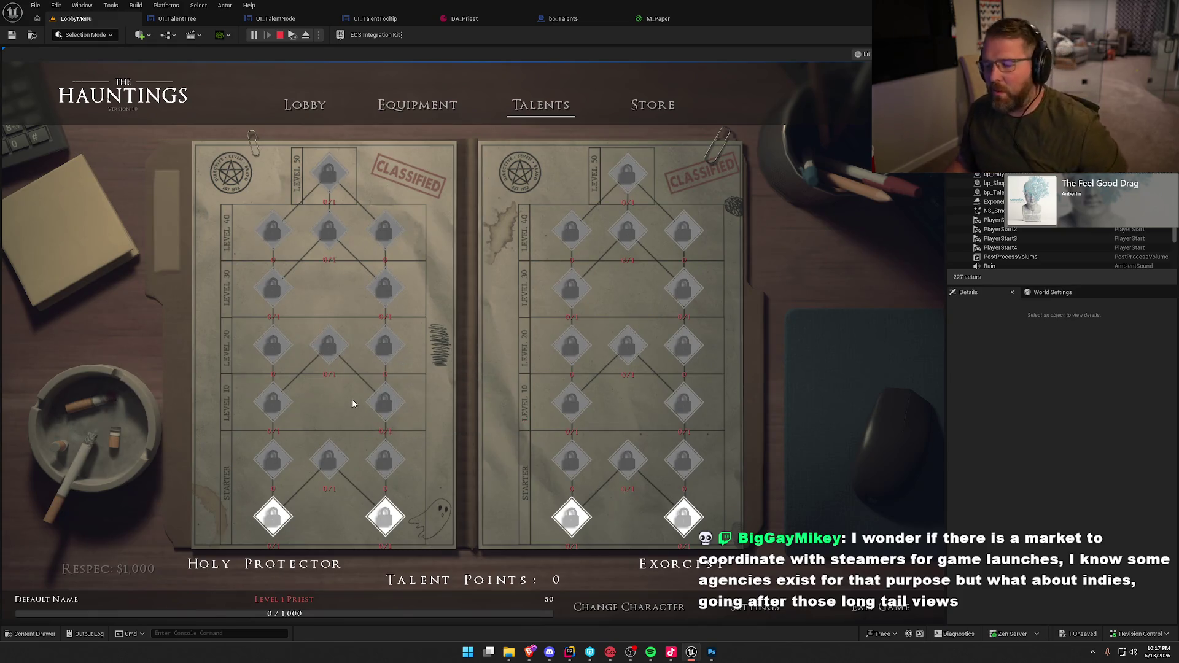
mouse_move(361, 388)
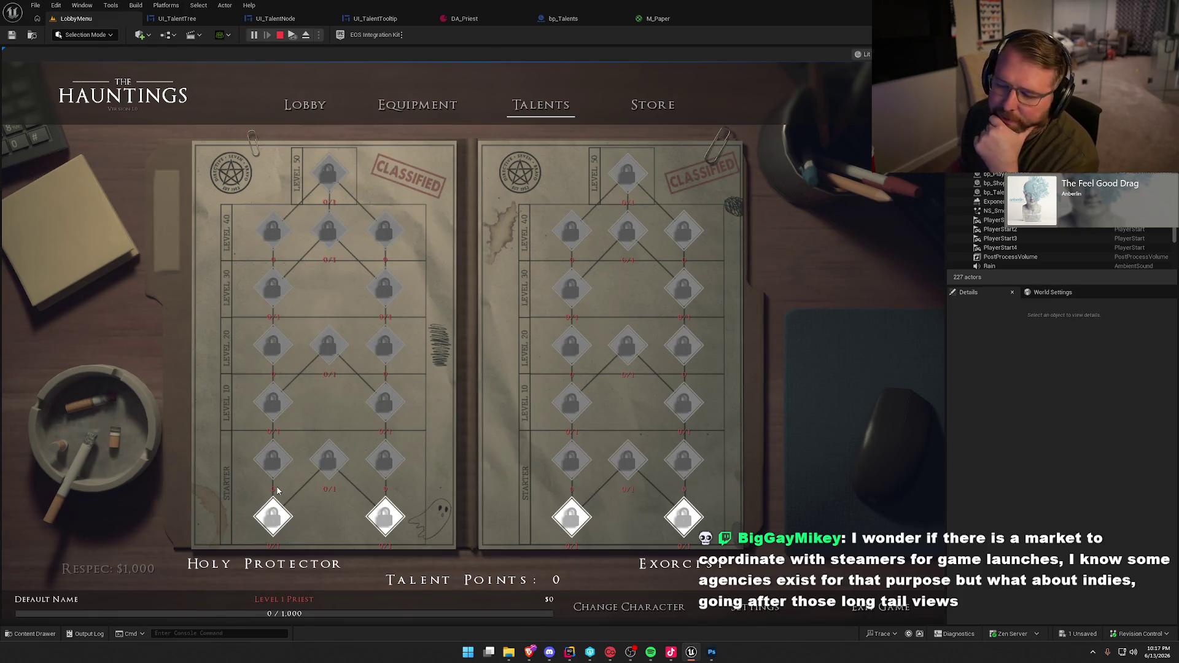
mouse_move(279, 470)
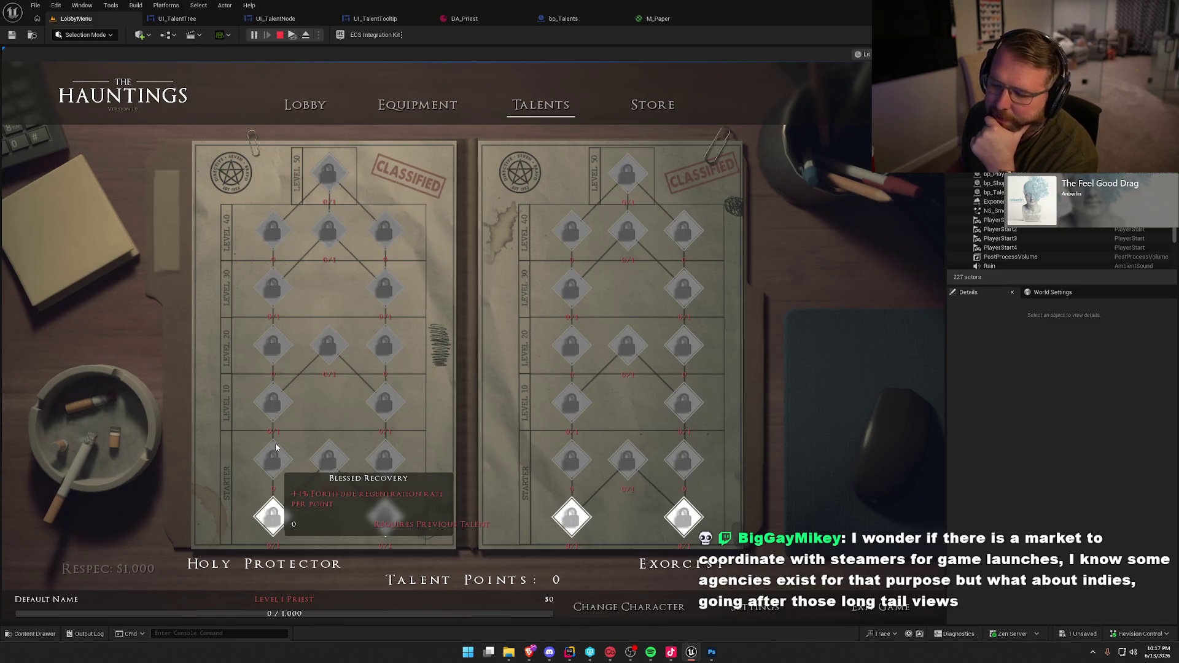
mouse_move(391, 403)
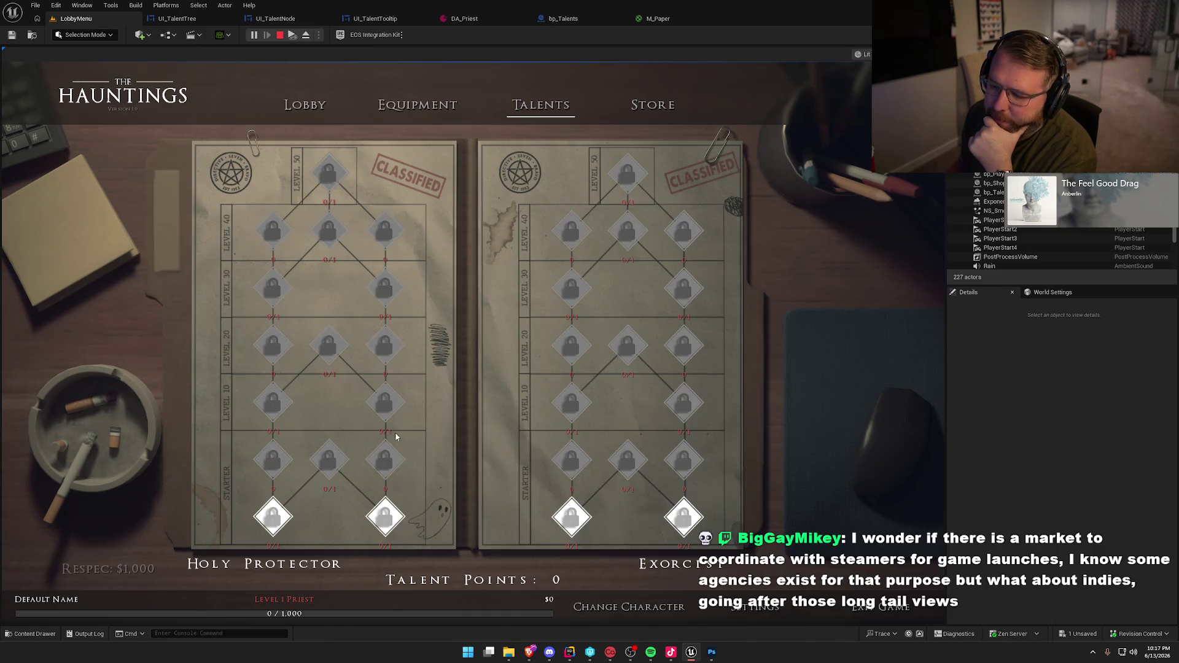
mouse_move(409, 507)
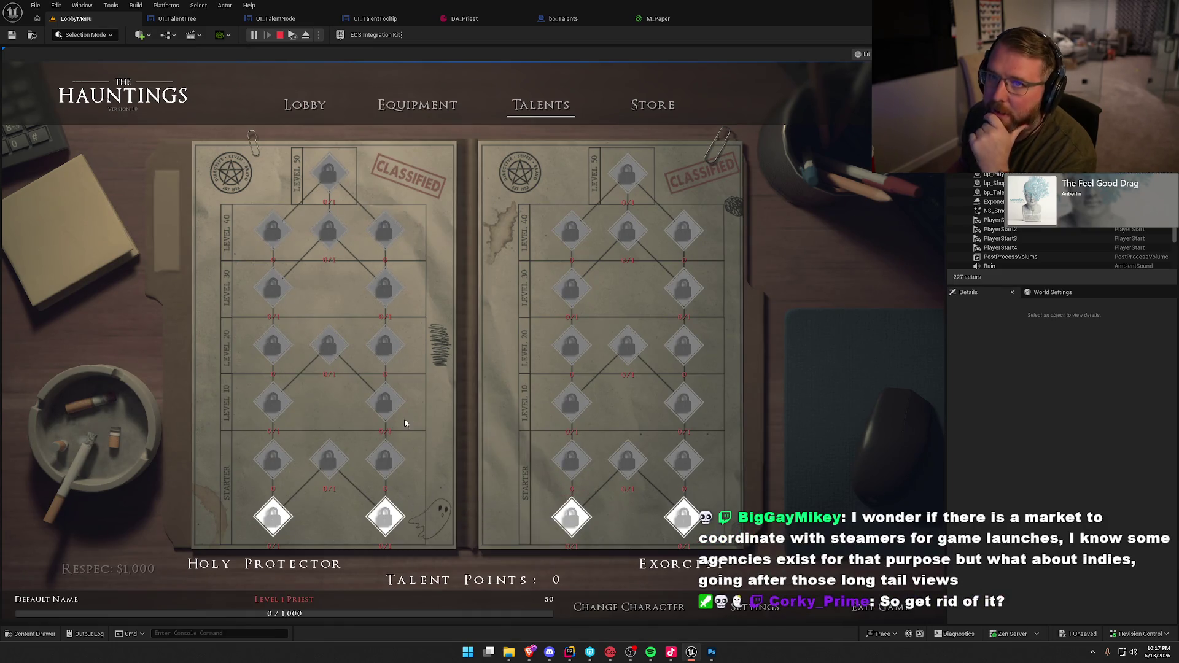
click(275, 18)
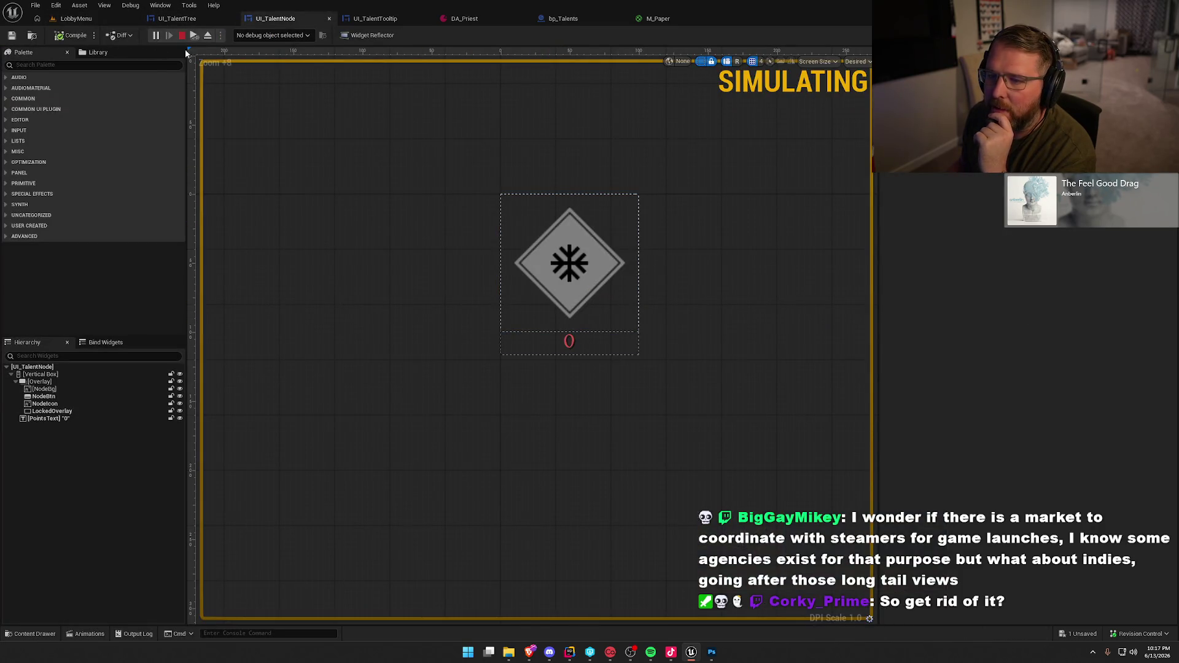
Set the node's '0' PointsText label Visibility to Hidden
click(569, 341)
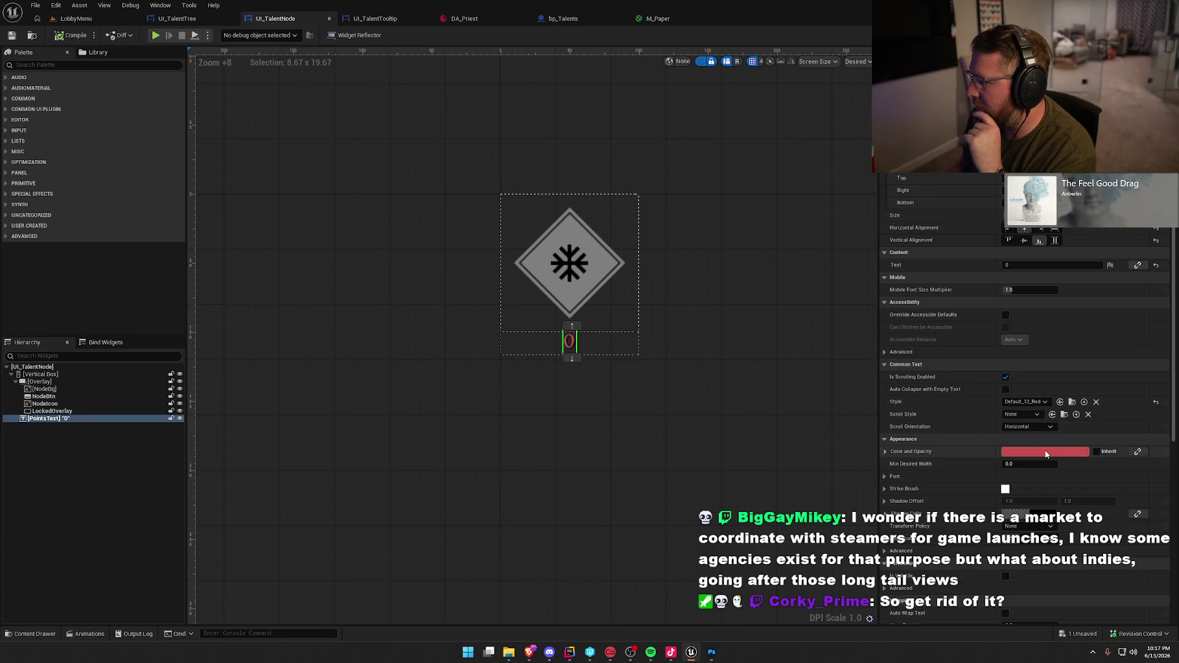
scroll(1045, 454, down, 5)
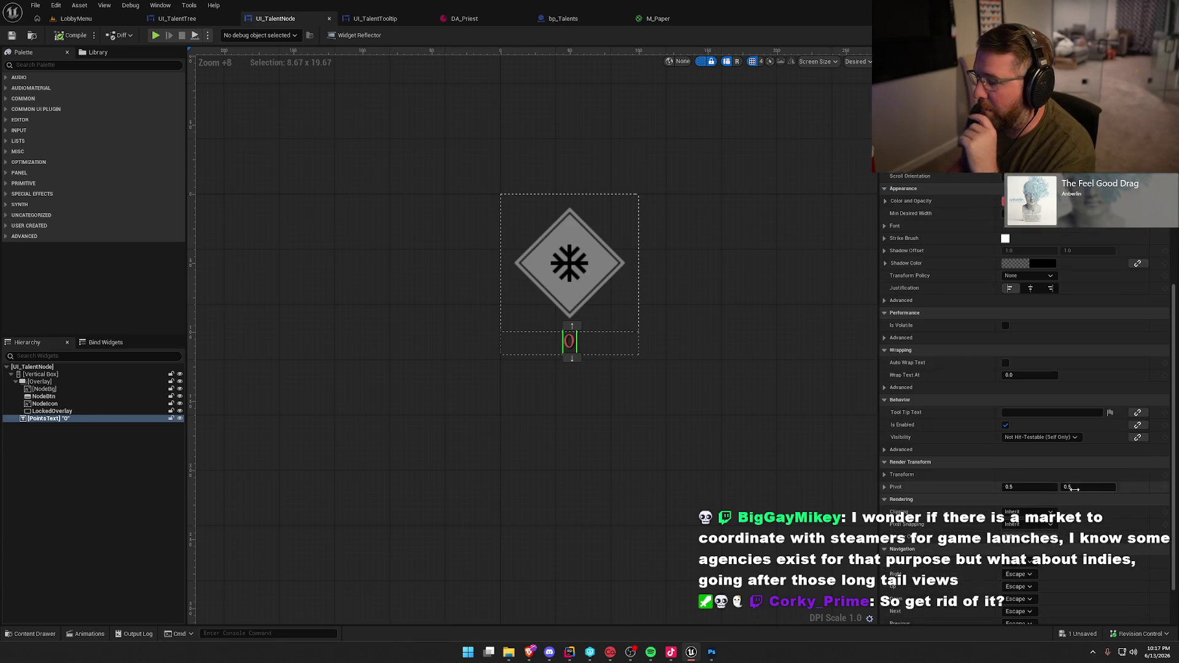
click(1040, 437)
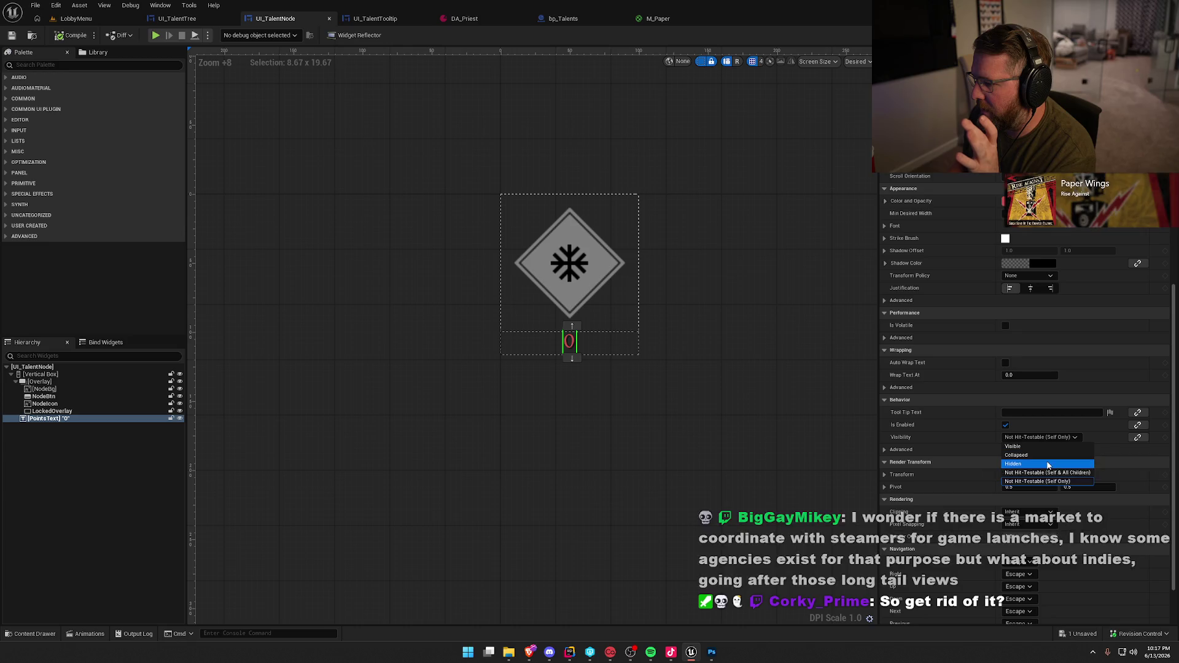
click(1048, 465)
click(71, 35)
click(76, 19)
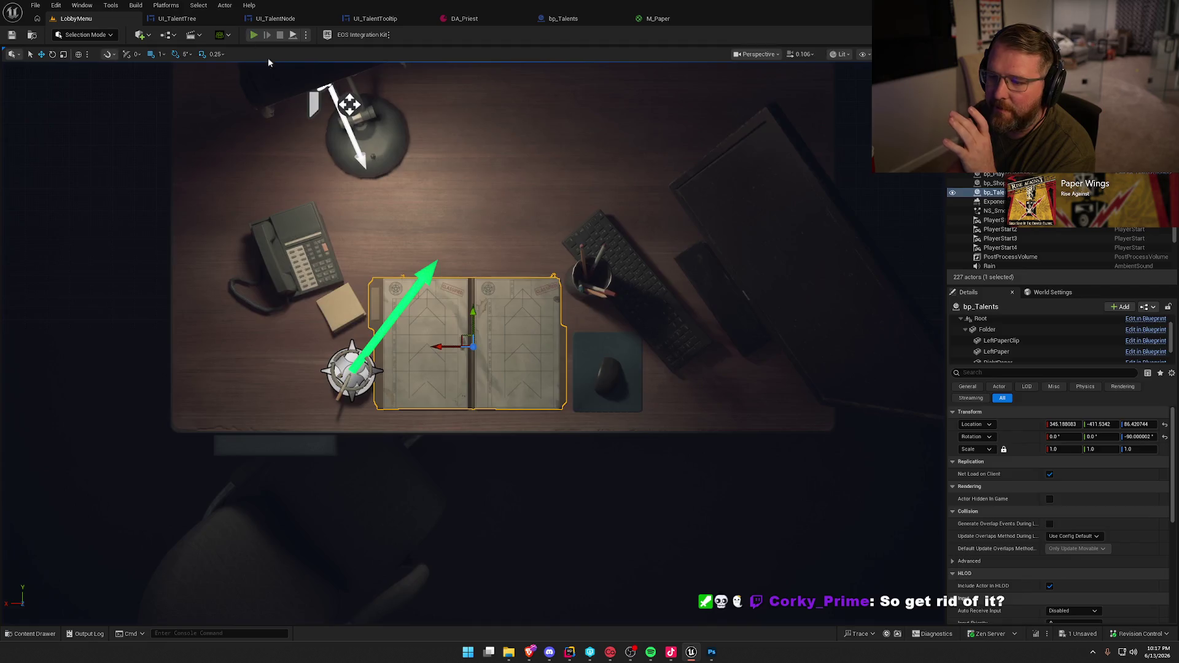
key(alt+p)
click(541, 105)
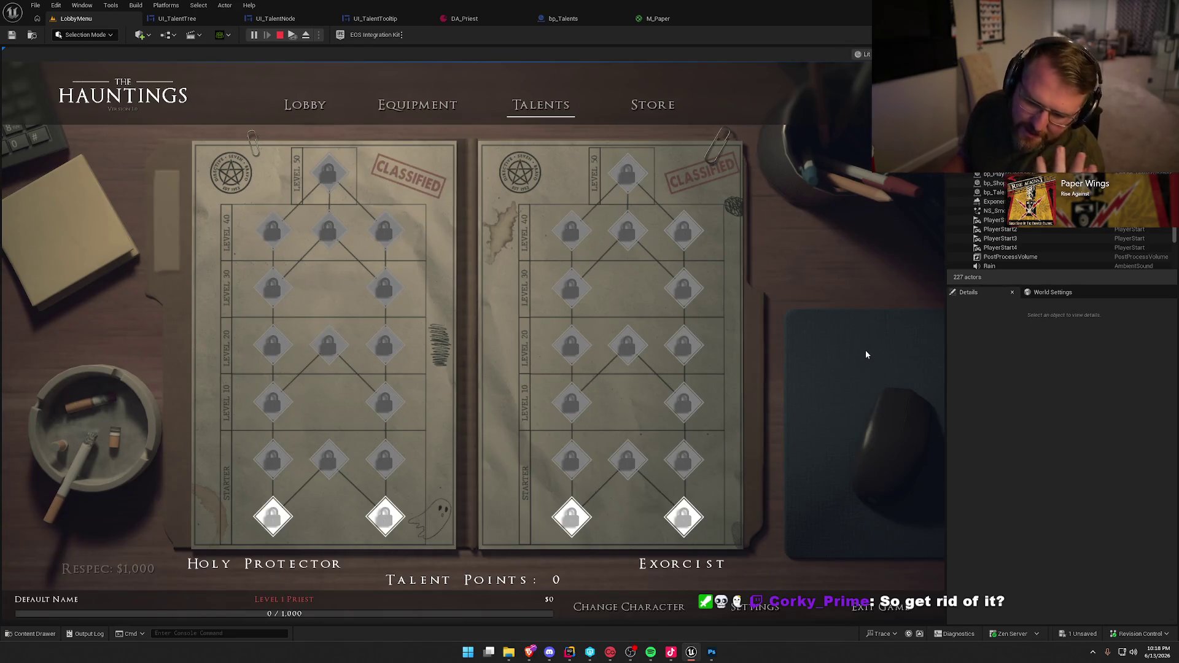
mouse_move(390, 461)
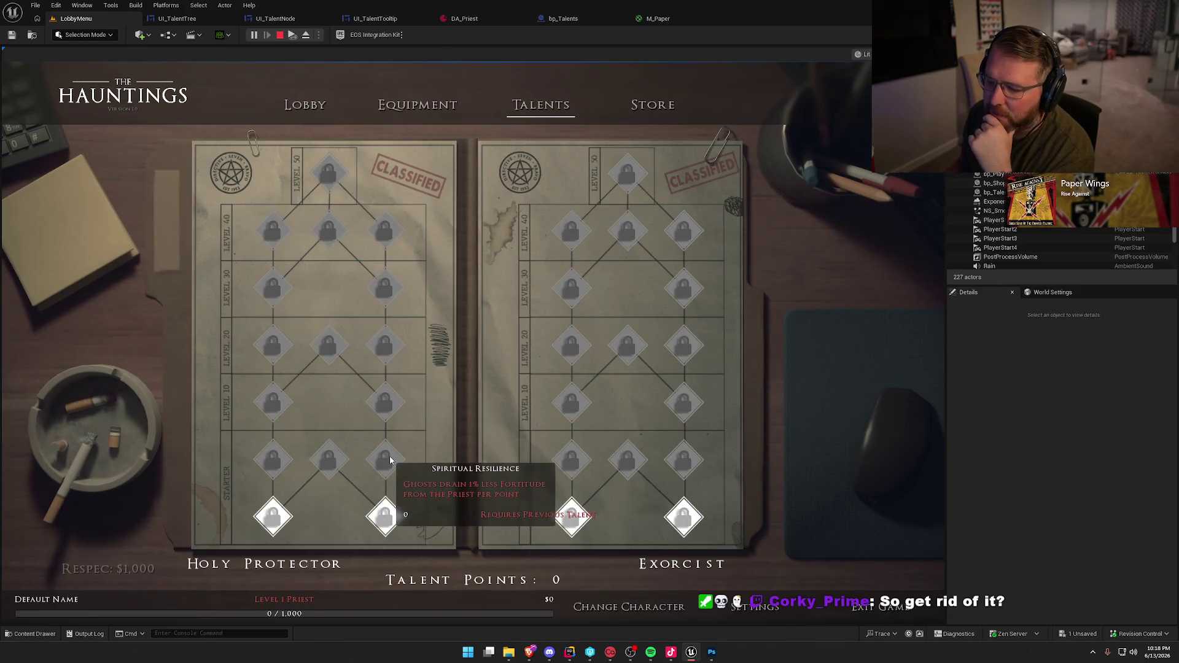
mouse_move(328, 351)
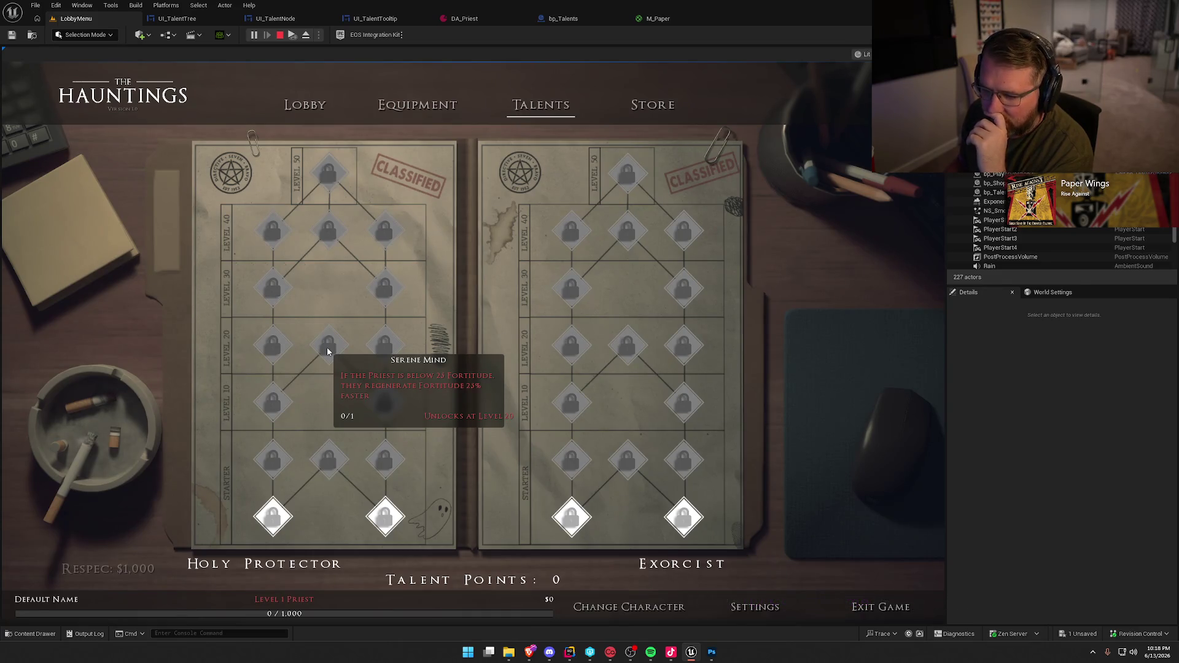
mouse_move(270, 234)
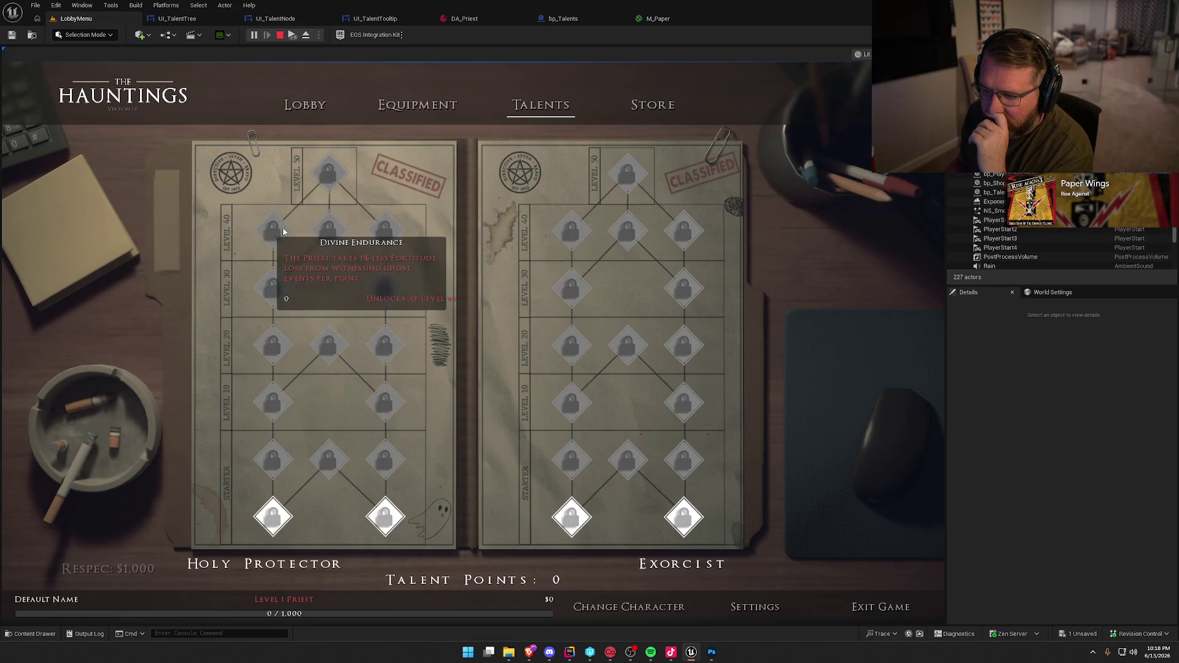
mouse_move(387, 234)
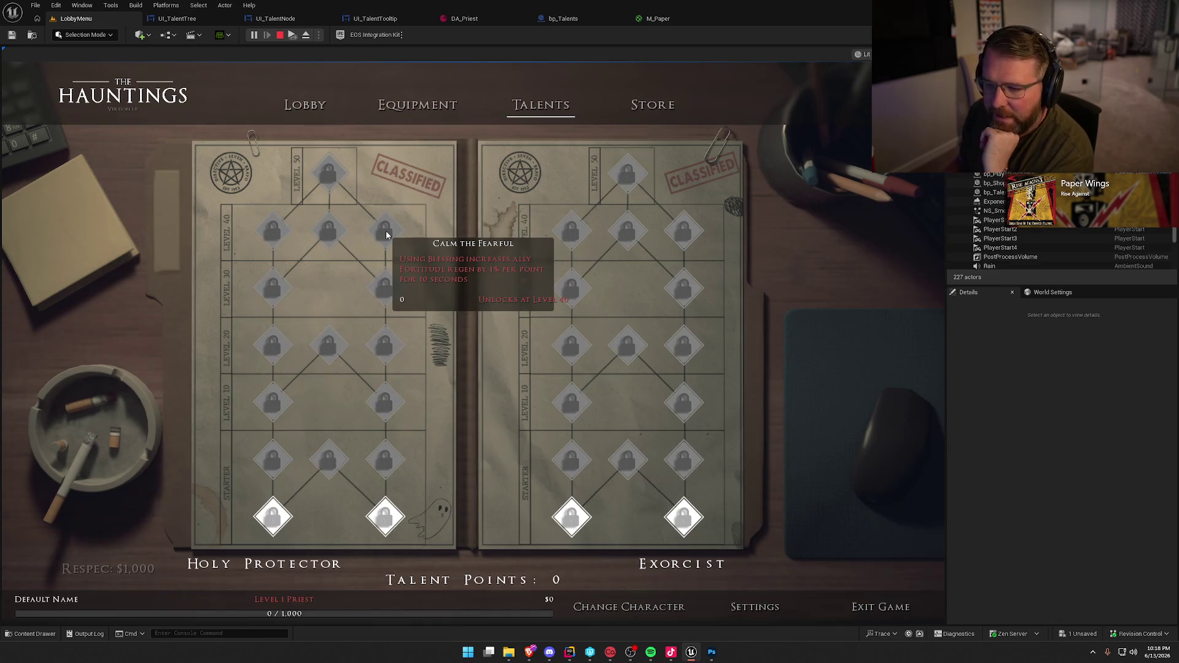
mouse_move(384, 299)
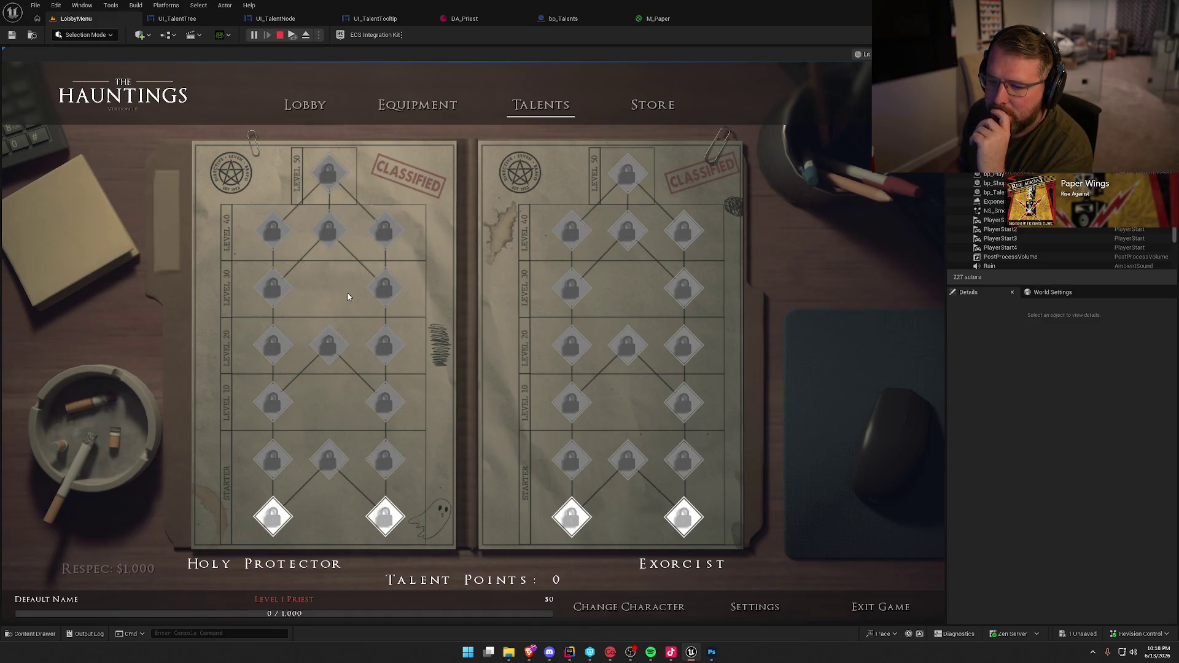
mouse_move(281, 293)
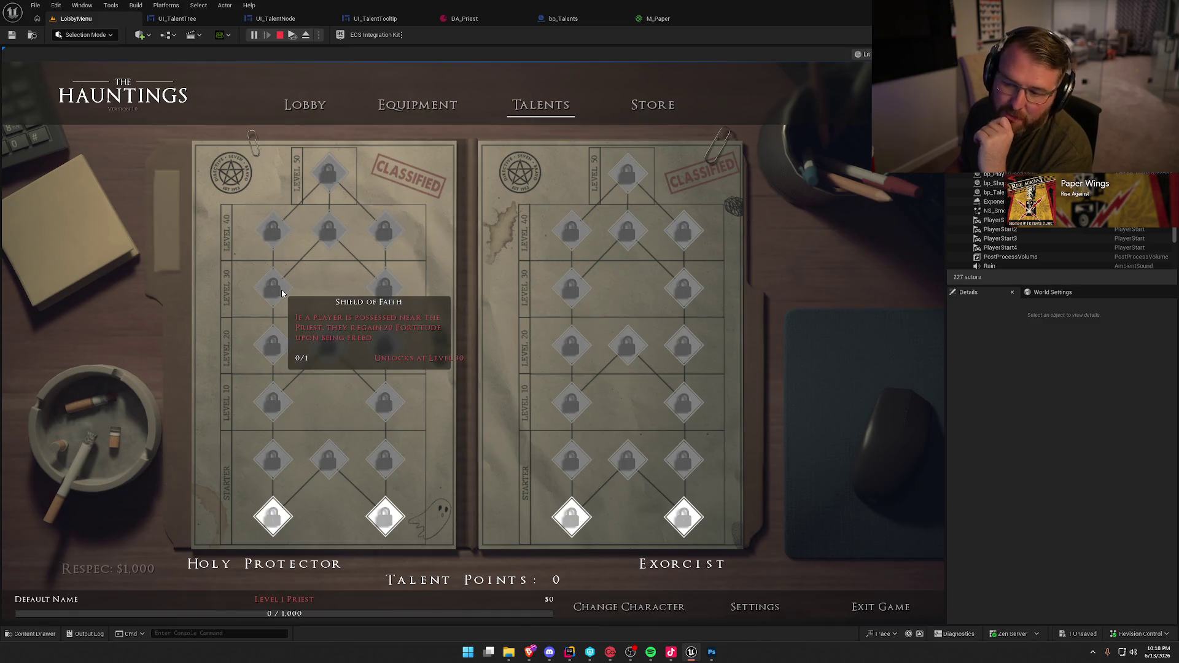
mouse_move(334, 177)
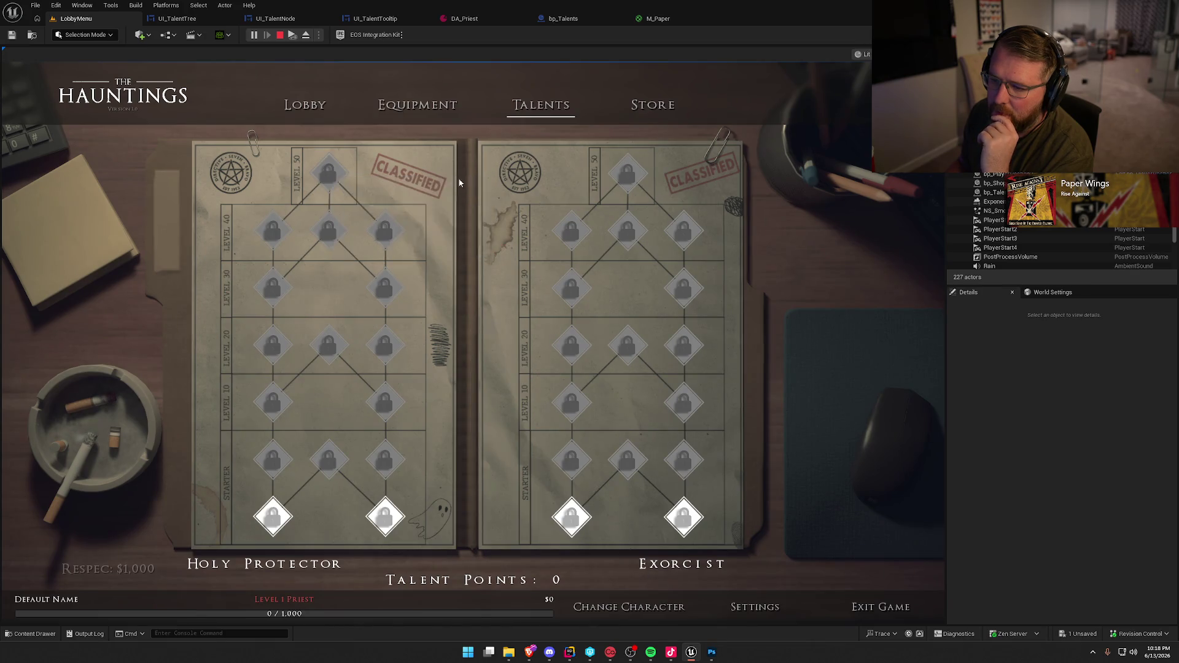
mouse_move(634, 176)
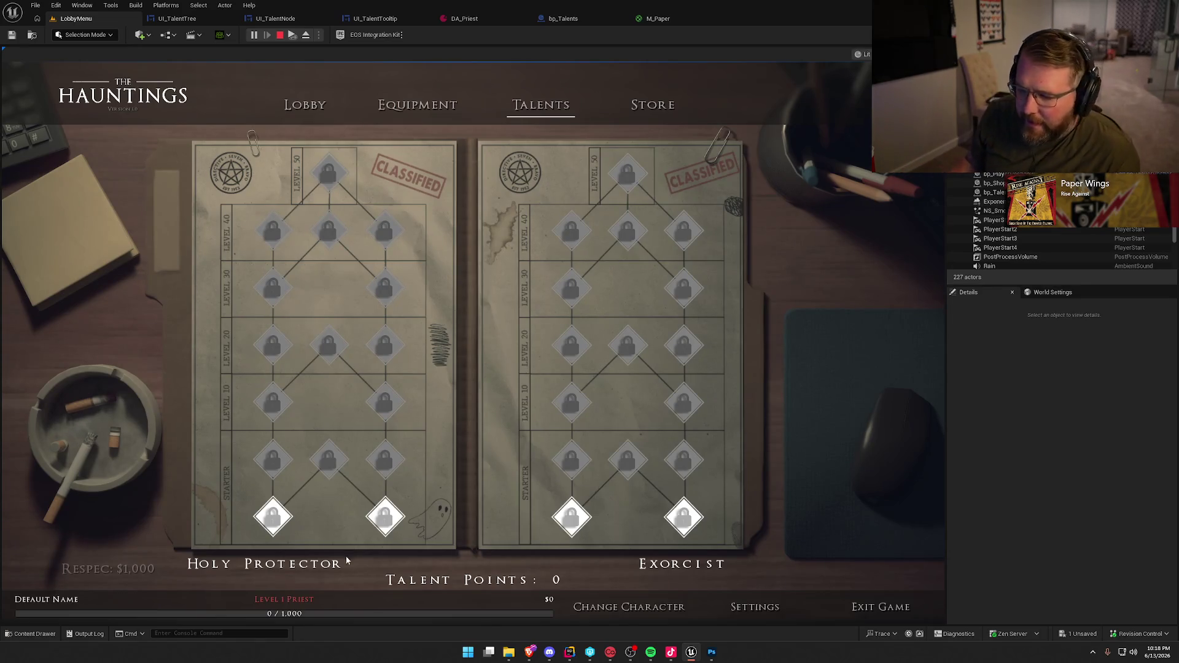
mouse_move(381, 526)
mouse_move(333, 459)
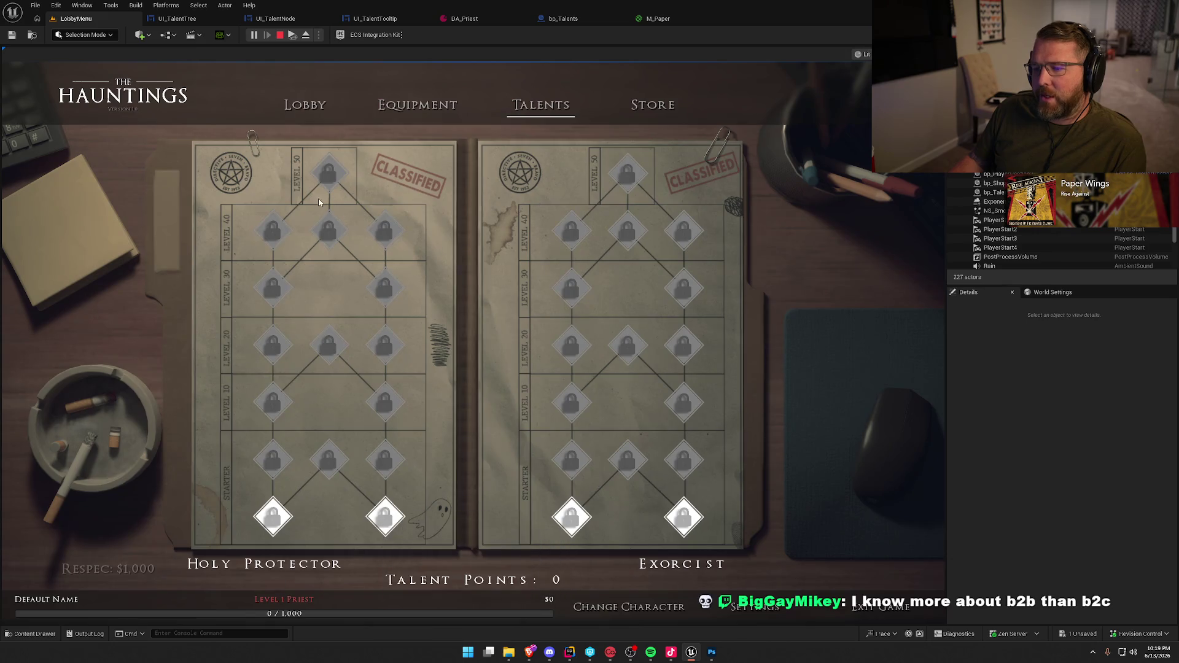
Stop the game and hide the grey LockedOverlay in UI_TalentNode
click(280, 34)
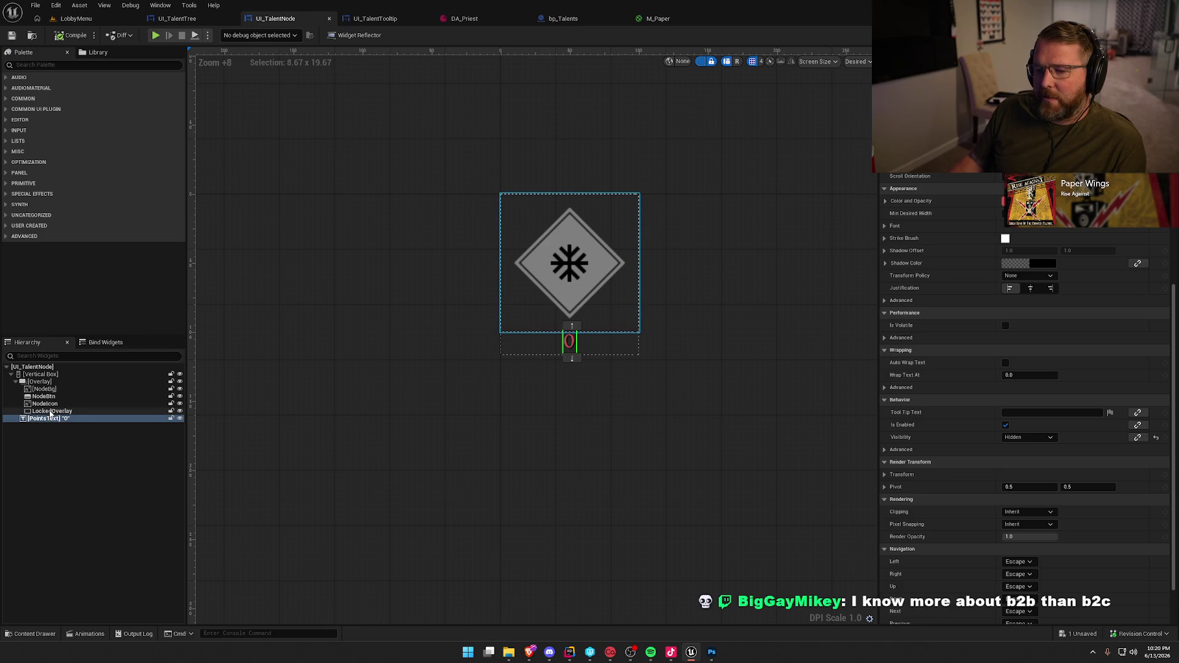
click(53, 412)
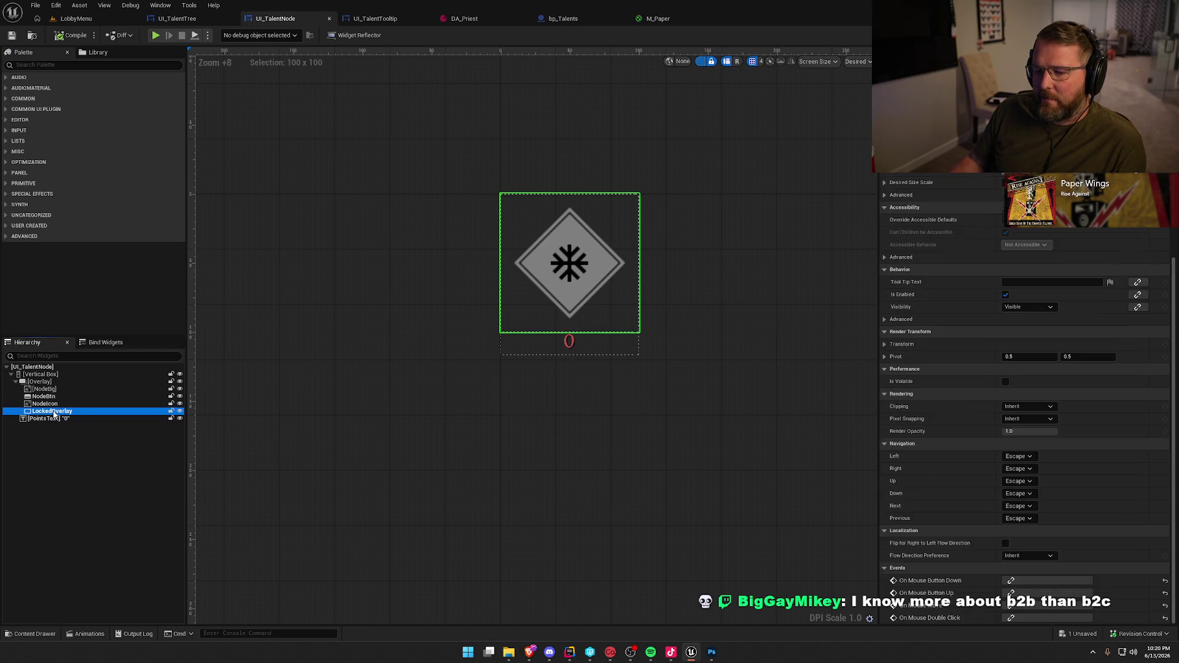
click(180, 411)
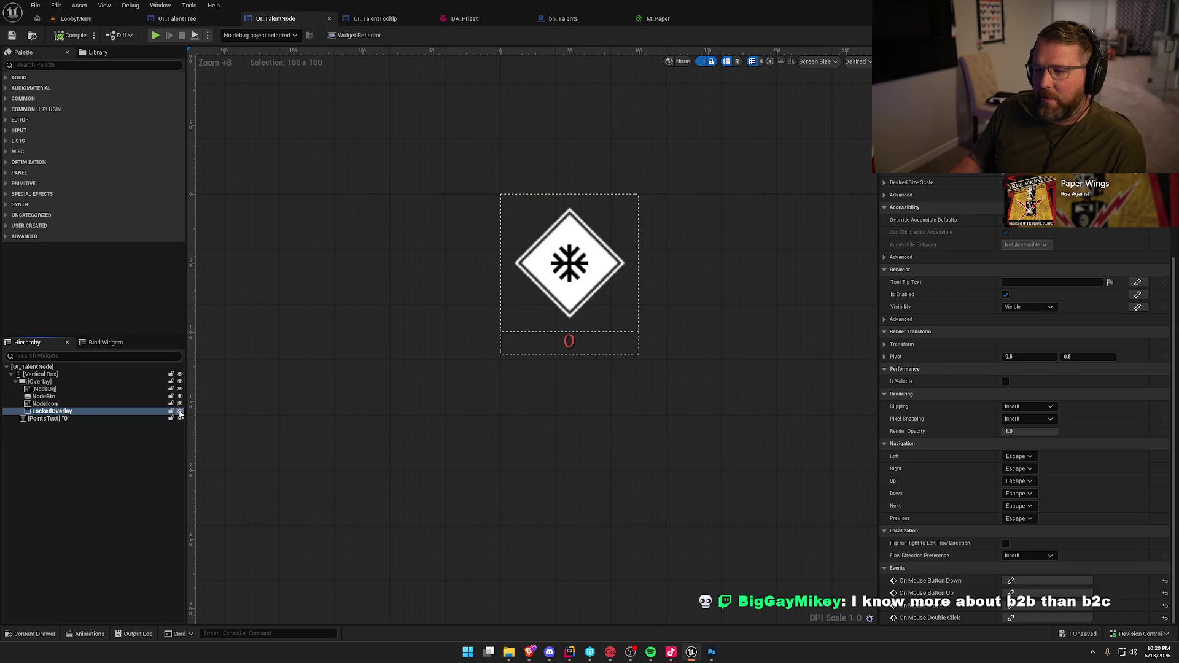
Set the NodeIcon brush image to Icon_Lock
click(75, 404)
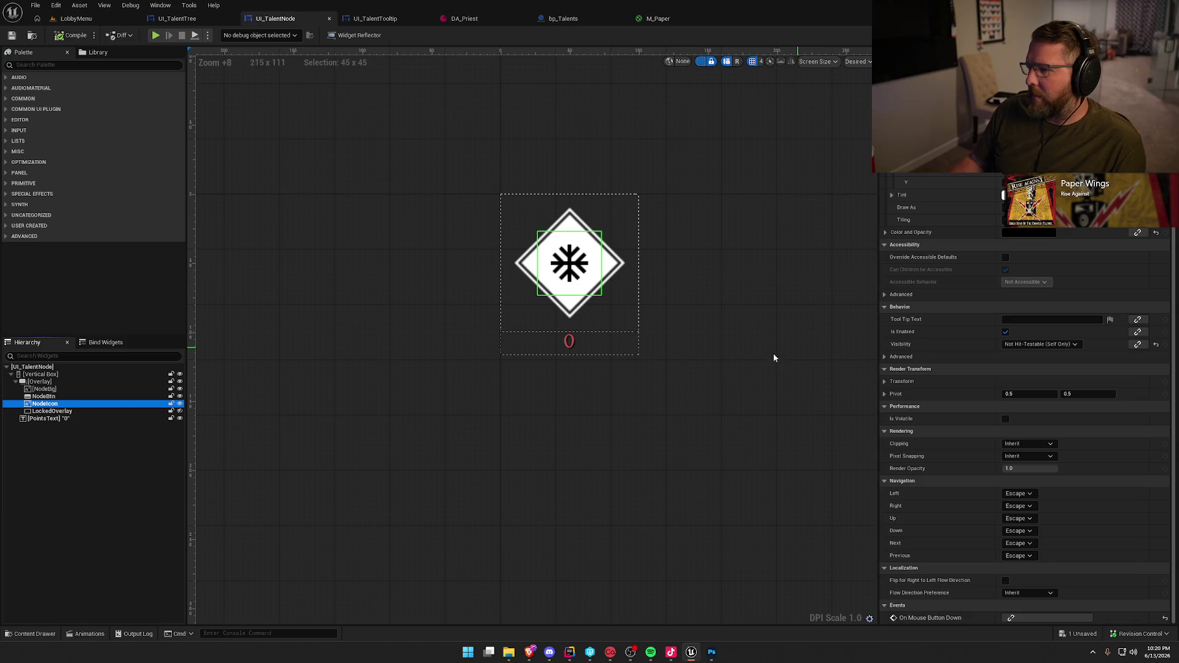
scroll(773, 358, up, 3)
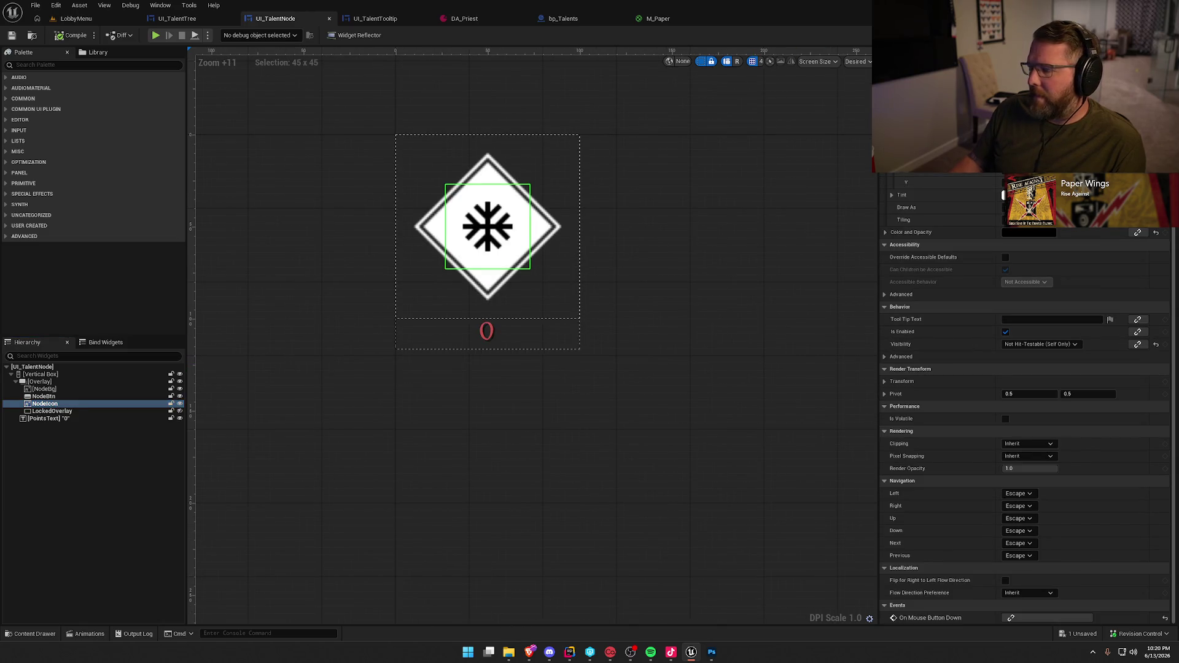
key(ctrl+space)
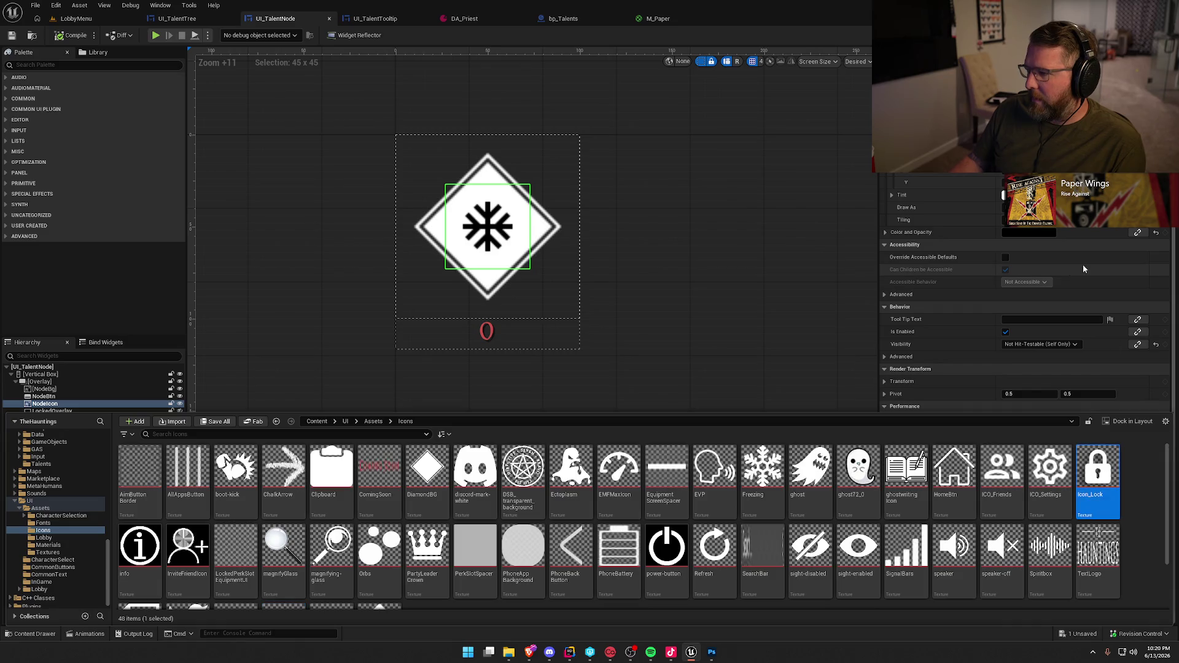
scroll(1084, 269, up, 2)
click(1055, 200)
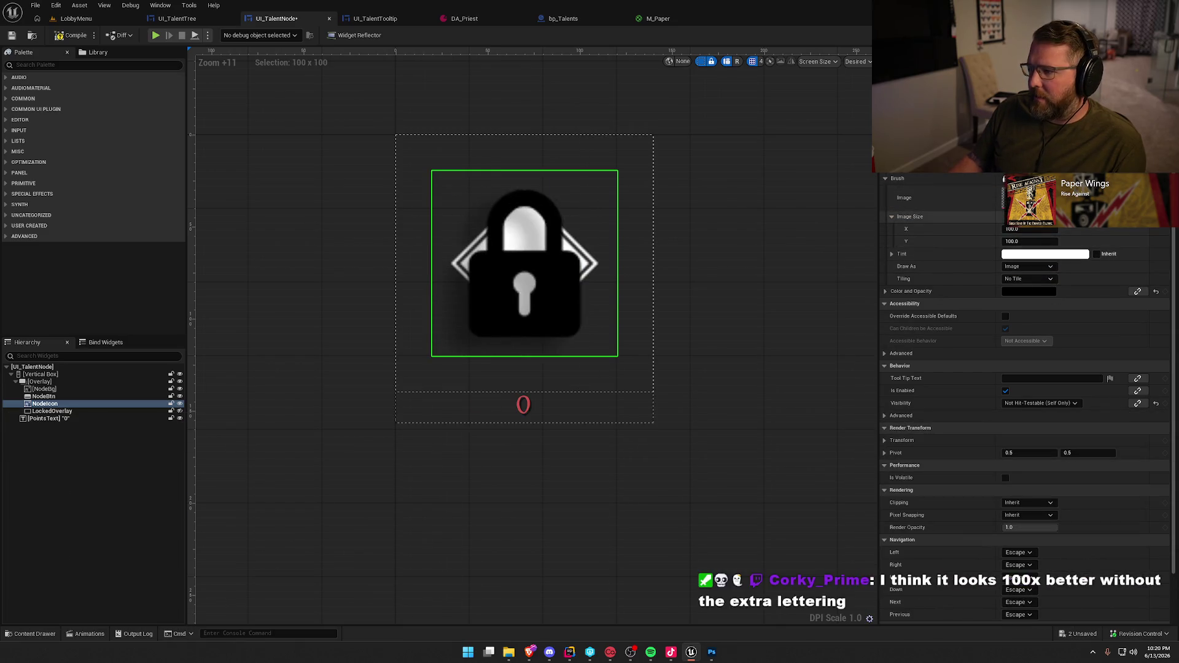
key(ctrl+z)
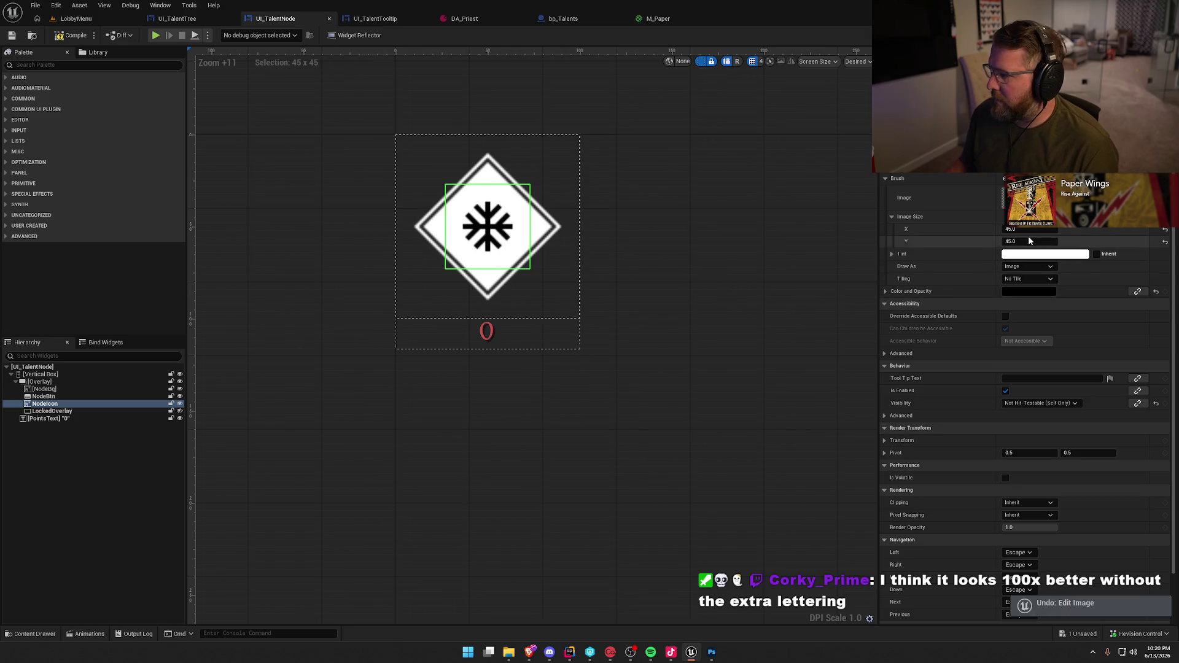
key(ctrl+space)
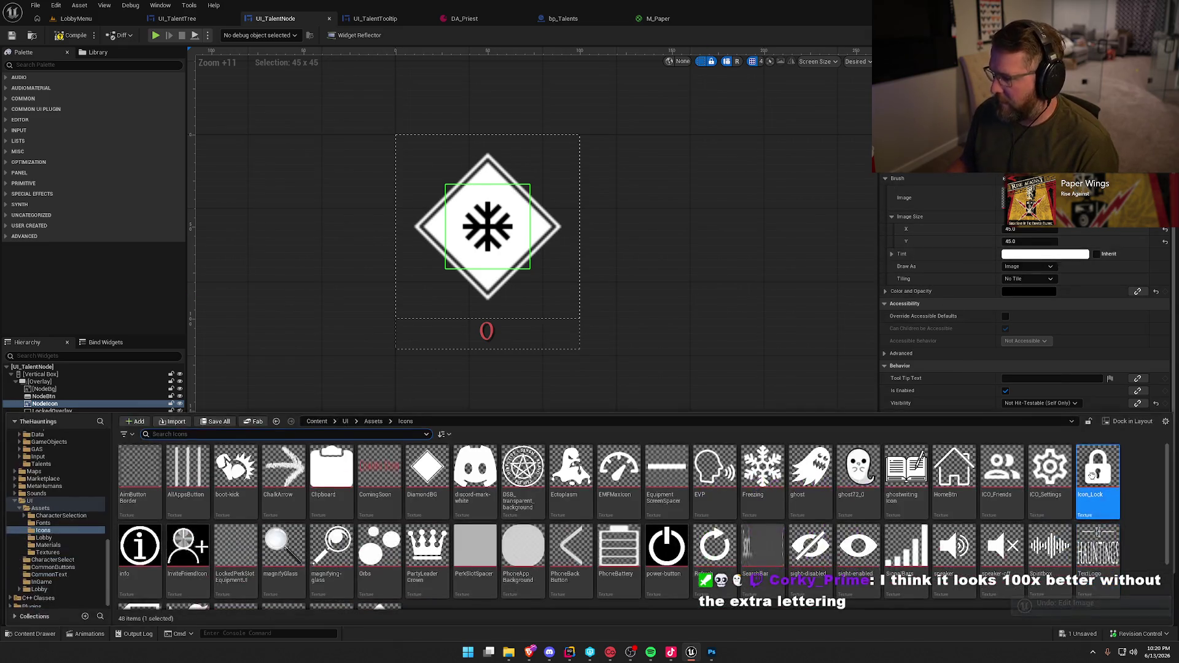
click(1055, 200)
Resize the NodeIcon image to 45 by 45
click(1026, 229)
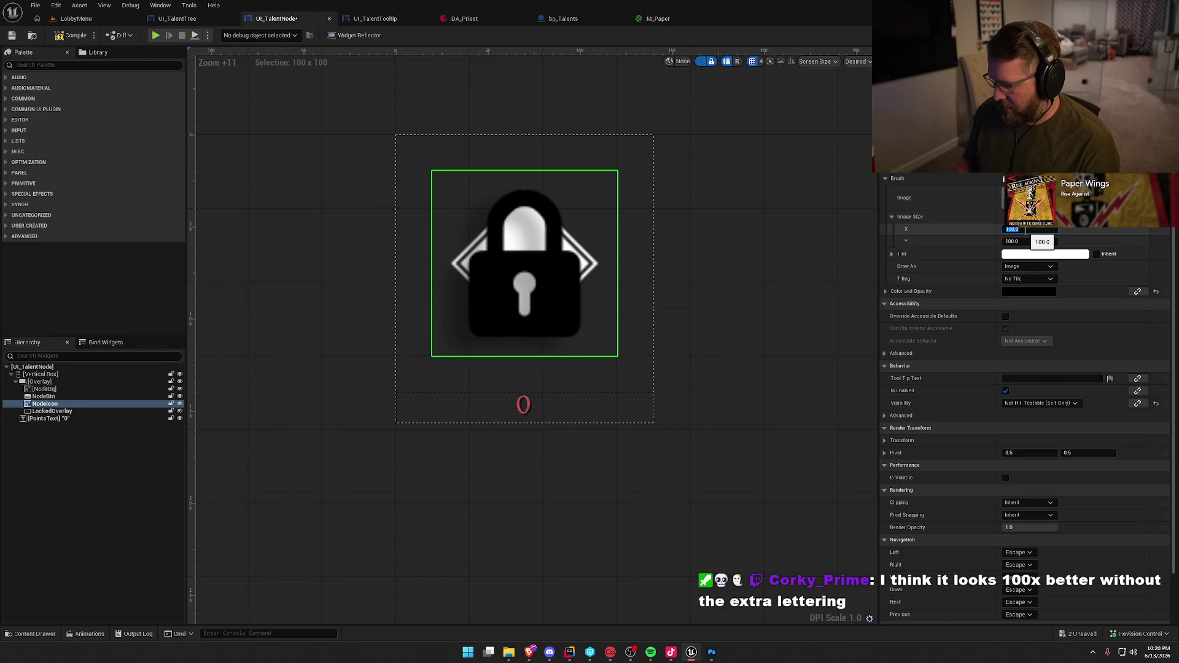
text(45)
key(Tab)
text(45)
key(Return)
click(648, 281)
Tint the lock icon bright green and compile the talent node widget
click(491, 242)
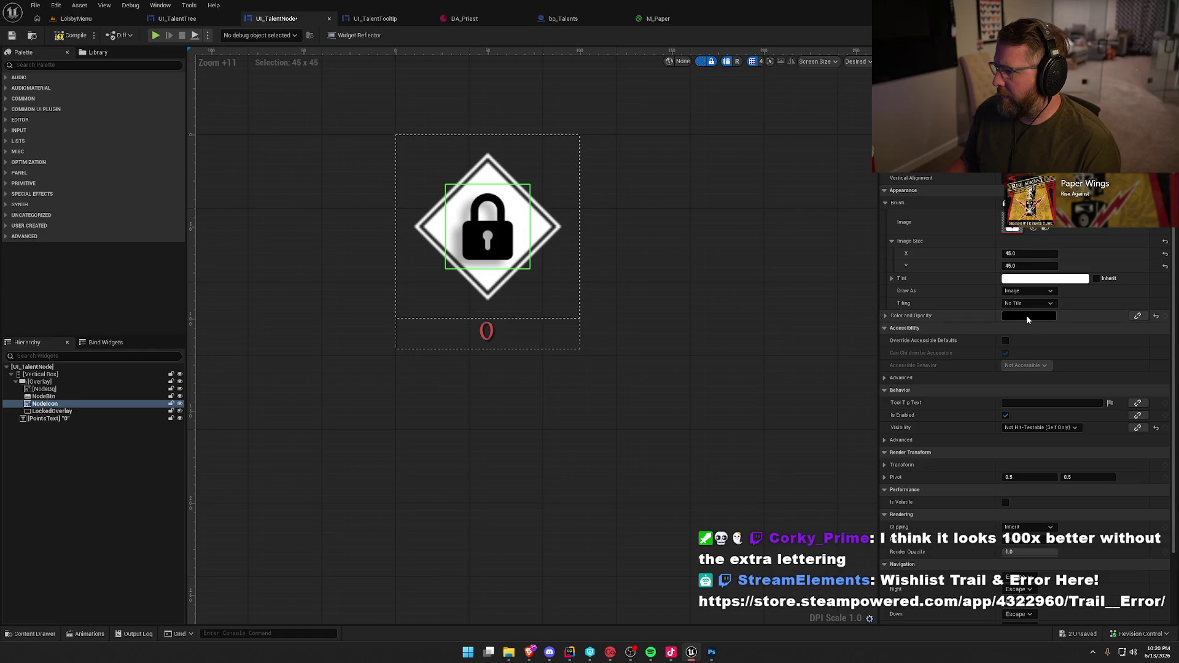
click(1026, 315)
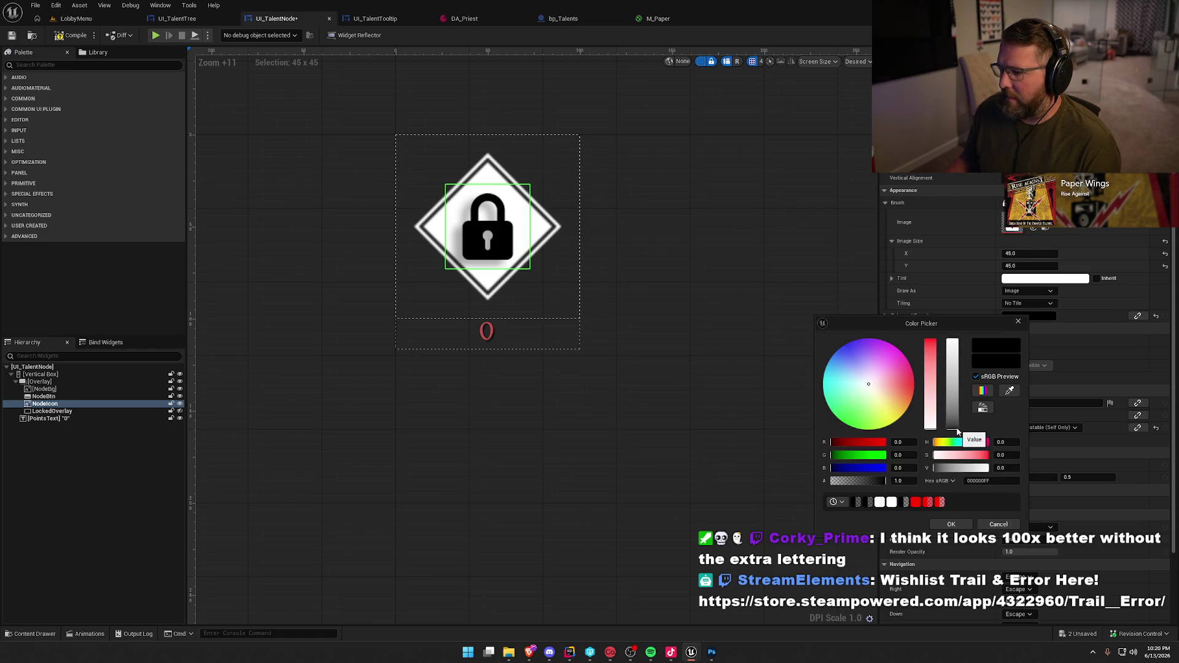
drag(956, 432, 957, 433)
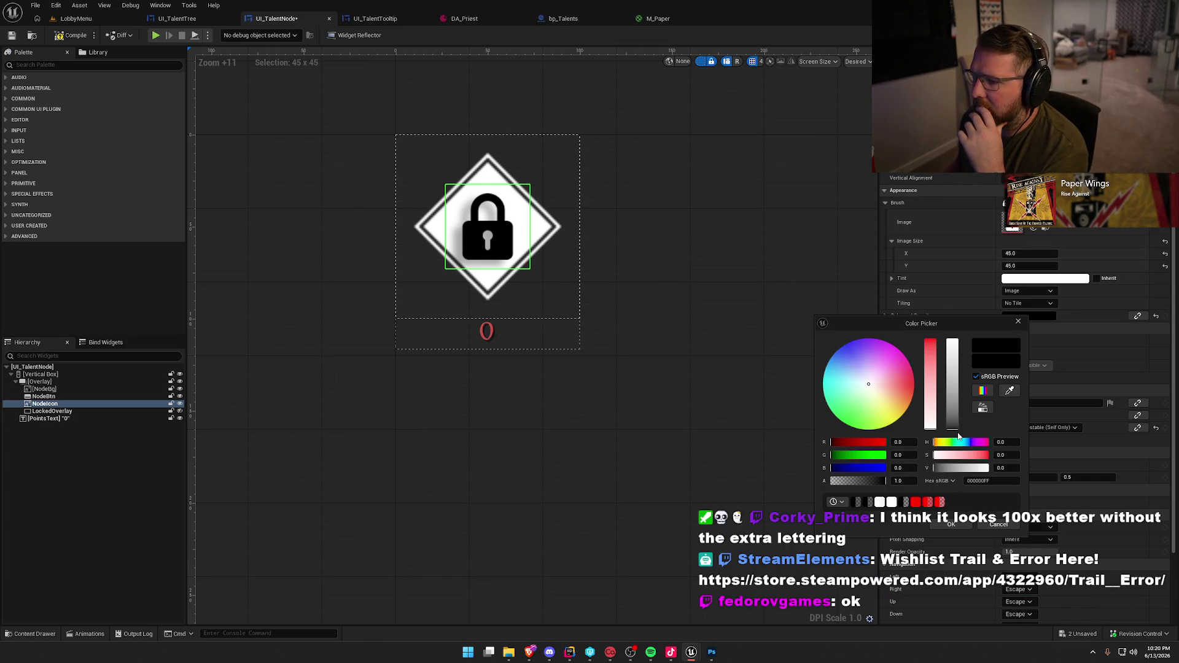
mouse_move(855, 393)
mouse_down()
mouse_move(838, 385)
mouse_move(852, 417)
mouse_move(860, 401)
mouse_move(845, 424)
mouse_up()
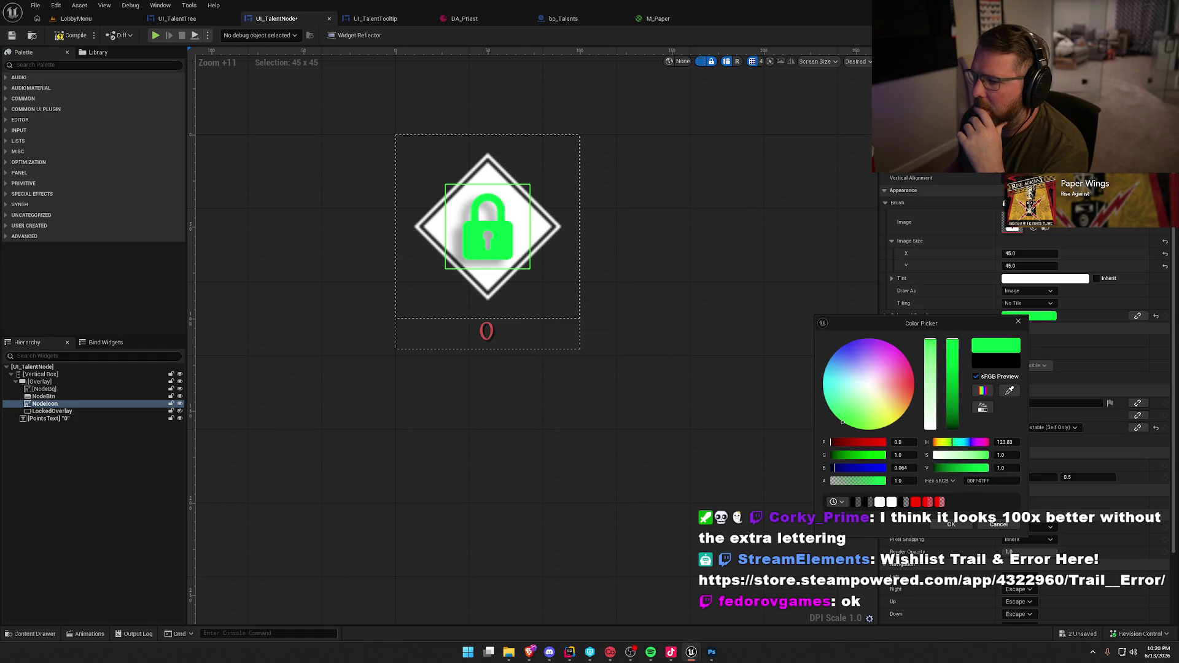
click(950, 523)
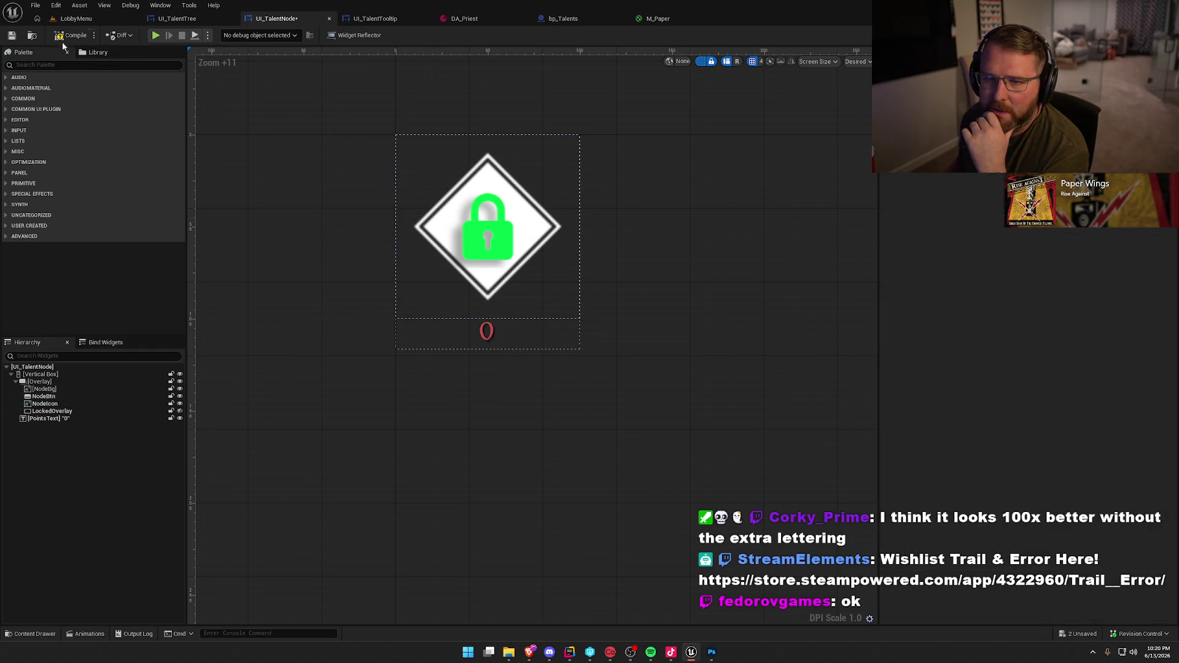
click(63, 37)
click(77, 18)
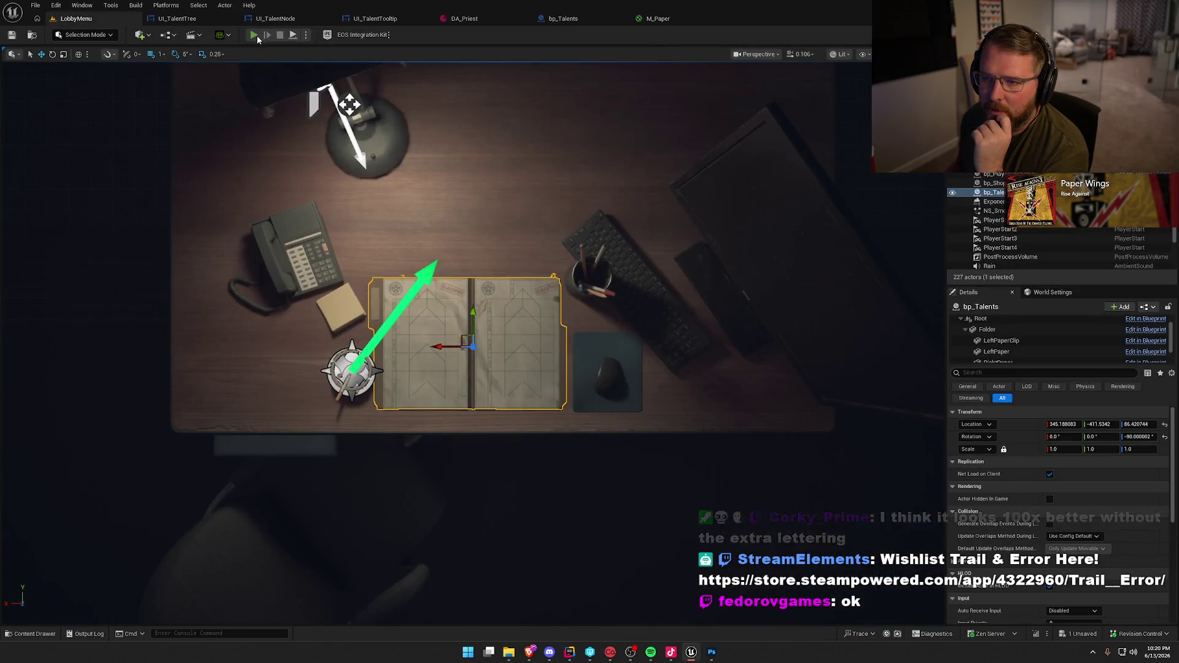
Play the lobby, inspect the talent tree boards and a starter node, then stop
click(256, 35)
click(583, 106)
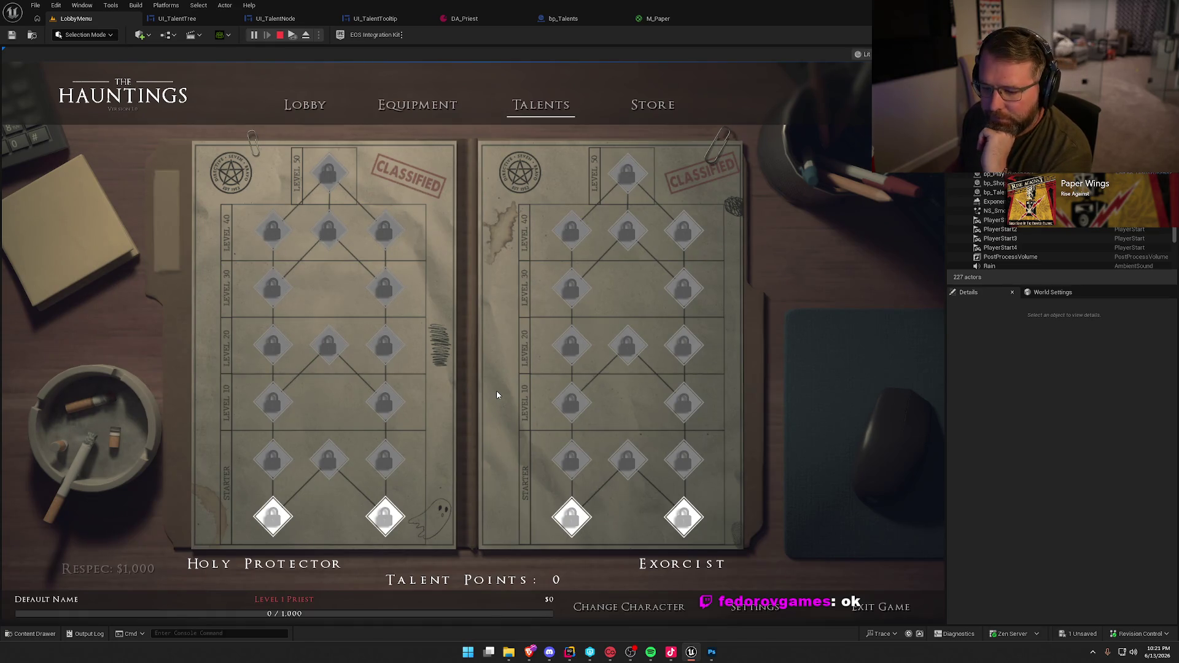
mouse_move(385, 522)
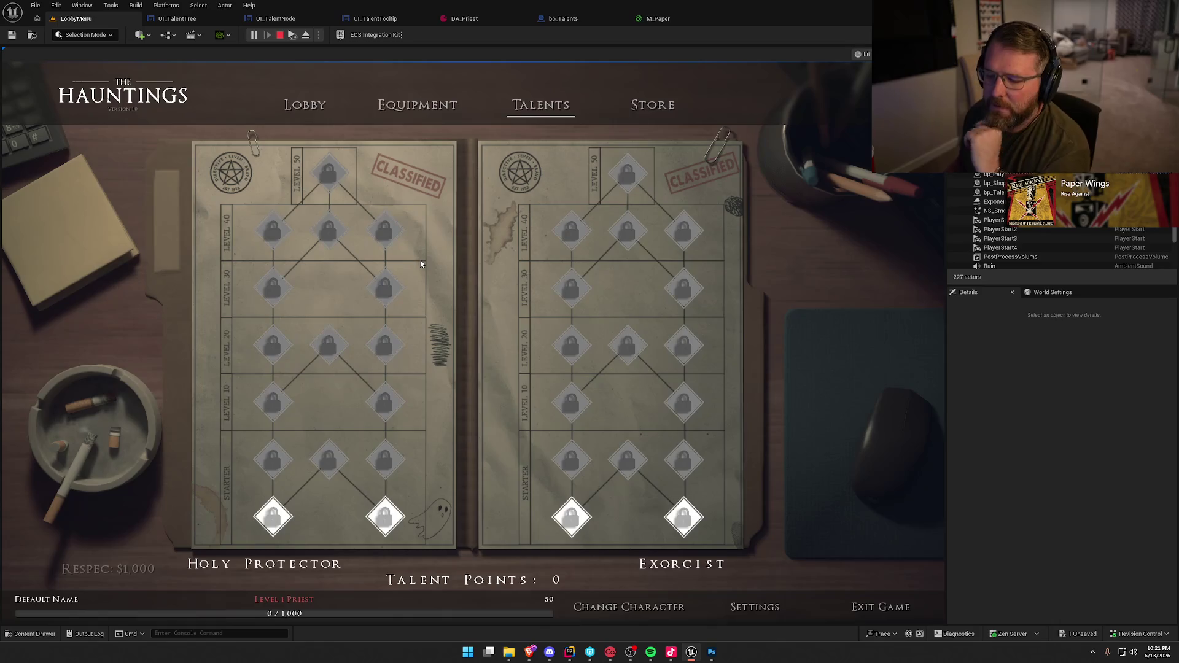
click(279, 35)
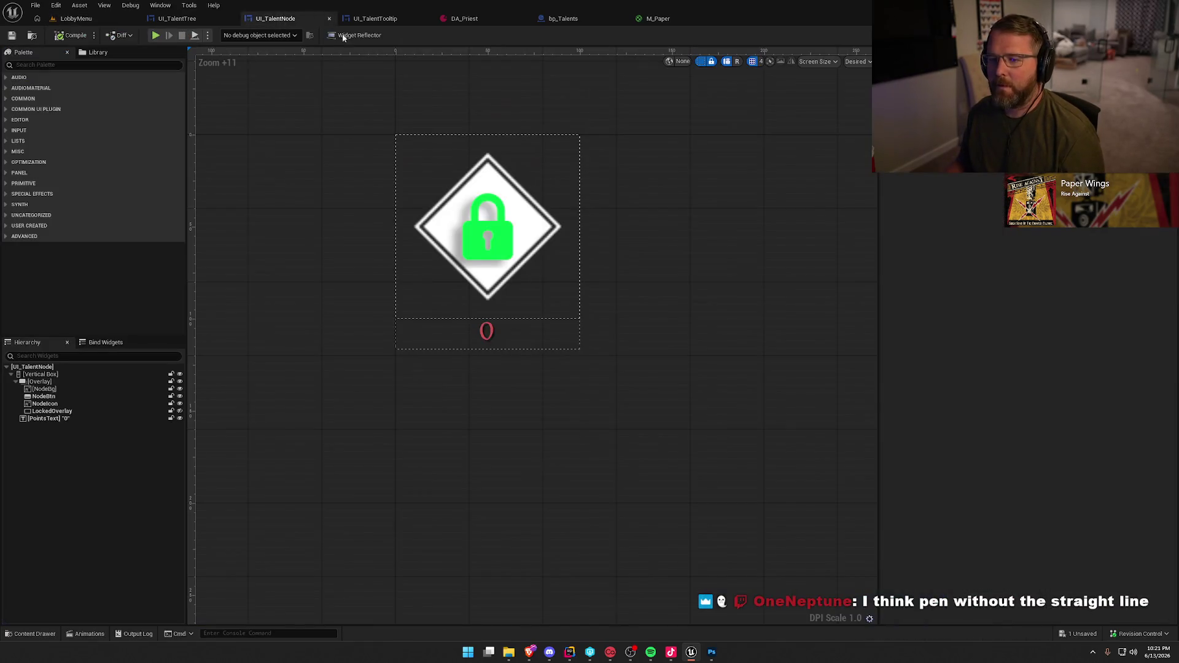
In Rider, jump from the header to NativeOnInitialized in TalentNodeWidget.cpp
key(alt+Tab)
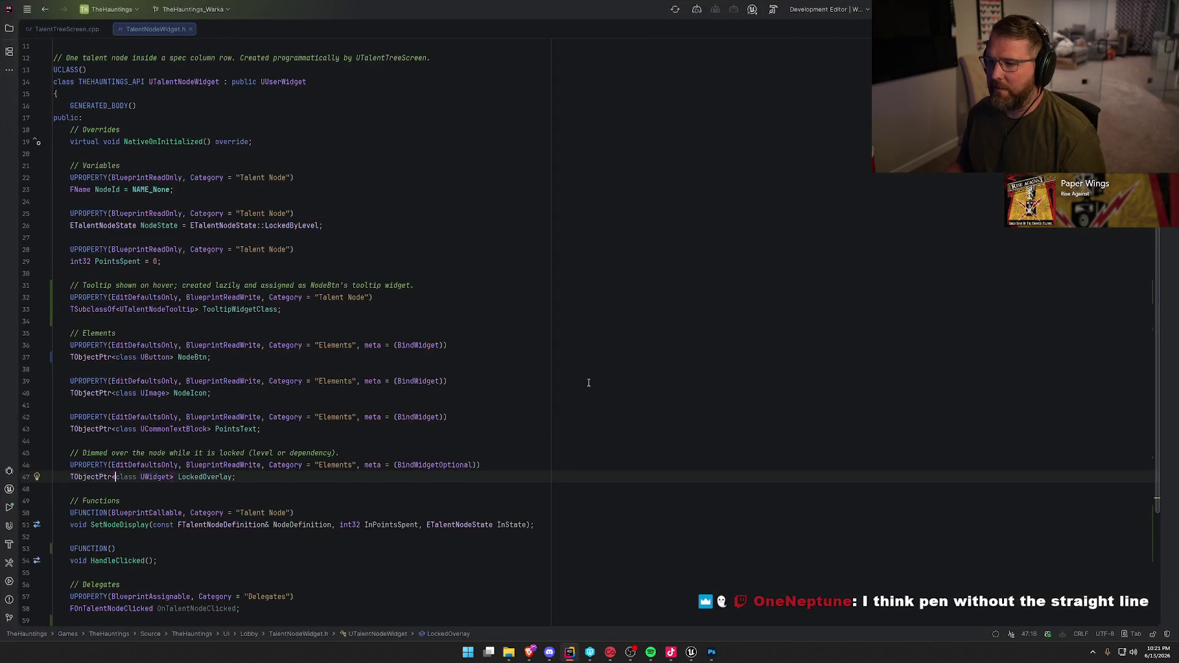
scroll(320, 400, up, 5)
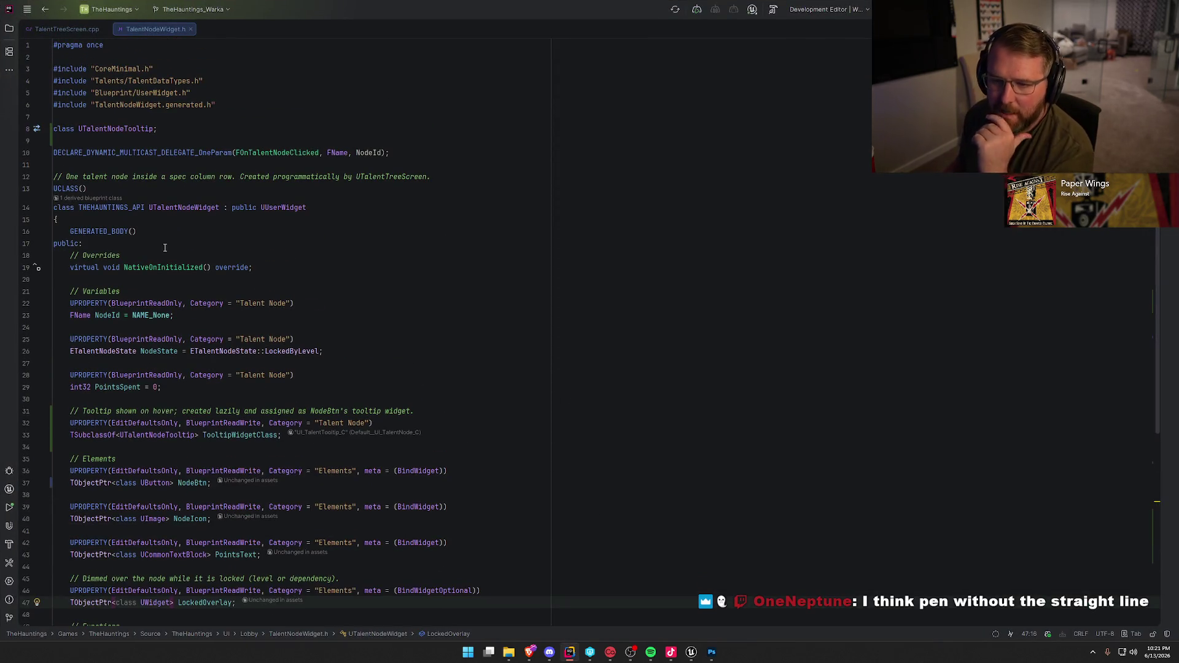
click(162, 268)
key(ctrl+b)
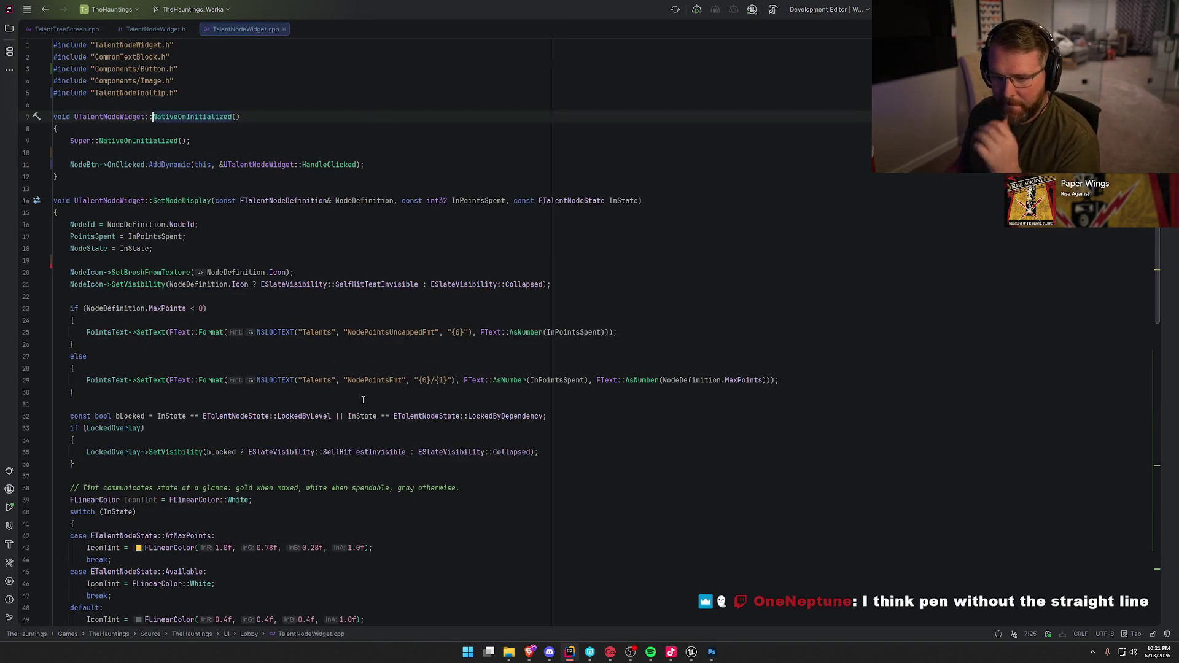
scroll(647, 466, down, 7)
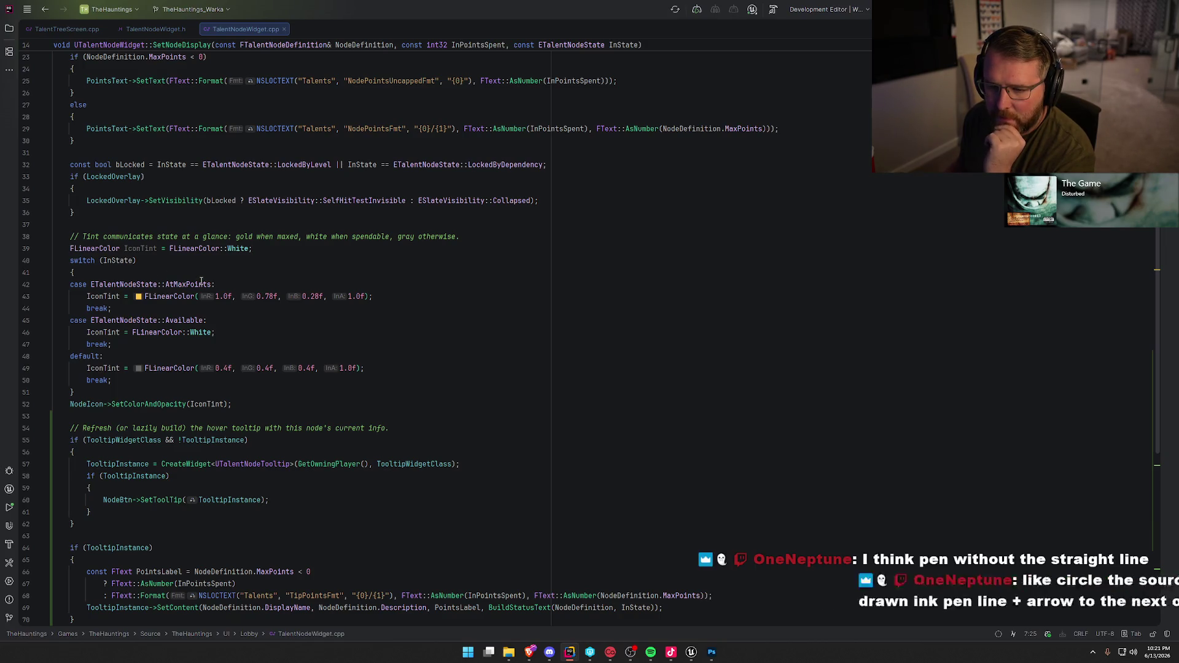
Review the IconTint switch and its grey default tint, leaving the code unchanged
double_click(100, 332)
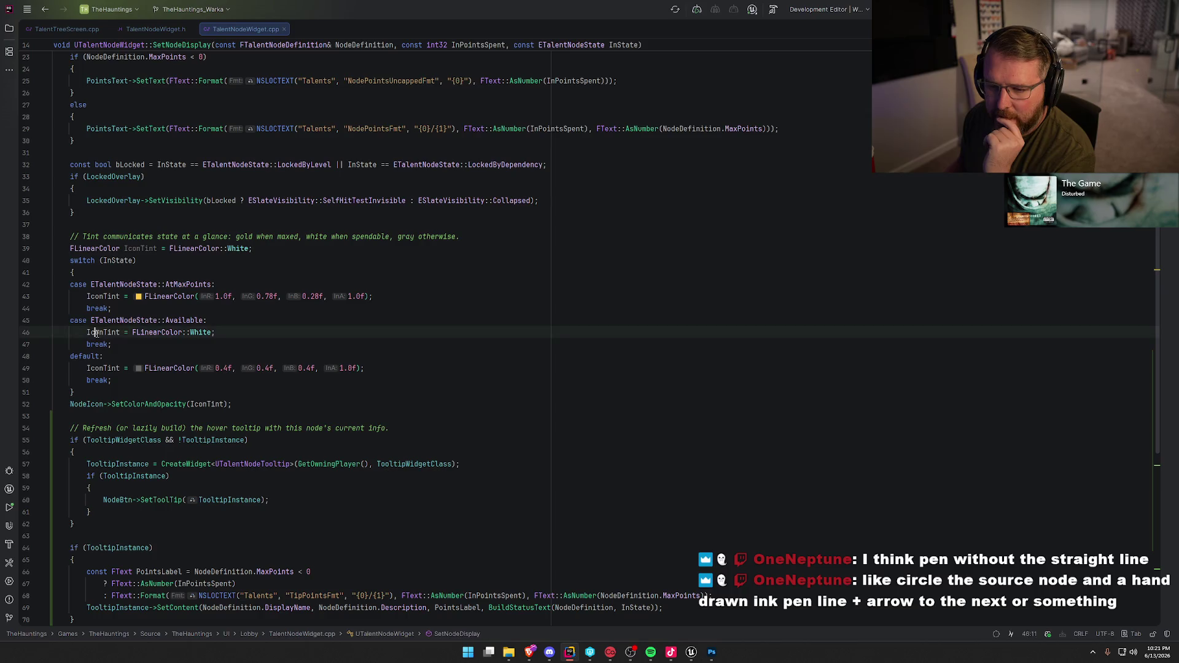
click(216, 404)
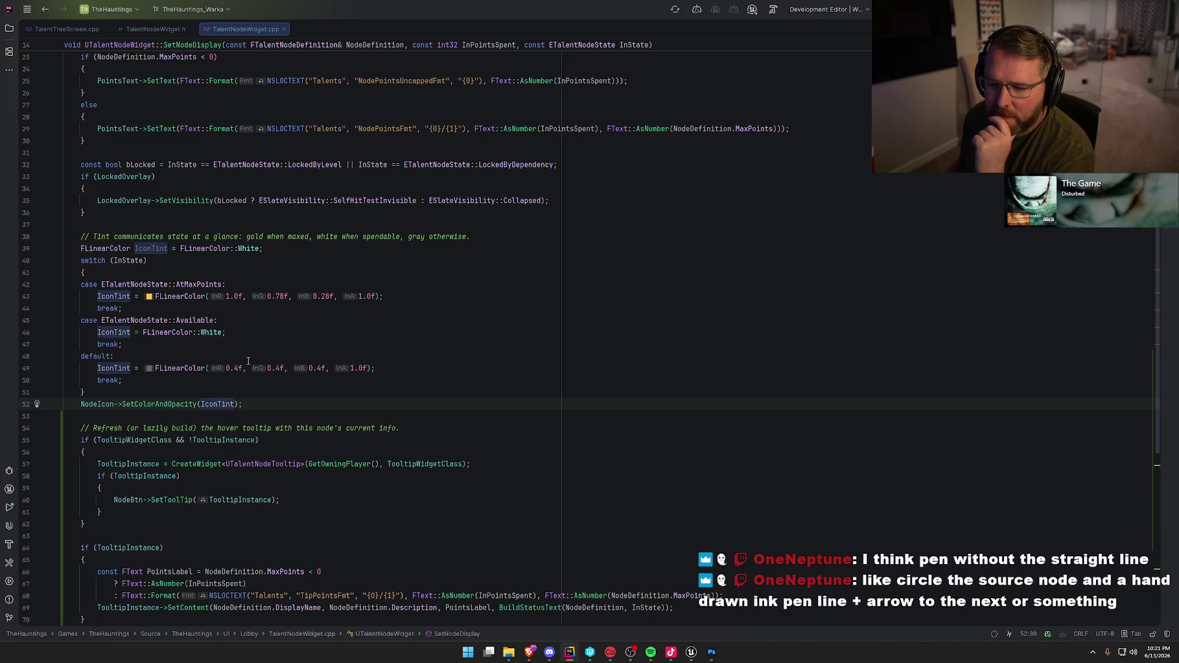
click(149, 369)
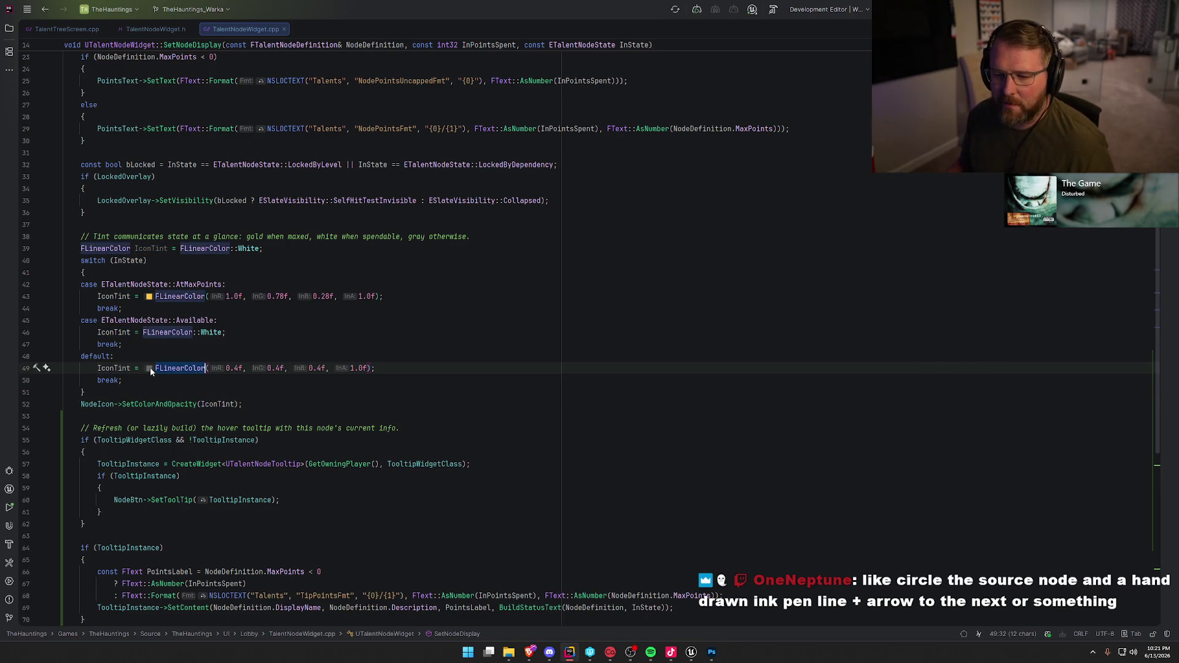
click(150, 369)
click(149, 369)
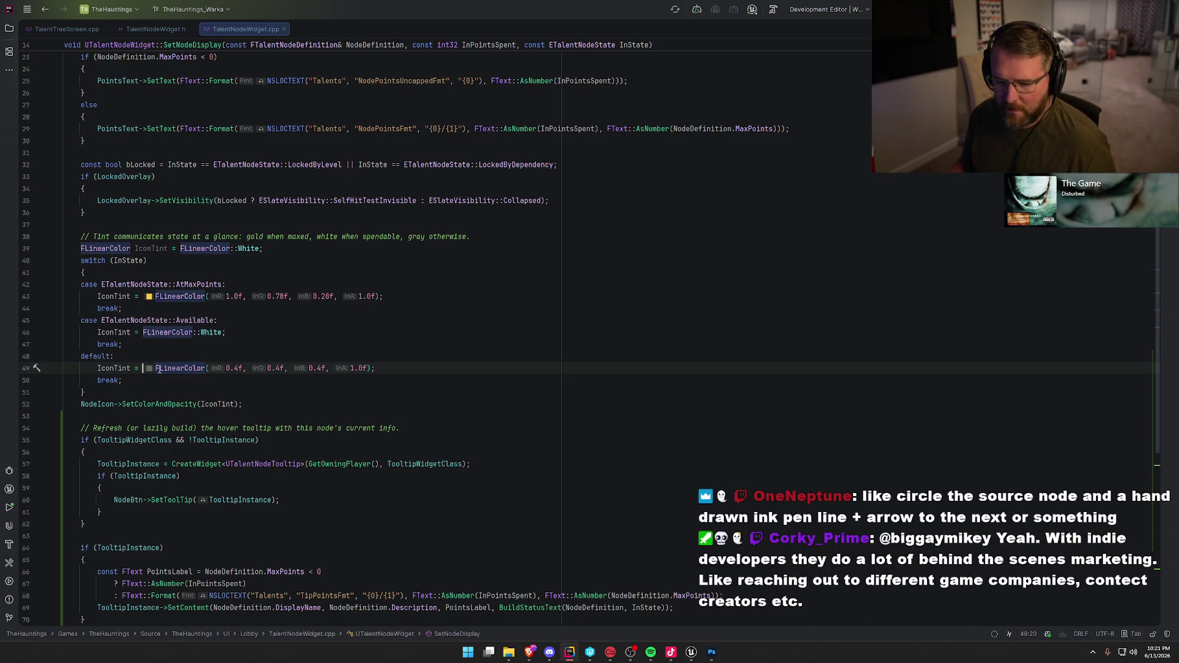
mouse_move(196, 369)
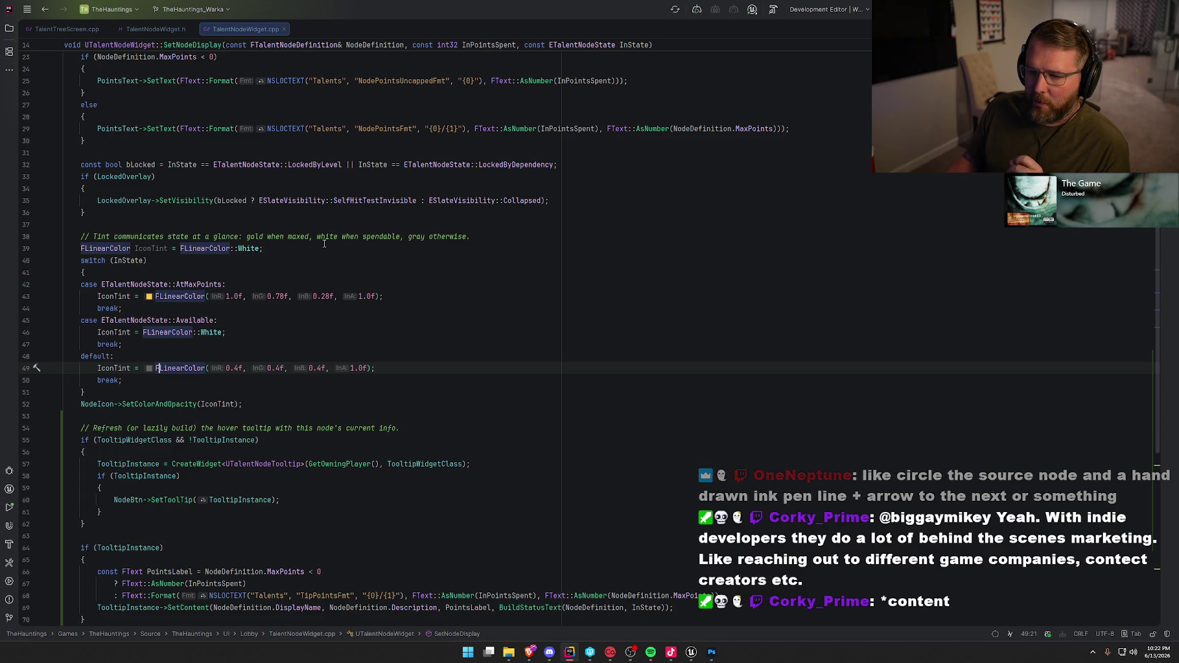
click(429, 374)
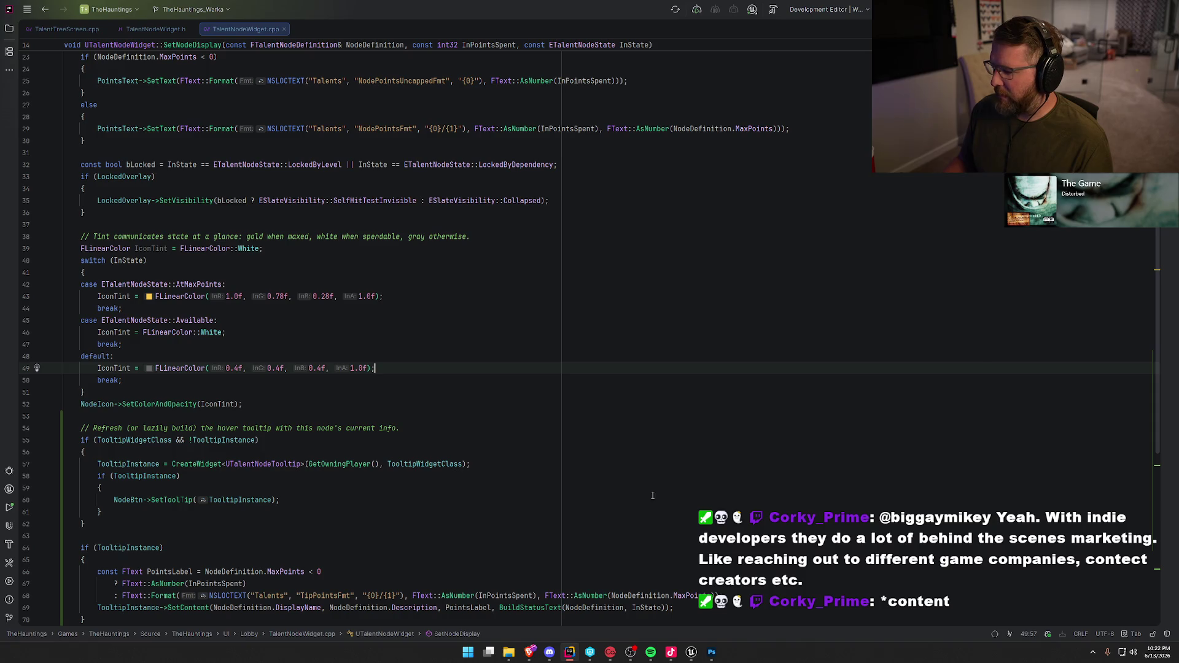
key(alt+Tab)
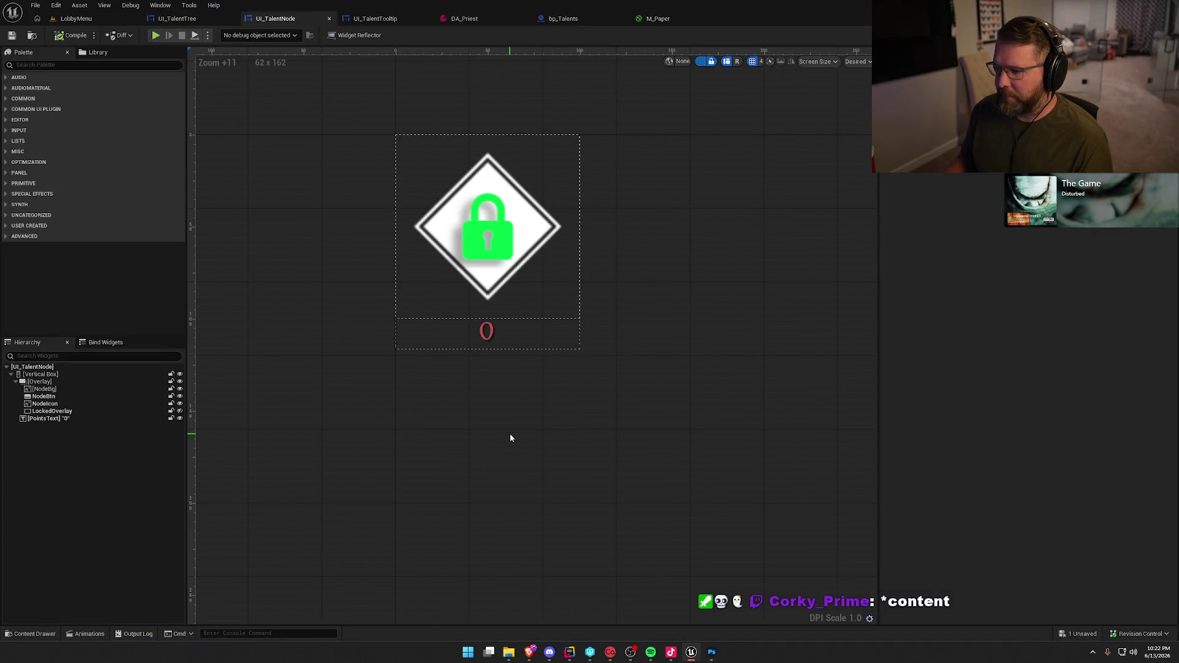
Reset the lock icon's colour to white and compile the widget
click(483, 256)
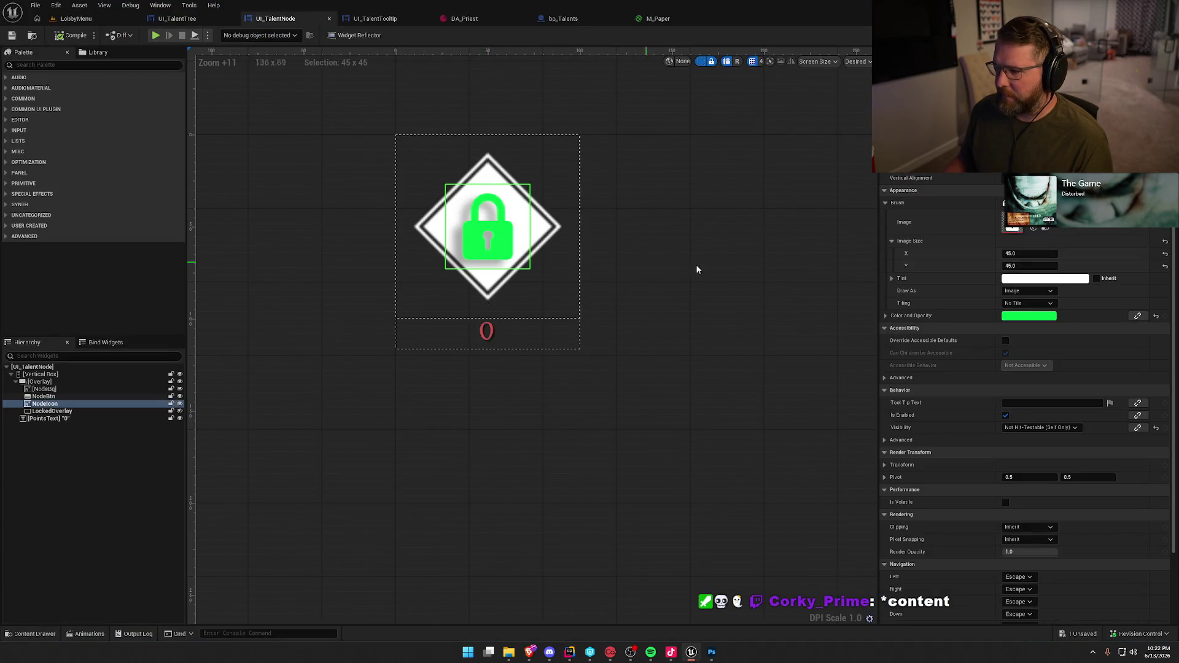
click(1156, 316)
click(810, 318)
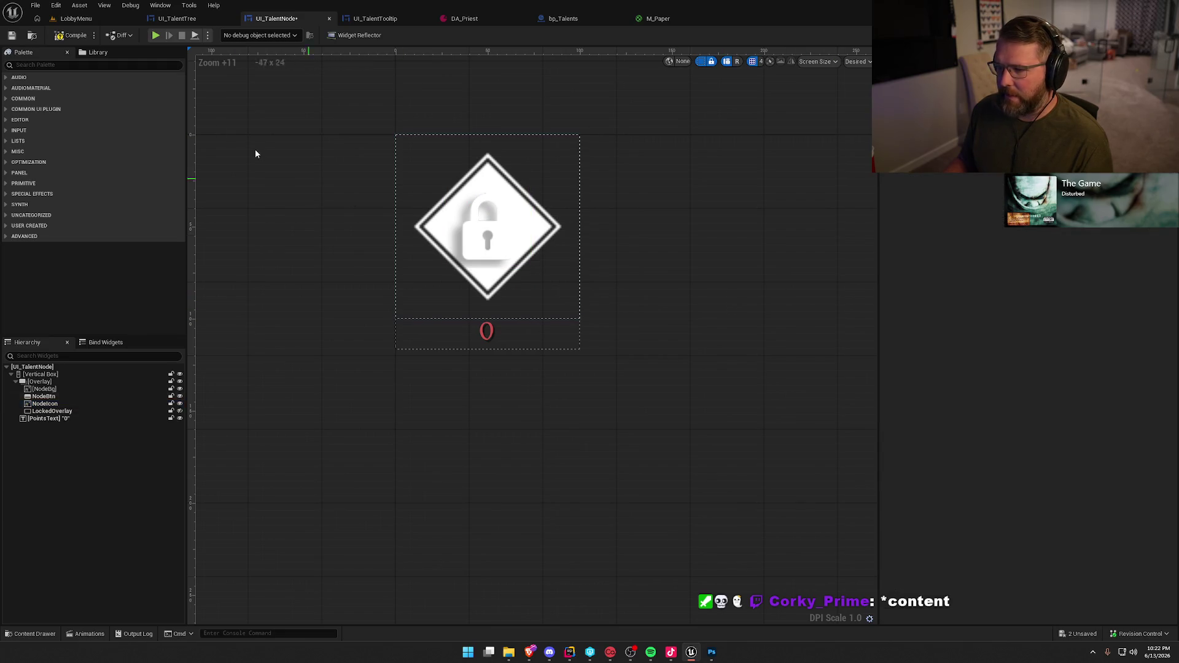
key(F7)
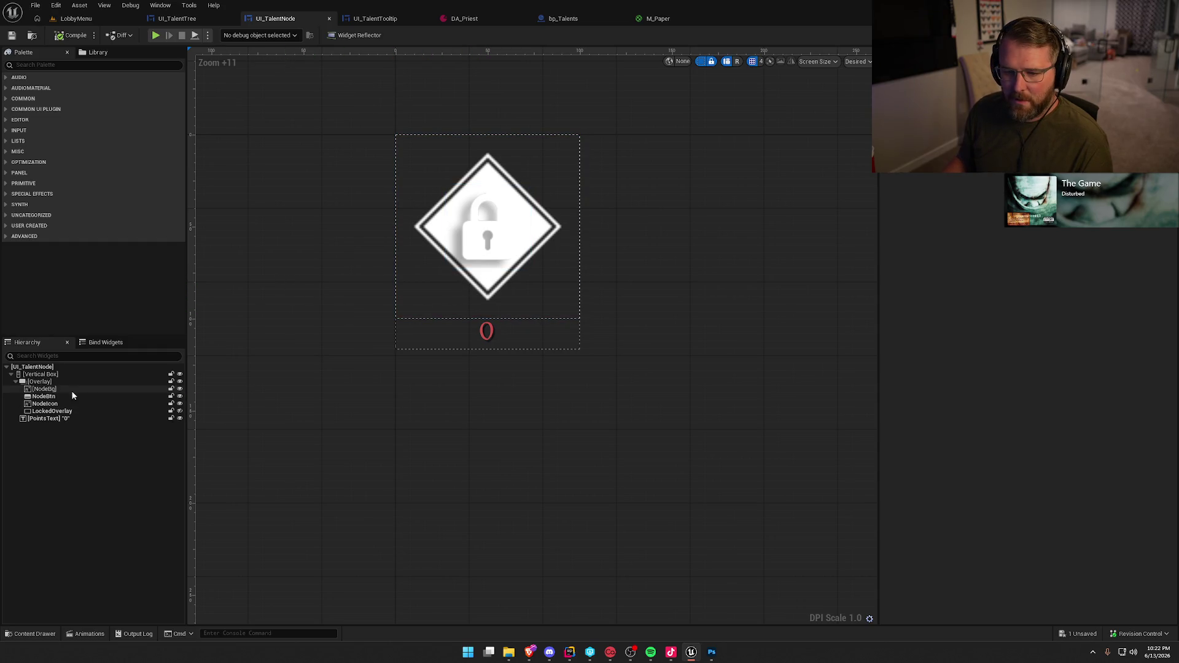
Set NodeBtn's Normal tint to red at 0.3 opacity and save UI_TalentNode
click(53, 389)
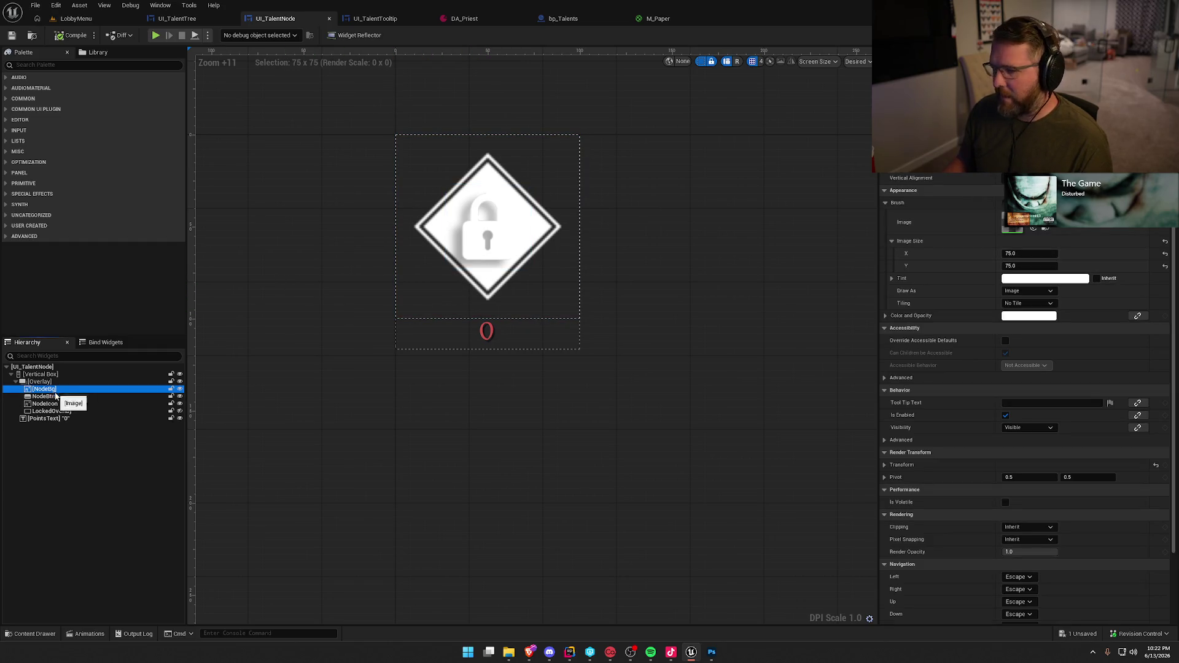
key(Down)
key(Up)
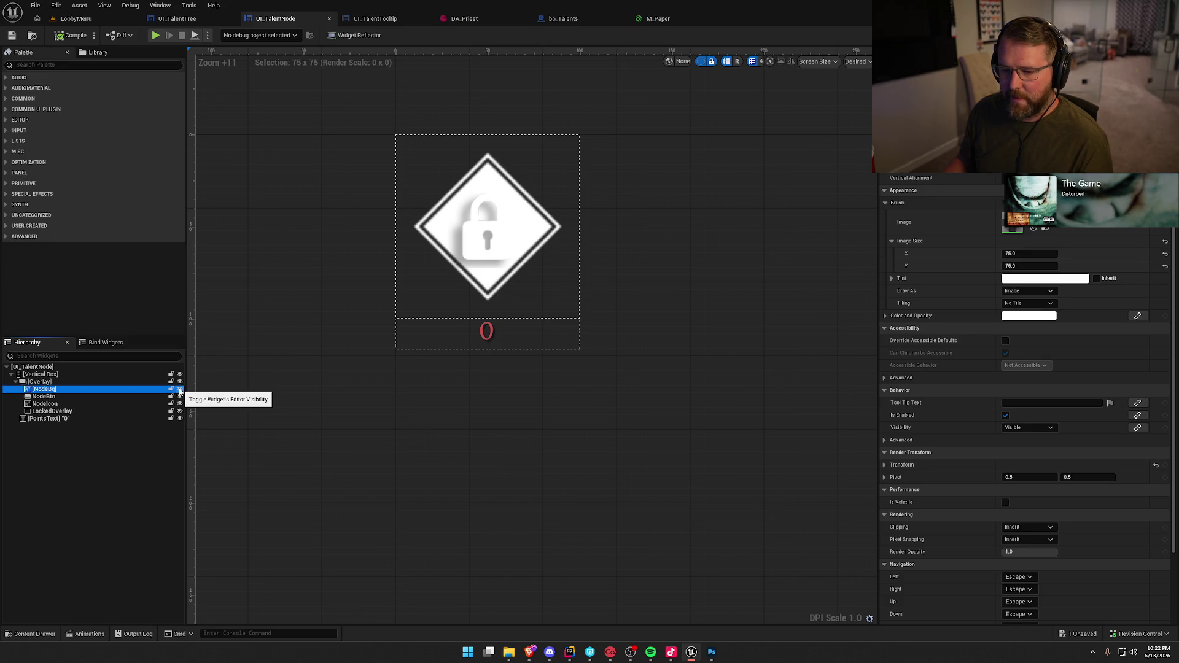
click(44, 397)
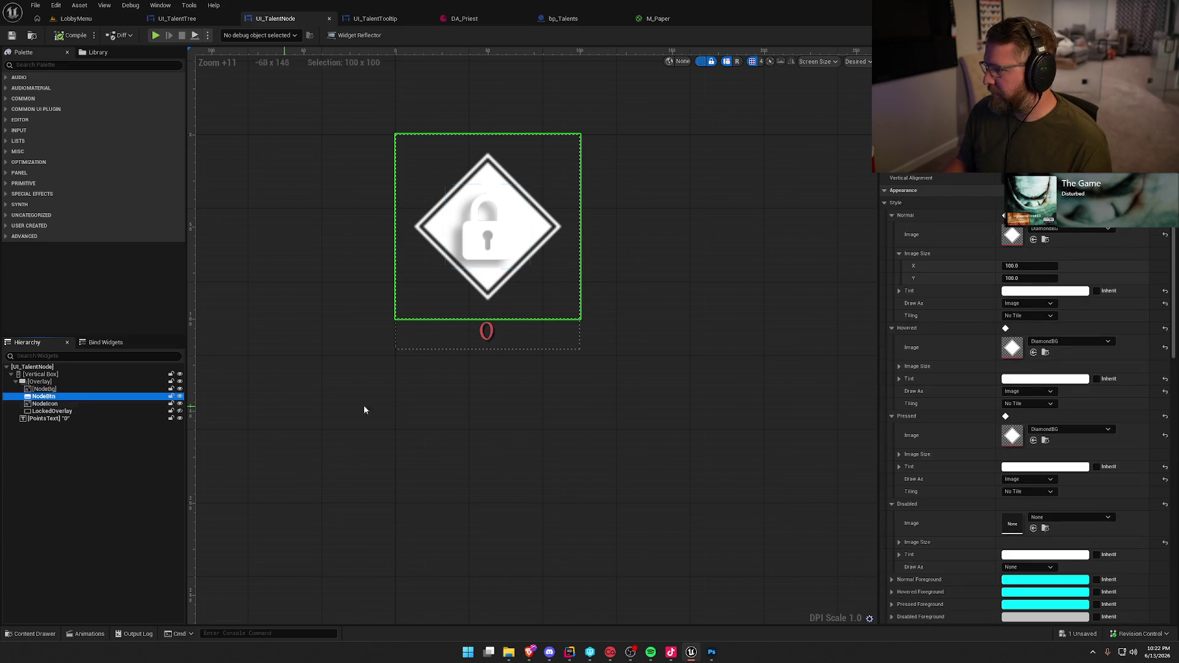
click(1062, 295)
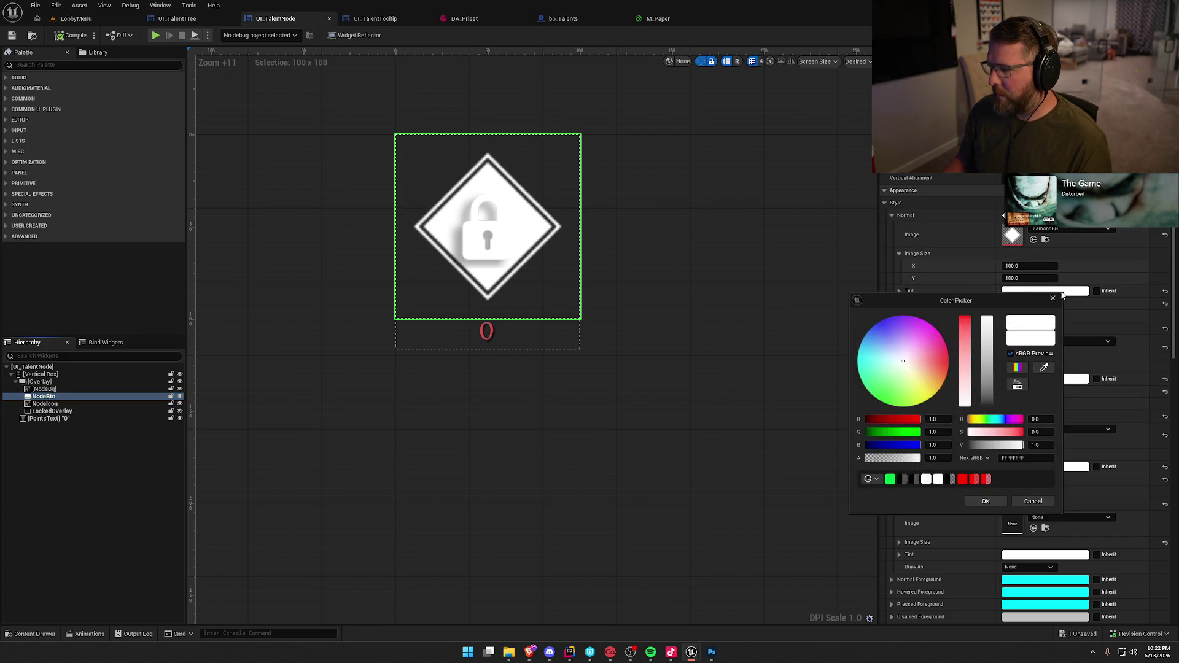
click(974, 479)
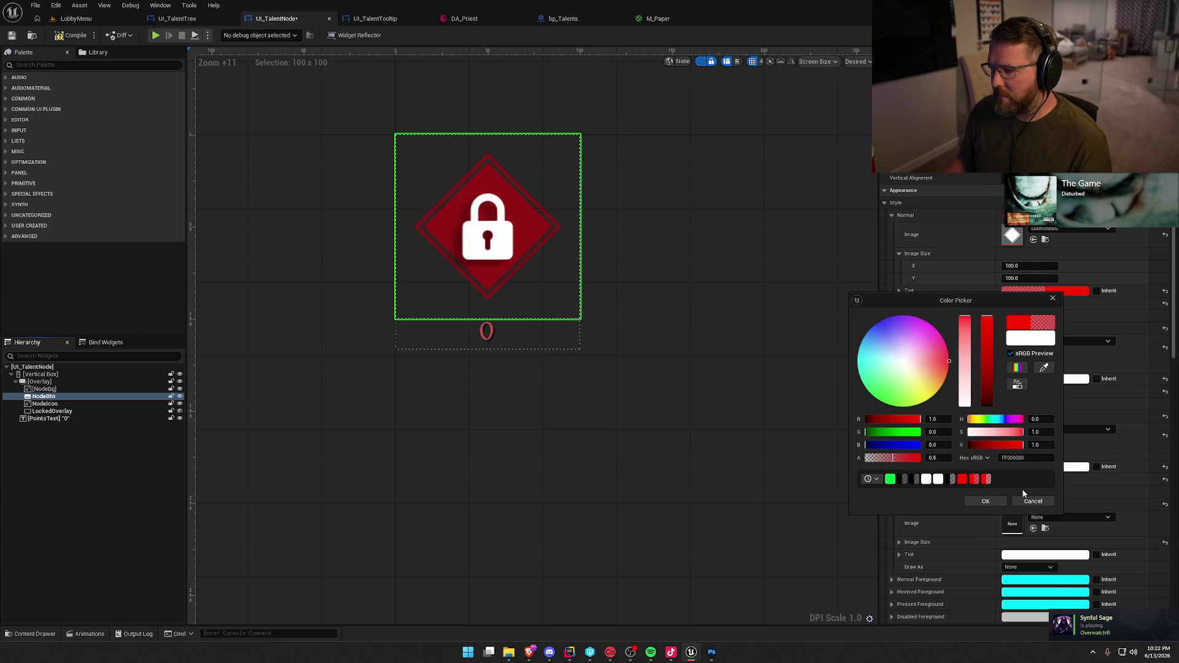
click(876, 479)
click(877, 479)
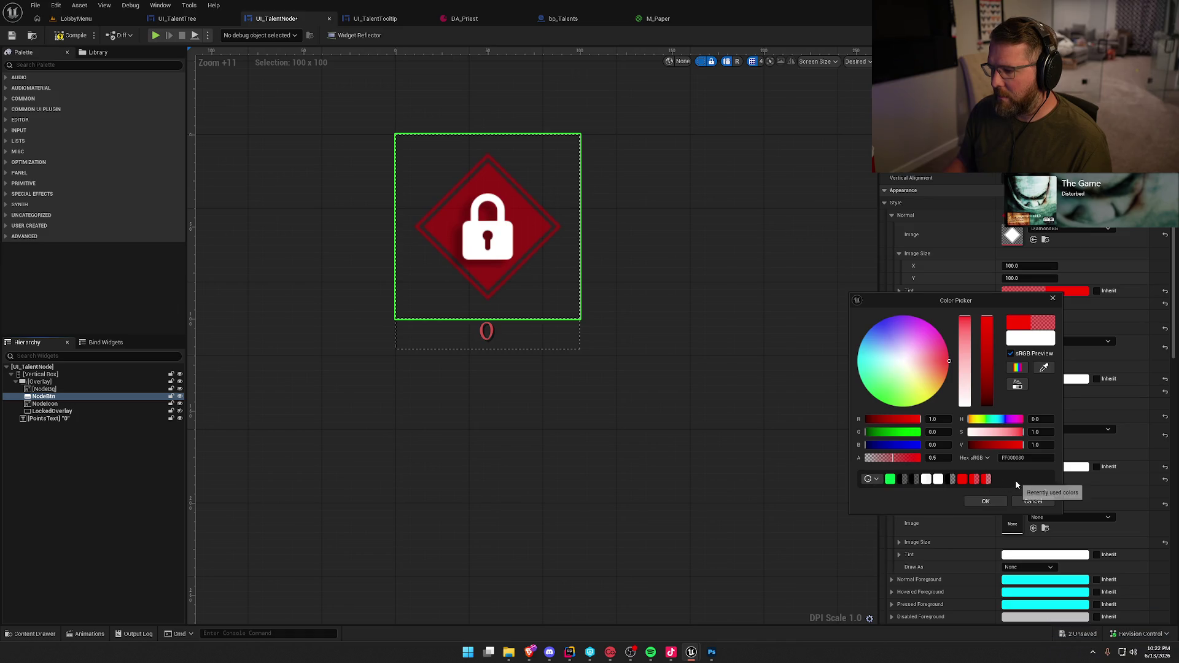
click(987, 480)
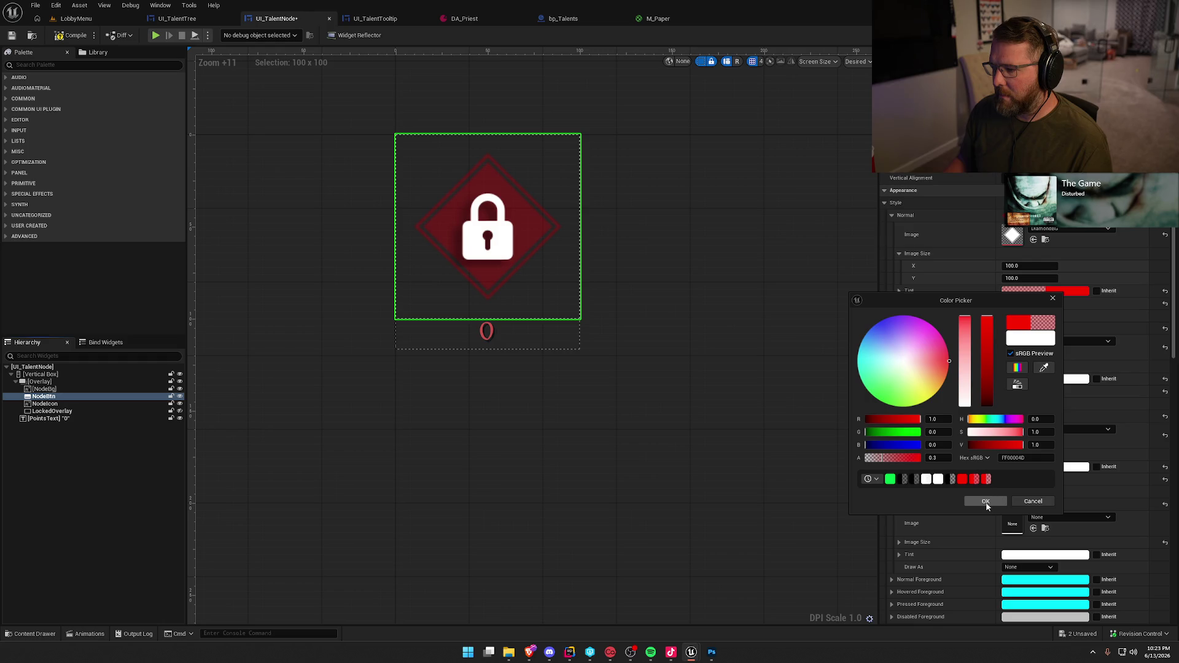
click(985, 503)
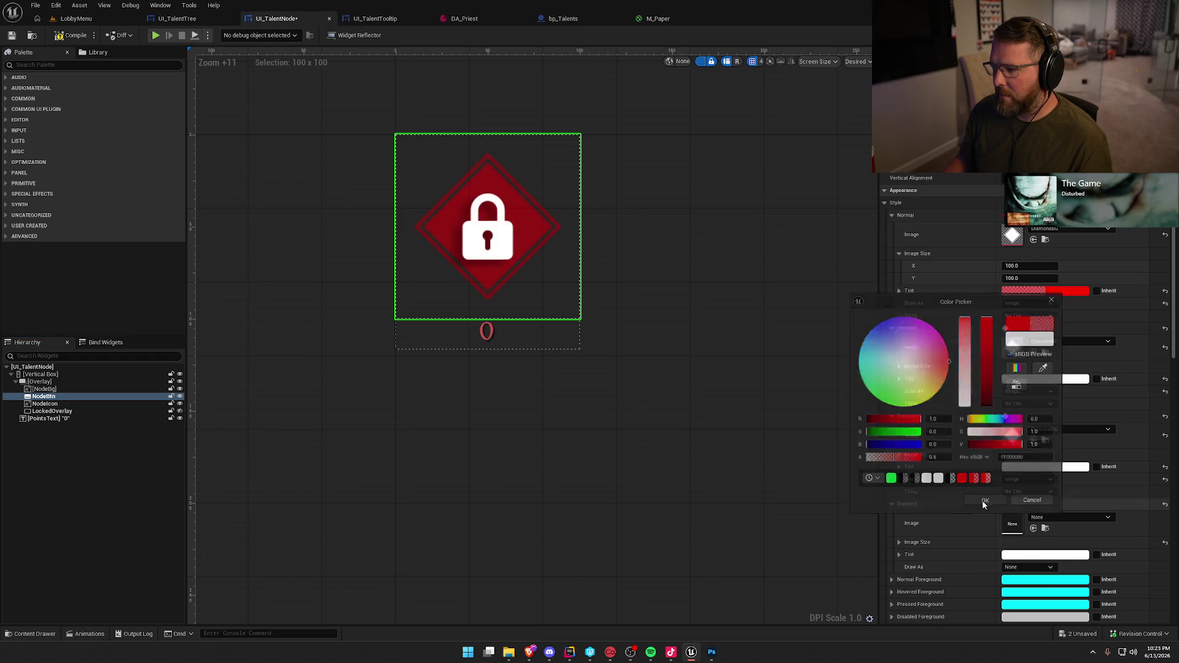
key(ctrl+s)
click(76, 19)
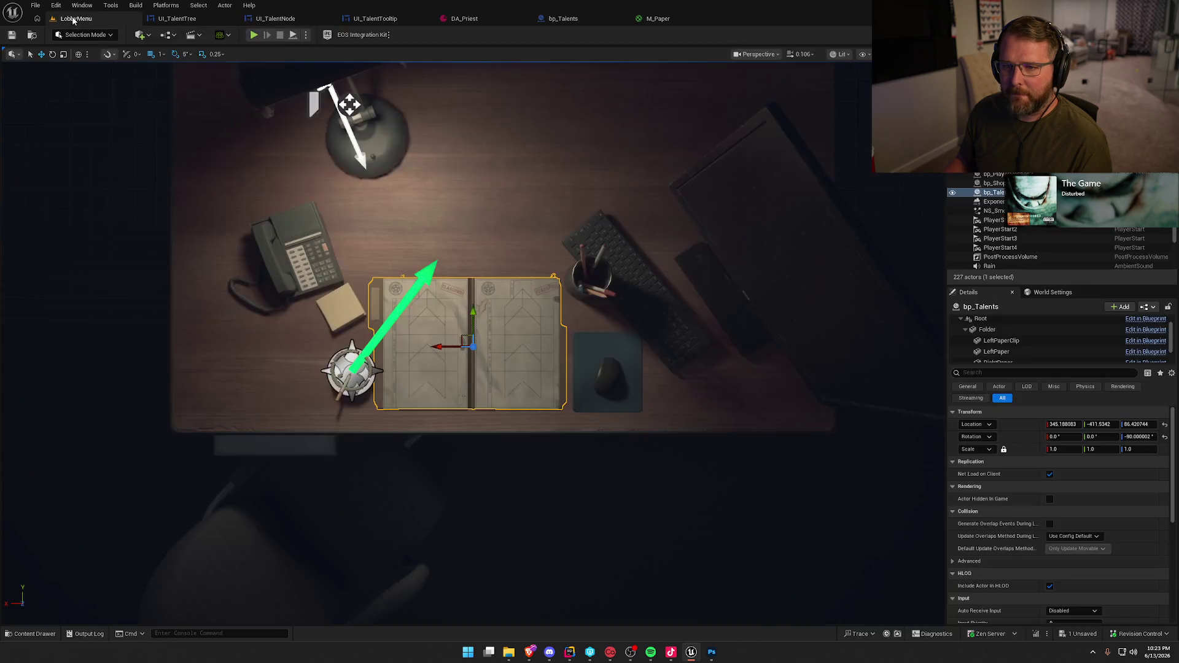
Play the lobby and view the red lock nodes on the in-game Talents page
click(253, 35)
click(552, 113)
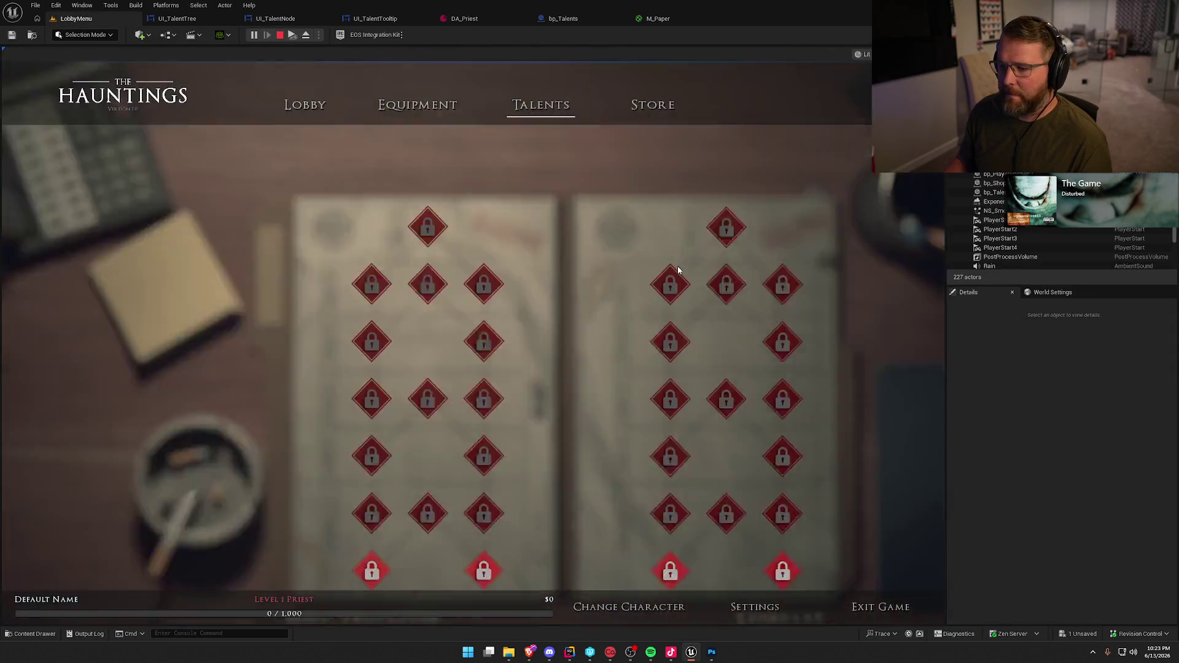
mouse_move(678, 269)
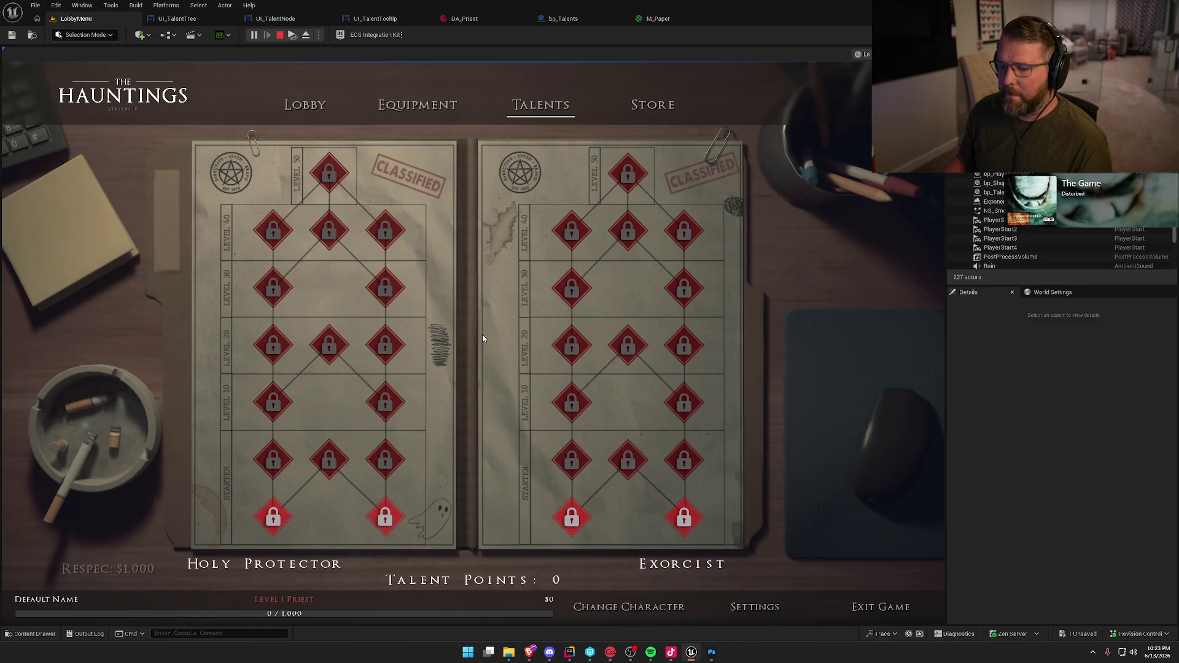
Stop play and return to the UI_TalentNode widget designer via UI_TalentTree
key(Escape)
click(185, 20)
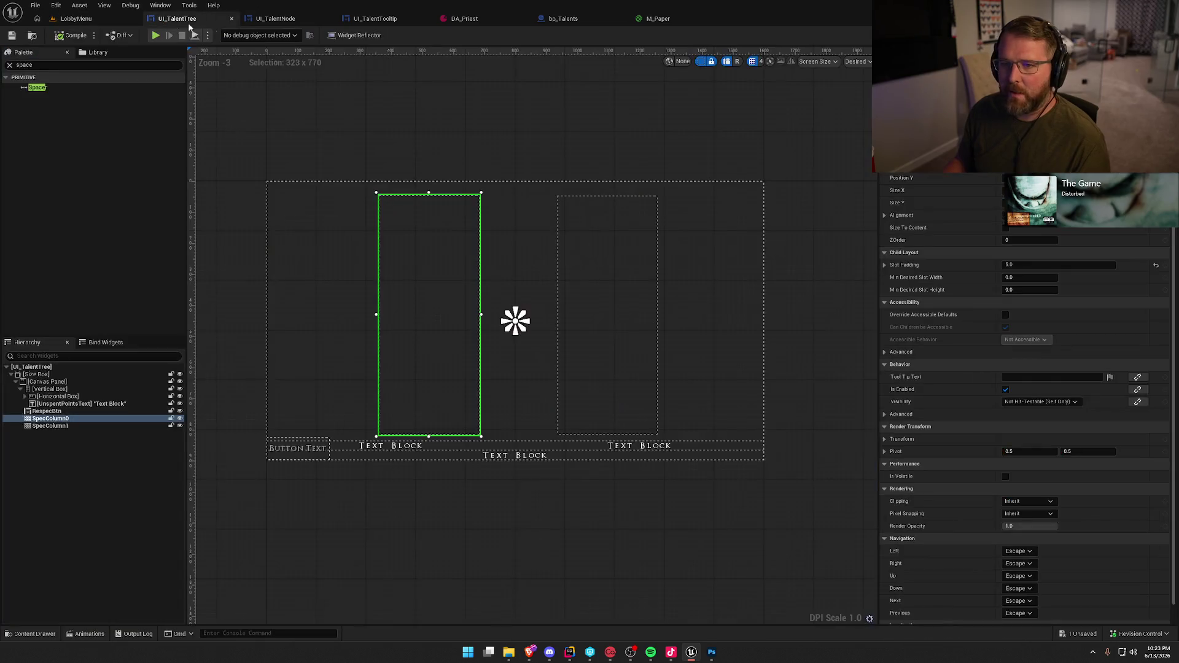
click(284, 20)
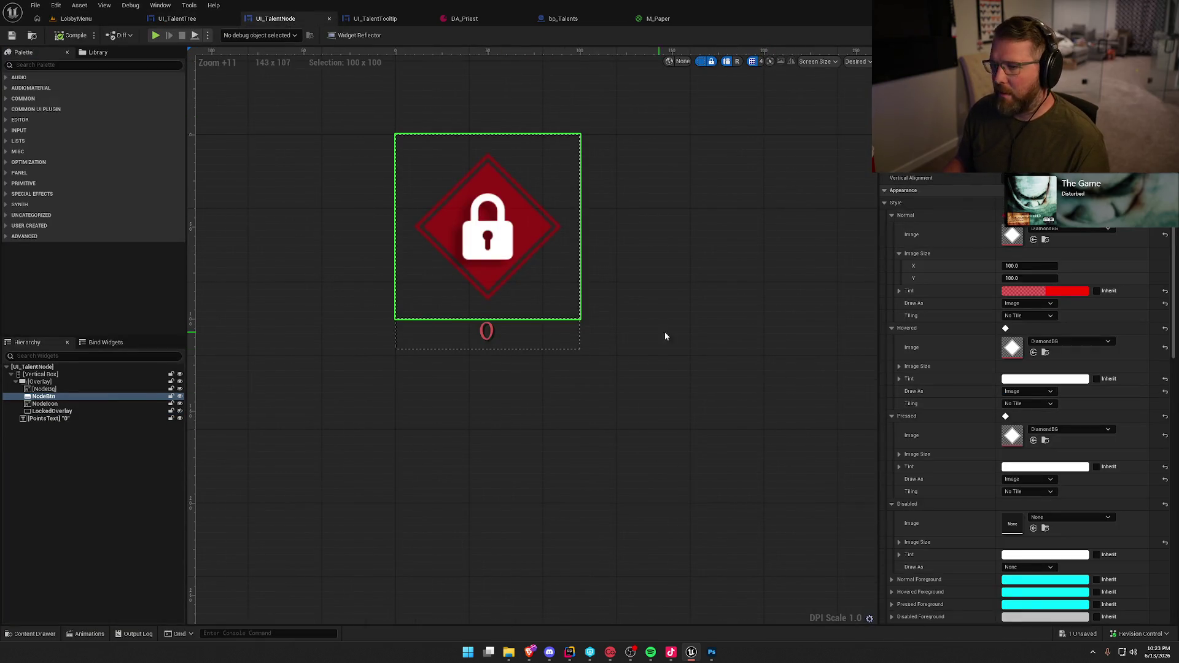
key(ctrl+space)
click(382, 475)
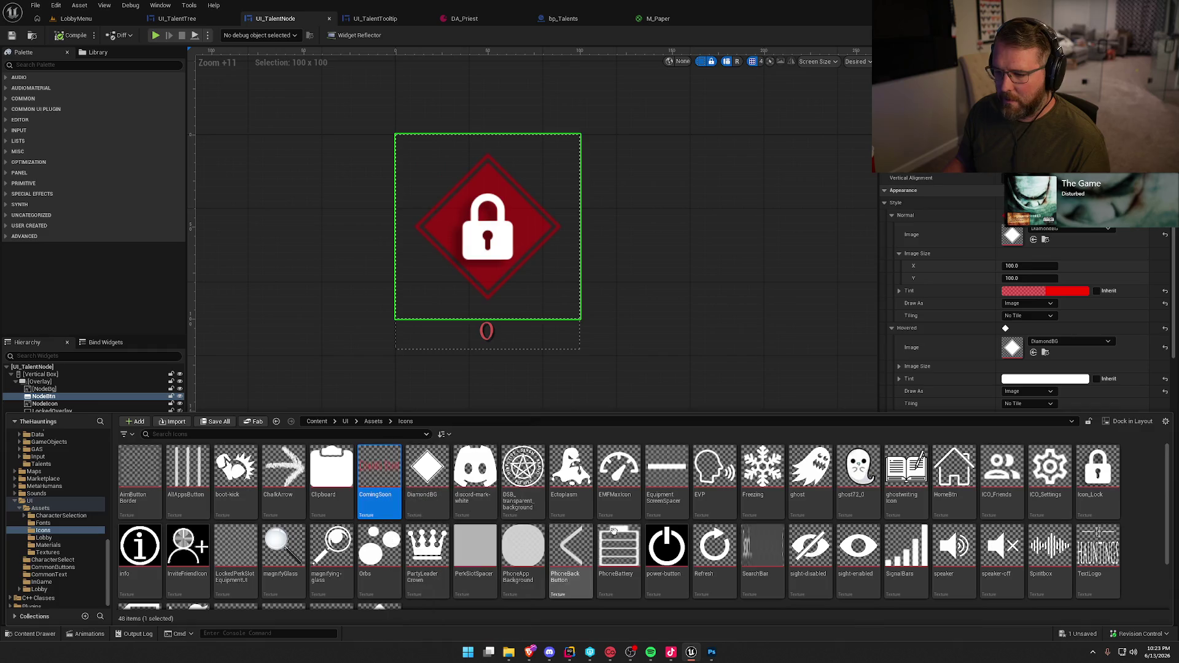
mouse_move(394, 468)
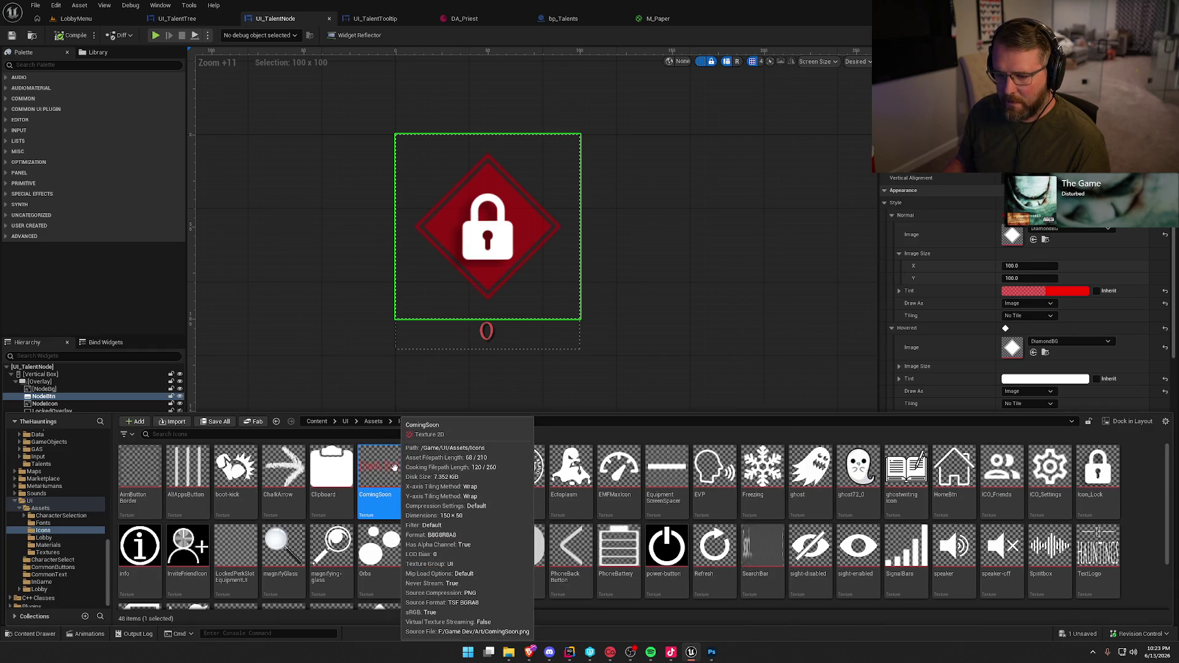
key(ctrl+space)
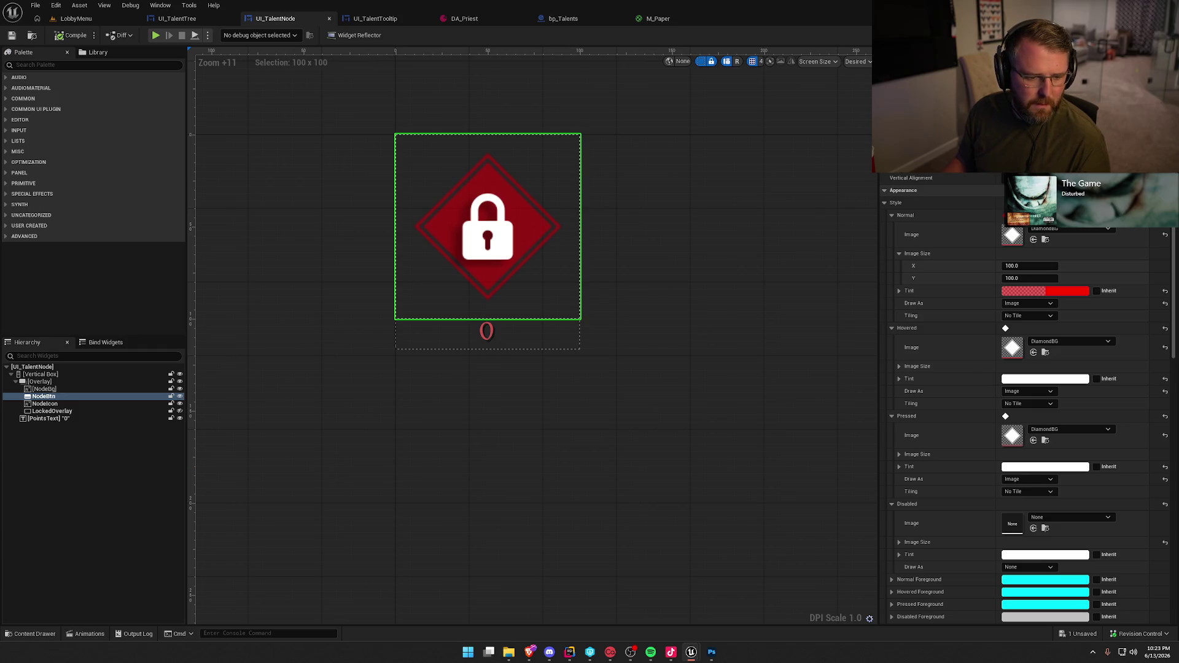
key(ctrl+space)
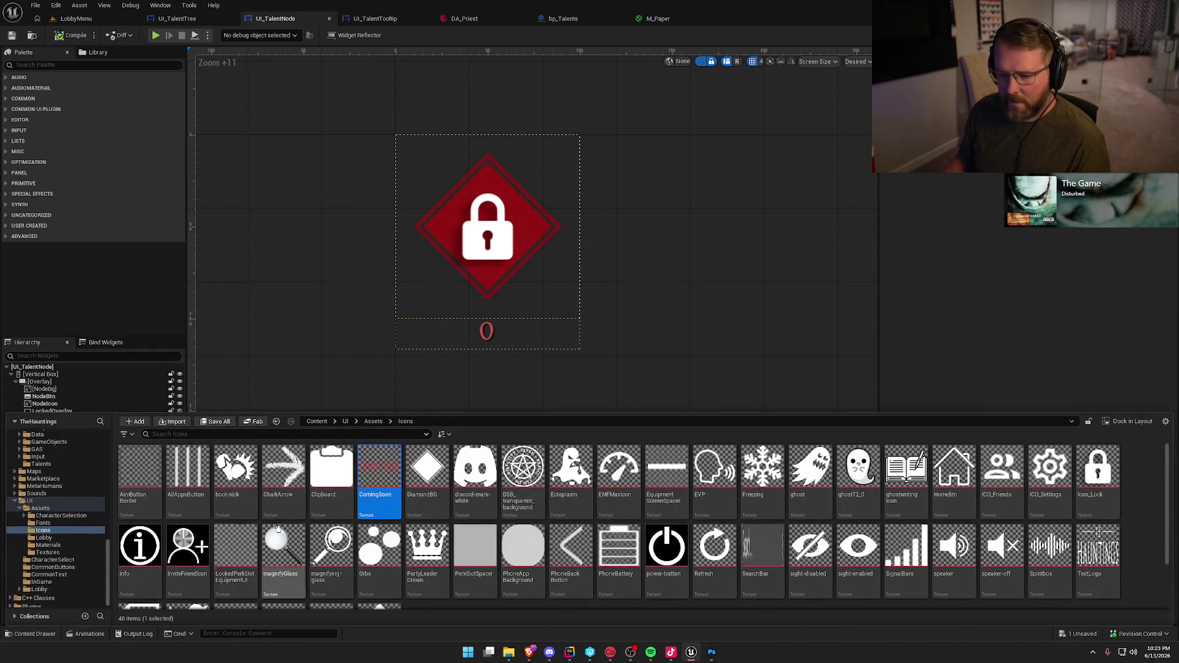
click(43, 522)
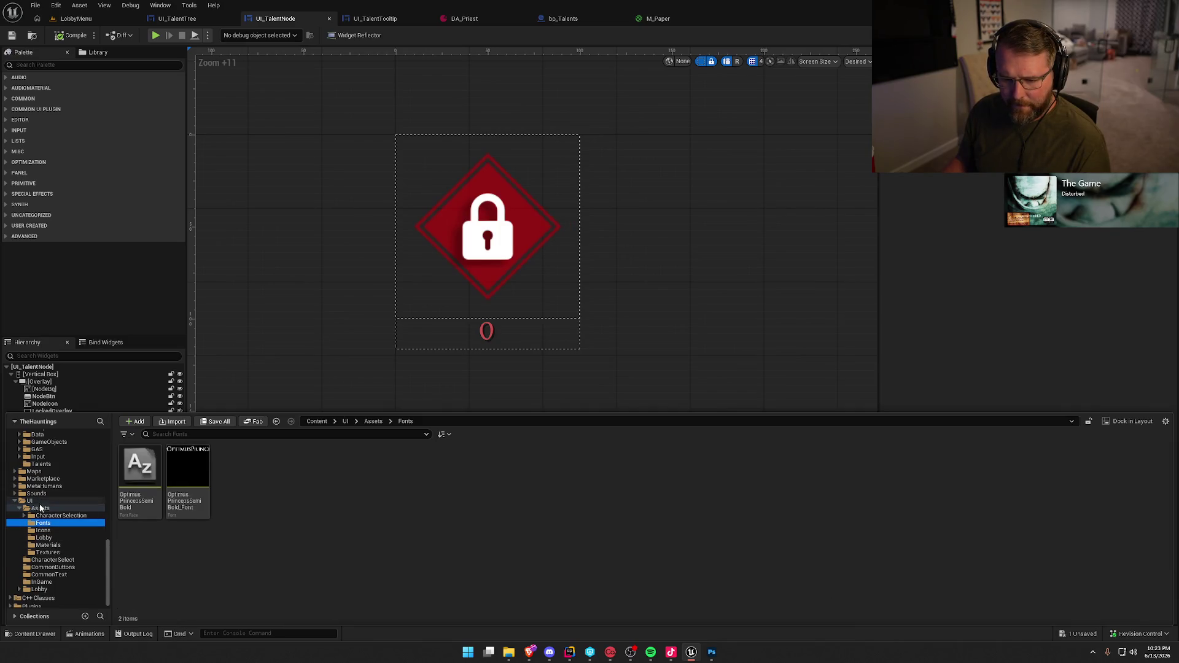
click(60, 575)
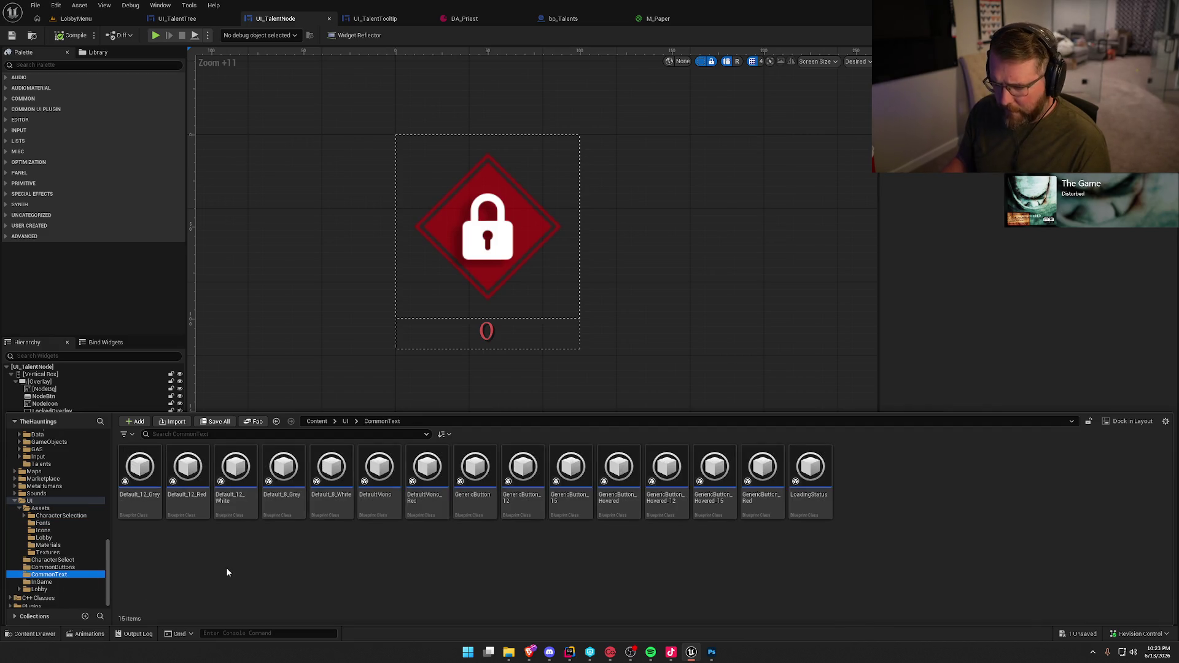
click(187, 469)
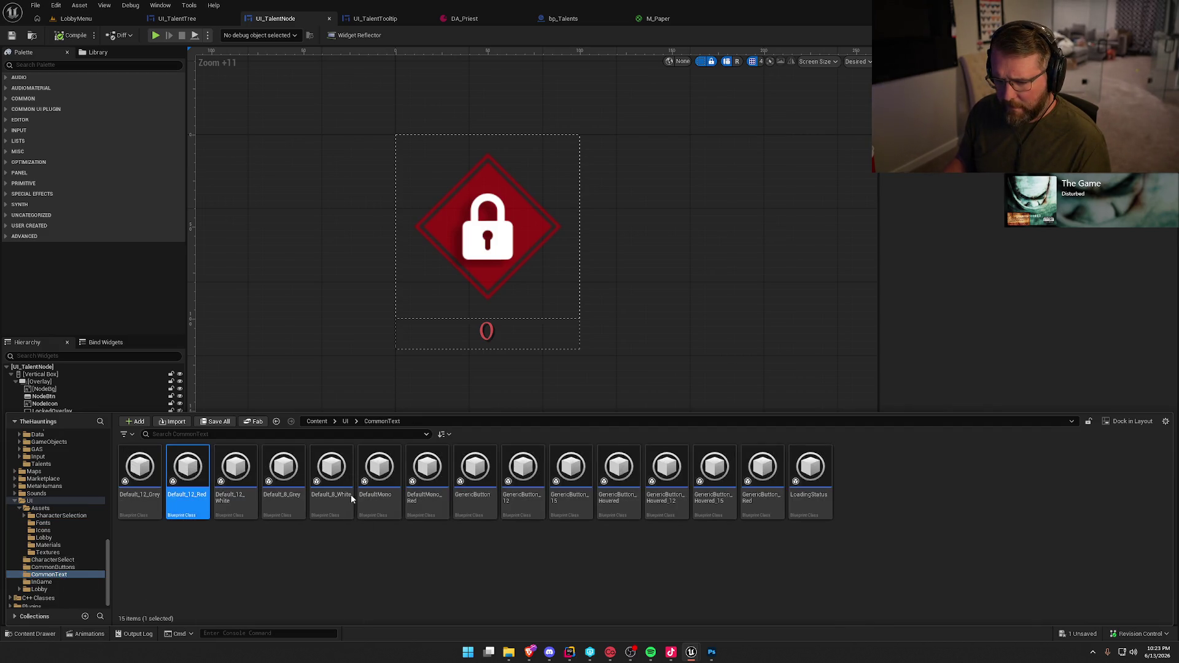
click(756, 353)
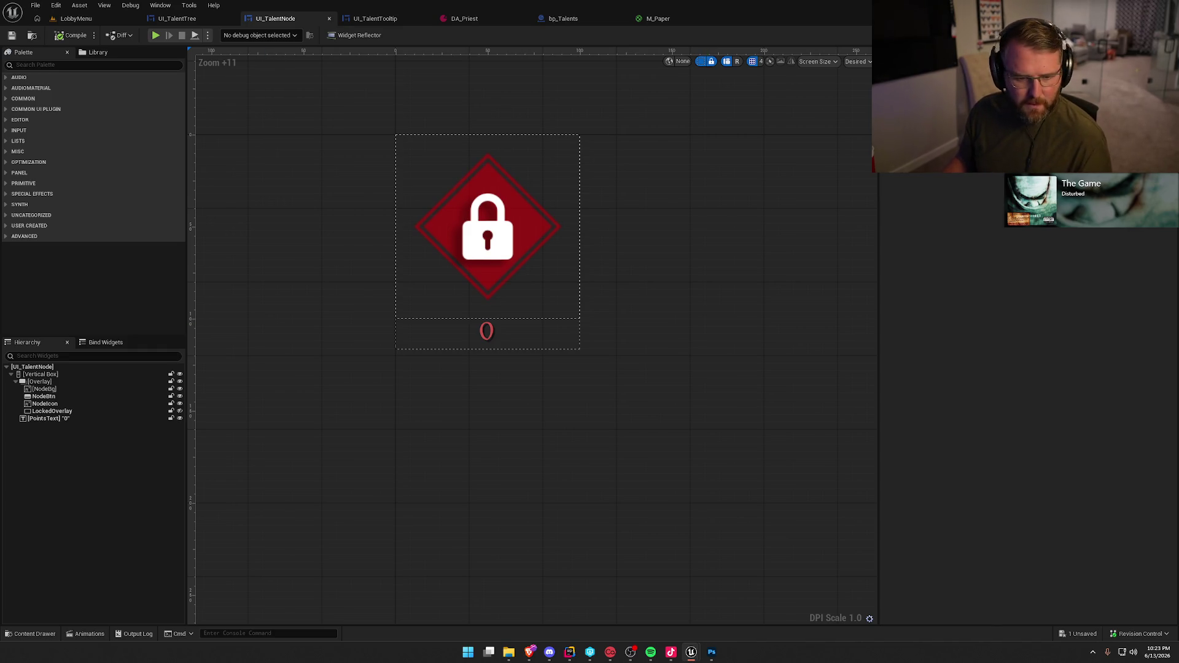
click(435, 237)
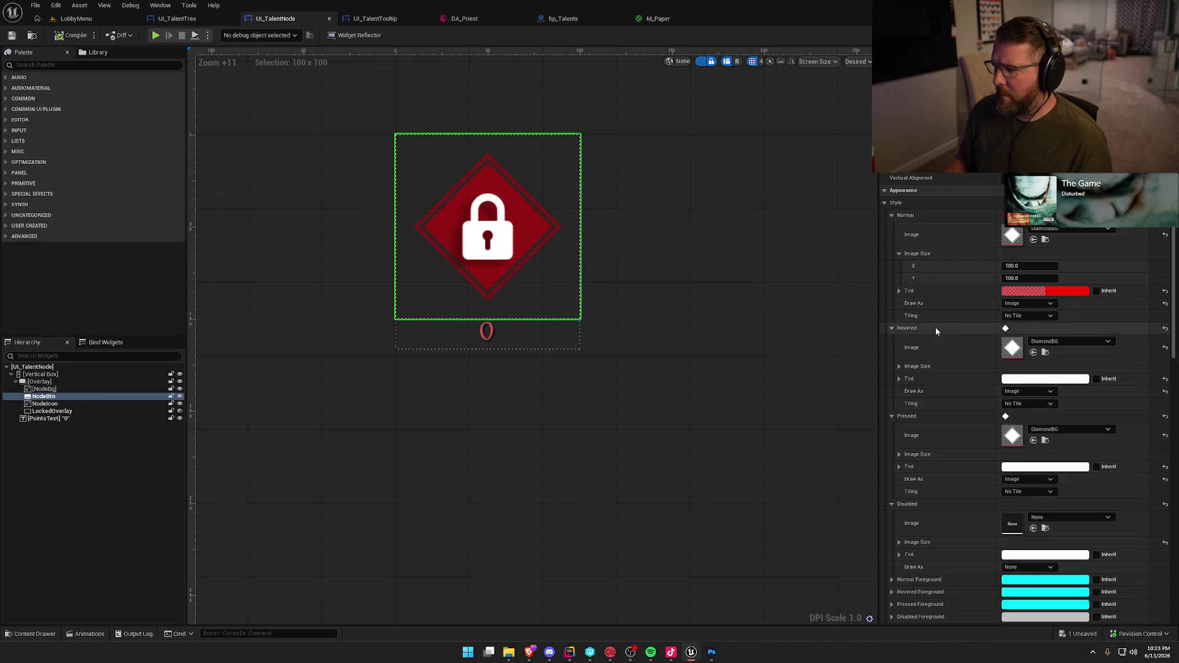
Copy the lighter red Normal Tint into the Hovered and Pressed Tint of the node diamond
click(1072, 291)
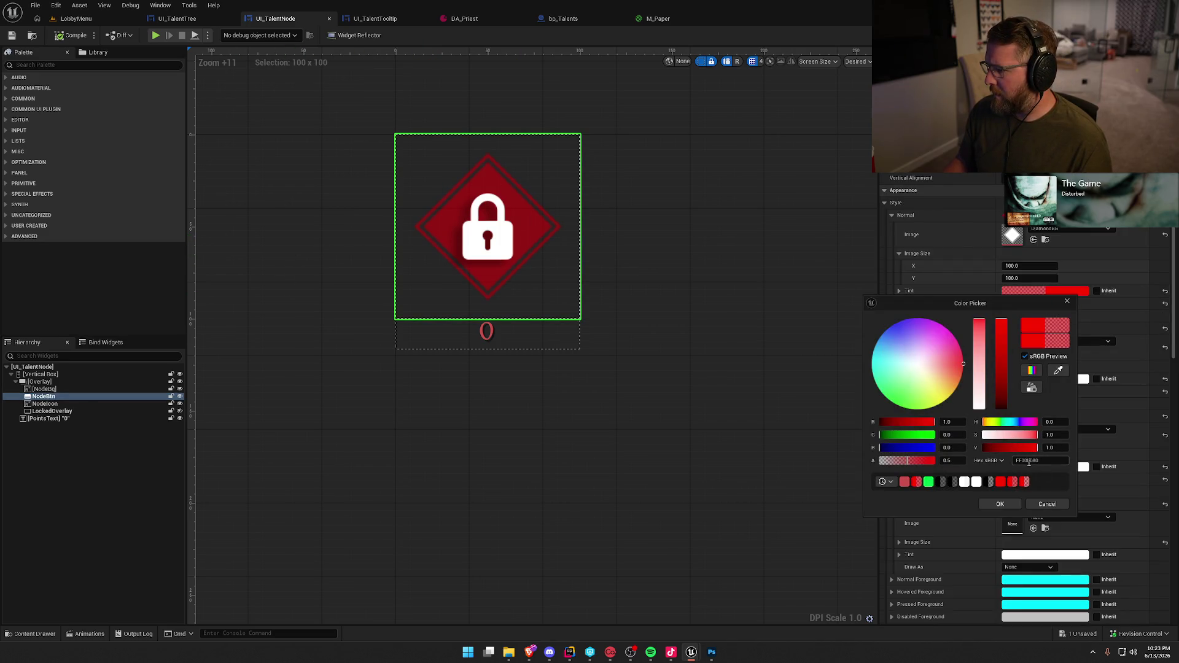
click(1007, 503)
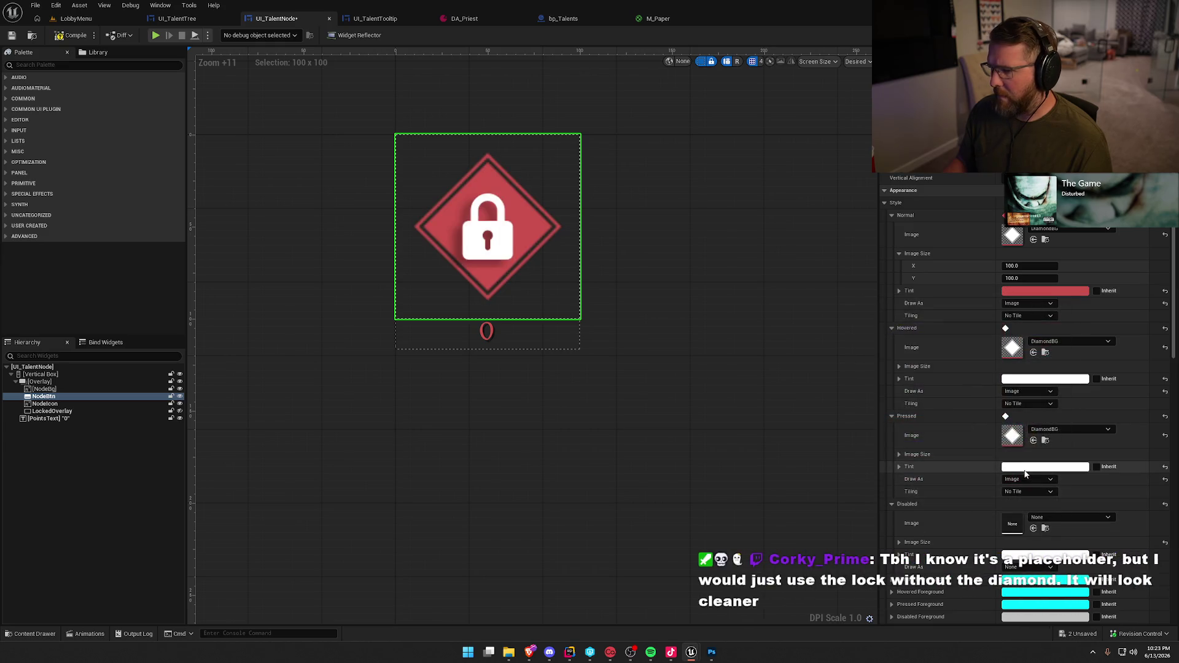
right_click(946, 294)
click(994, 341)
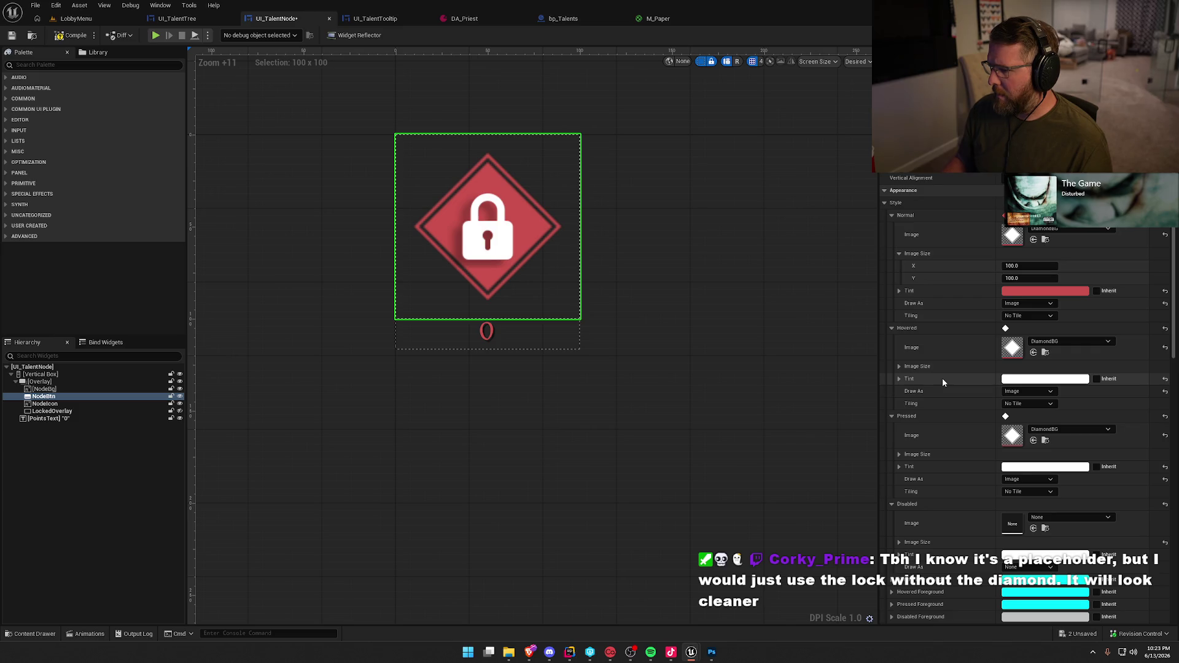
shift+click(942, 379)
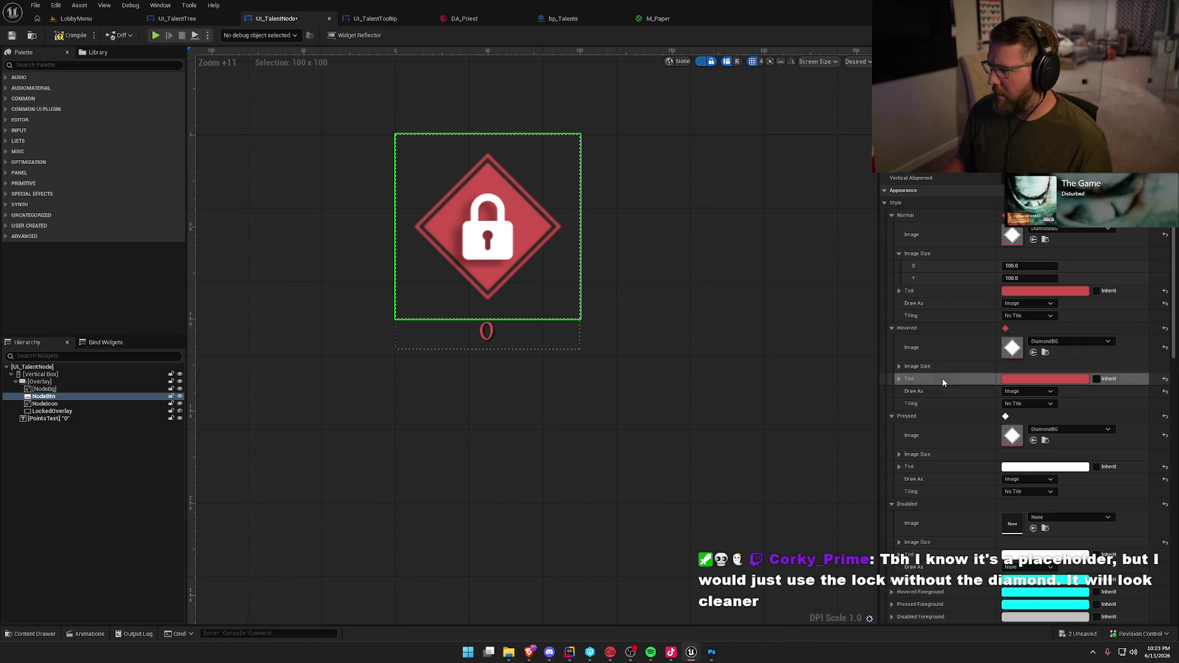
shift+click(945, 466)
click(1025, 381)
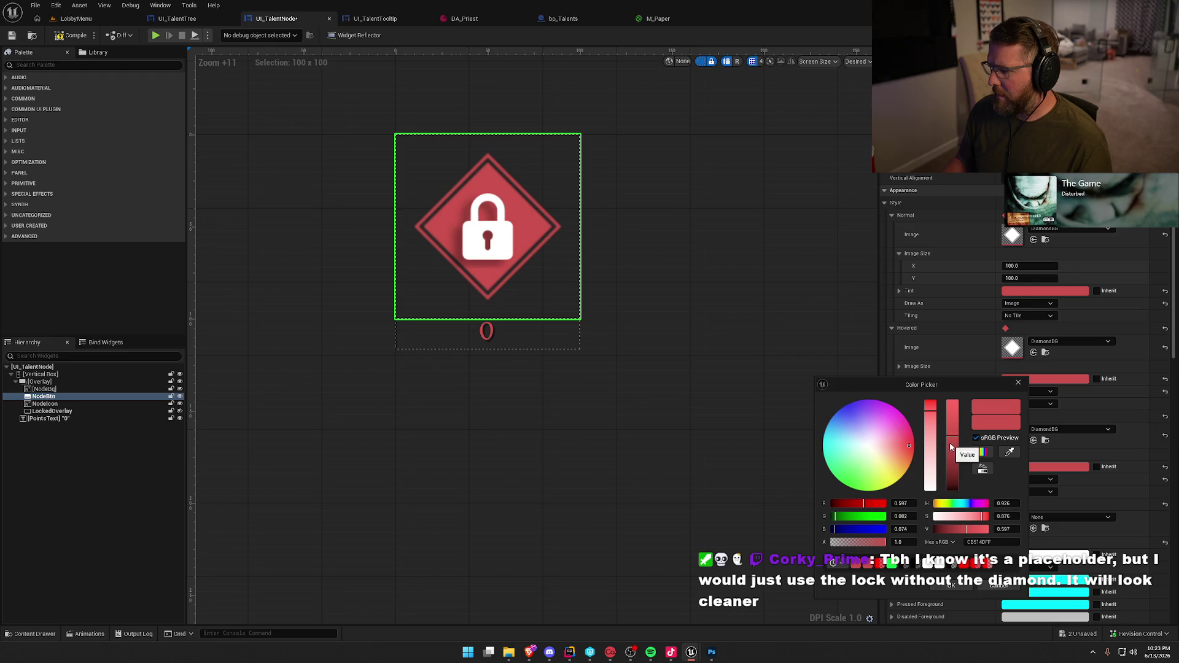
click(951, 585)
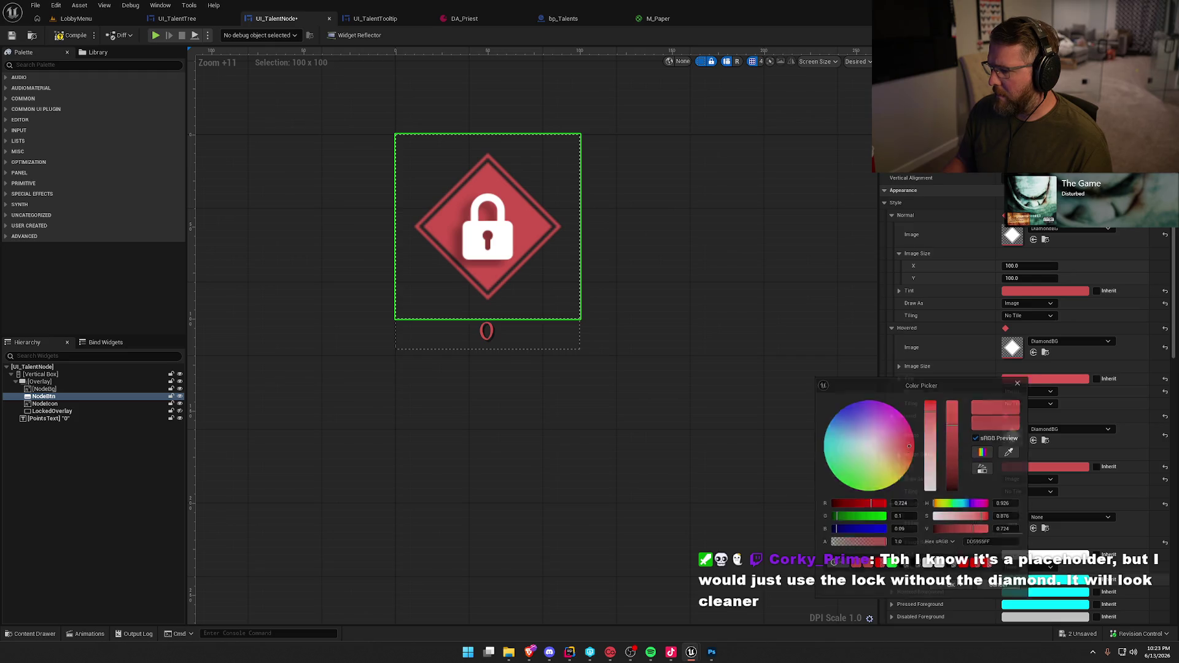
click(1038, 468)
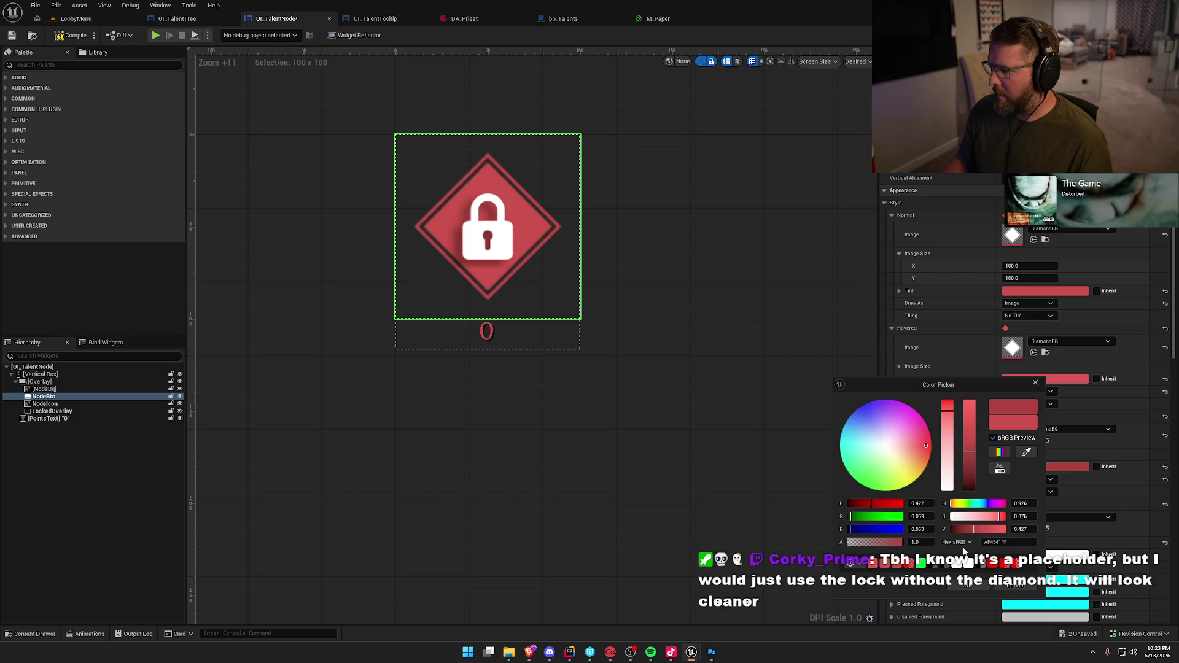
click(966, 589)
Save UI_TalentNode, then play the LobbyMenu level and open the Talents page
key(ctrl+s)
click(69, 19)
click(255, 35)
click(541, 104)
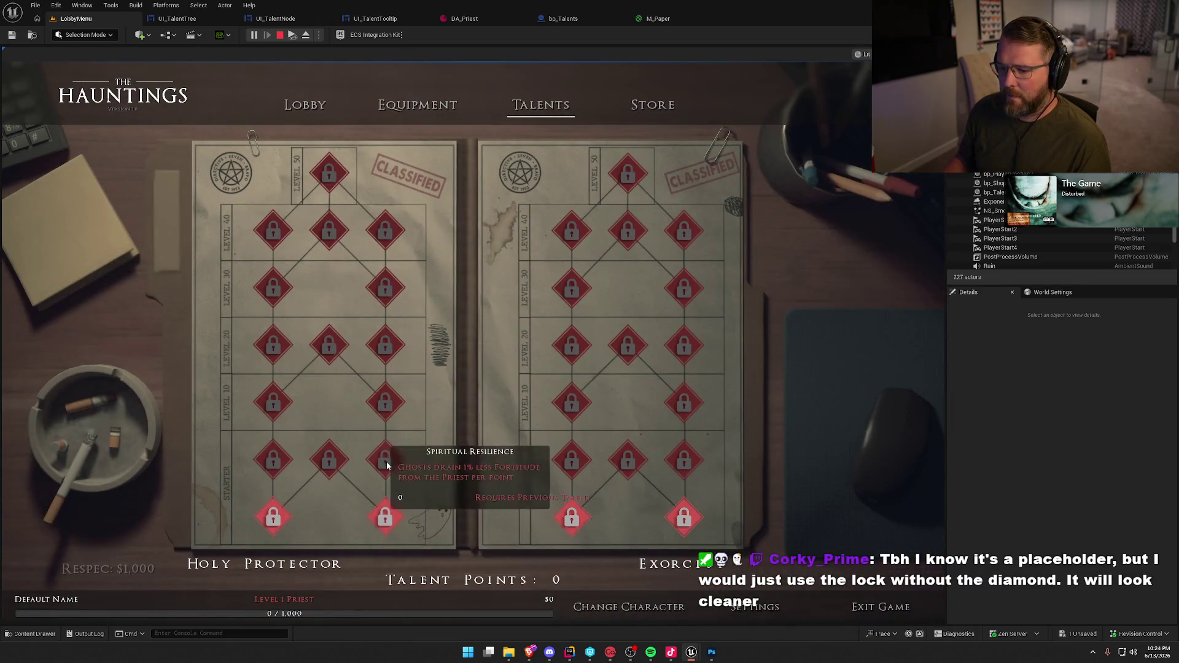
Review the lighter red nodes in game, then select the 0 point-count label in UI_TalentNode
mouse_move(385, 532)
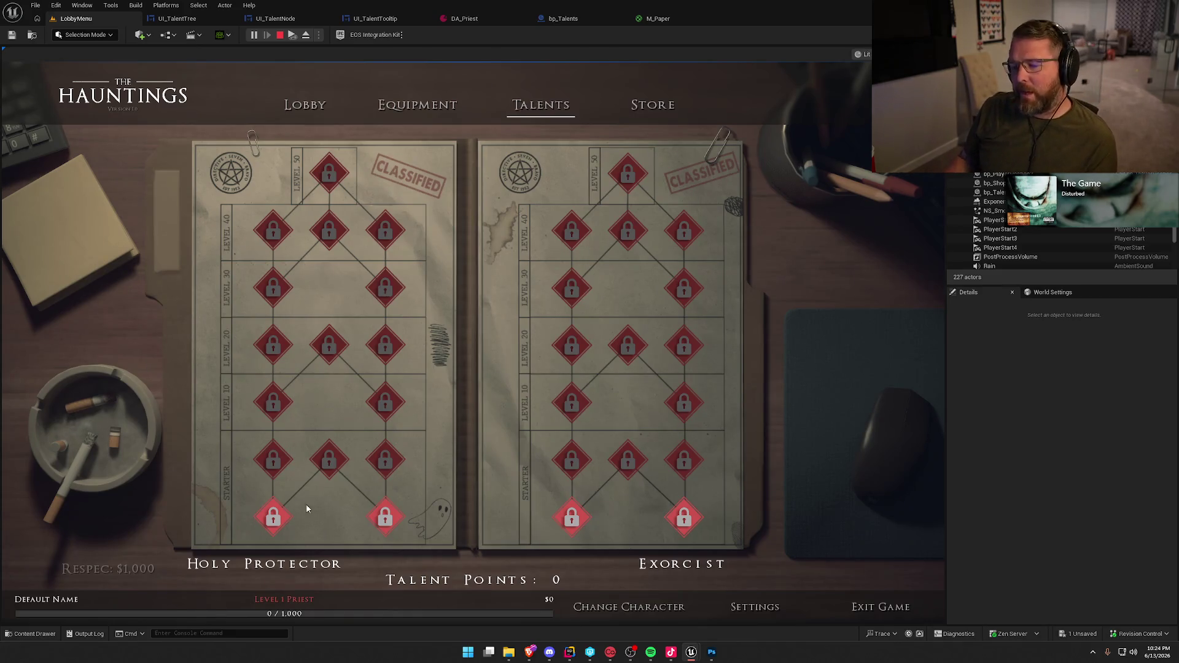
key(Escape)
click(298, 12)
click(490, 340)
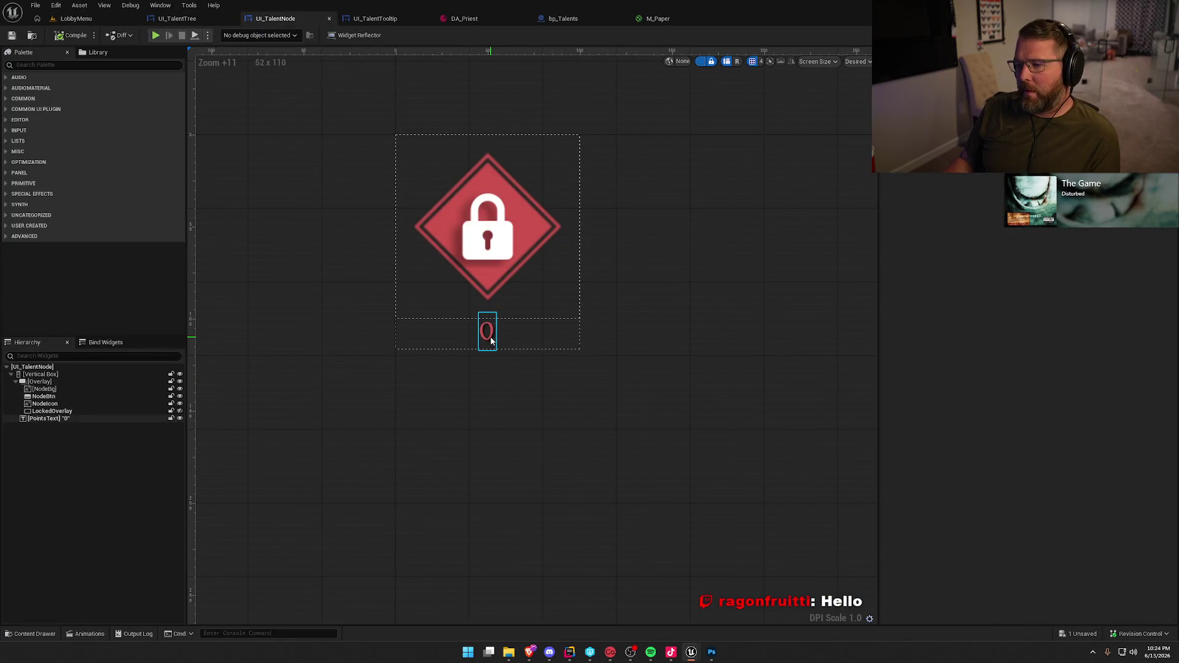
Give the PointsText label the Default_12_White style, compile UI_TalentNode and return to LobbyMenu
click(1024, 401)
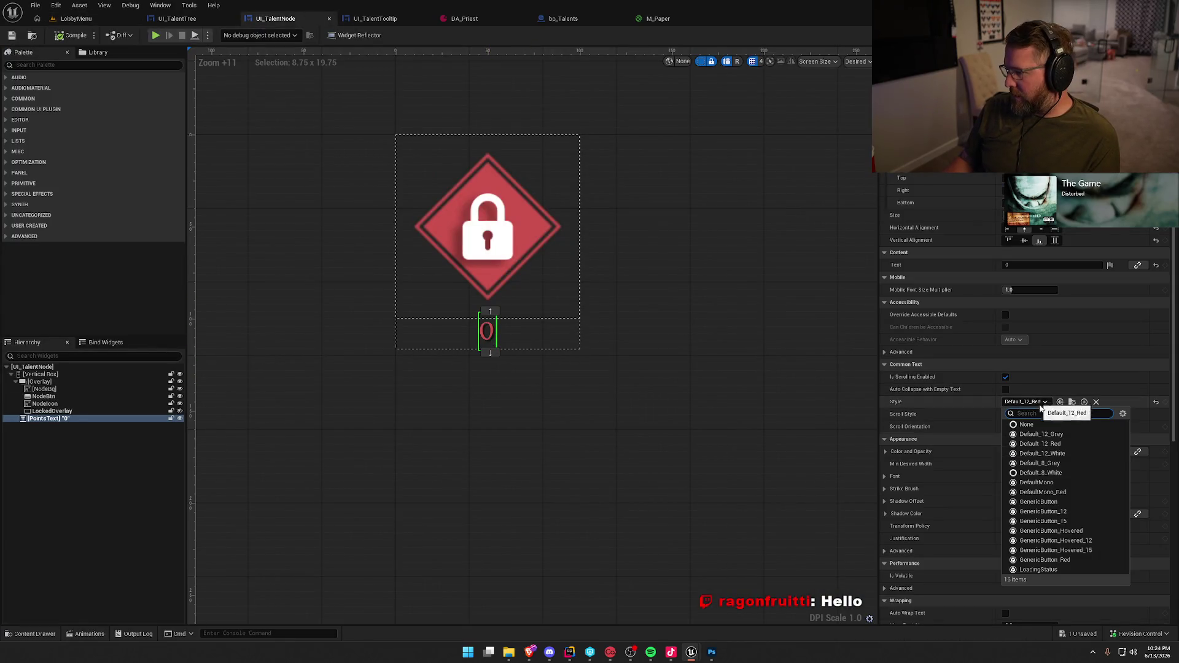
click(1077, 453)
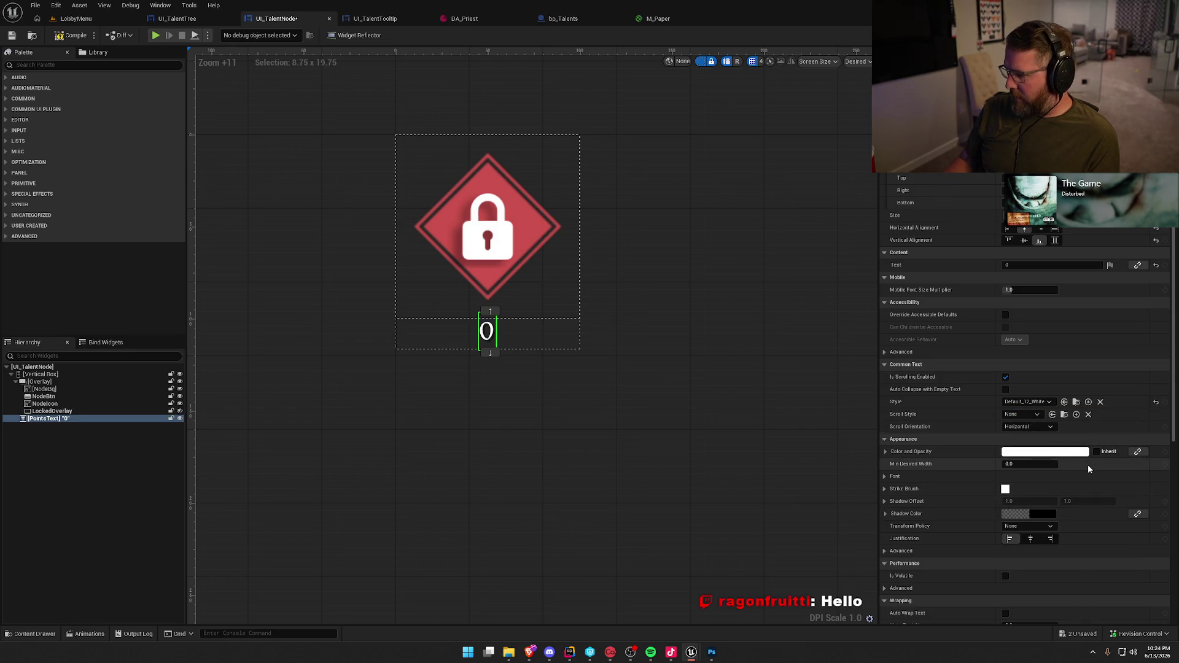
scroll(1089, 469, down, 5)
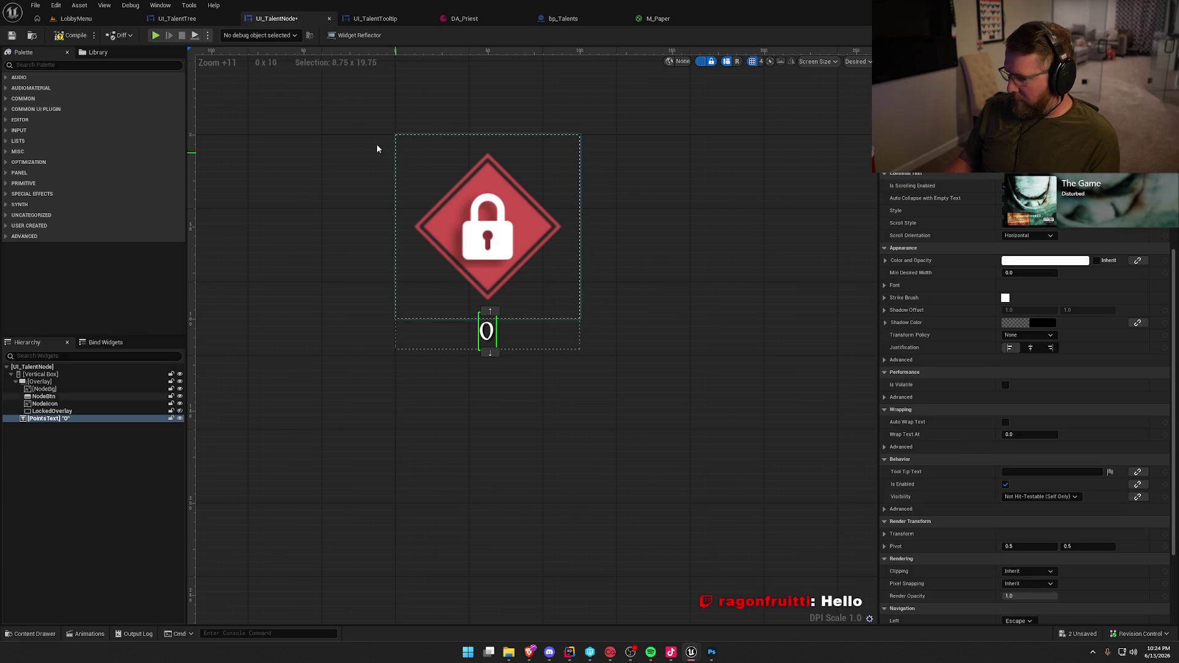
click(70, 35)
click(76, 18)
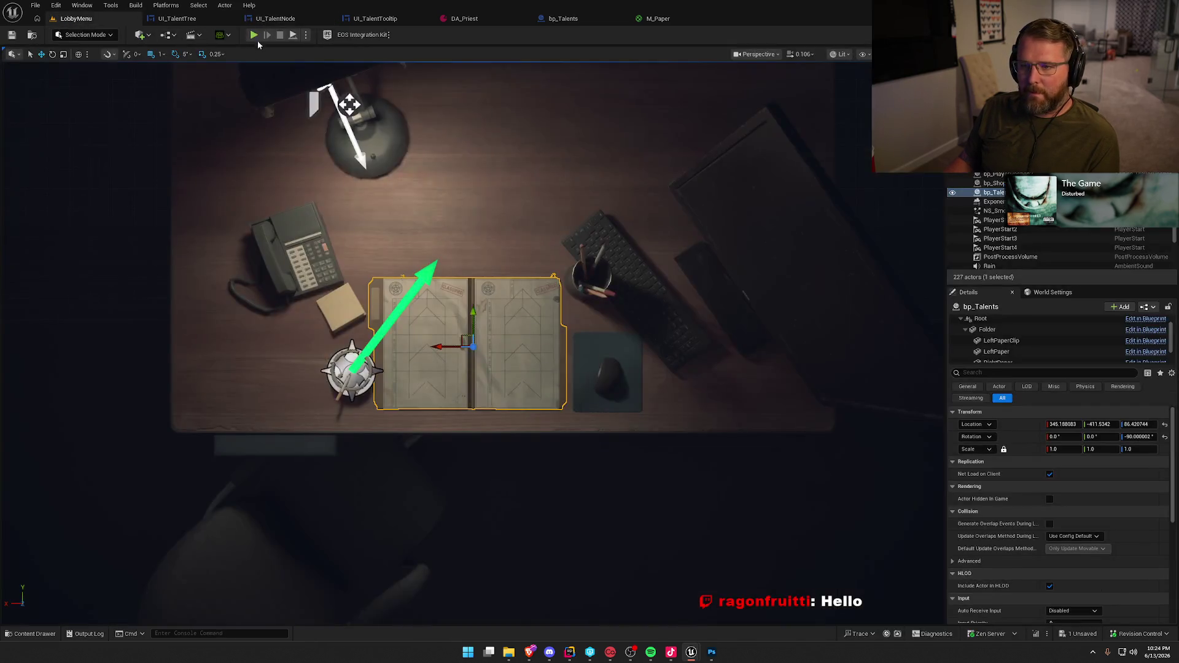
Play the LobbyMenu level to preview the white point counts under the lock nodes
click(254, 35)
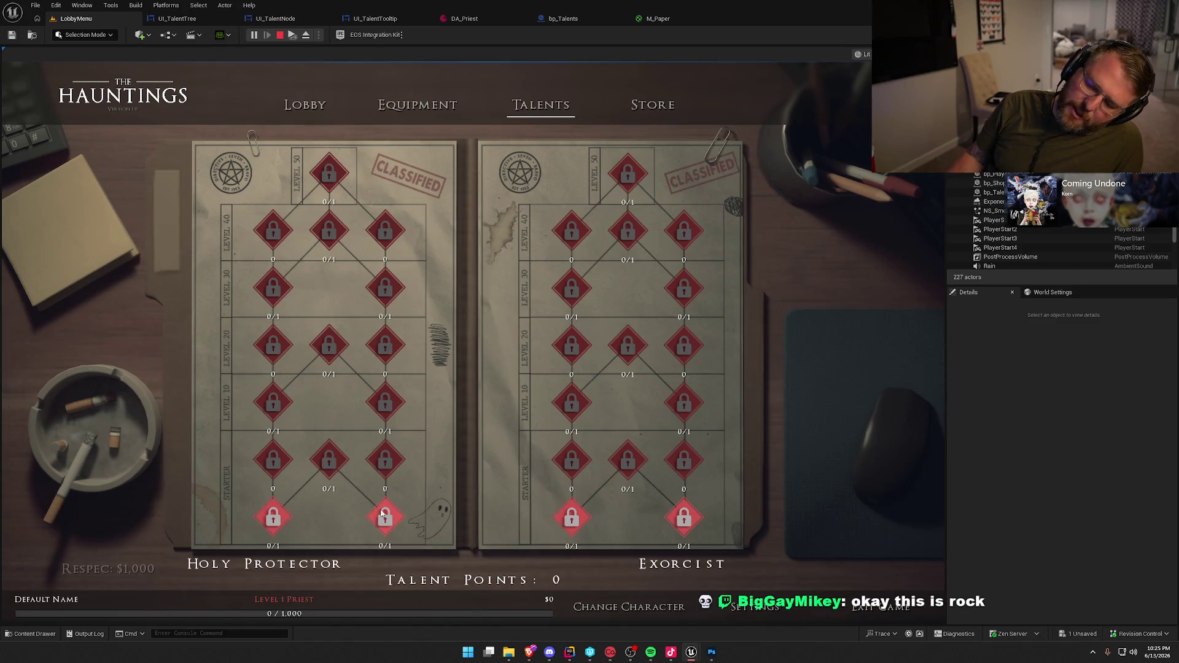
mouse_move(382, 522)
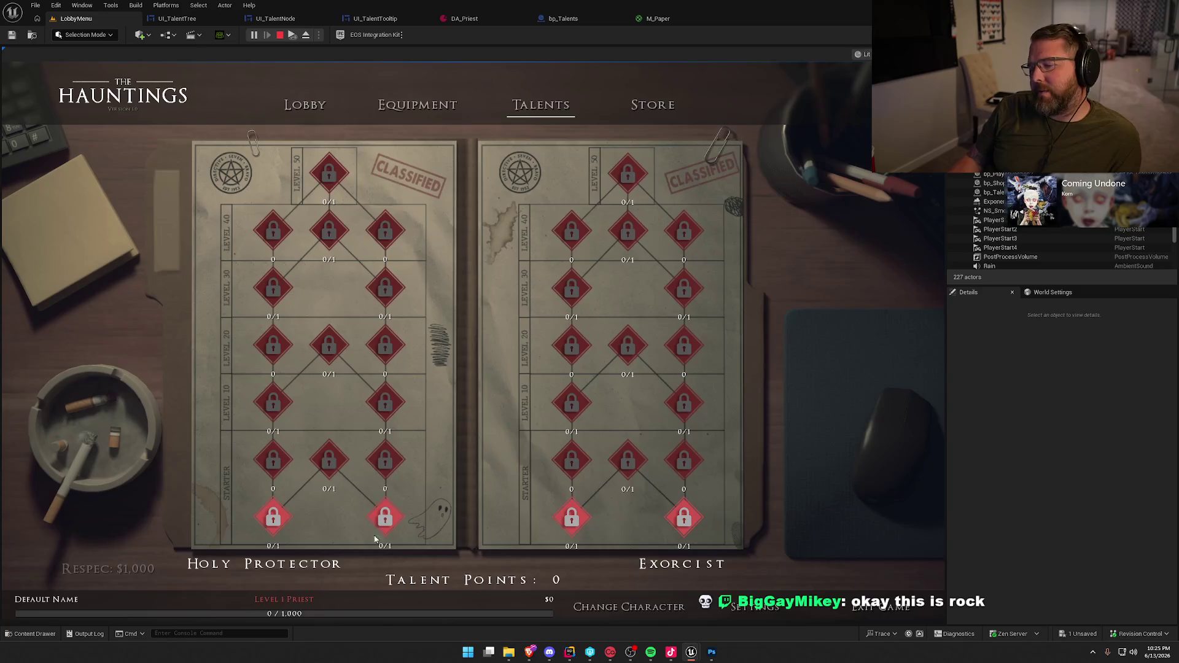
mouse_move(332, 457)
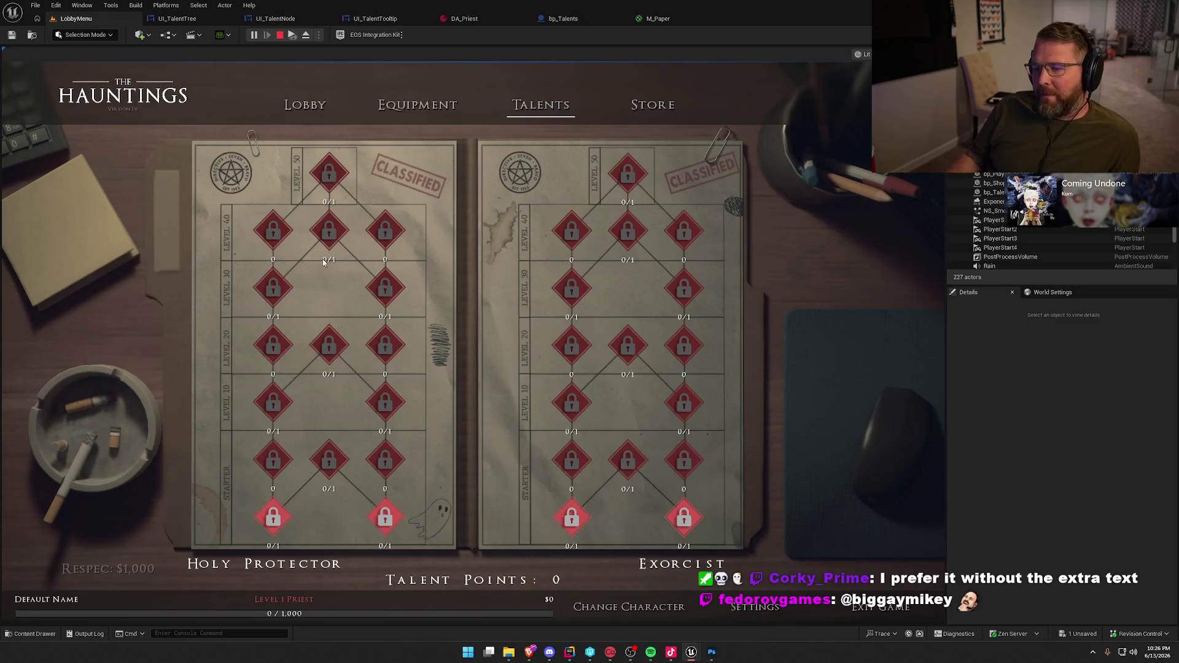
mouse_move(328, 181)
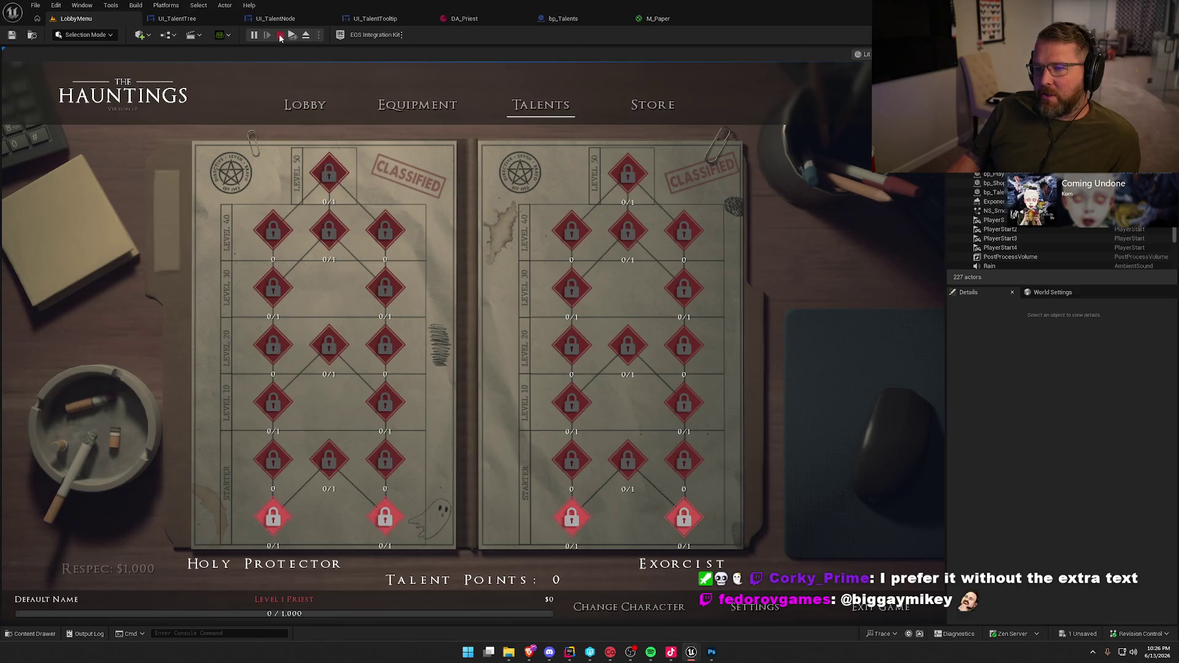
Try the Default_12_Grey style on the PointsText label and check it on the in-game Talents page
click(280, 34)
click(184, 18)
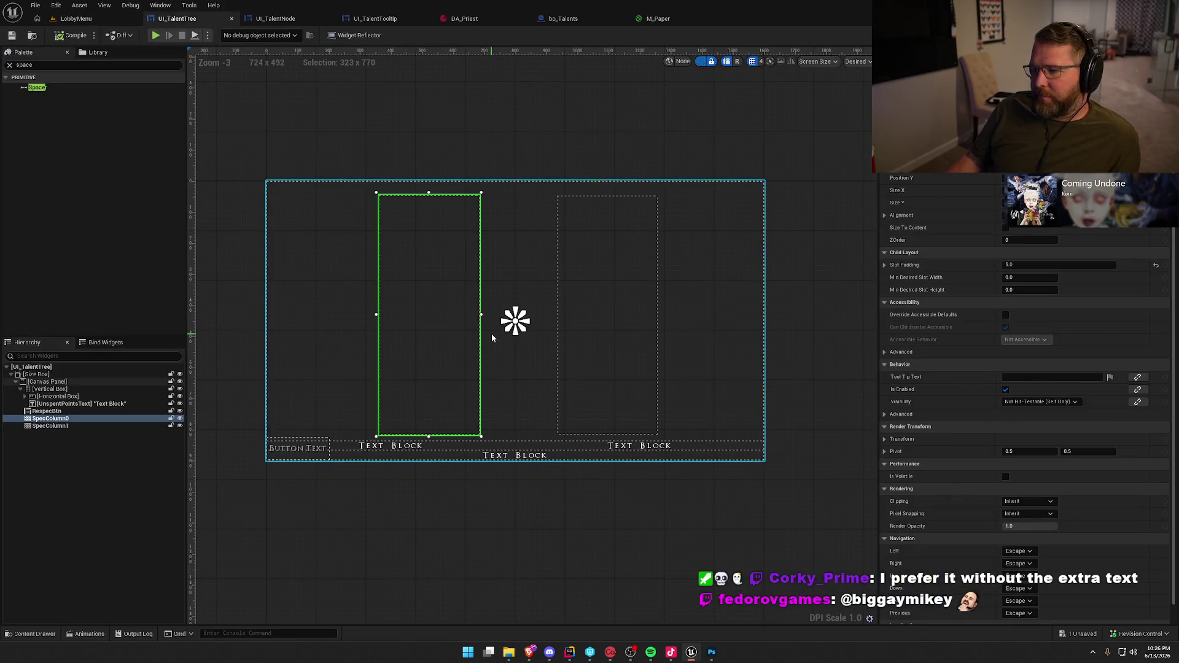
click(275, 18)
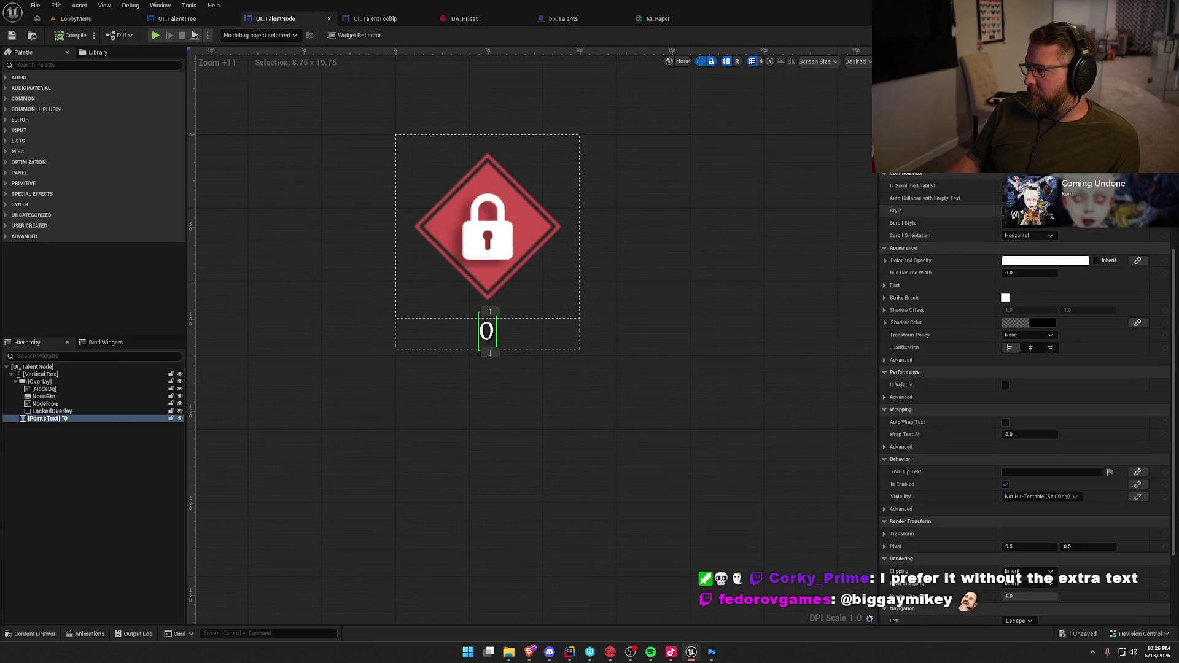
click(1029, 211)
click(1052, 243)
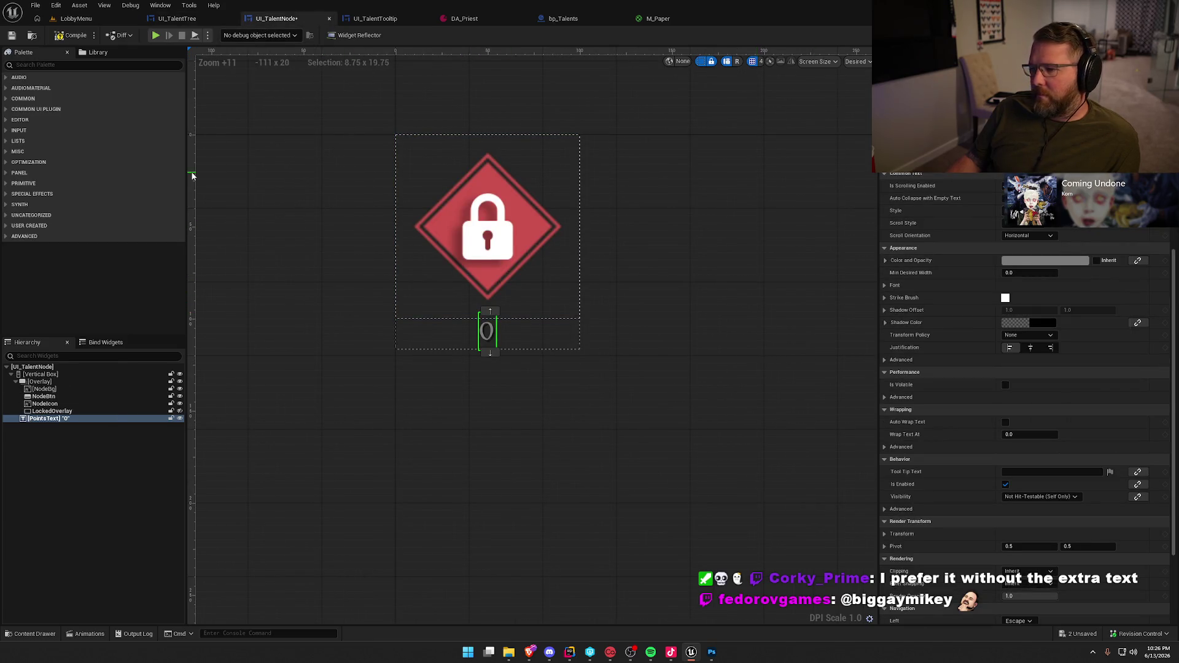
click(75, 19)
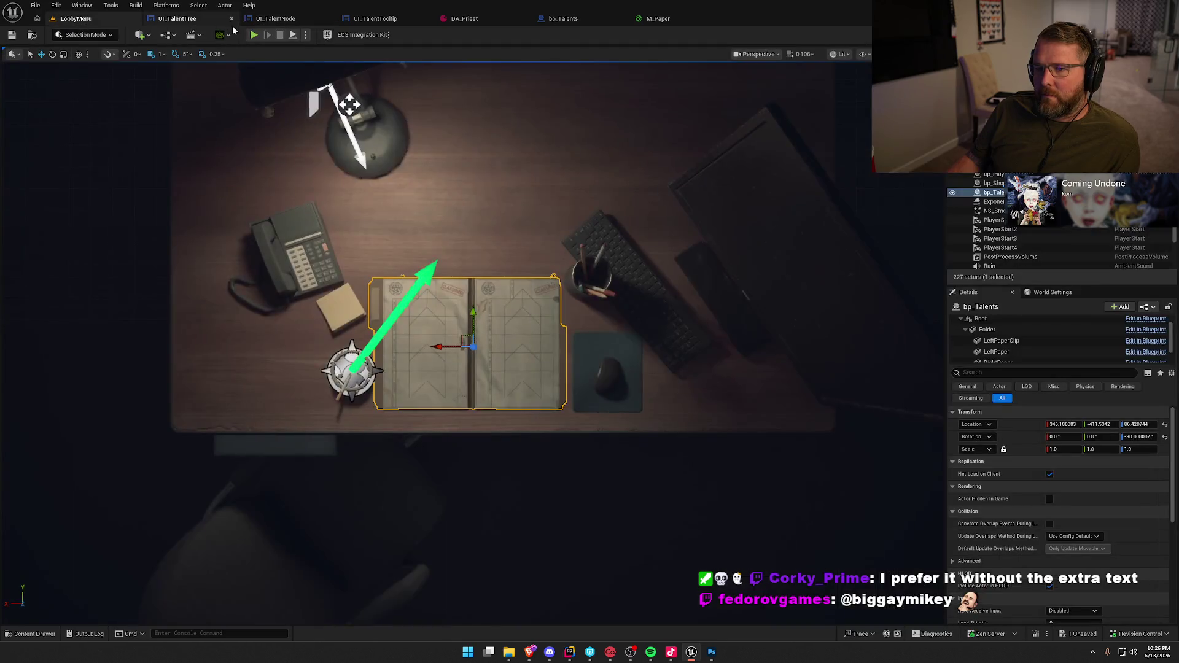
key(alt+p)
click(541, 104)
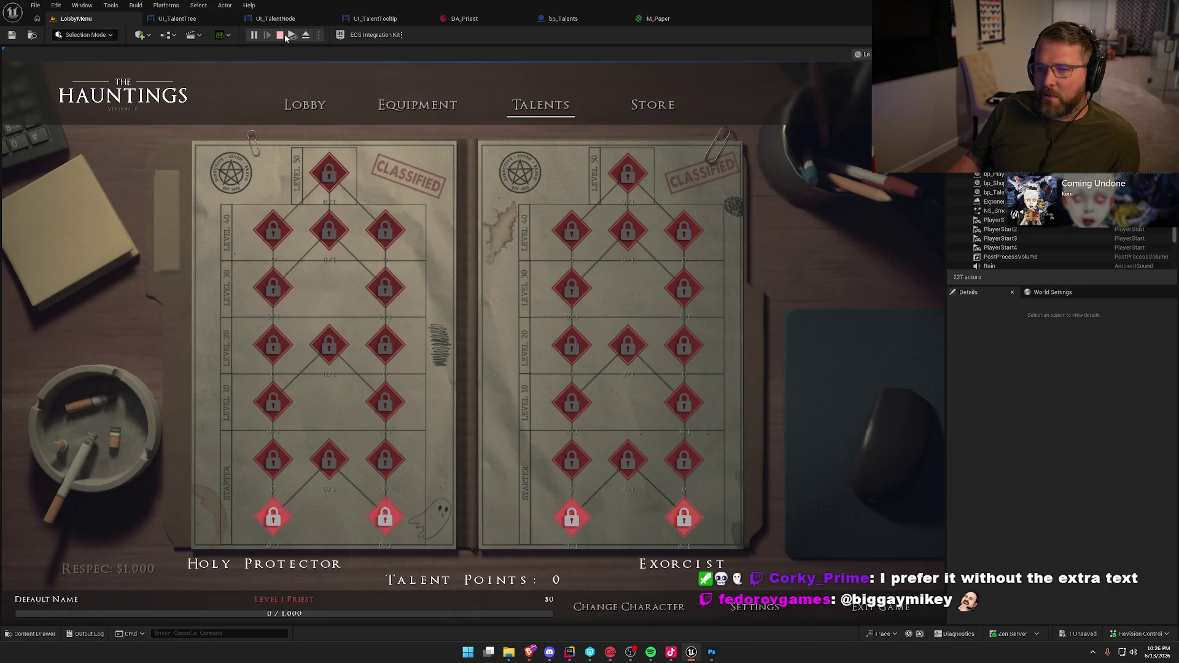
Restore the Default_12_White label style, compile, and rerun the game on its Talents page
click(279, 34)
click(275, 18)
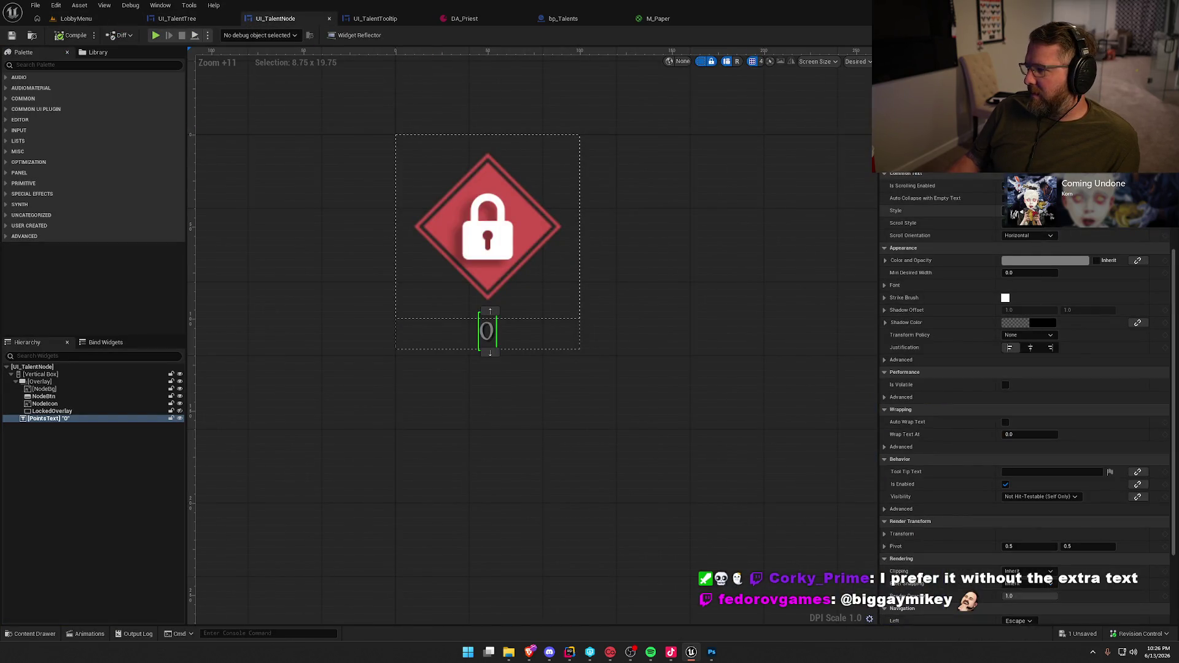
click(1056, 211)
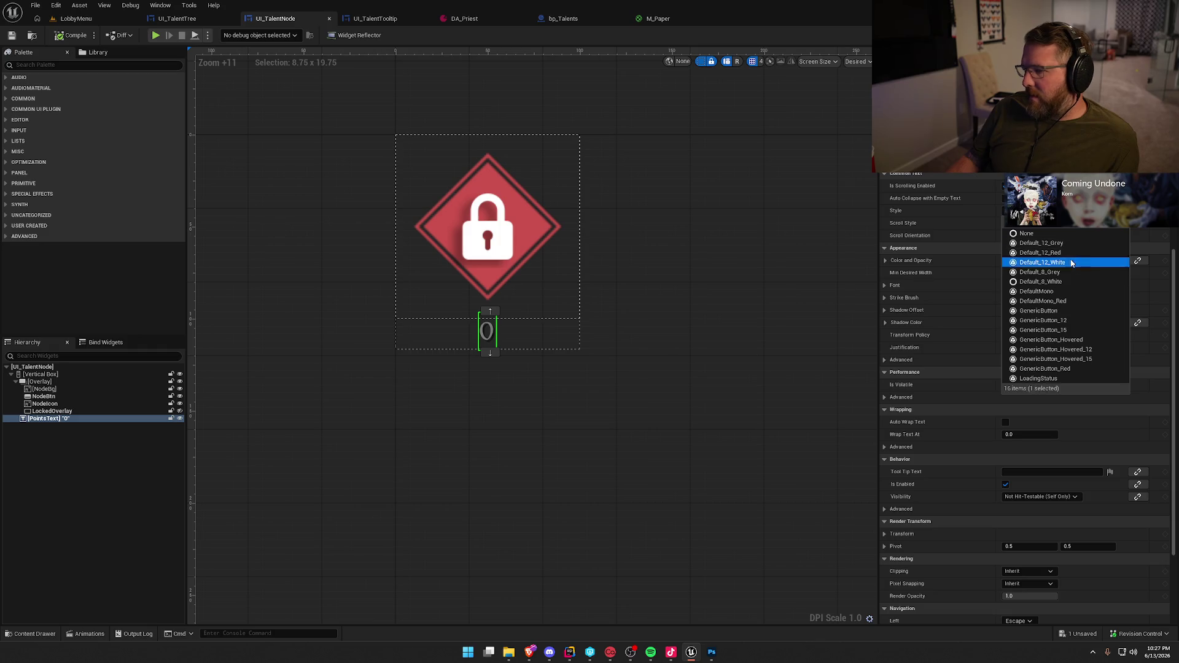
click(1071, 262)
click(74, 36)
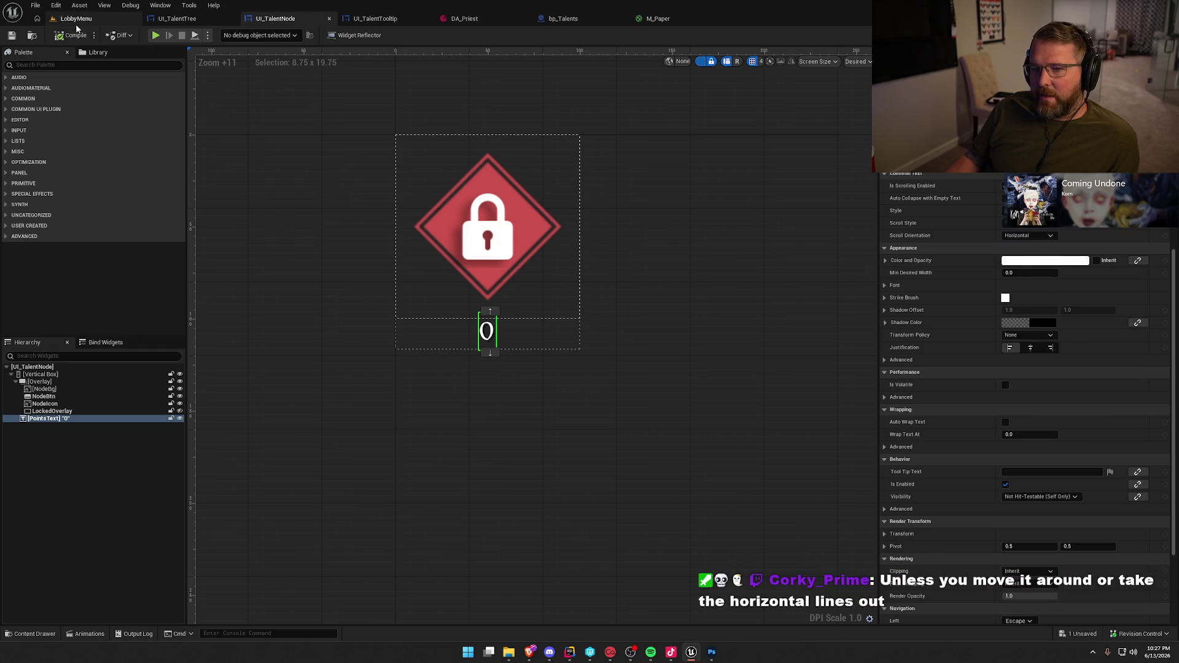
click(77, 19)
key(alt+p)
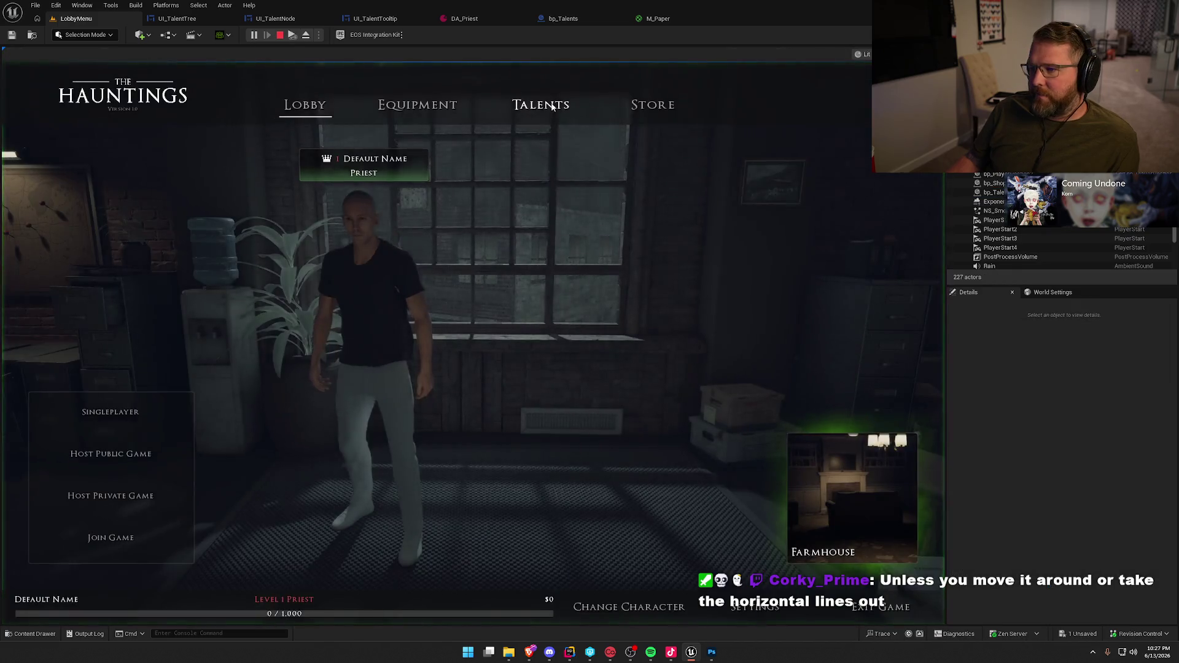
click(541, 104)
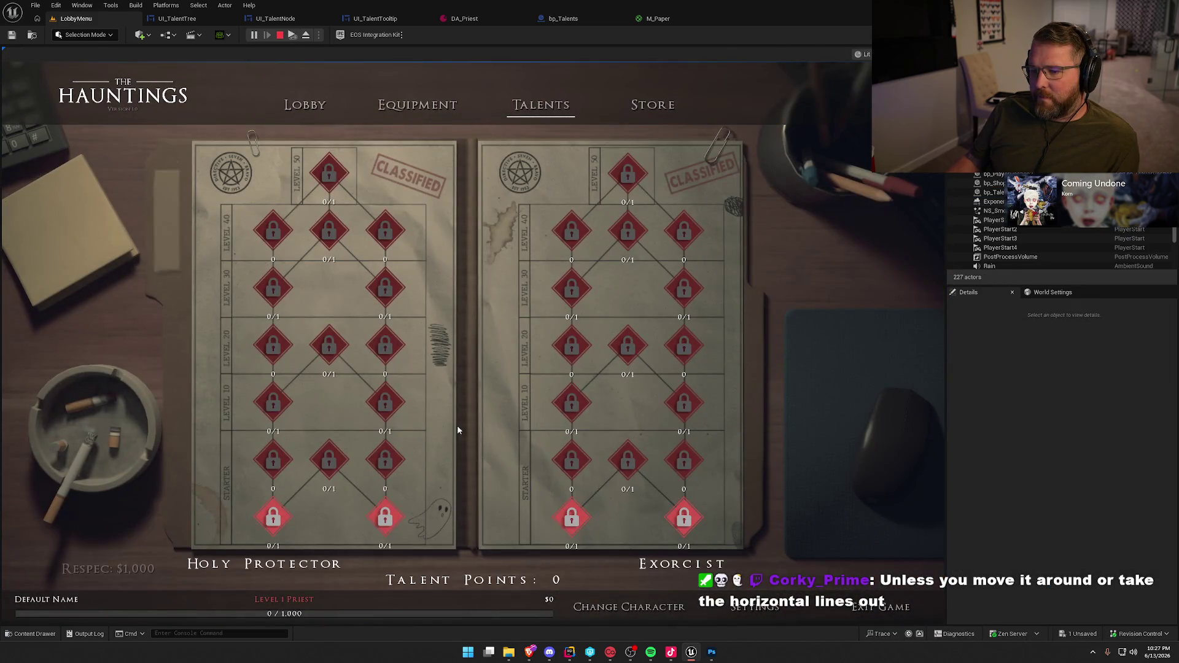